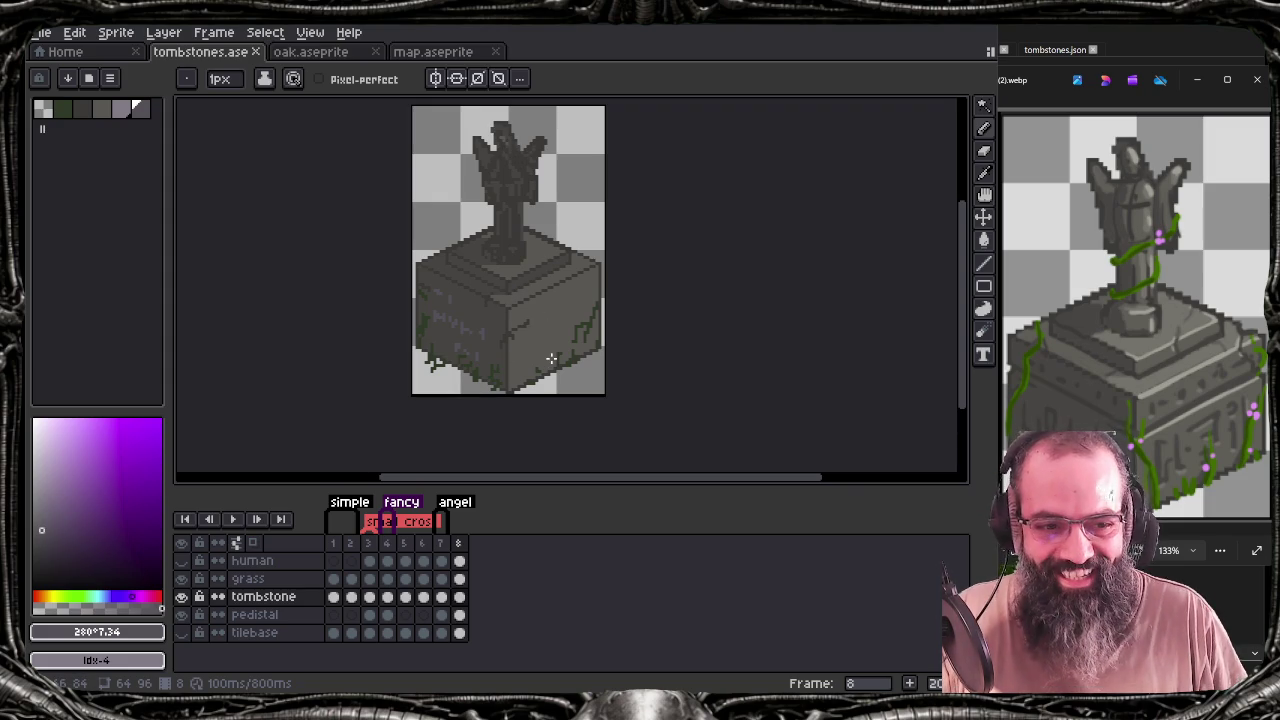
Zoom the Aseprite canvas in close on the tombstone's pedestal
{"action": "scroll", "coordinate": [551, 358], "scroll_direction": "up", "scroll_amount": 1}
{"action": "scroll", "coordinate": [549, 357], "scroll_direction": "up", "scroll_amount": 1}
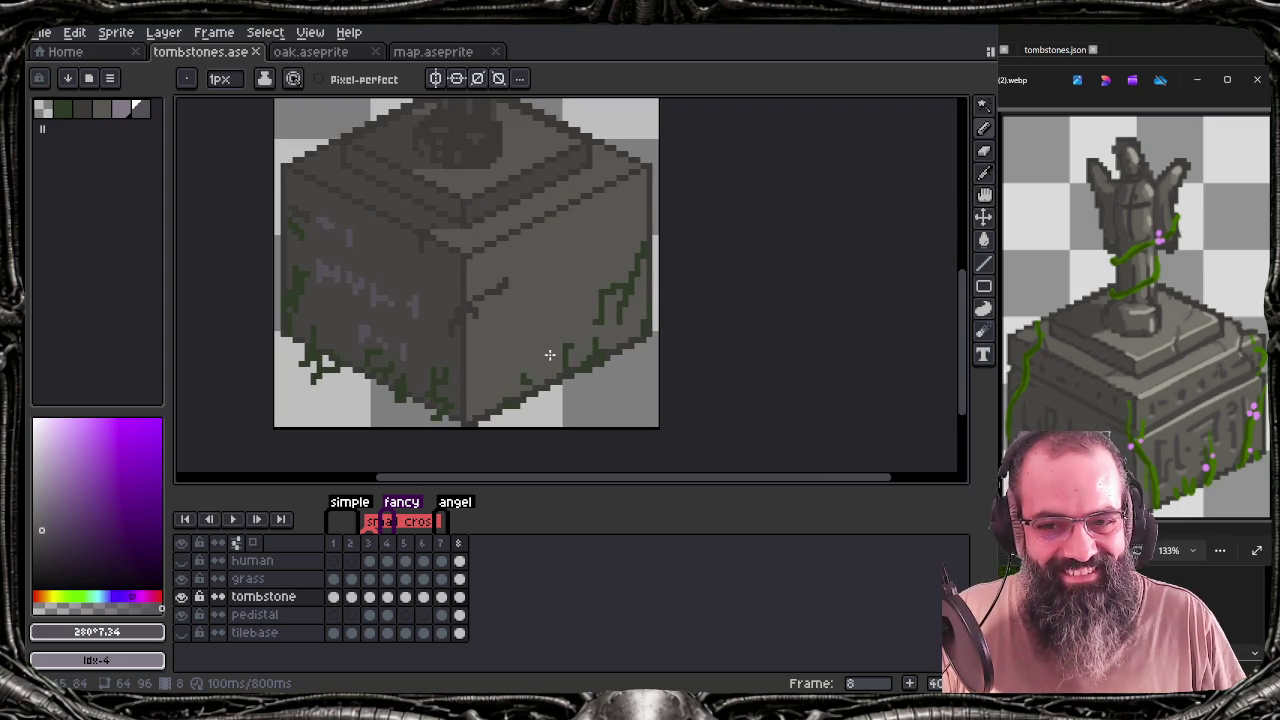
{"action": "scroll", "coordinate": [1152, 438], "scroll_direction": "up", "scroll_amount": 1}
{"action": "scroll", "coordinate": [1152, 438], "scroll_direction": "up", "scroll_amount": 2}
{"action": "scroll", "coordinate": [1160, 442], "scroll_direction": "up", "scroll_amount": 2}
{"action": "scroll", "coordinate": [1171, 449], "scroll_direction": "up", "scroll_amount": 2}
Zoom the reference photo to 236% on its pedestal, then sample the sprite's pedestal grey #595652
{"action": "left_click", "coordinate": [1062, 398]}
{"action": "scroll", "coordinate": [1062, 398], "scroll_direction": "down", "scroll_amount": 1}
{"action": "scroll", "coordinate": [1062, 398], "scroll_direction": "down", "scroll_amount": 1}
{"action": "scroll", "coordinate": [1062, 398], "scroll_direction": "down", "scroll_amount": 1}
{"action": "left_click", "coordinate": [595, 36]}
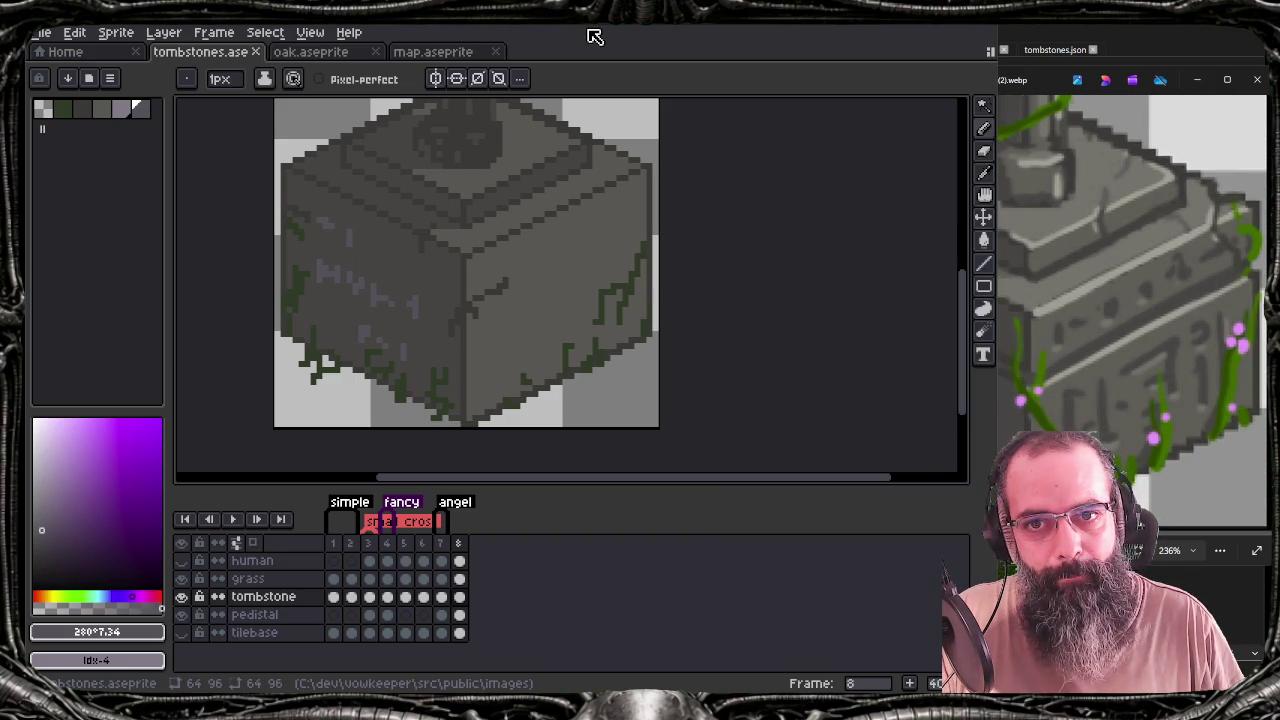
{"action": "left_click", "coordinate": [1101, 349]}
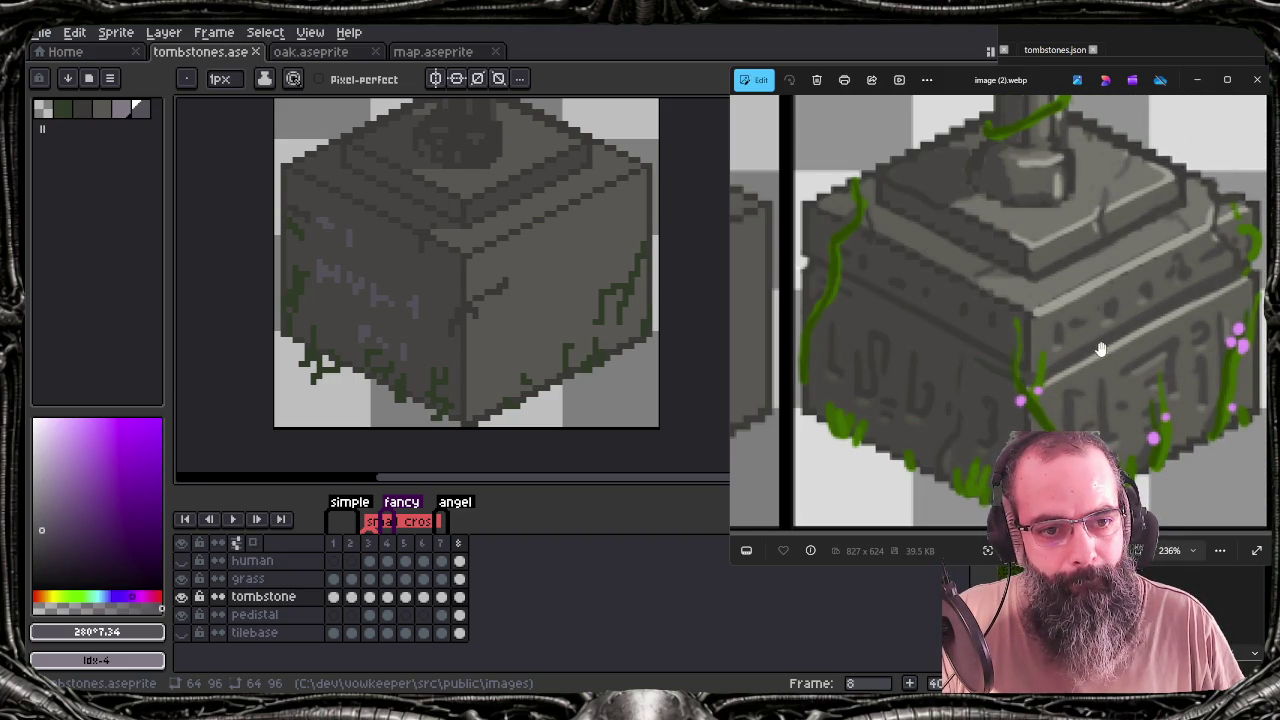
{"action": "left_click", "coordinate": [600, 34]}
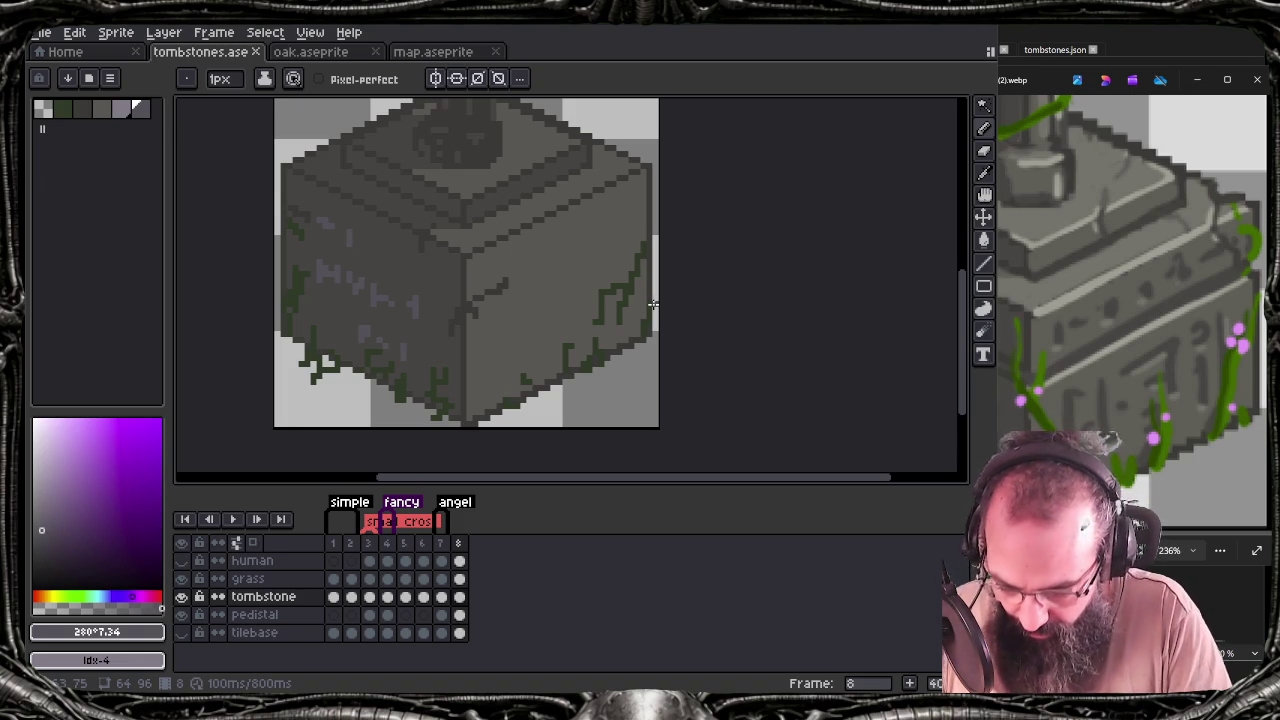
{"action": "left_click", "coordinate": [652, 304], "text": "alt"}
Lighten the sampled pedestal grey to #726e69 by raising HSL lightness from 34 to 43
{"action": "key", "text": "F4"}
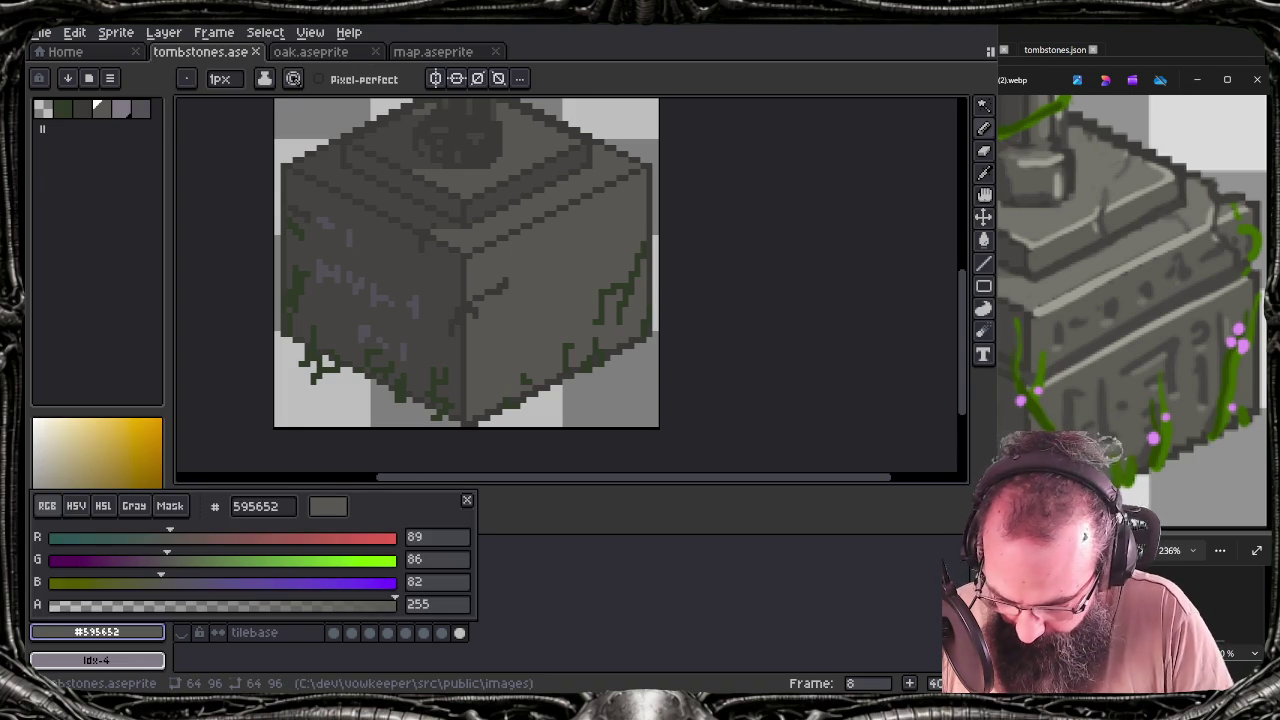
{"action": "left_click", "coordinate": [103, 506]}
{"action": "left_click_drag", "start_coordinate": [166, 580], "coordinate": [200, 580]}
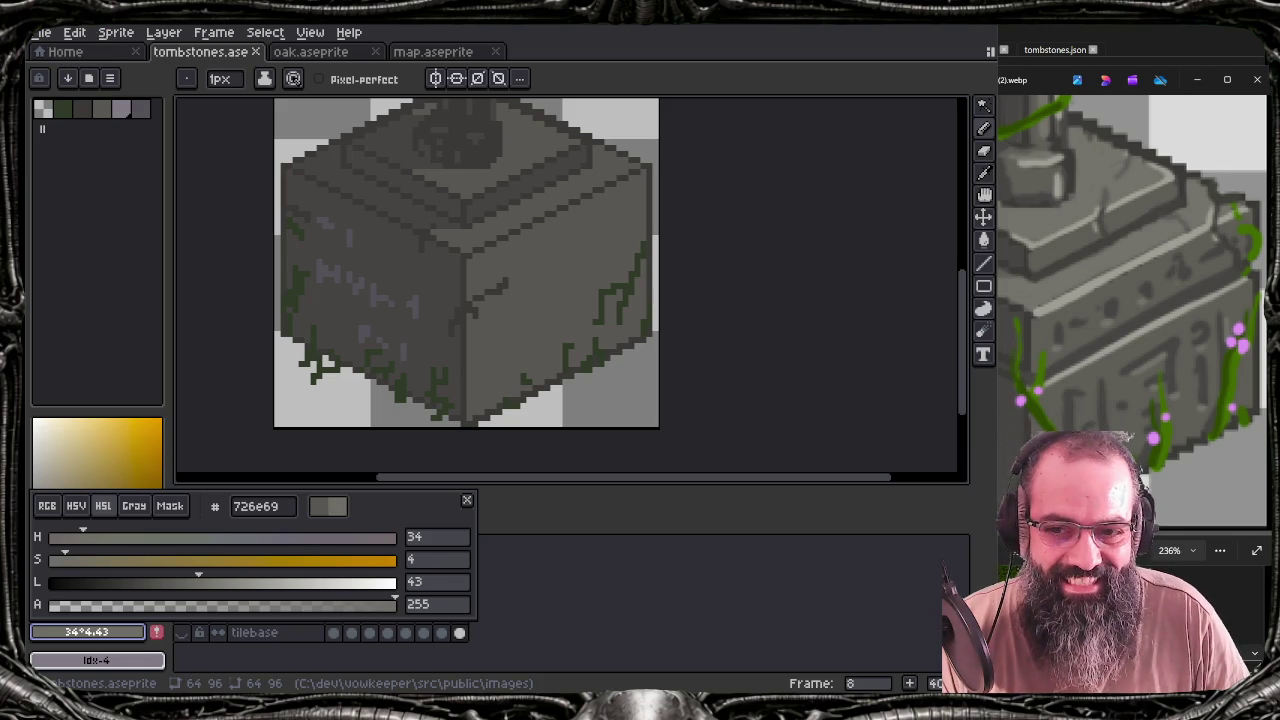
{"action": "left_click", "coordinate": [466, 500]}
{"action": "scroll", "coordinate": [603, 202], "scroll_direction": "down", "scroll_amount": 3}
{"action": "scroll", "coordinate": [590, 205], "scroll_direction": "down", "scroll_amount": 2}
{"action": "scroll", "coordinate": [581, 207], "scroll_direction": "up", "scroll_amount": 2}
{"action": "left_click_drag", "start_coordinate": [581, 207], "coordinate": [569, 325]}
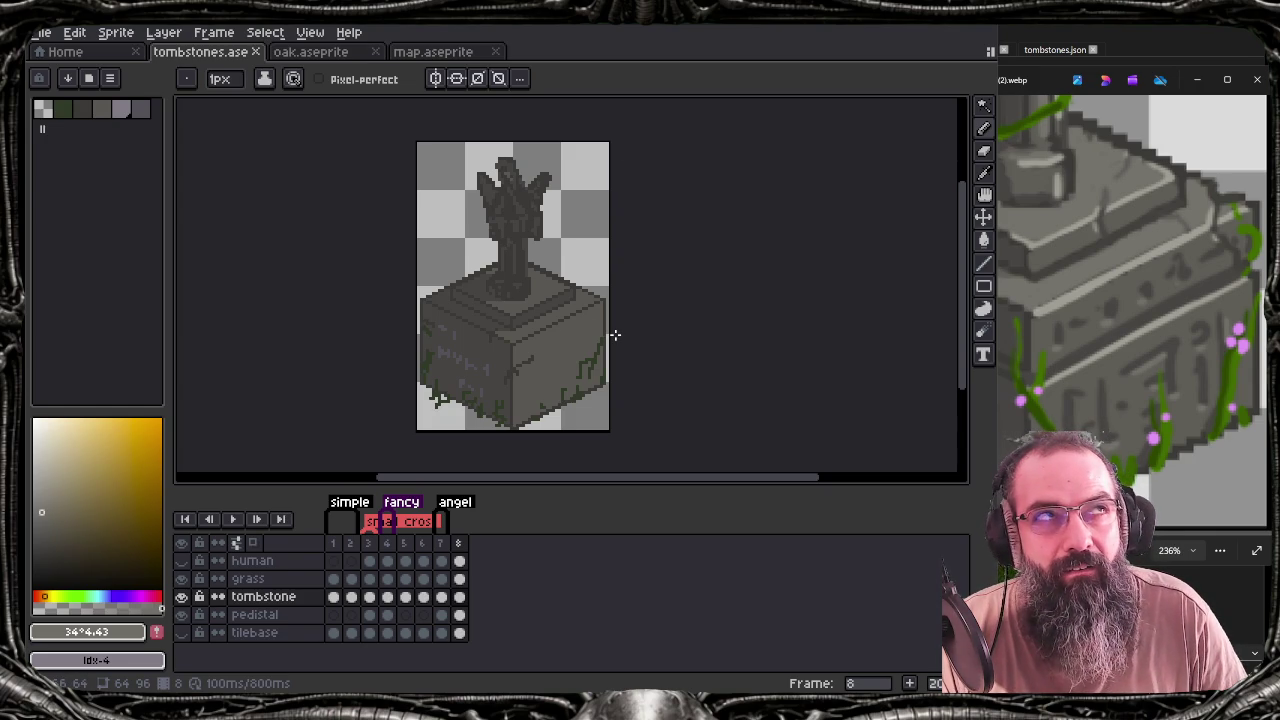
Check Sprite > Canvas Size and cancel it without resizing
{"action": "left_click", "coordinate": [135, 36]}
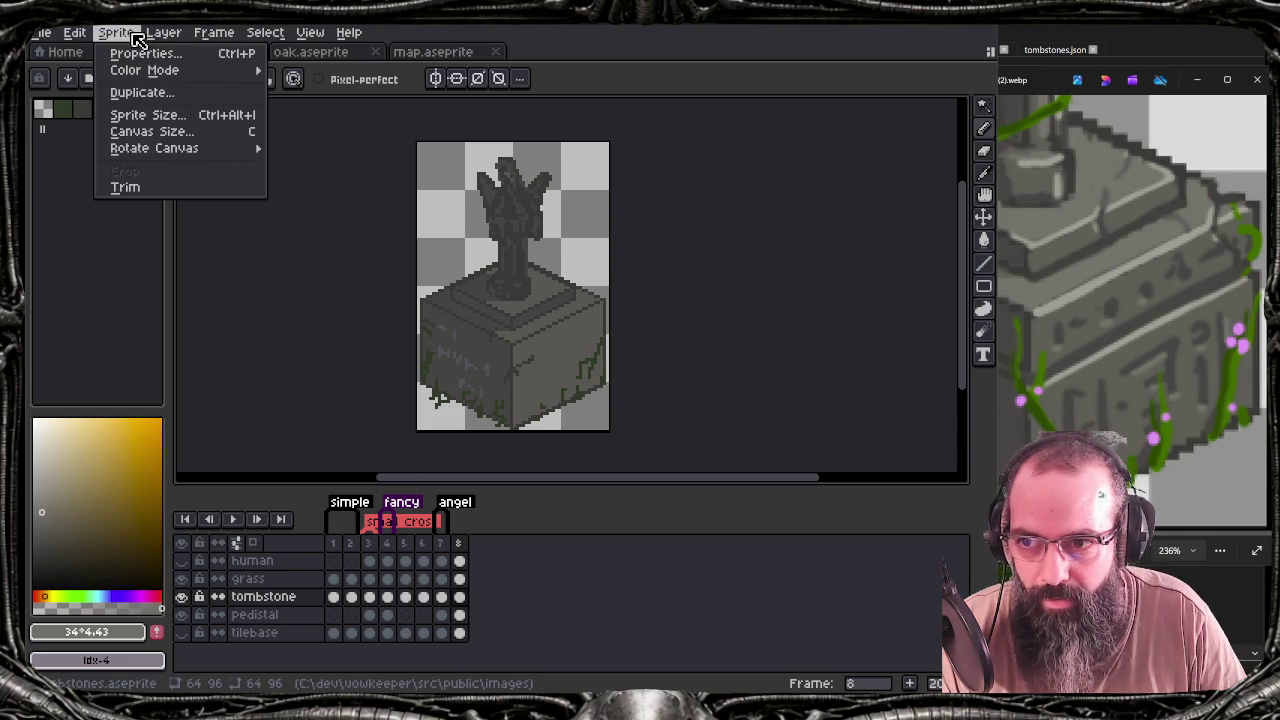
{"action": "left_click", "coordinate": [165, 131]}
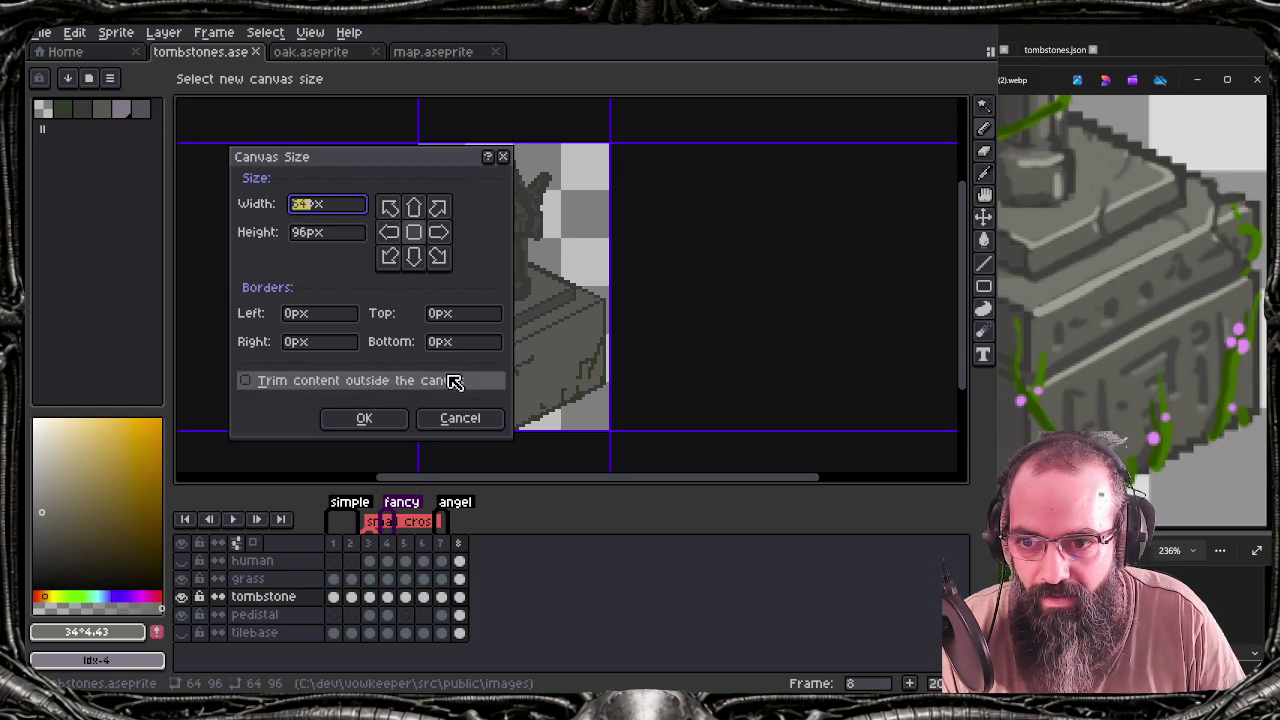
{"action": "left_click", "coordinate": [491, 414]}
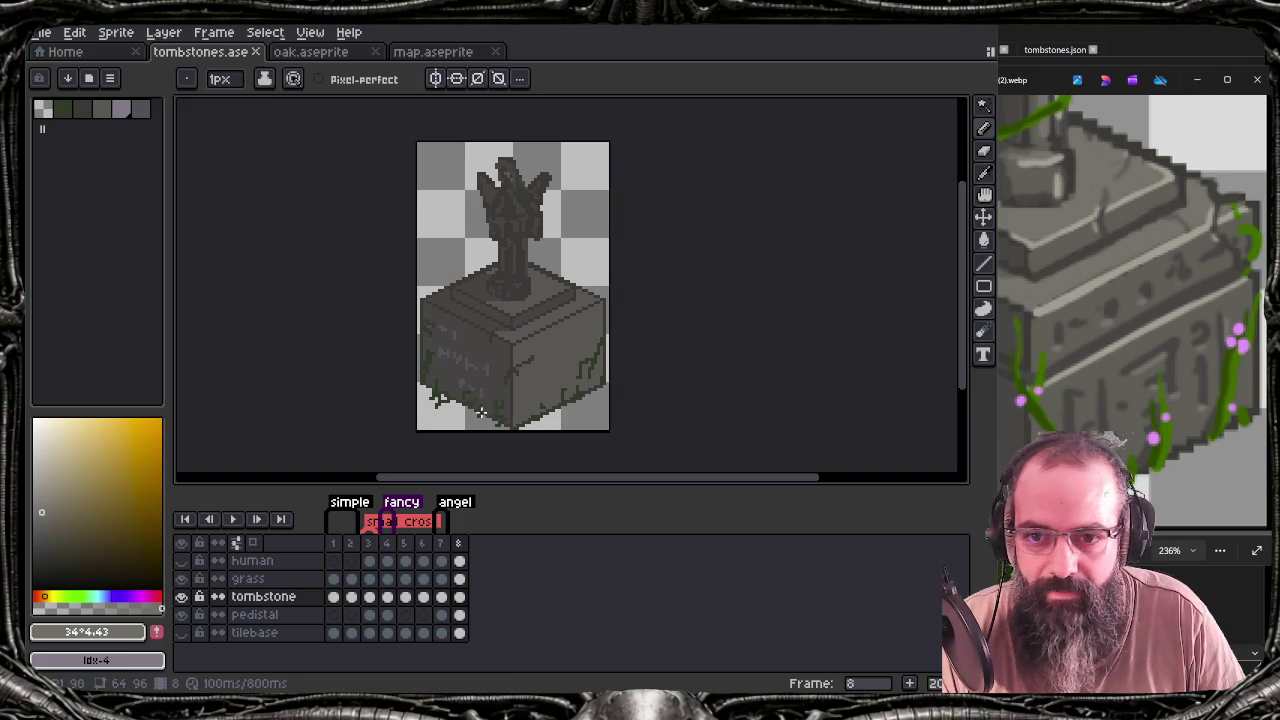
{"action": "scroll", "coordinate": [539, 405], "scroll_direction": "up", "scroll_amount": 2}
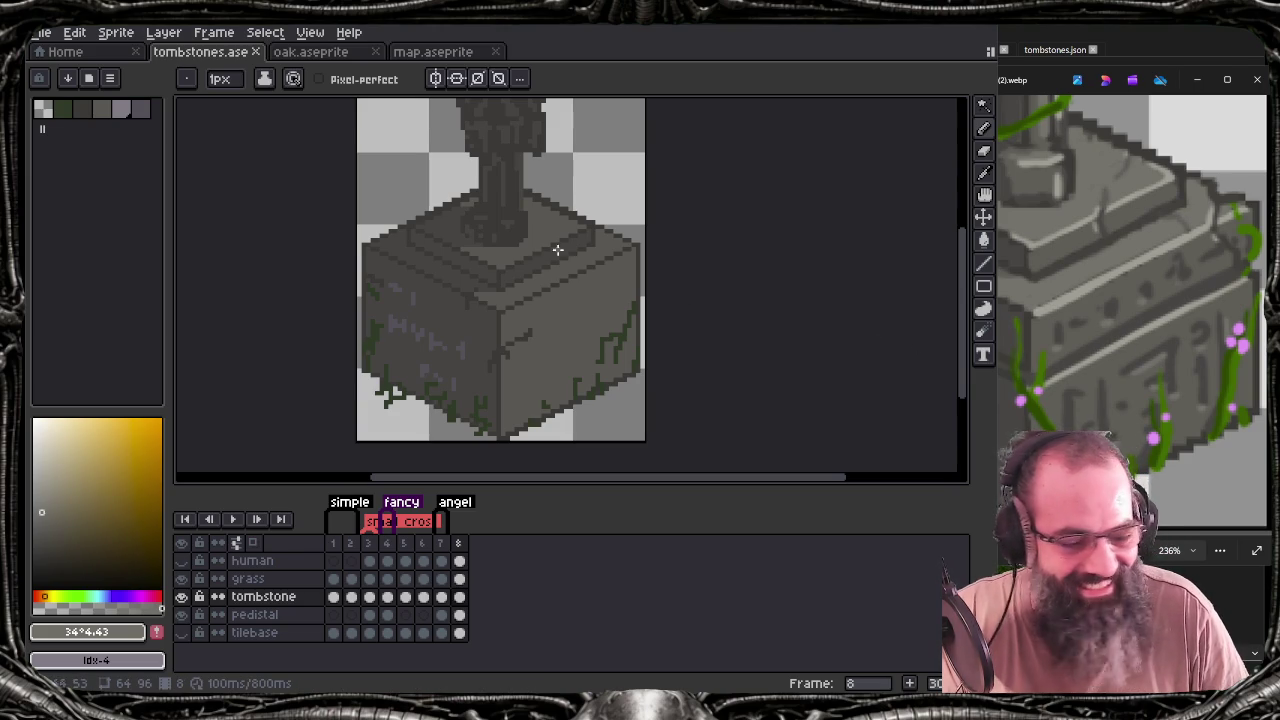
{"action": "key", "text": "ctrl"}
Paint light grey highlight pixels along the crack on the pedestal's right face
{"action": "scroll", "coordinate": [518, 358], "scroll_direction": "up", "scroll_amount": 1}
{"action": "scroll", "coordinate": [516, 355], "scroll_direction": "up", "scroll_amount": 2}
{"action": "scroll", "coordinate": [514, 350], "scroll_direction": "up", "scroll_amount": 2}
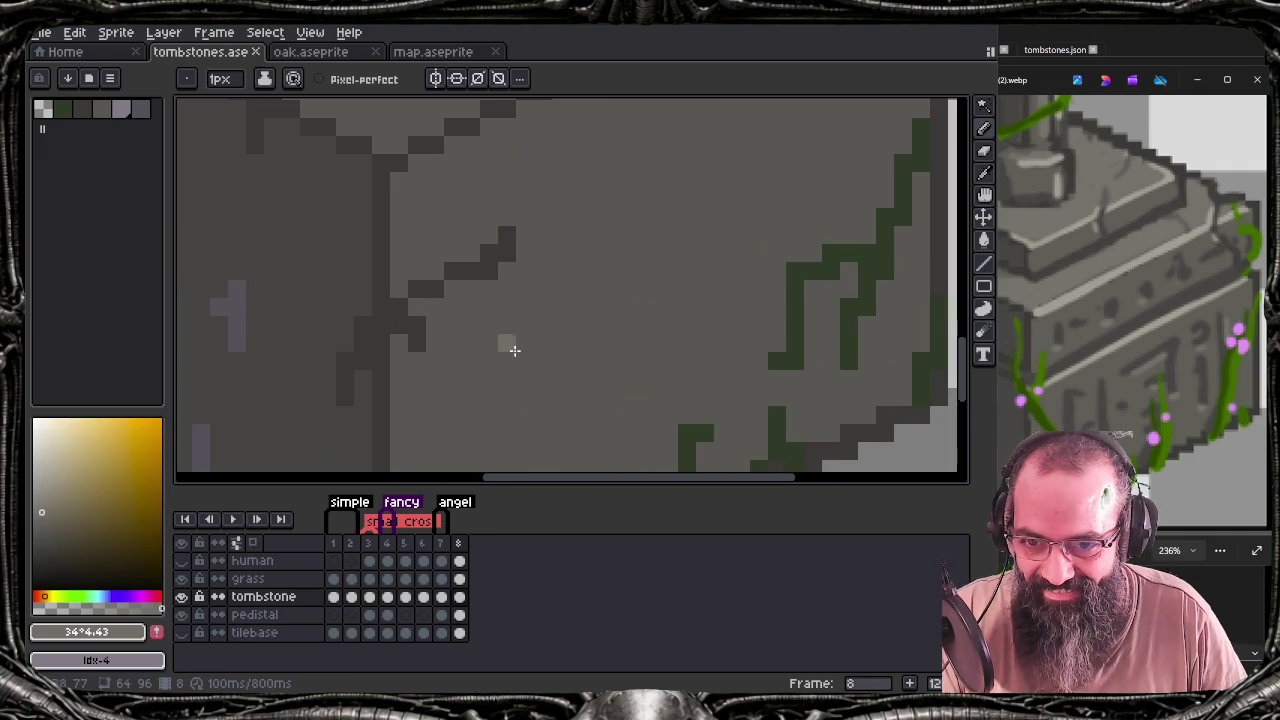
{"action": "left_click", "coordinate": [398, 343]}
{"action": "left_click_drag", "start_coordinate": [435, 307], "coordinate": [489, 289]}
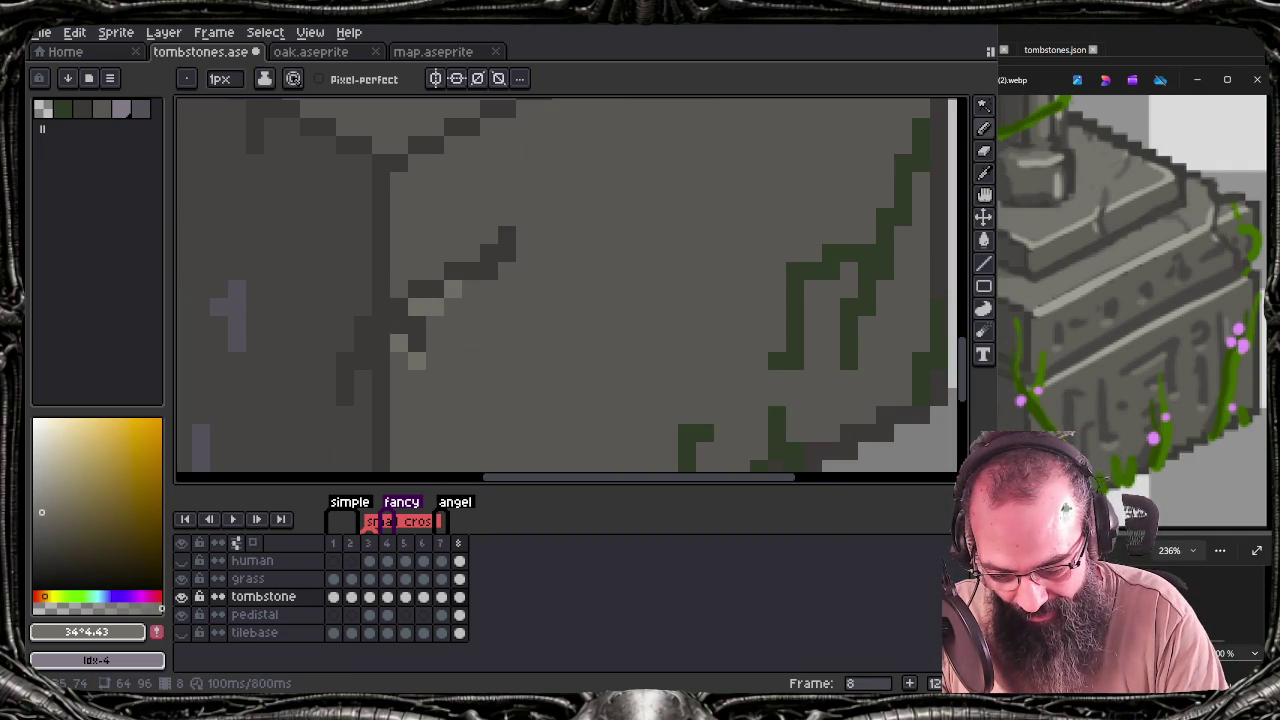
{"action": "scroll", "coordinate": [524, 393], "scroll_direction": "down", "scroll_amount": 3}
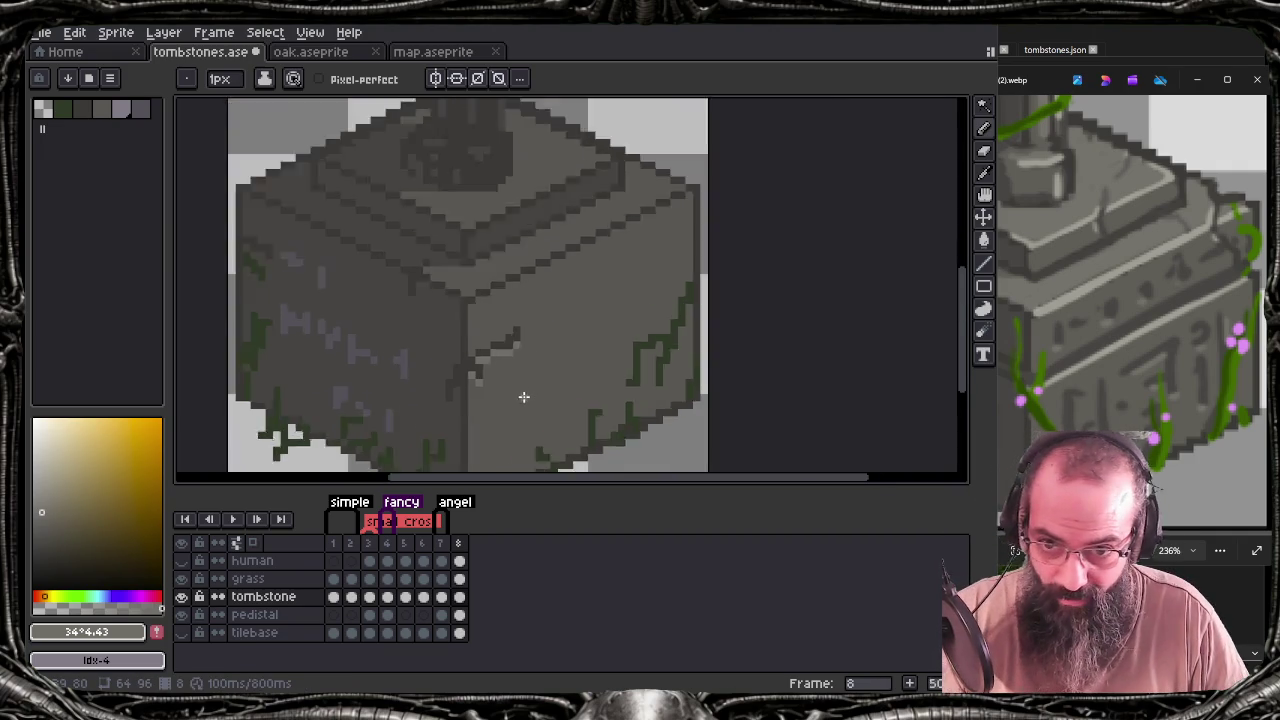
{"action": "scroll", "coordinate": [524, 393], "scroll_direction": "down", "scroll_amount": 2}
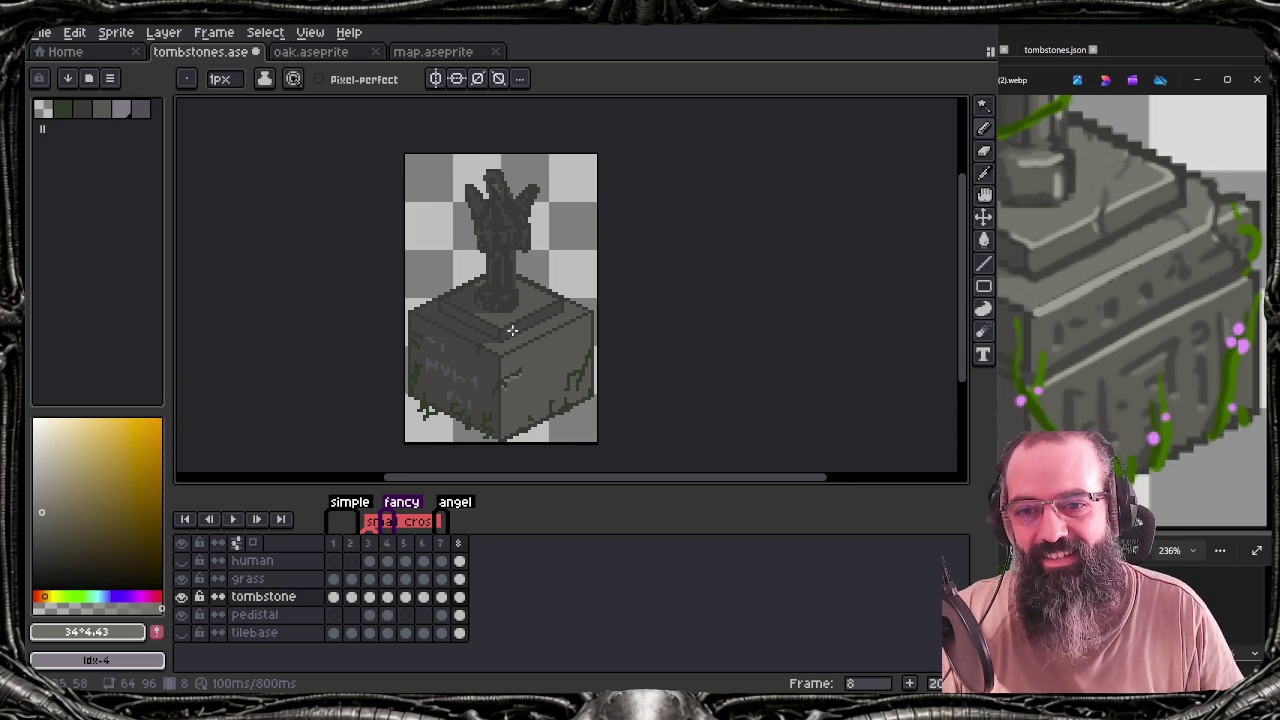
{"action": "left_click_drag", "start_coordinate": [517, 331], "coordinate": [569, 337]}
{"action": "key", "text": "Tab"}
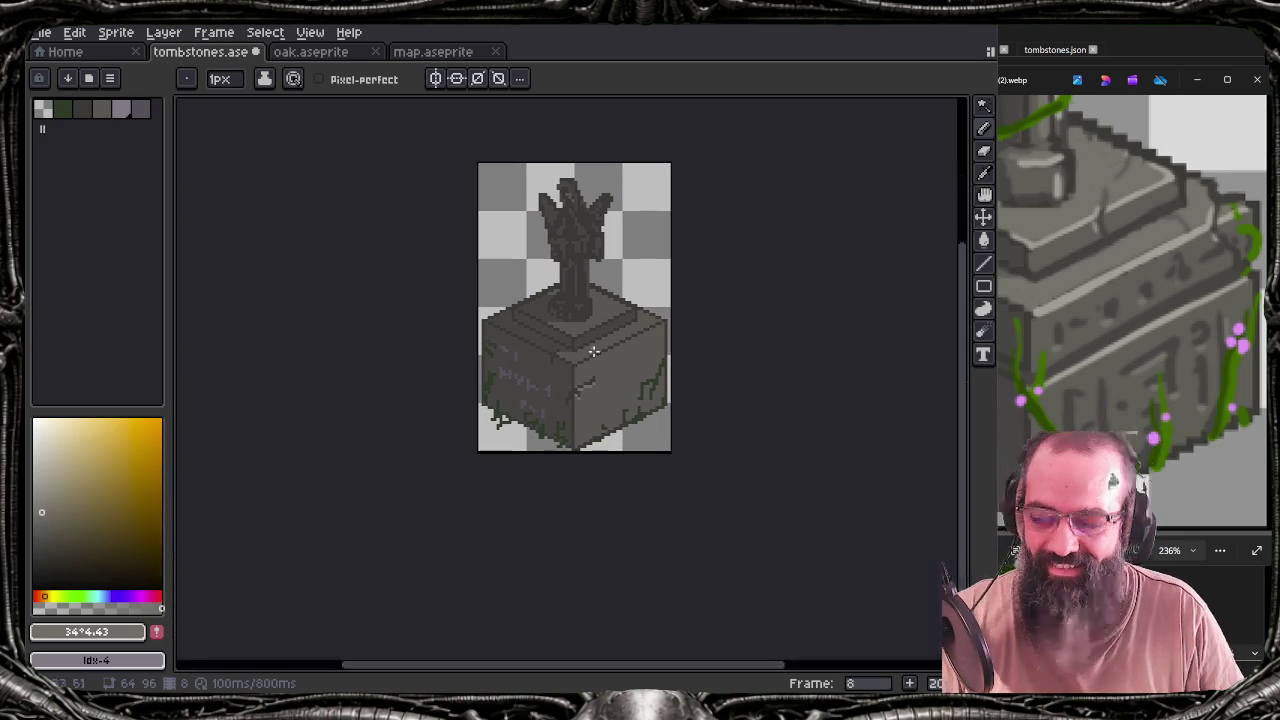
Switch to Tiled and scroll map4.json to review the angel tombstones along the graveyard path
{"action": "key", "text": "alt+Tab"}
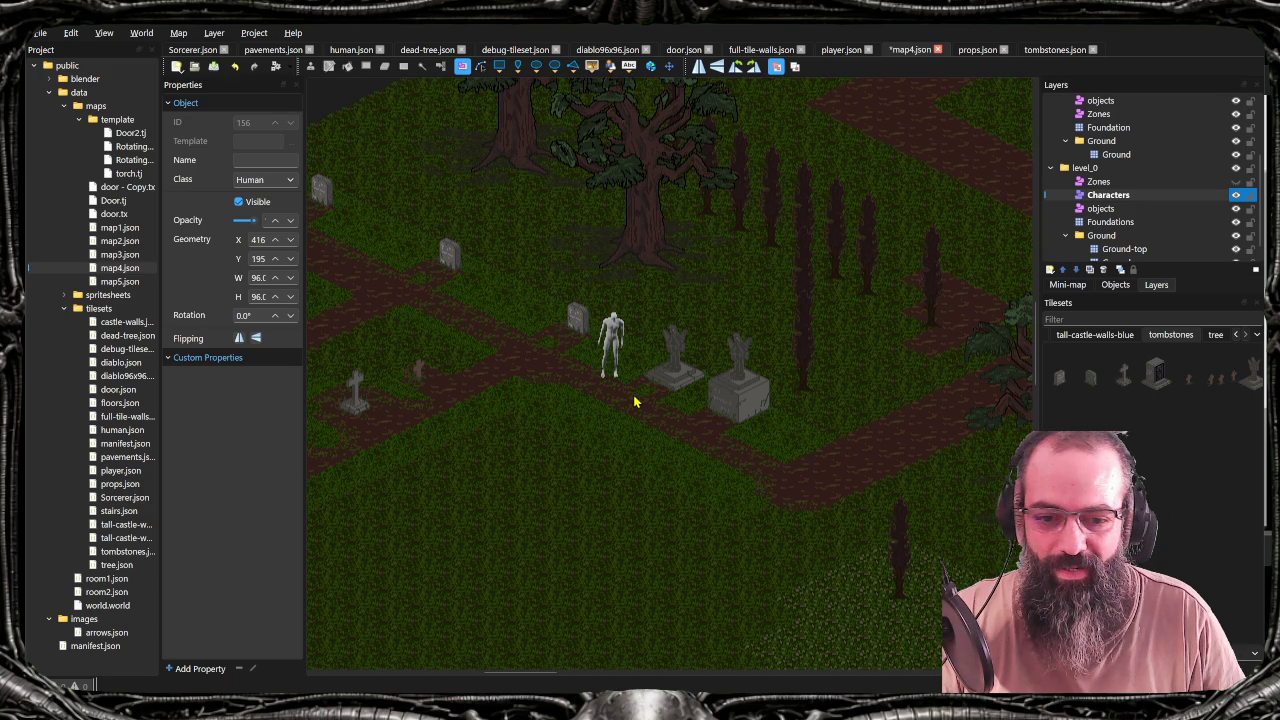
{"action": "scroll", "coordinate": [688, 411], "scroll_direction": "down", "scroll_amount": 2}
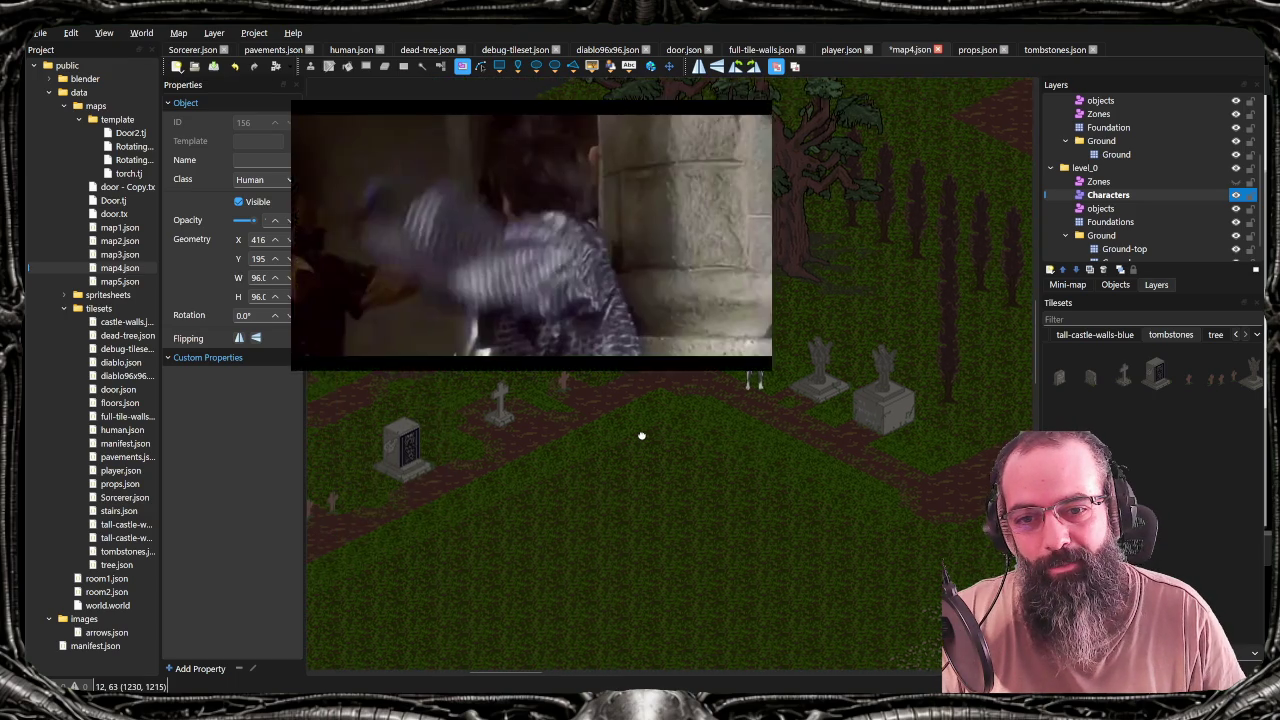
{"action": "scroll", "coordinate": [688, 400], "scroll_direction": "up", "scroll_amount": 2}
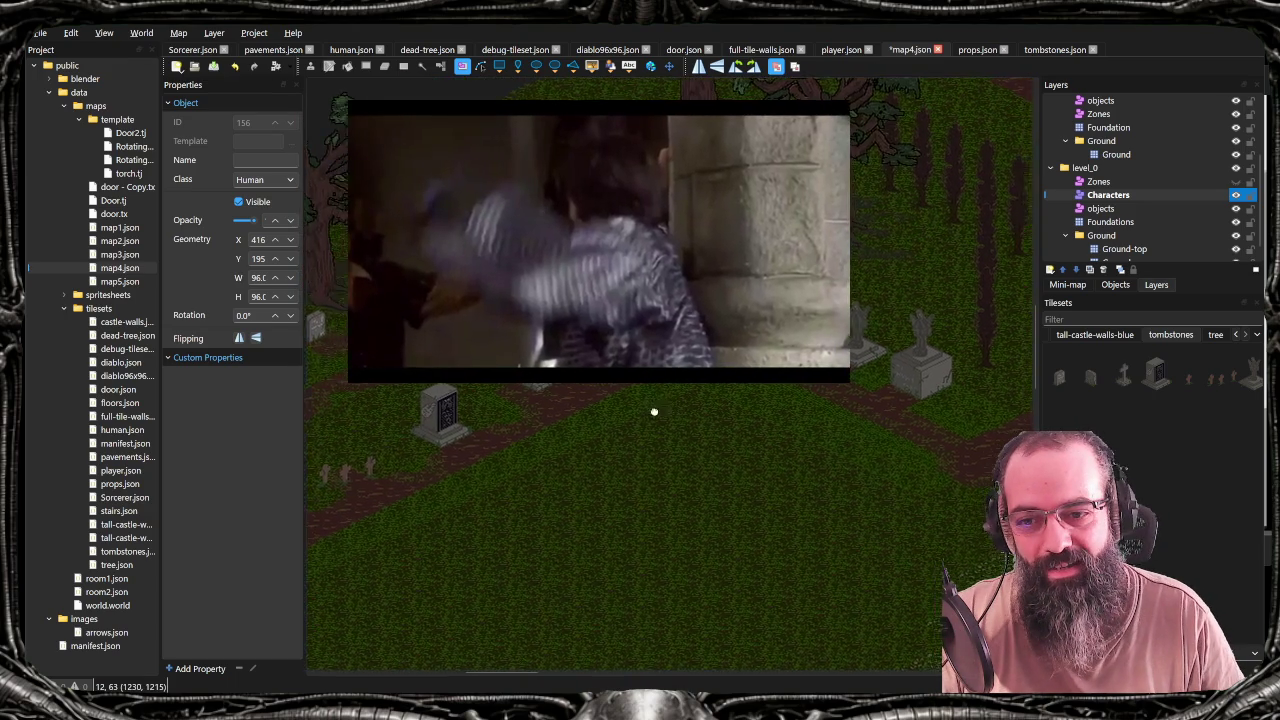
{"action": "scroll", "coordinate": [654, 408], "scroll_direction": "right", "scroll_amount": 2}
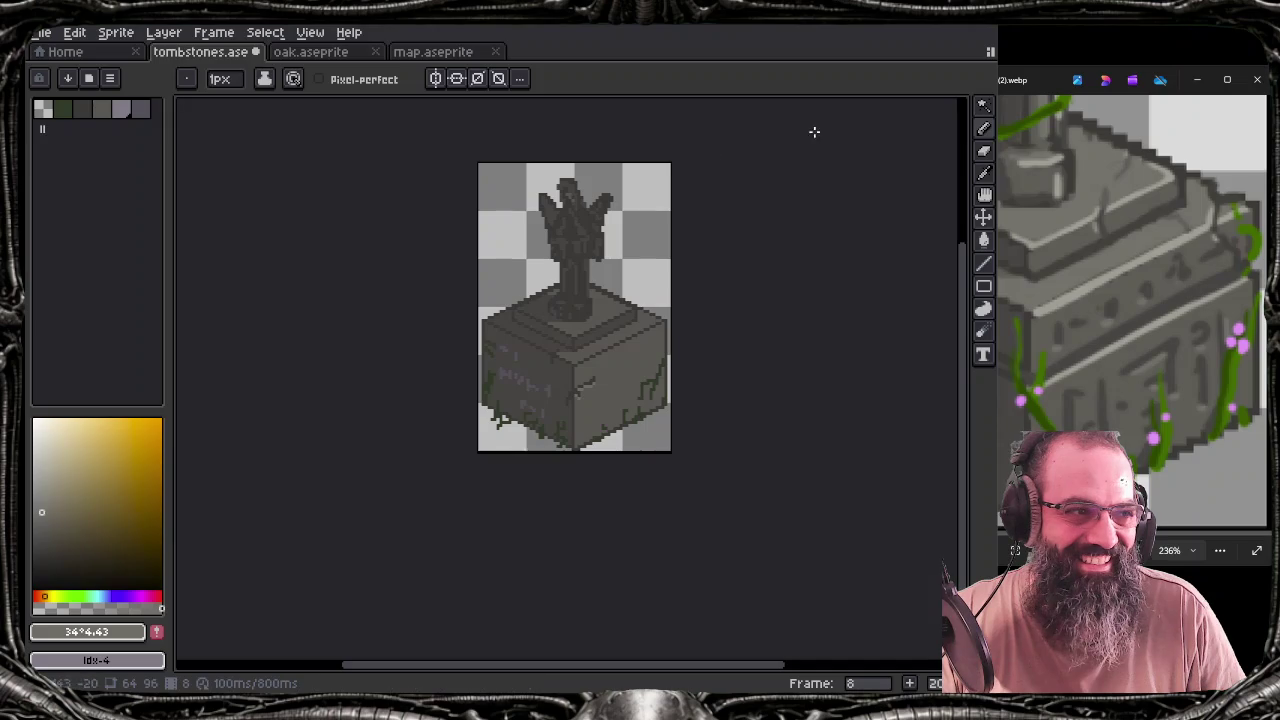
{"action": "scroll", "coordinate": [565, 440], "scroll_direction": "right", "scroll_amount": 3}
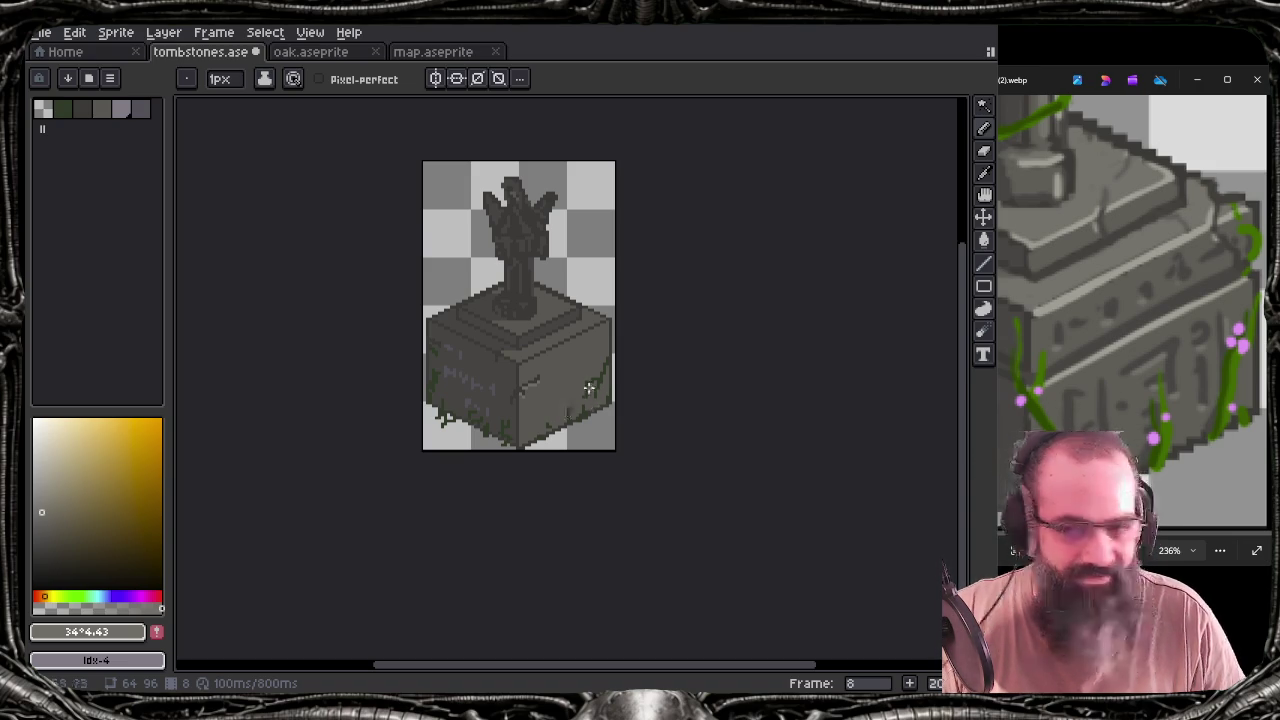
{"action": "left_click_drag", "start_coordinate": [590, 387], "coordinate": [594, 399]}
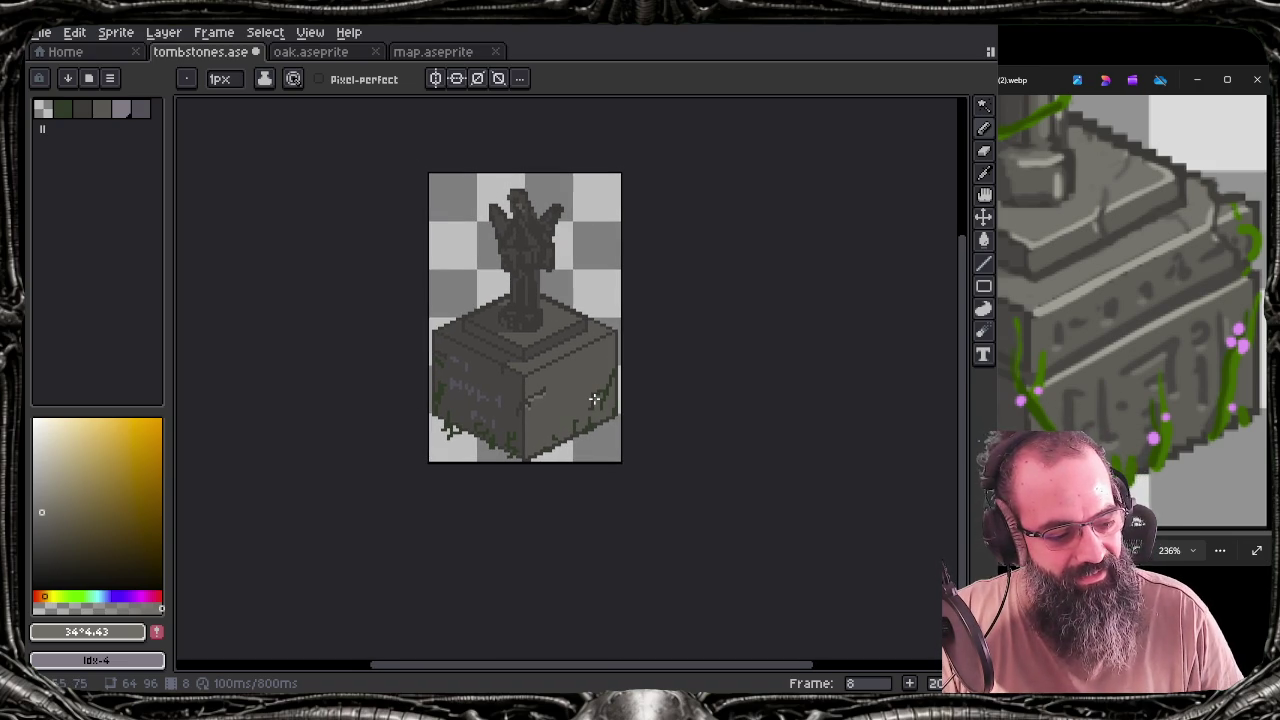
{"action": "scroll", "coordinate": [532, 395], "scroll_direction": "up", "scroll_amount": 1}
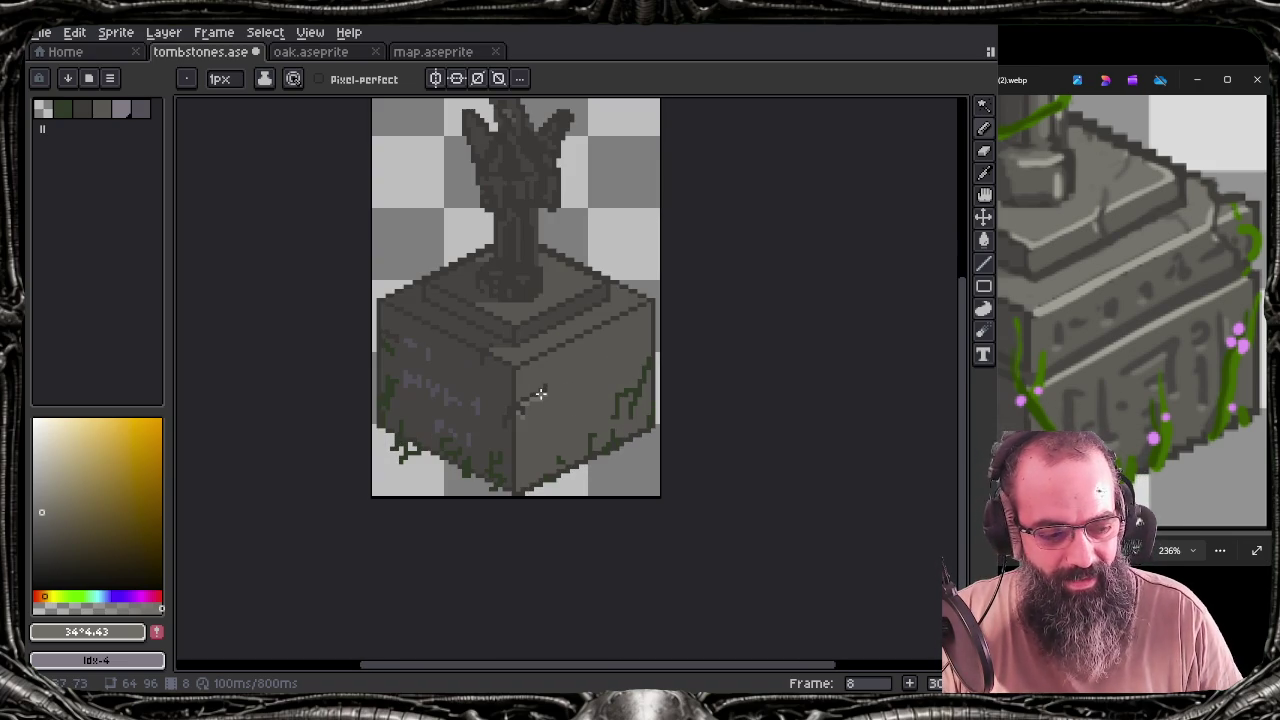
{"action": "scroll", "coordinate": [534, 400], "scroll_direction": "up", "scroll_amount": 1}
{"action": "scroll", "coordinate": [530, 410], "scroll_direction": "down", "scroll_amount": 1}
{"action": "scroll", "coordinate": [525, 417], "scroll_direction": "up", "scroll_amount": 1}
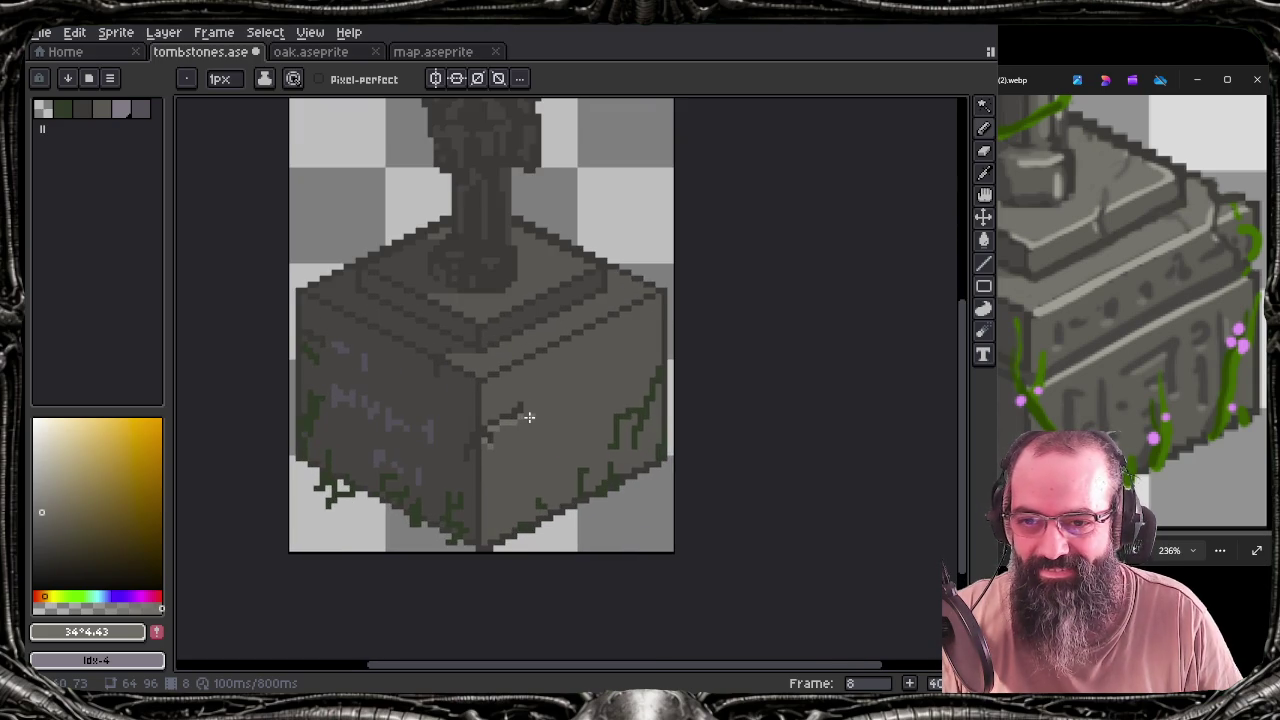
{"action": "scroll", "coordinate": [526, 417], "scroll_direction": "up", "scroll_amount": 1}
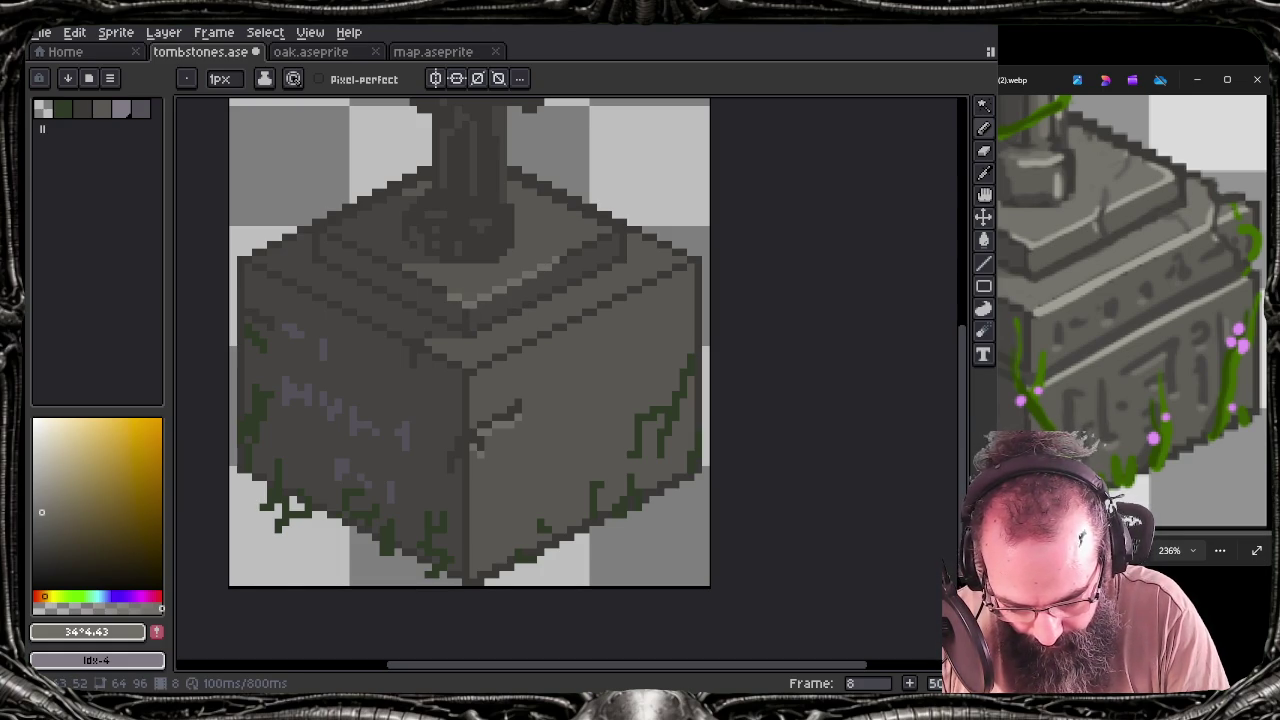
Draw a light highlight line along the pedestal block's top-right edge with the Line tool
{"action": "key", "text": "l"}
{"action": "left_click_drag", "start_coordinate": [560, 264], "coordinate": [624, 229]}
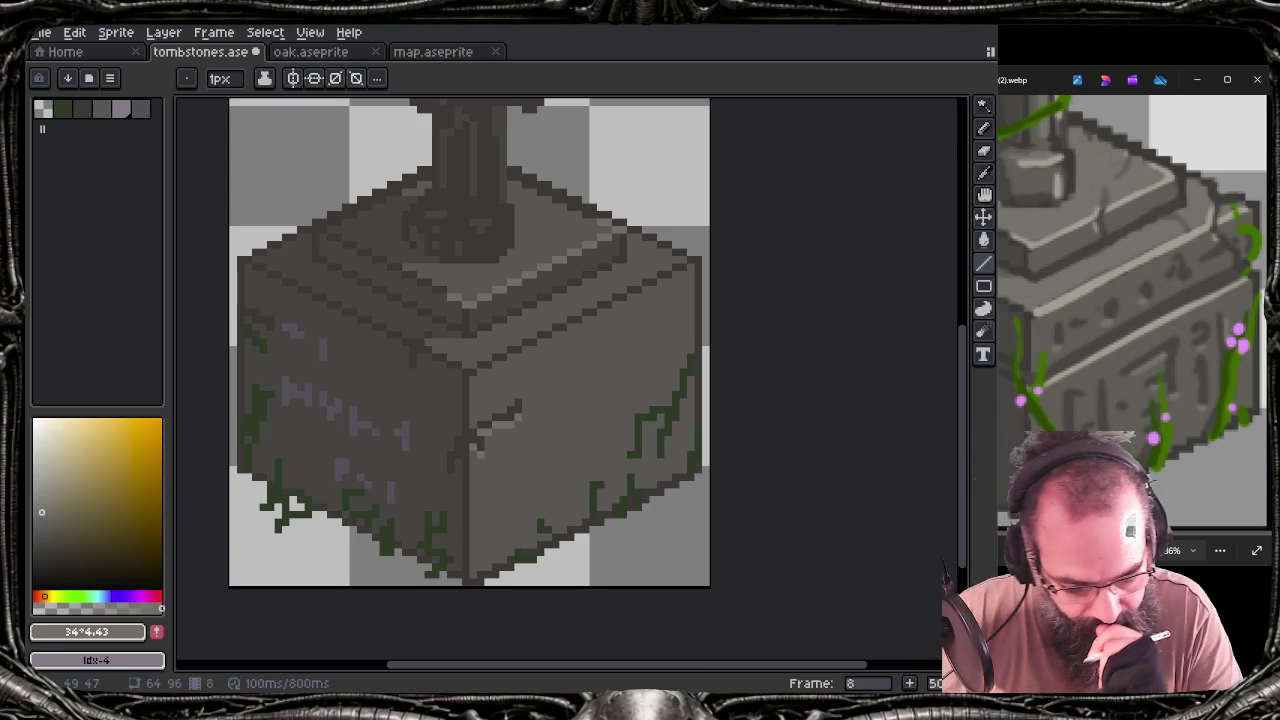
{"action": "left_click_drag", "start_coordinate": [593, 215], "coordinate": [593, 215]}
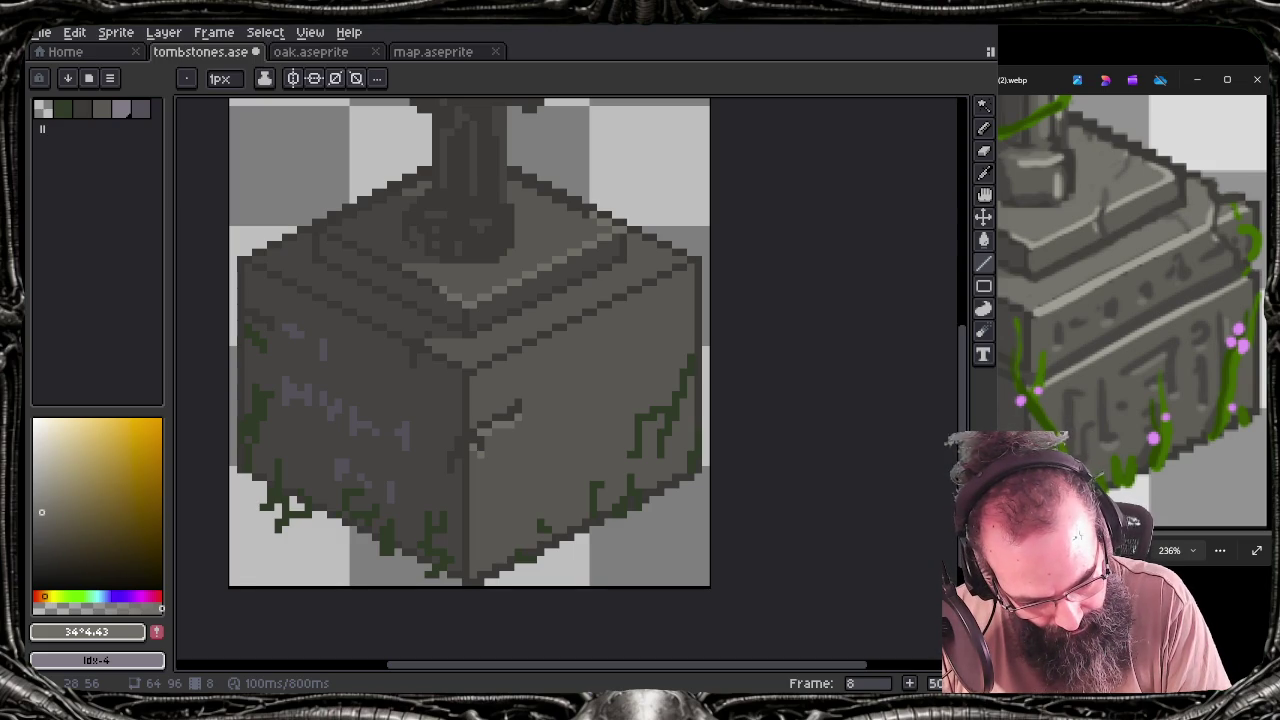
{"action": "left_click_drag", "start_coordinate": [471, 370], "coordinate": [671, 272]}
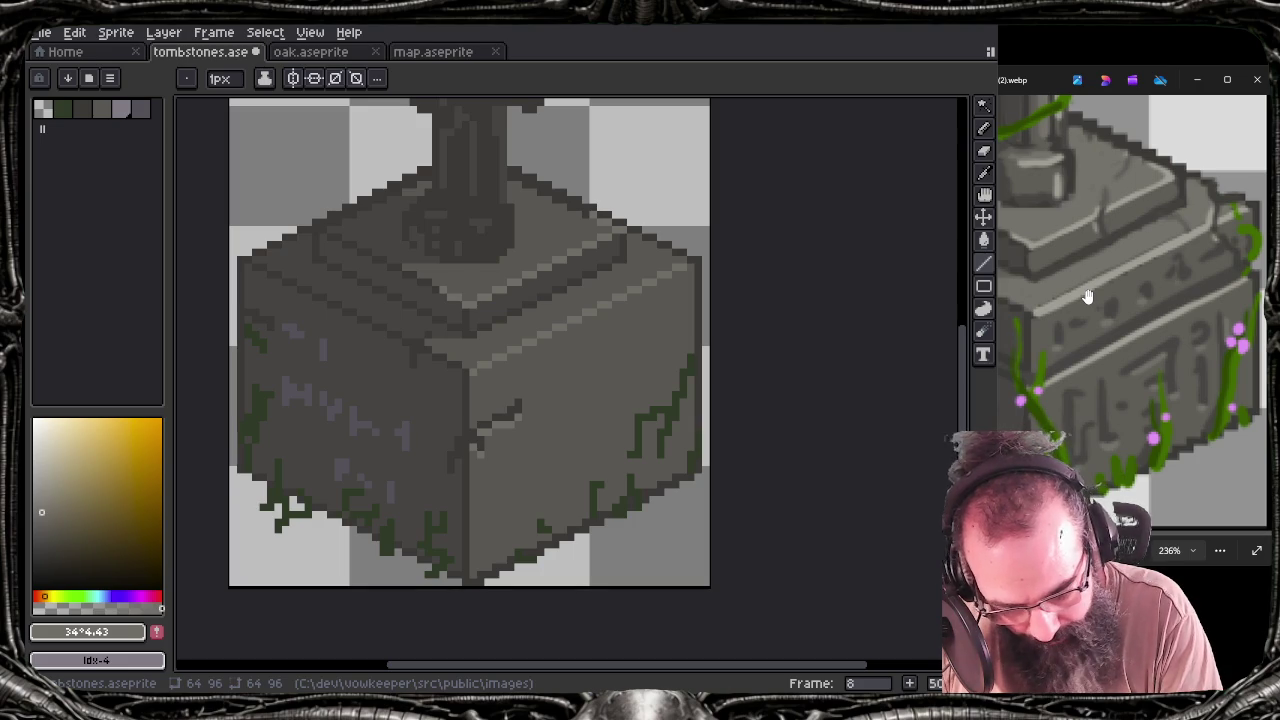
{"action": "mouse_move", "coordinate": [1094, 255]}
{"action": "left_mouse_down"}
{"action": "mouse_move", "coordinate": [1127, 417]}
{"action": "mouse_move", "coordinate": [1077, 489]}
{"action": "left_mouse_up"}
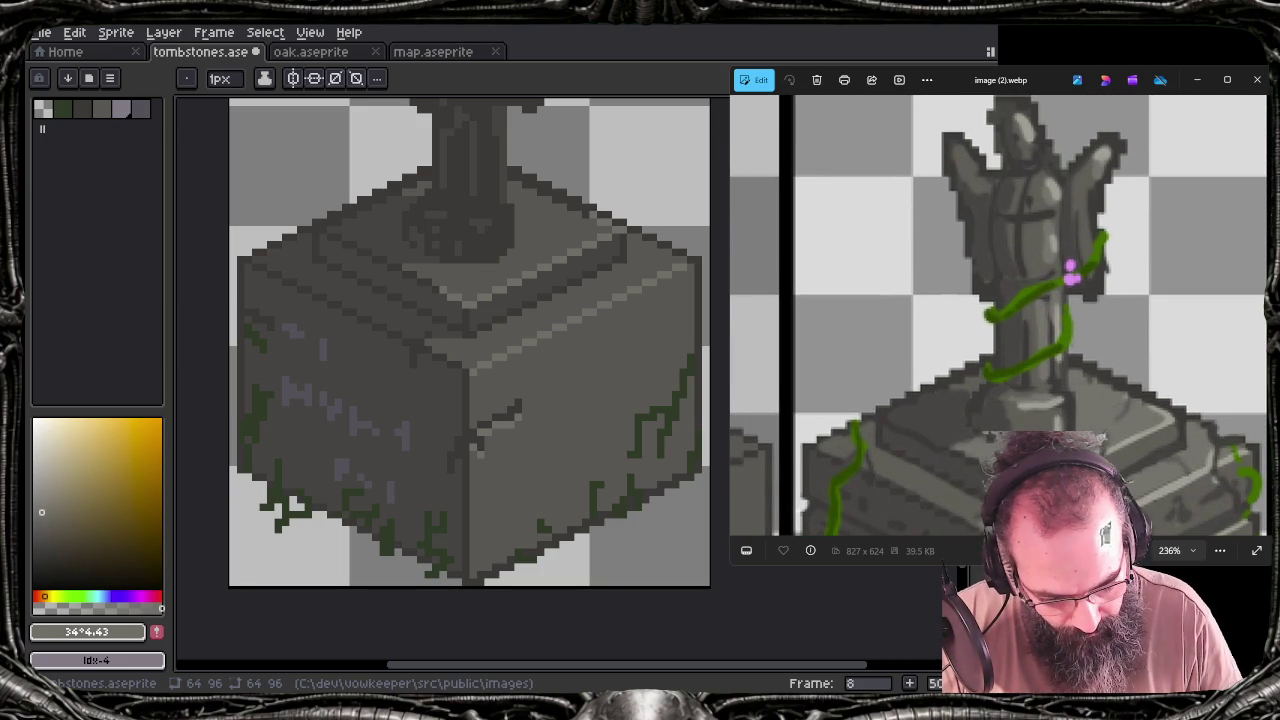
{"action": "left_click_drag", "start_coordinate": [537, 270], "coordinate": [536, 527]}
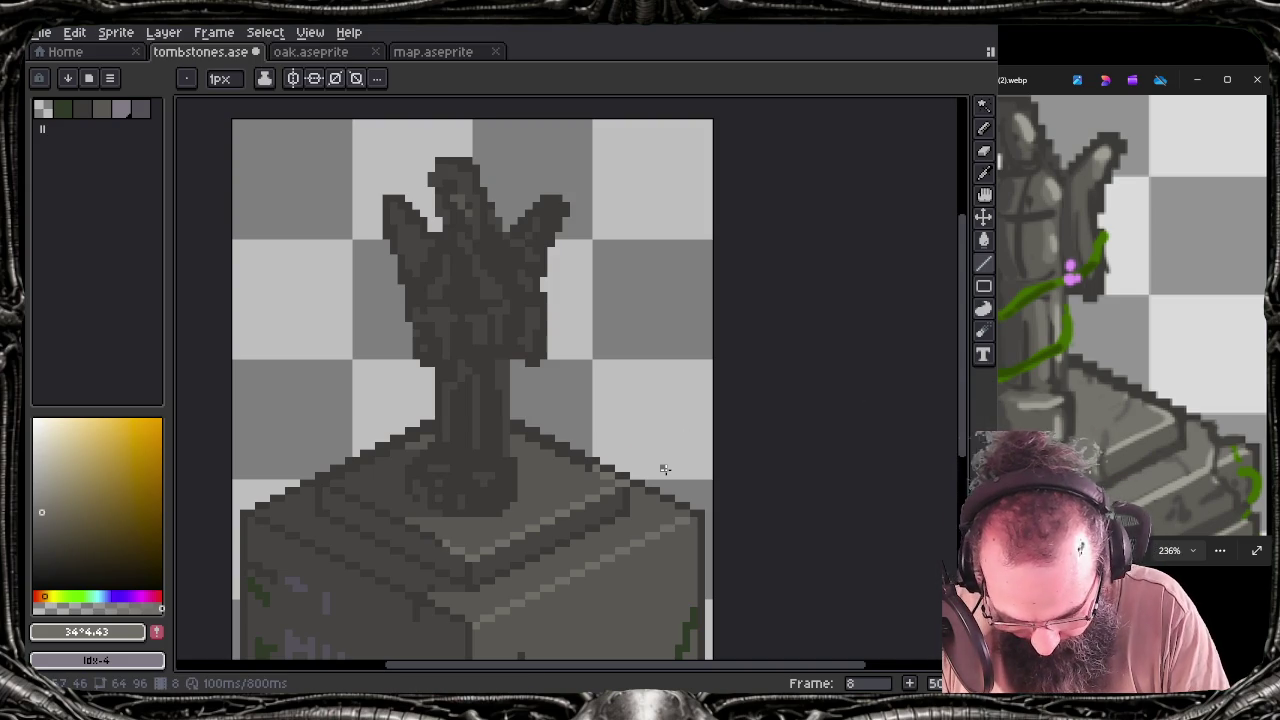
Lasso the pedestal-top area on the tombstone layer in frame 8
{"action": "key", "text": "Tab"}
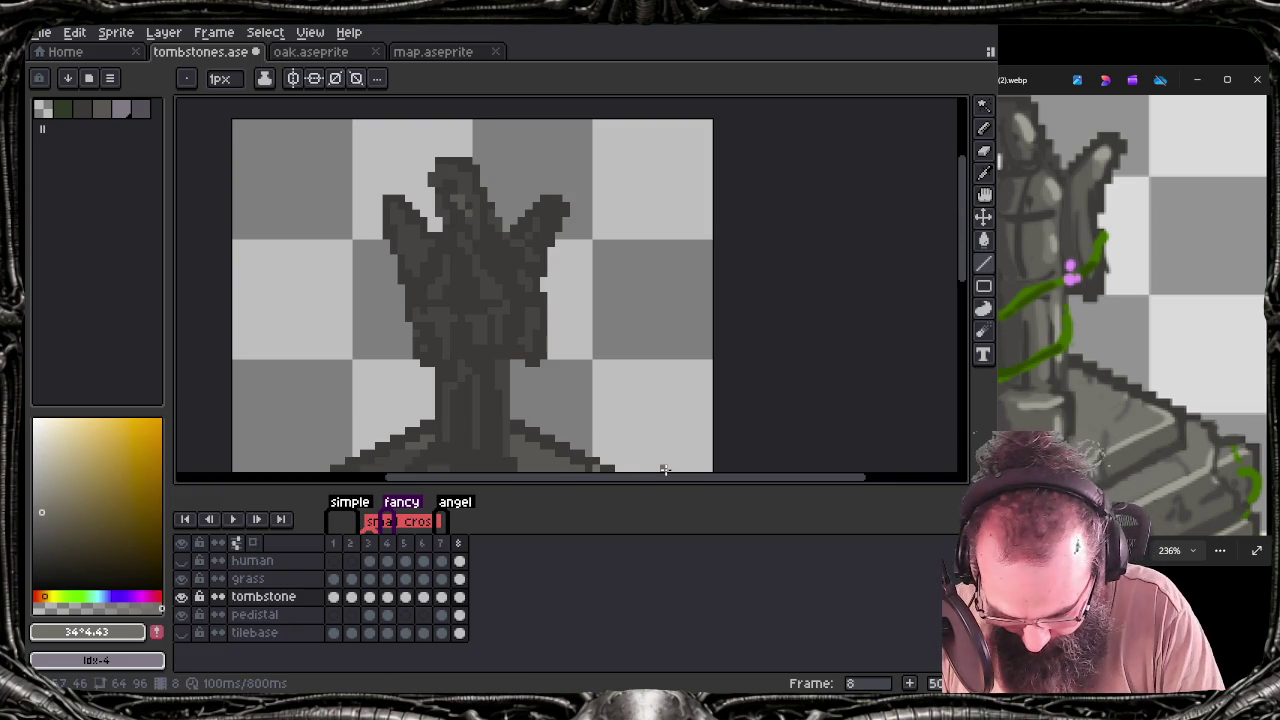
{"action": "left_click", "coordinate": [300, 597]}
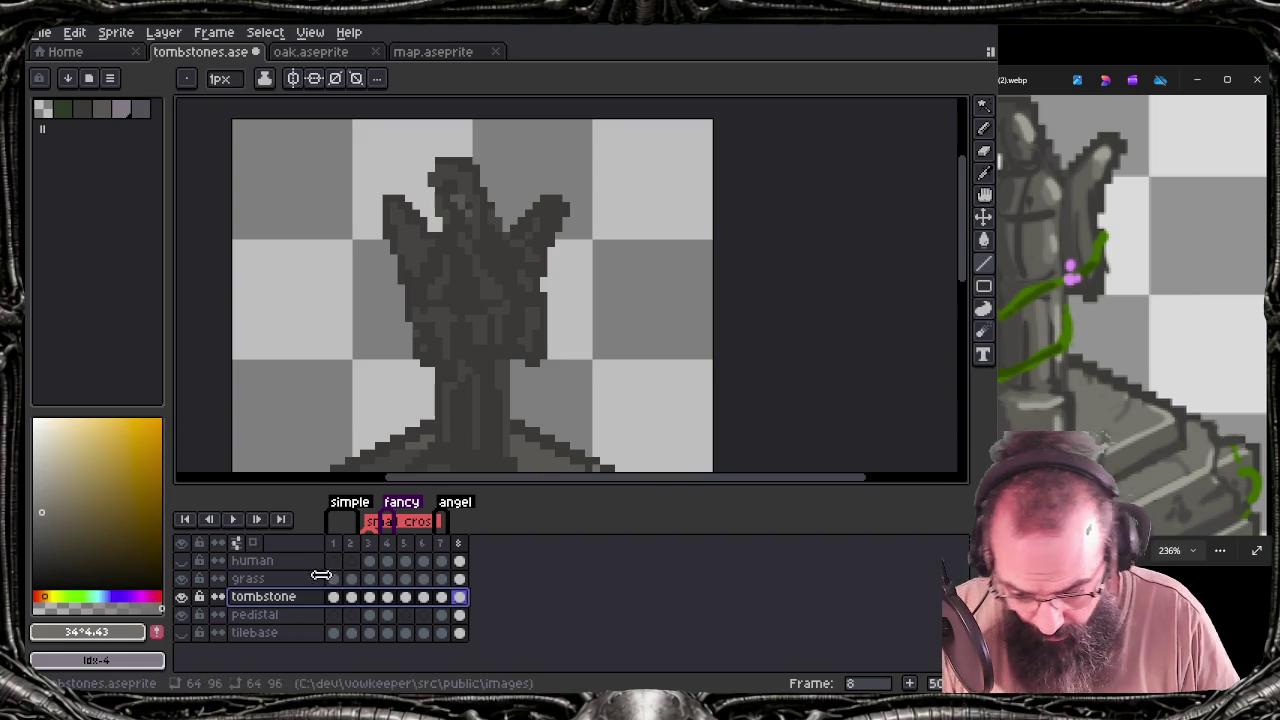
{"action": "left_click_drag", "start_coordinate": [391, 351], "coordinate": [424, 145]}
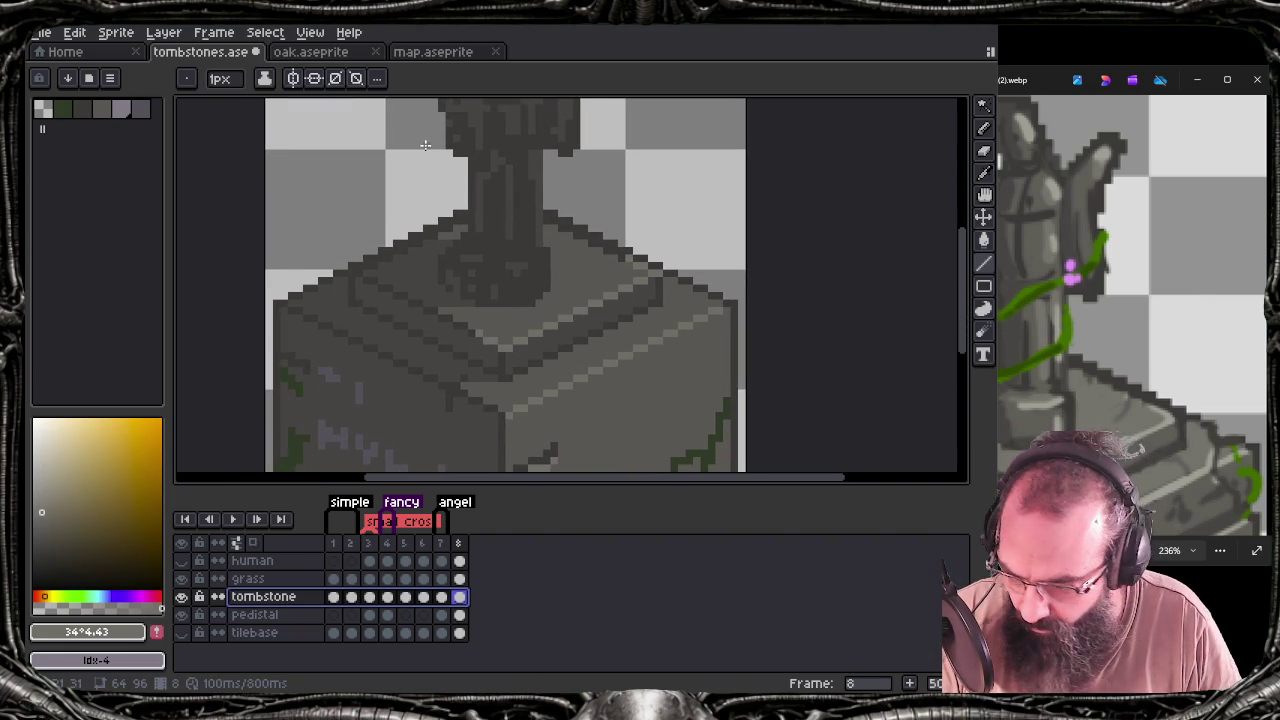
{"action": "key", "text": "q"}
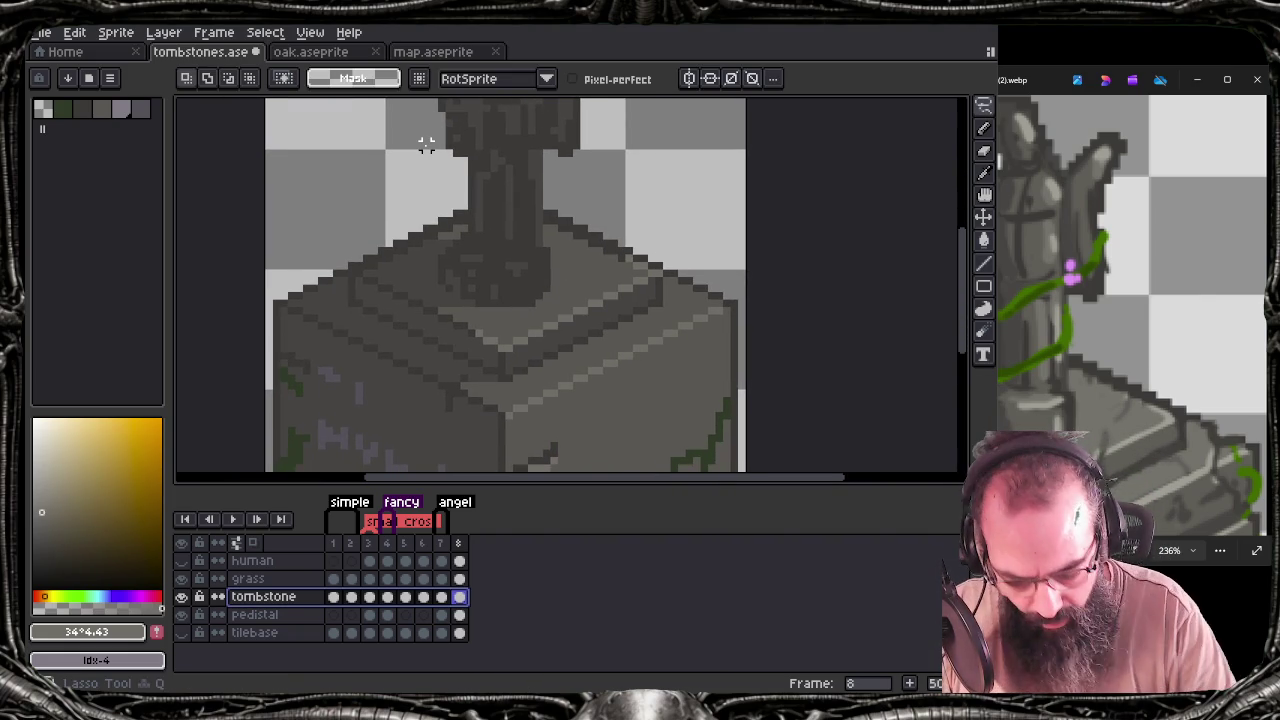
{"action": "mouse_move", "coordinate": [614, 237]}
{"action": "left_mouse_down"}
{"action": "mouse_move", "coordinate": [432, 385]}
{"action": "mouse_move", "coordinate": [599, 455]}
{"action": "left_mouse_up"}
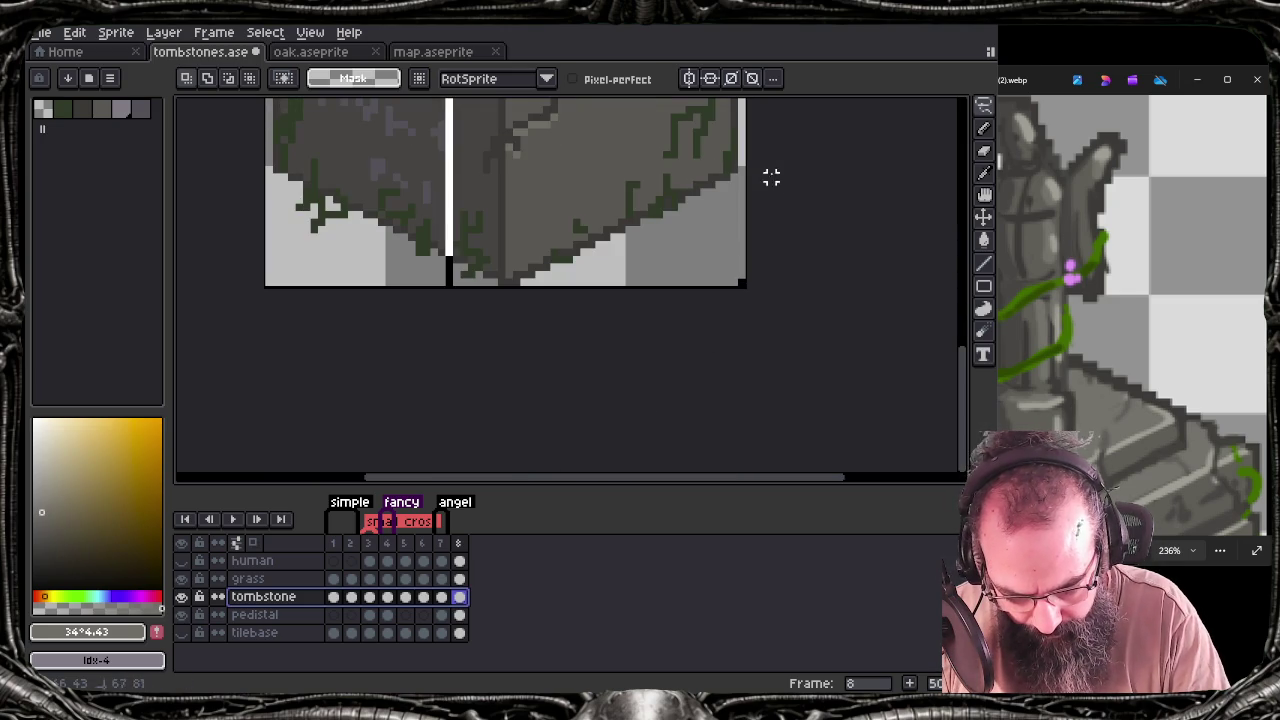
{"action": "left_click_drag", "start_coordinate": [745, 256], "coordinate": [620, 470]}
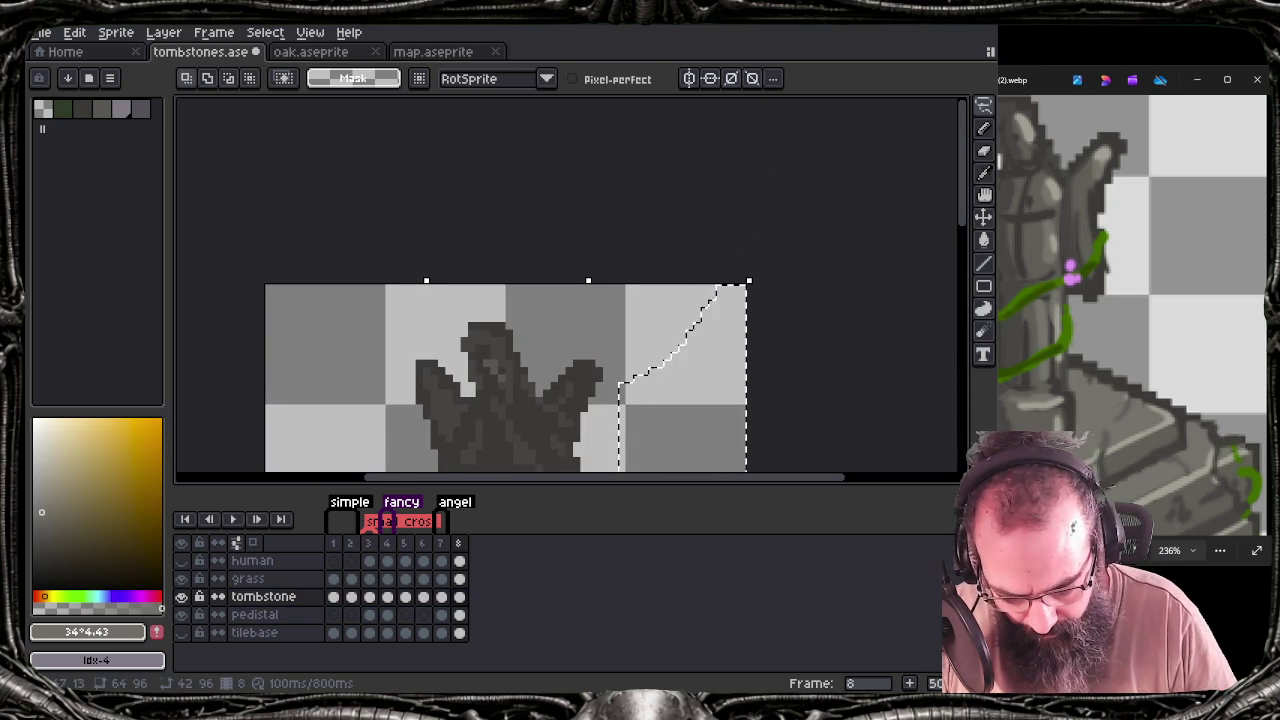
{"action": "left_click_drag", "start_coordinate": [620, 470], "coordinate": [620, 255]}
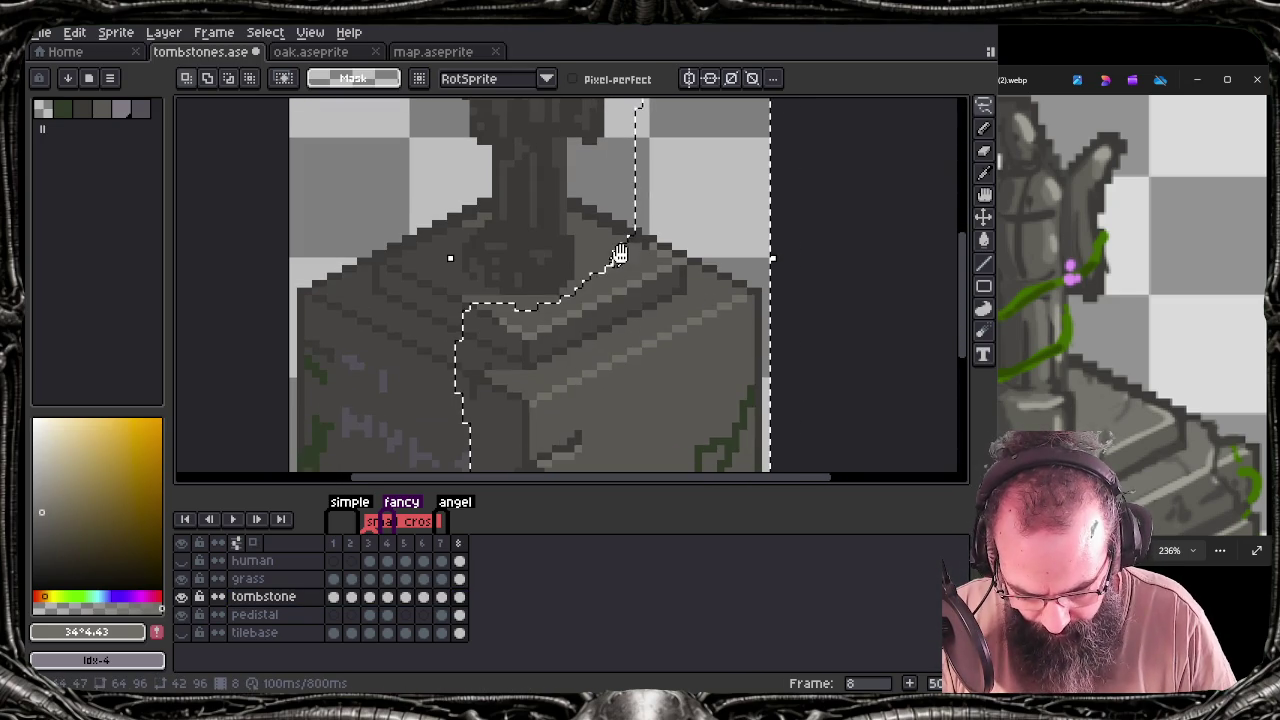
{"action": "left_click", "coordinate": [622, 290]}
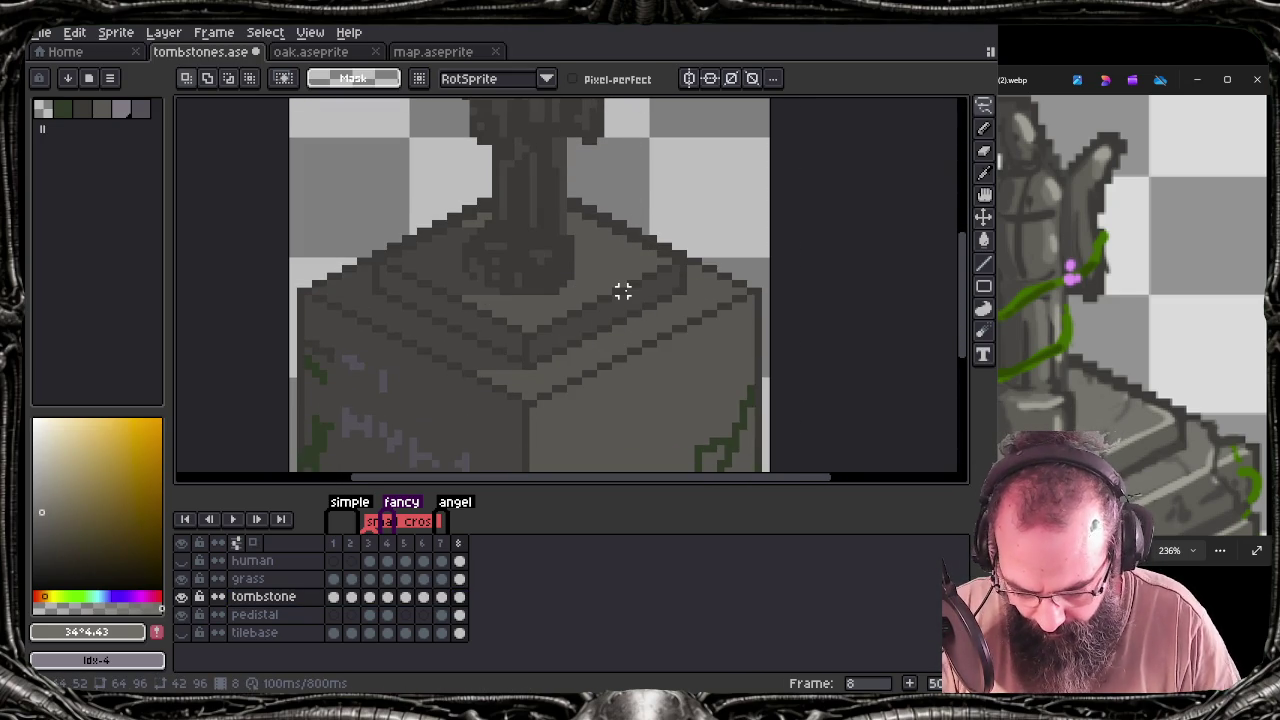
Paste the cut pedestal top onto the pedistal layer and return to the tombstone layer
{"action": "key", "text": "alt+Down"}
{"action": "key", "text": "ctrl+v"}
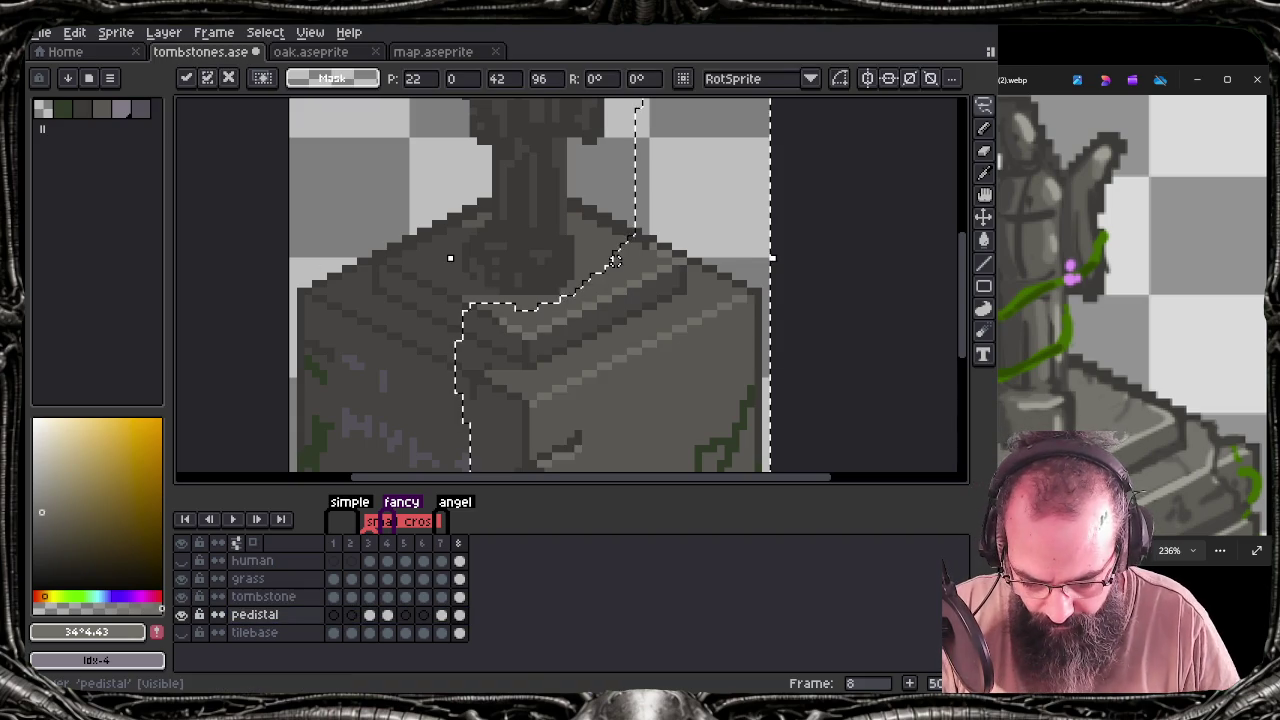
{"action": "key", "text": "ctrl+d"}
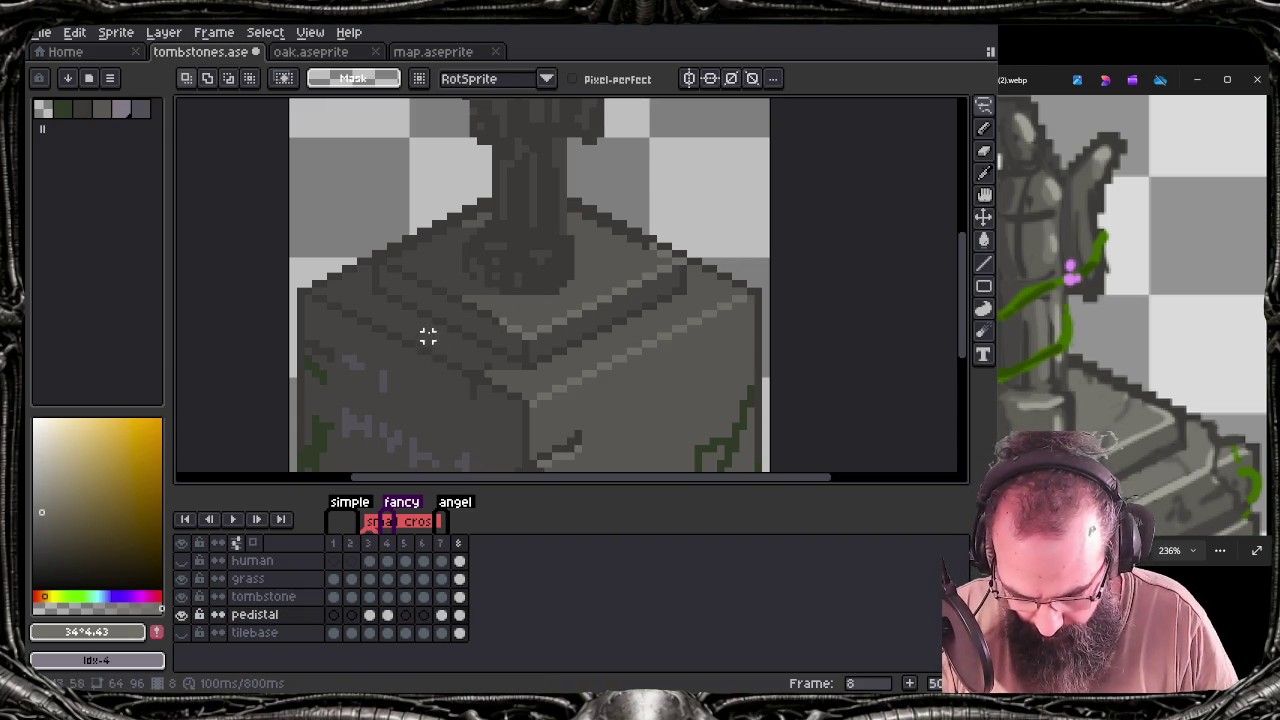
{"action": "left_click", "coordinate": [283, 597]}
{"action": "key", "text": "b"}
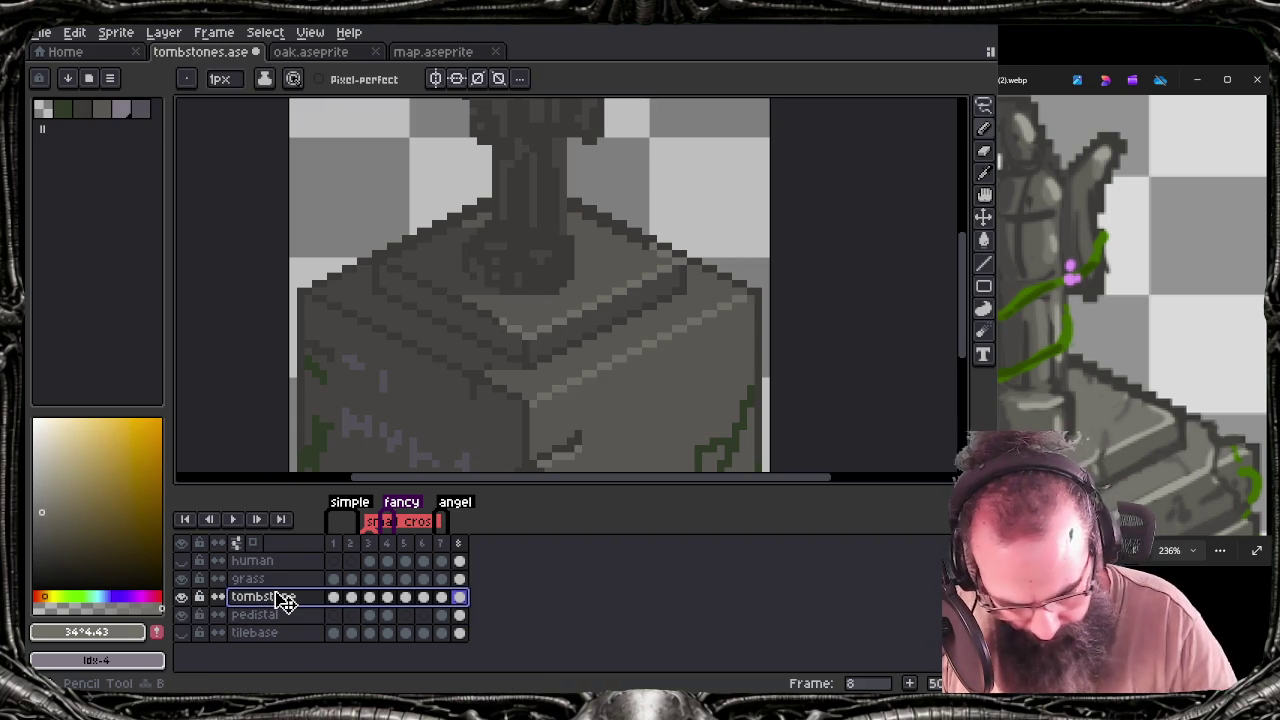
{"action": "key", "text": "ctrl+z"}
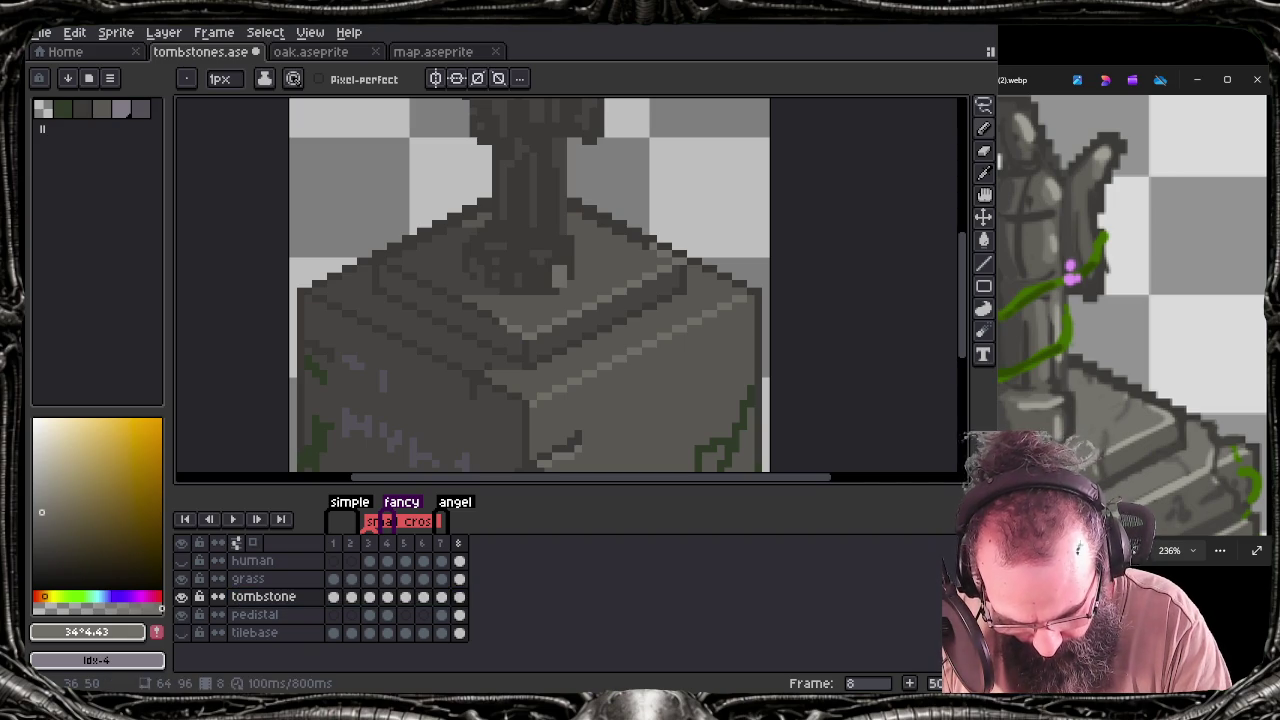
Add light highlight pixels to the statue's base and the angel's torso
{"action": "key", "text": "Escape"}
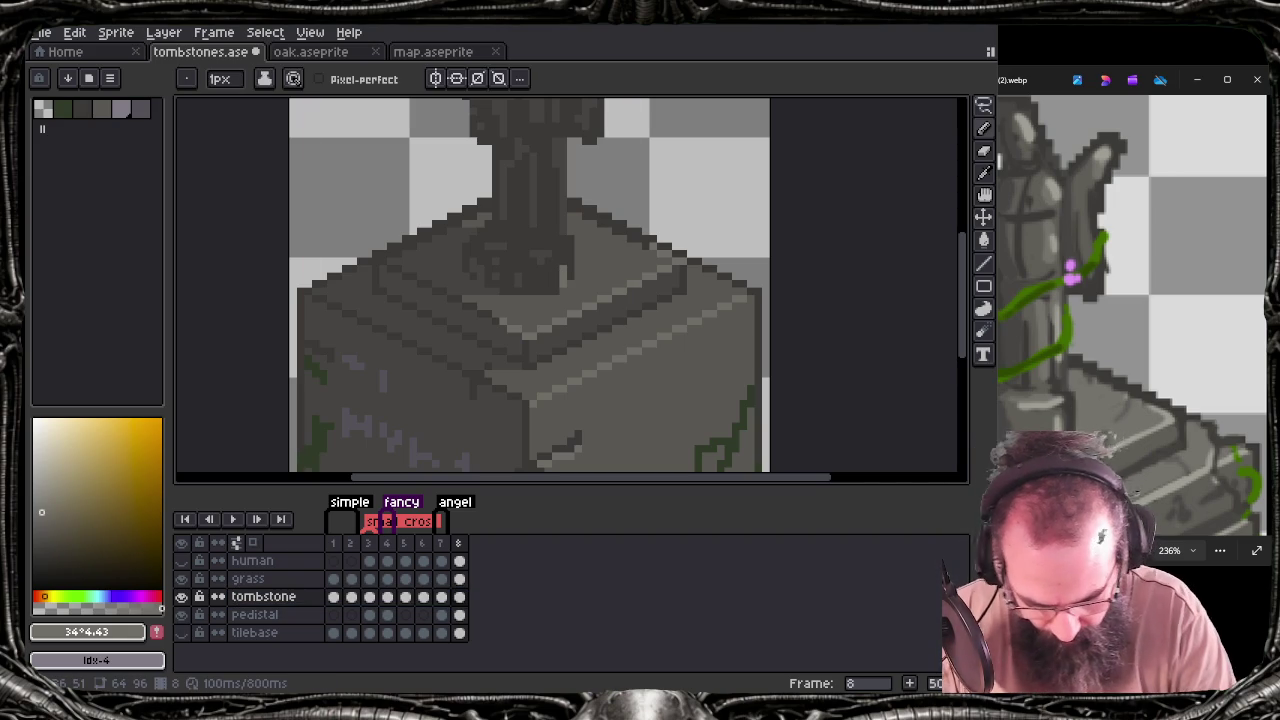
{"action": "left_click", "coordinate": [533, 269]}
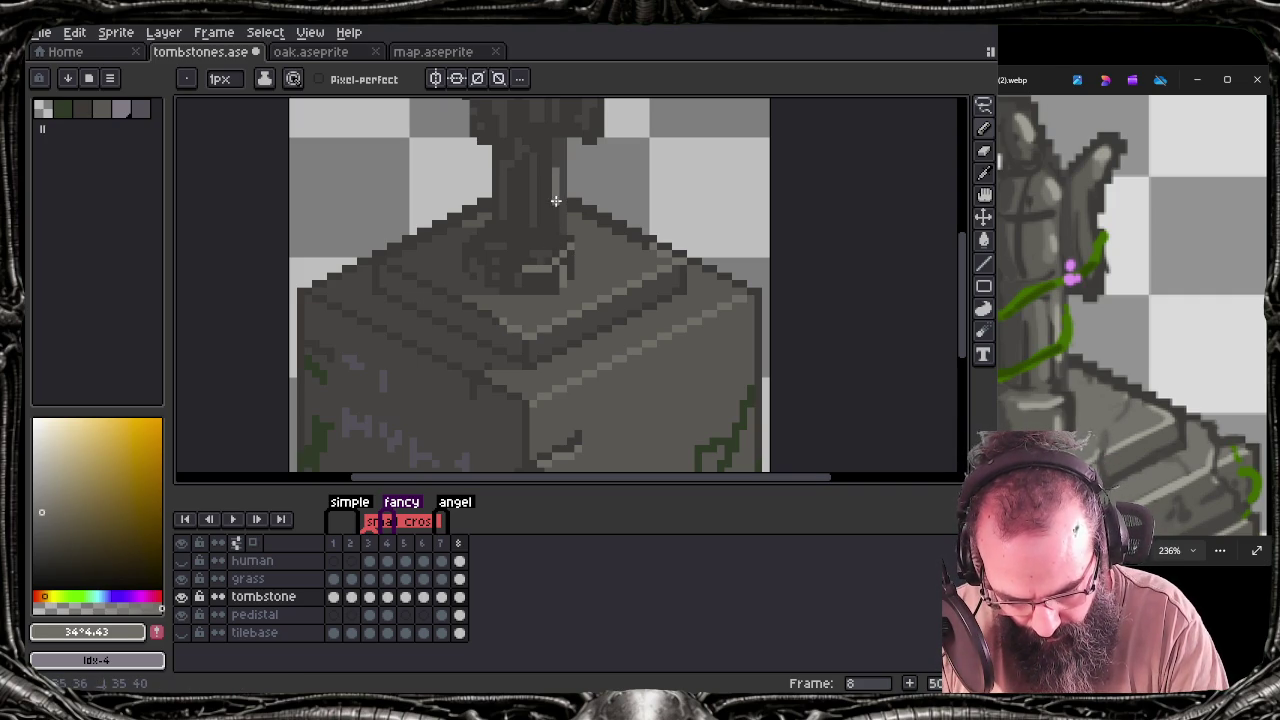
{"action": "left_click_drag", "start_coordinate": [566, 223], "coordinate": [537, 428]}
{"action": "scroll", "coordinate": [529, 420], "scroll_direction": "down", "scroll_amount": 1}
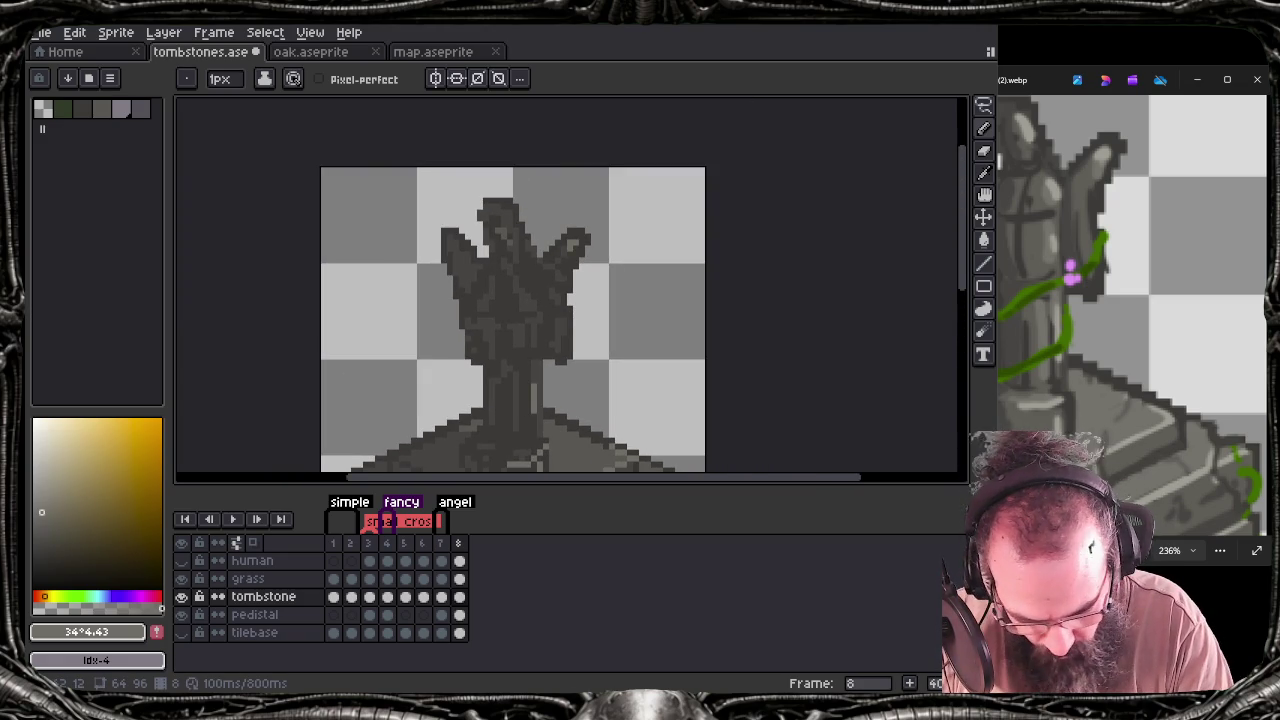
{"action": "left_click", "coordinate": [522, 342]}
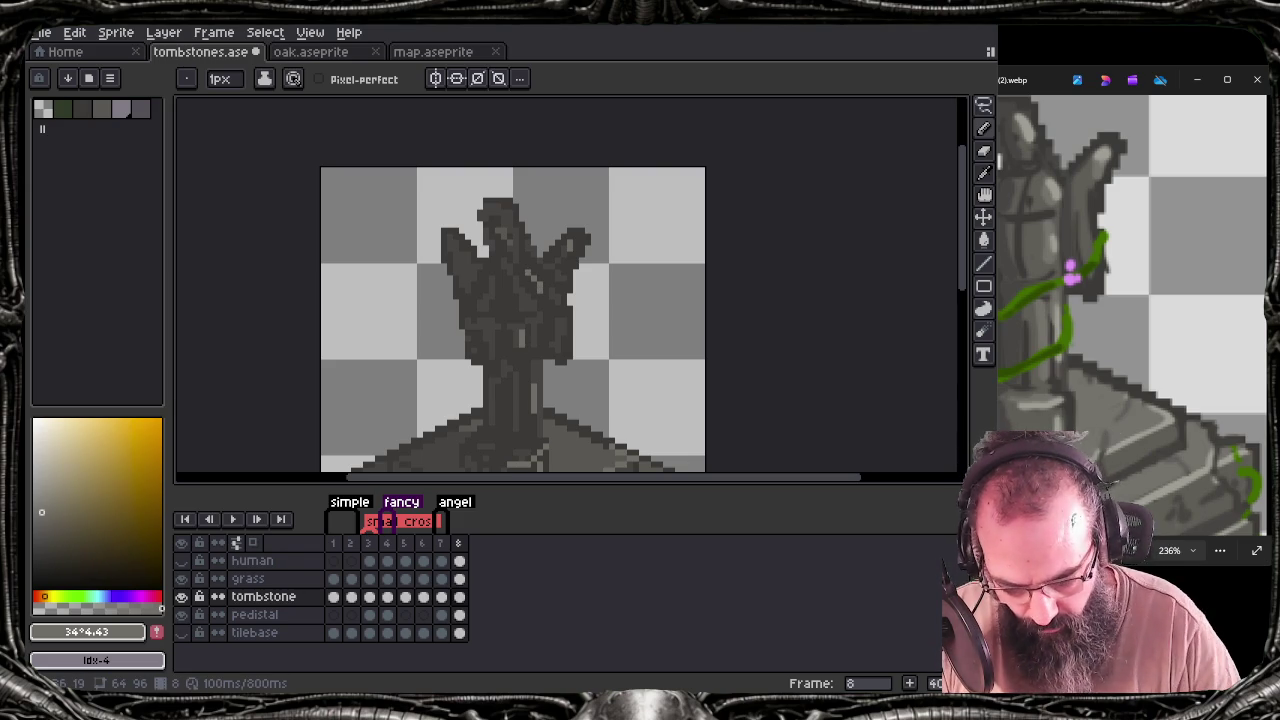
{"action": "left_click", "coordinate": [1081, 288]}
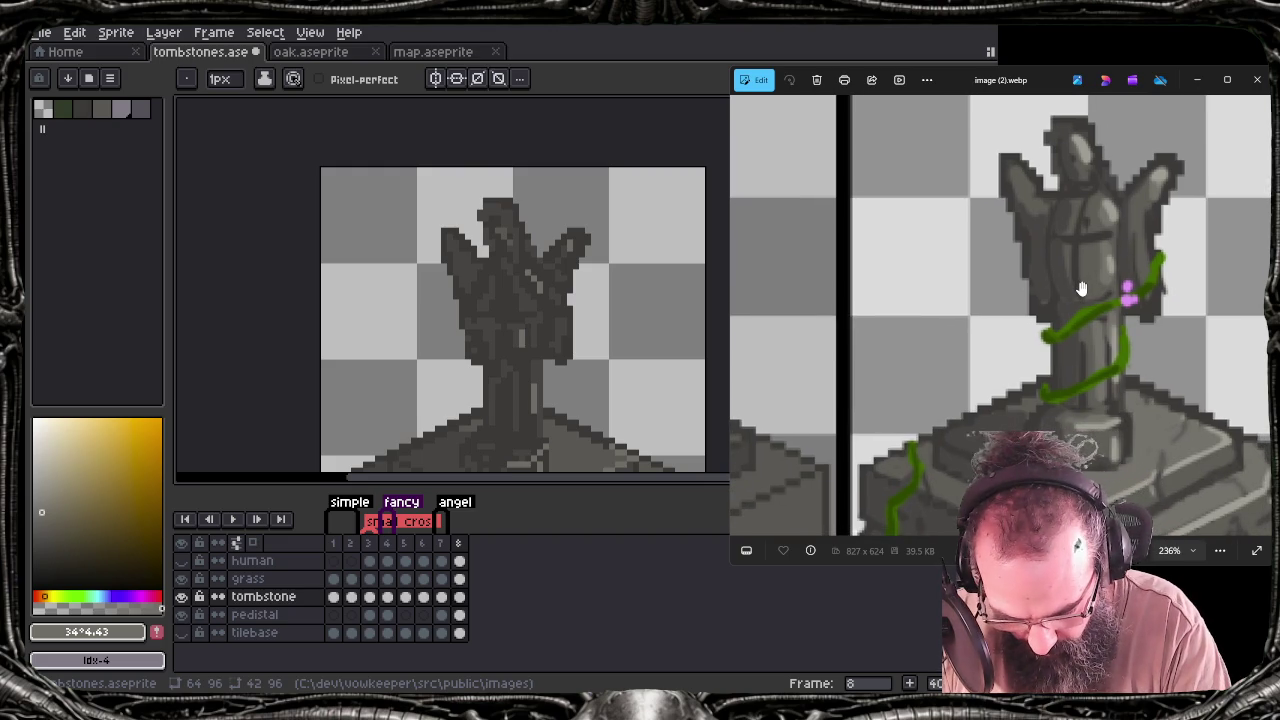
Compare the sprite against the reference photo's pedestal, adjusting both views
{"action": "left_click", "coordinate": [957, 570]}
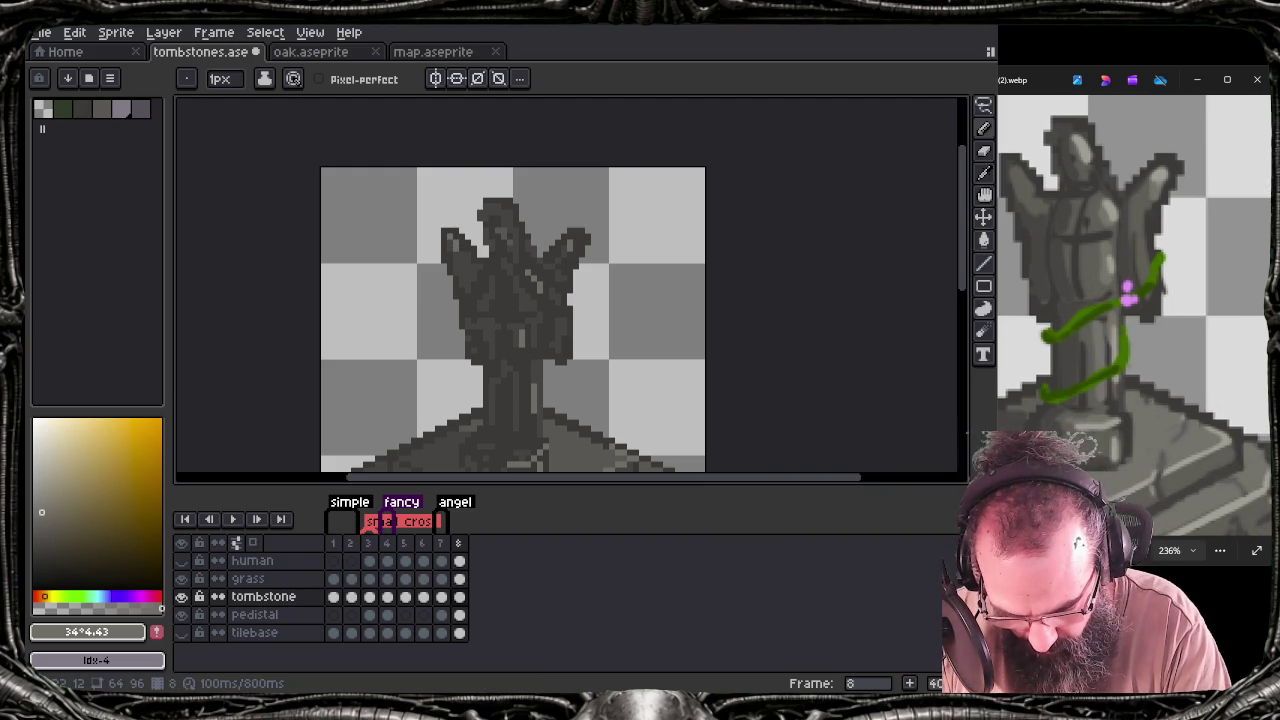
{"action": "left_click_drag", "start_coordinate": [576, 284], "coordinate": [565, 200]}
{"action": "left_click", "coordinate": [1047, 353]}
{"action": "mouse_move", "coordinate": [1047, 353]}
{"action": "left_mouse_down"}
{"action": "mouse_move", "coordinate": [1047, 203]}
{"action": "mouse_move", "coordinate": [1014, 243]}
{"action": "mouse_move", "coordinate": [886, 206]}
{"action": "left_mouse_up"}
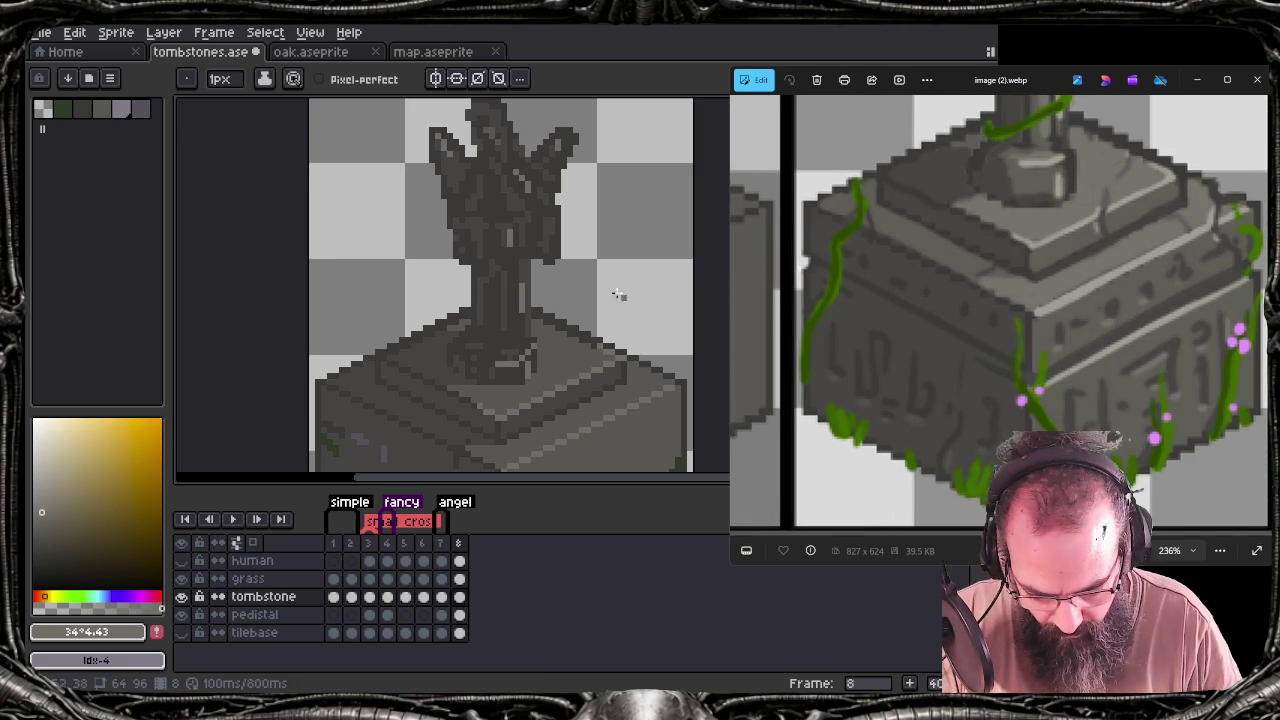
{"action": "scroll", "coordinate": [582, 338], "scroll_direction": "down", "scroll_amount": 2}
{"action": "scroll", "coordinate": [582, 338], "scroll_direction": "down", "scroll_amount": 3}
{"action": "scroll", "coordinate": [582, 338], "scroll_direction": "up", "scroll_amount": 4}
{"action": "scroll", "coordinate": [582, 338], "scroll_direction": "down", "scroll_amount": 3}
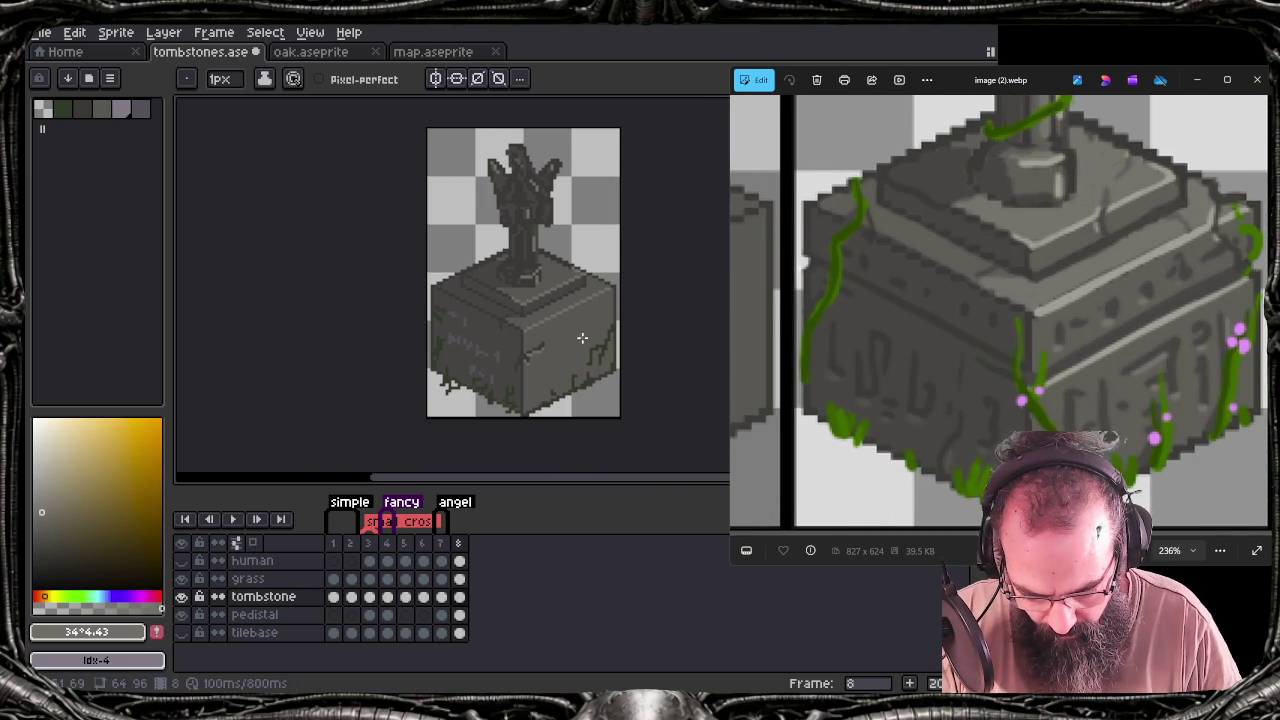
{"action": "left_click_drag", "start_coordinate": [582, 338], "coordinate": [554, 371]}
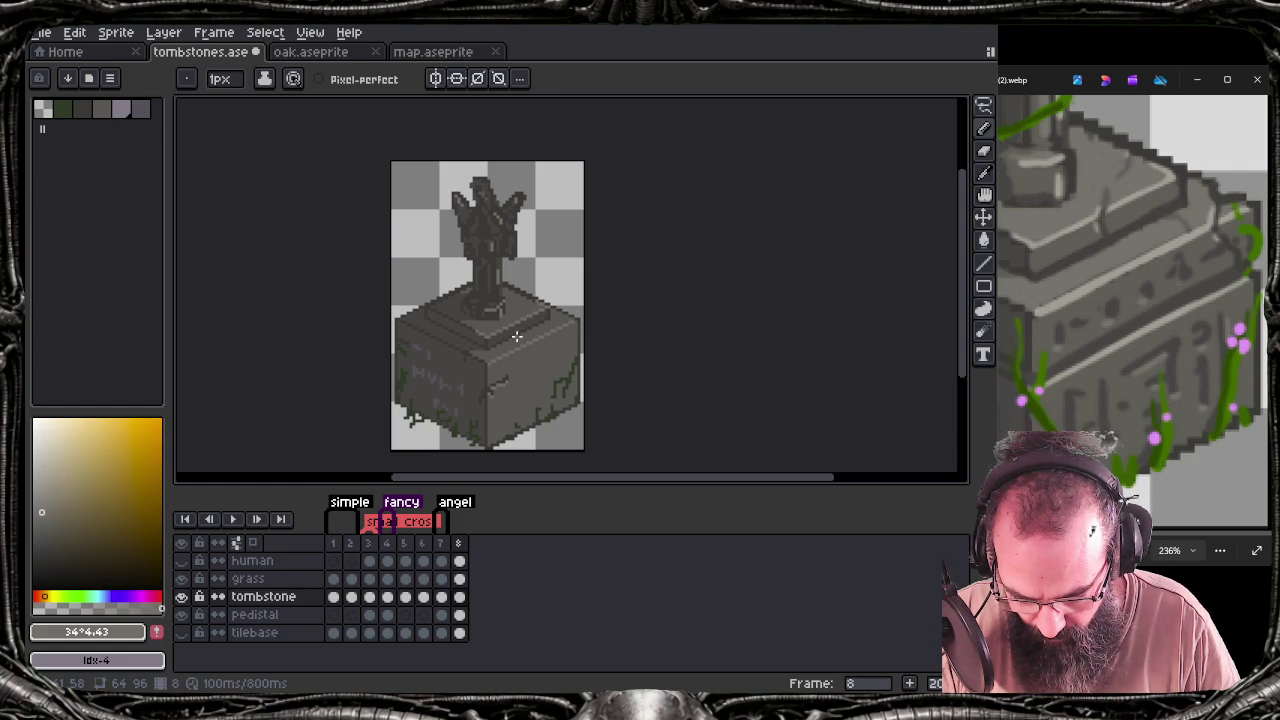
{"action": "scroll", "coordinate": [495, 235], "scroll_direction": "up", "scroll_amount": 2}
{"action": "scroll", "coordinate": [480, 240], "scroll_direction": "up", "scroll_amount": 1}
Sample the statue's dark grey #383433 and place the reference photo beside the sprite
{"action": "key", "text": "e"}
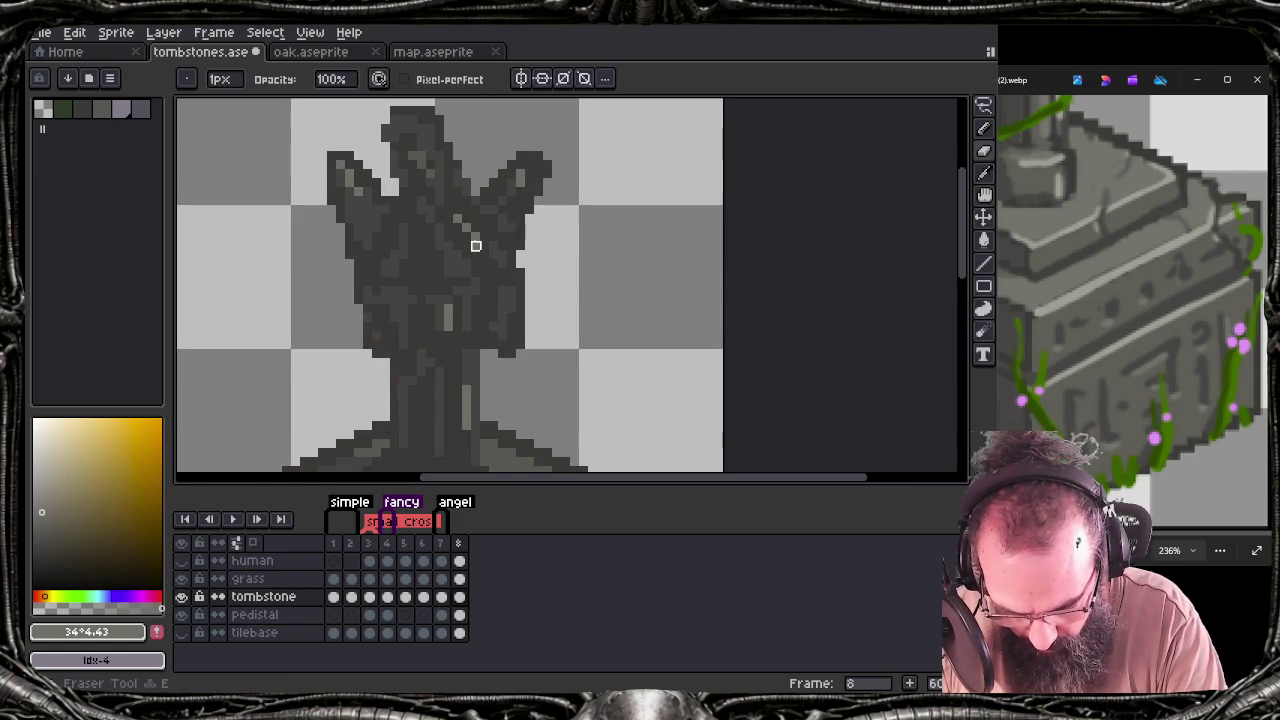
{"action": "scroll", "coordinate": [540, 258], "scroll_direction": "down", "scroll_amount": 3}
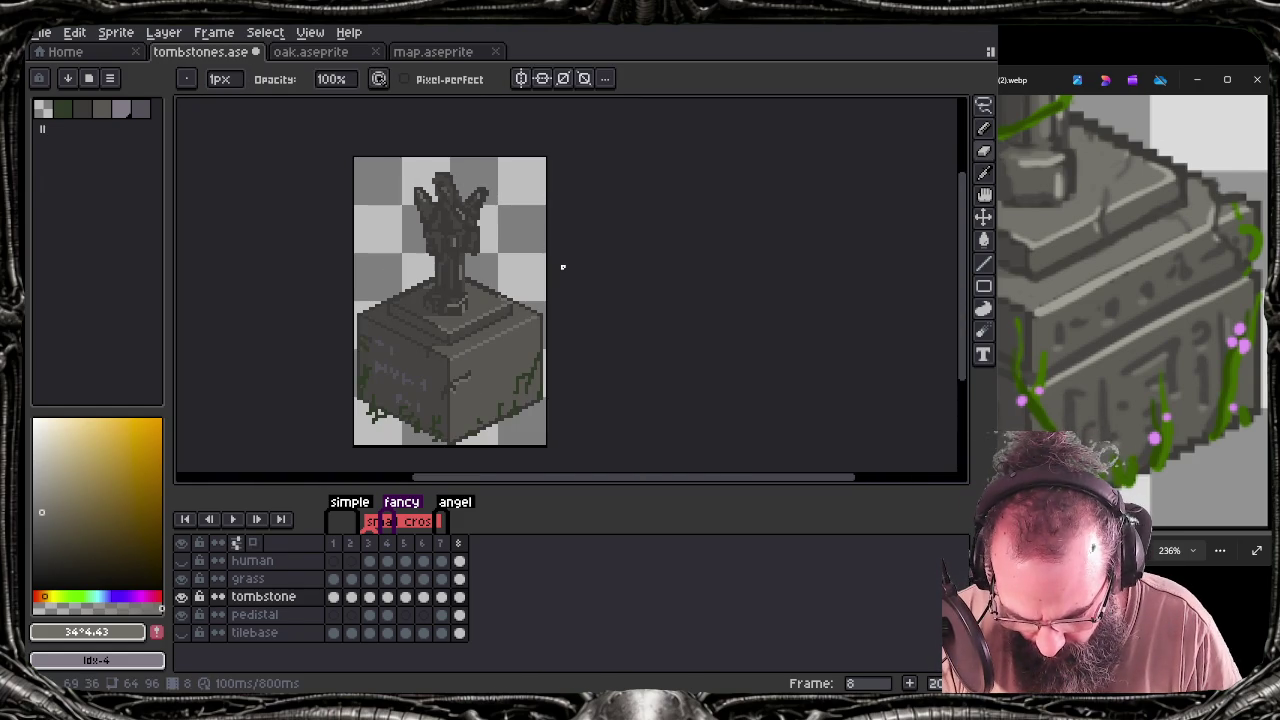
{"action": "scroll", "coordinate": [505, 282], "scroll_direction": "up", "scroll_amount": 3}
{"action": "scroll", "coordinate": [471, 294], "scroll_direction": "up", "scroll_amount": 3}
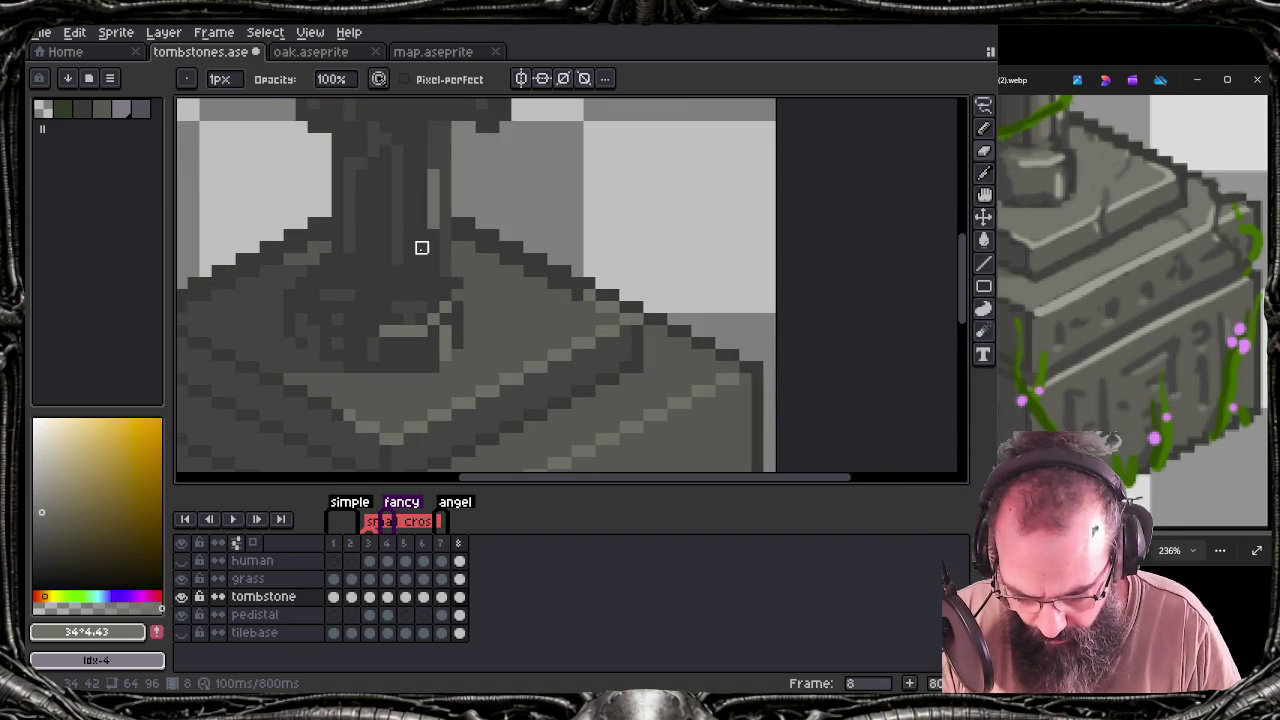
{"action": "key", "text": "v"}
{"action": "key", "text": "b"}
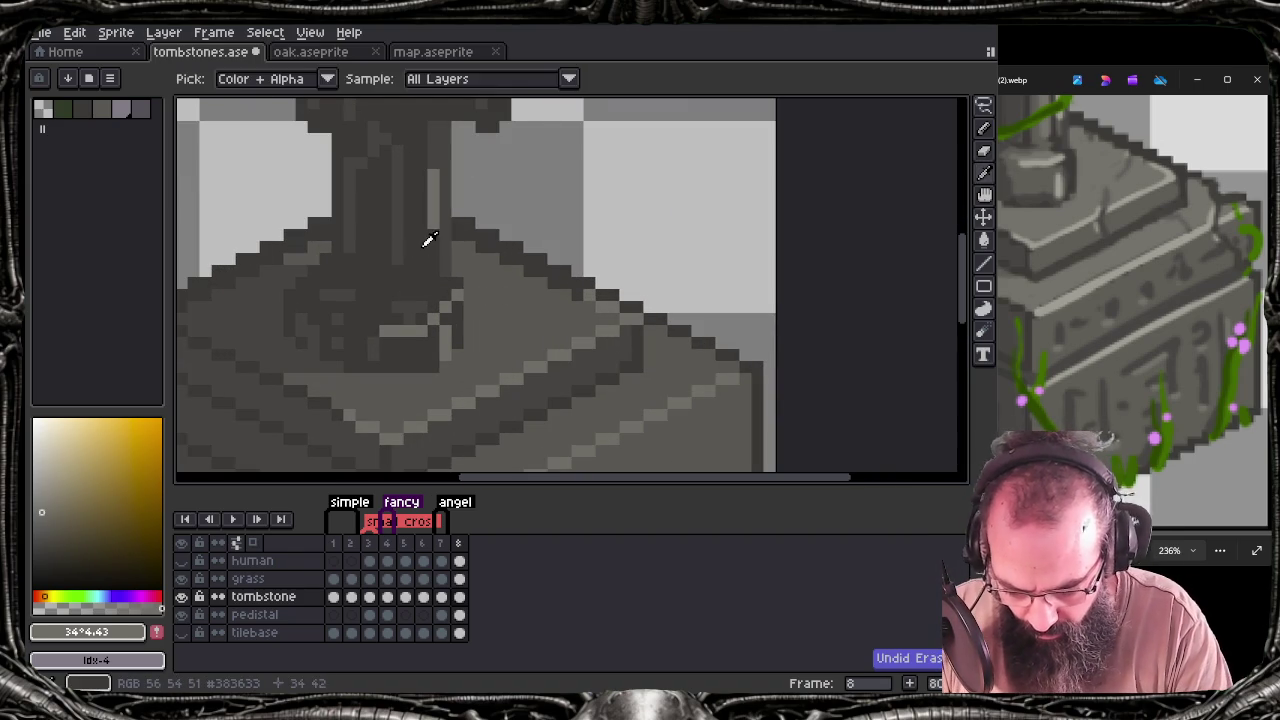
{"action": "left_click", "coordinate": [423, 240], "text": "alt"}
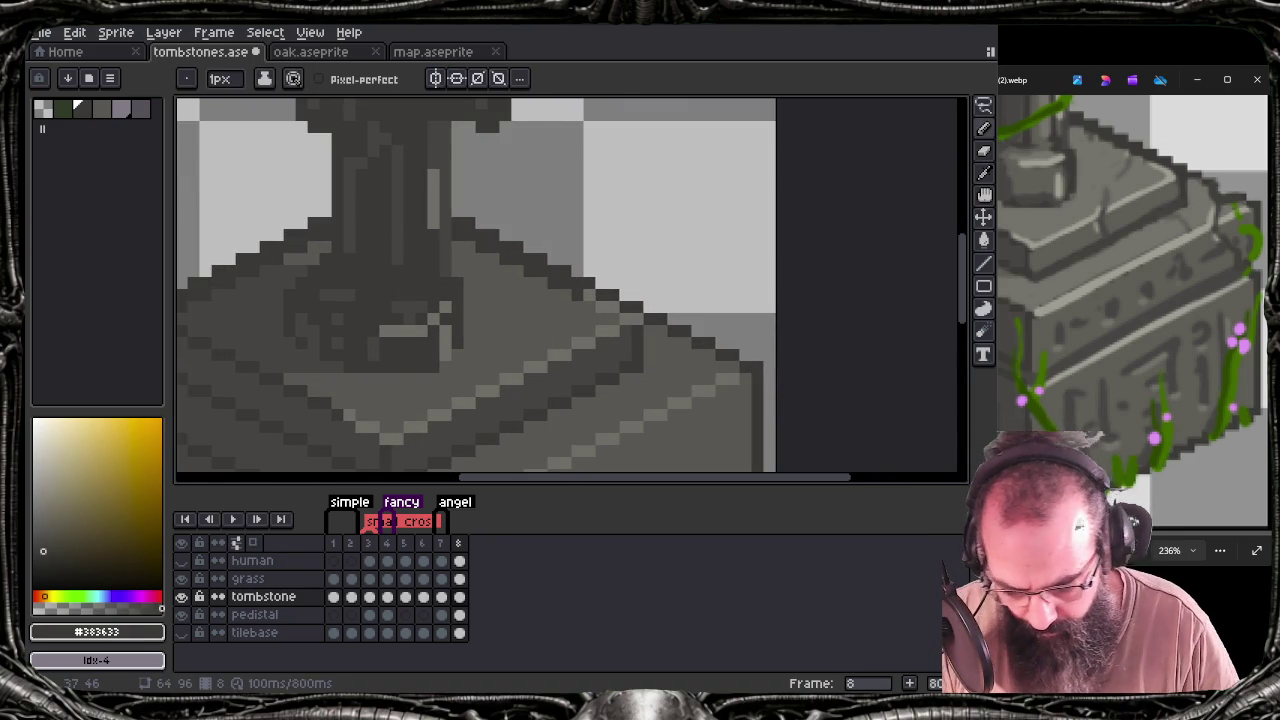
{"action": "scroll", "coordinate": [450, 298], "scroll_direction": "down", "scroll_amount": 2}
{"action": "scroll", "coordinate": [445, 300], "scroll_direction": "down", "scroll_amount": 2}
{"action": "left_click_drag", "start_coordinate": [530, 291], "coordinate": [577, 307]}
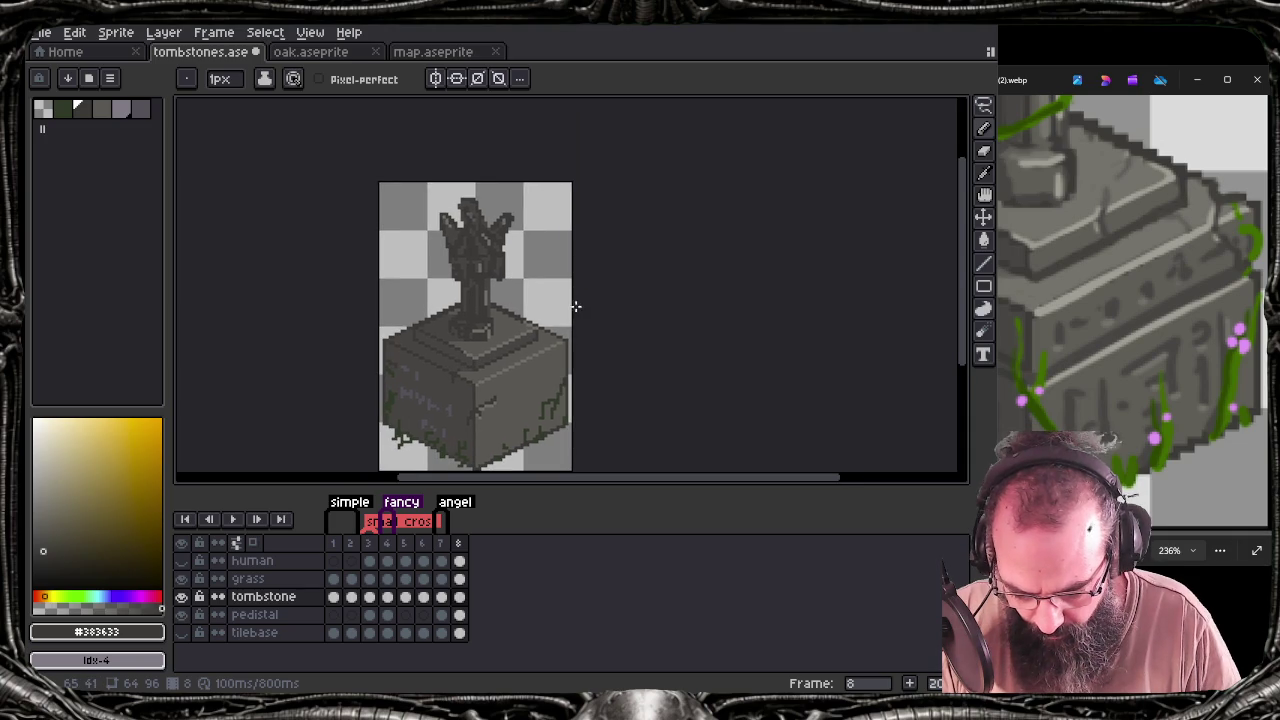
{"action": "mouse_move", "coordinate": [451, 234]}
{"action": "left_mouse_down"}
{"action": "mouse_move", "coordinate": [475, 242]}
{"action": "mouse_move", "coordinate": [513, 225]}
{"action": "left_mouse_up"}
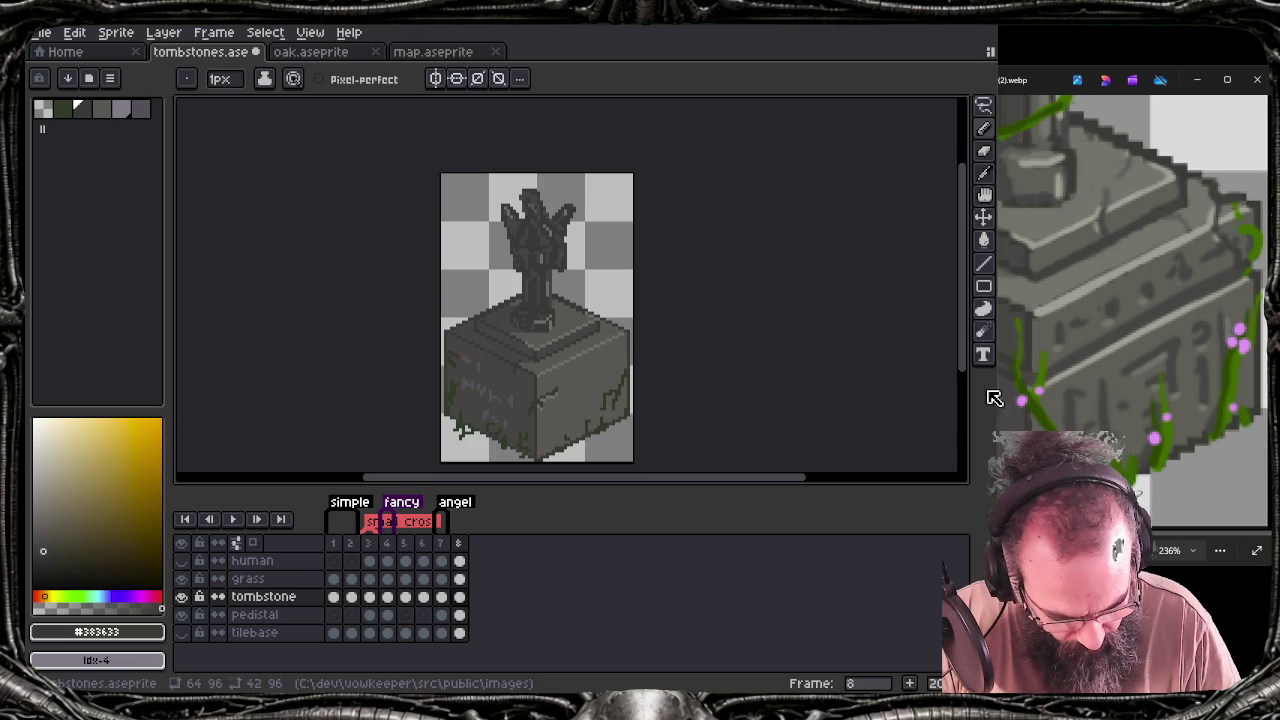
{"action": "left_click_drag", "start_coordinate": [1088, 391], "coordinate": [1112, 387]}
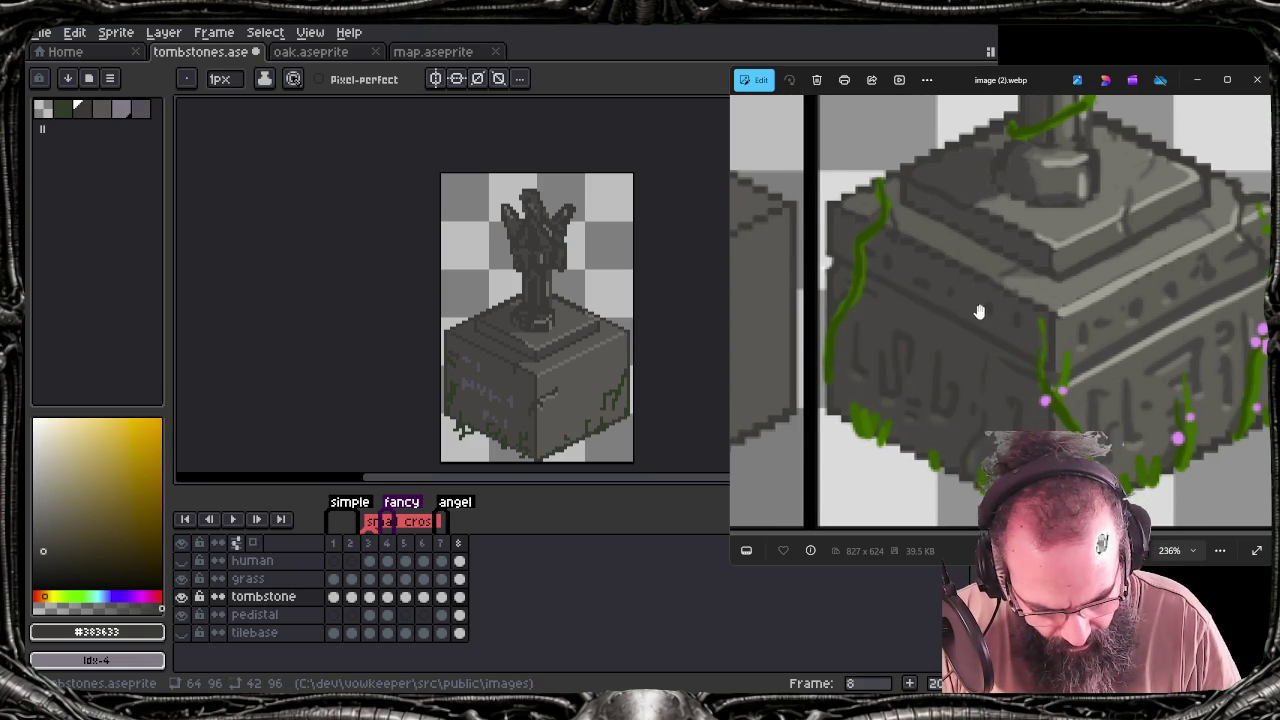
Study the reference's pedestal and angel, then sketch dark crack strokes at the sprite's top-right
{"action": "left_click_drag", "start_coordinate": [1012, 332], "coordinate": [988, 332]}
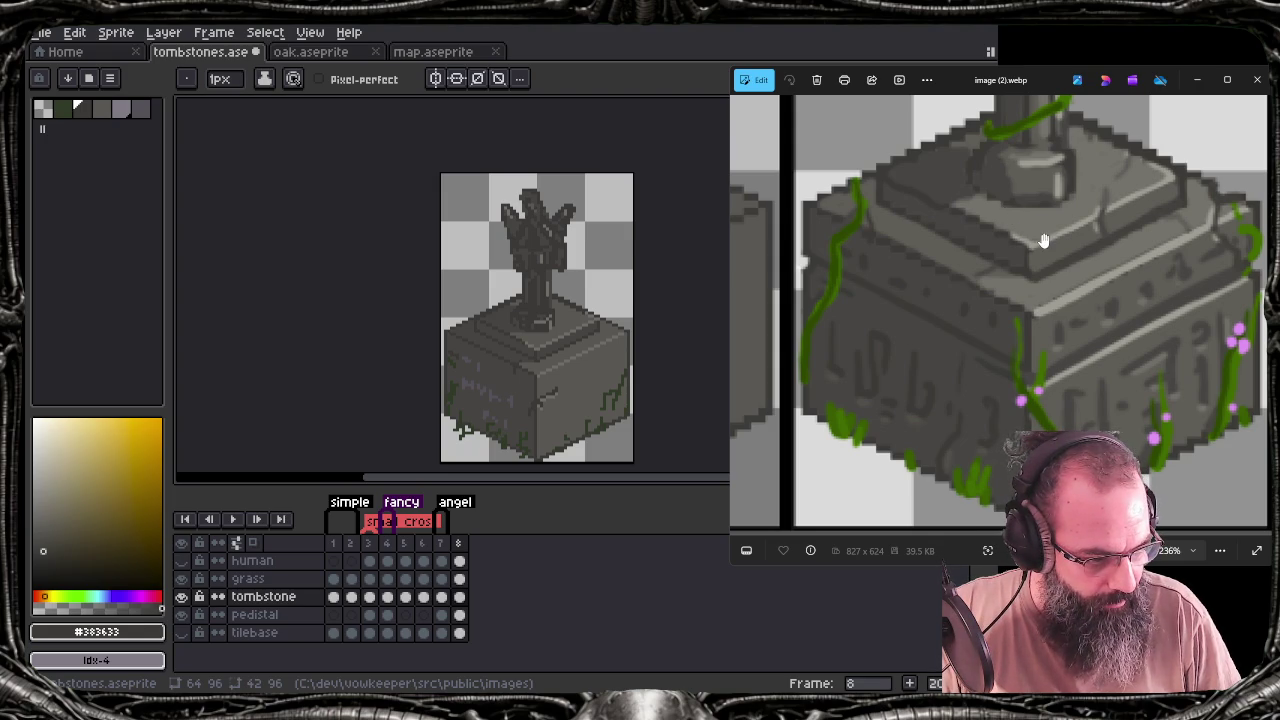
{"action": "scroll", "coordinate": [1088, 212], "scroll_direction": "up", "scroll_amount": 1}
{"action": "scroll", "coordinate": [1046, 214], "scroll_direction": "up", "scroll_amount": 2}
{"action": "scroll", "coordinate": [1011, 314], "scroll_direction": "up", "scroll_amount": 2}
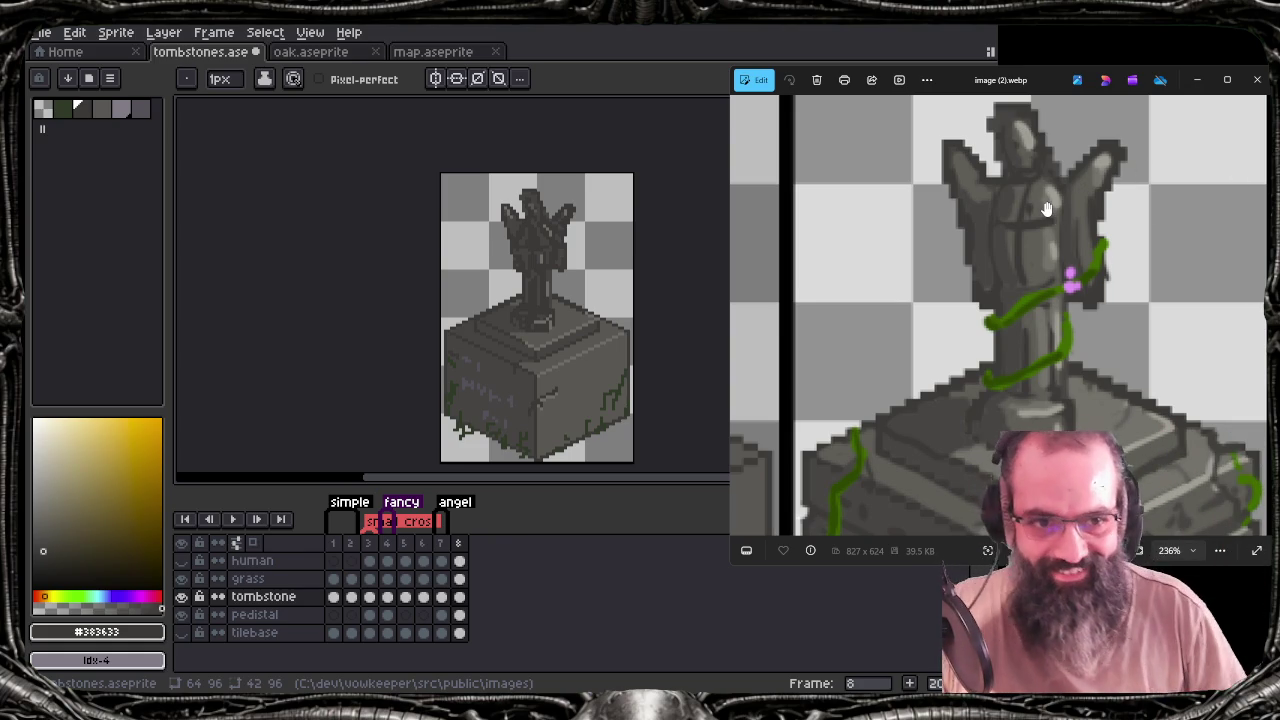
{"action": "left_click_drag", "start_coordinate": [1046, 208], "coordinate": [1046, 232]}
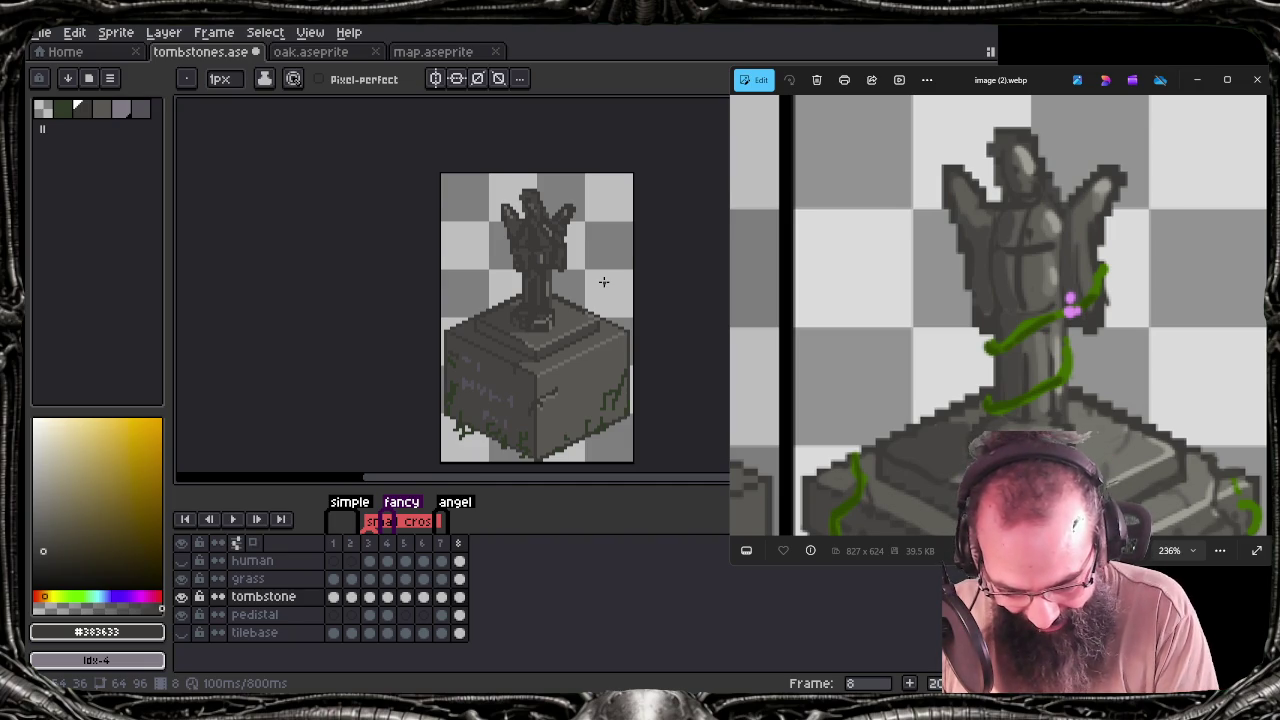
{"action": "mouse_move", "coordinate": [600, 178]}
{"action": "left_mouse_down"}
{"action": "mouse_move", "coordinate": [600, 200]}
{"action": "mouse_move", "coordinate": [632, 200]}
{"action": "mouse_move", "coordinate": [584, 210]}
{"action": "left_mouse_up"}
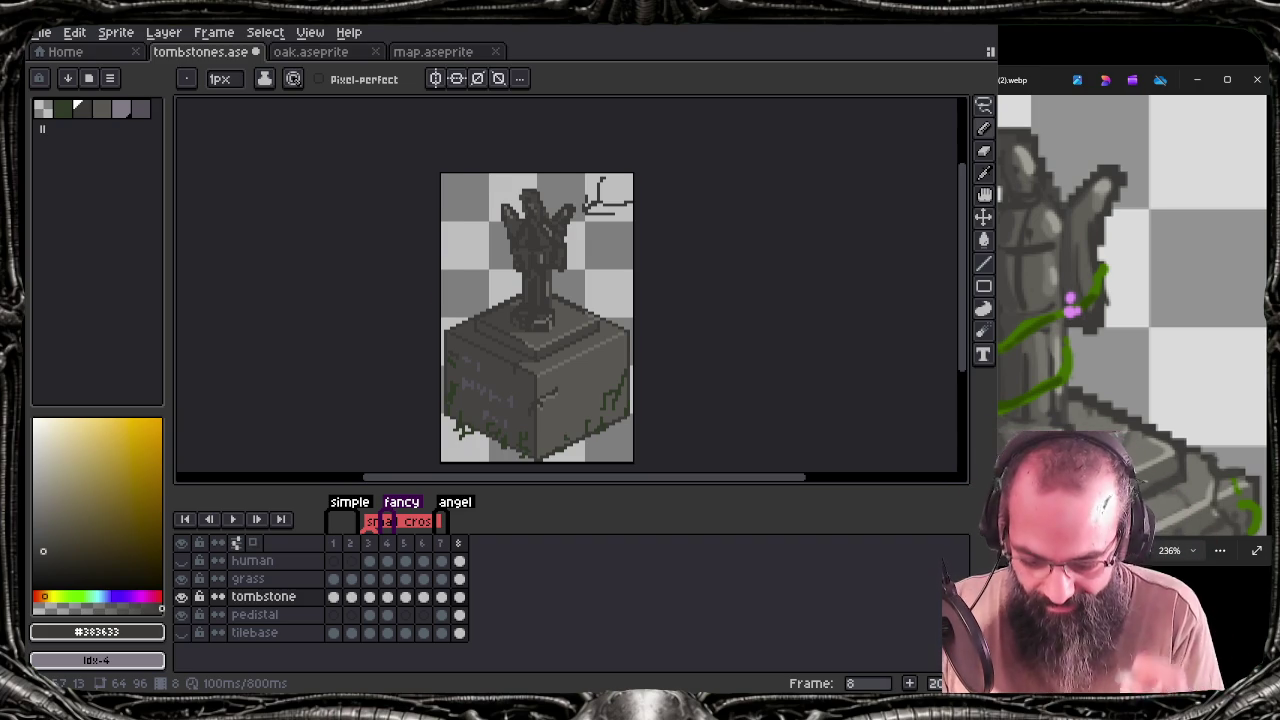
Undo the dark crack strokes beside the angel's wing and zoom in on the statue
{"action": "key", "text": "ctrl+z"}
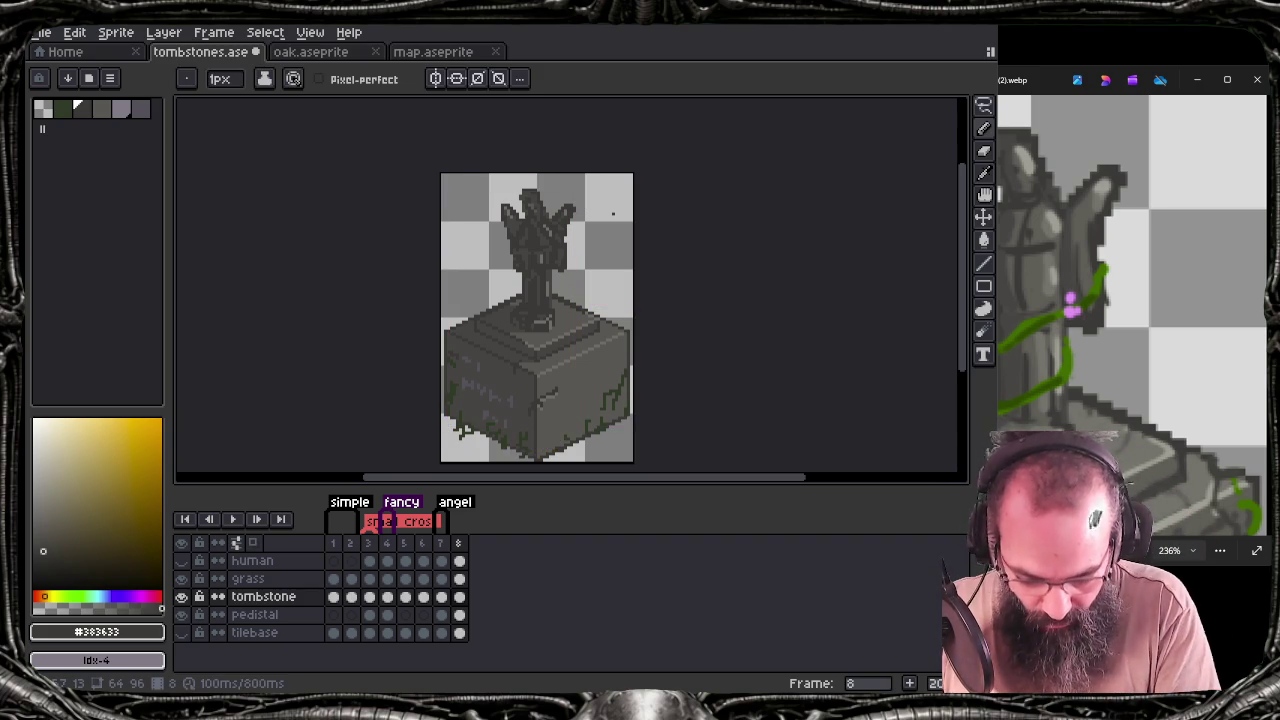
{"action": "scroll", "coordinate": [560, 240], "scroll_direction": "up", "scroll_amount": 1}
{"action": "scroll", "coordinate": [562, 242], "scroll_direction": "up", "scroll_amount": 1}
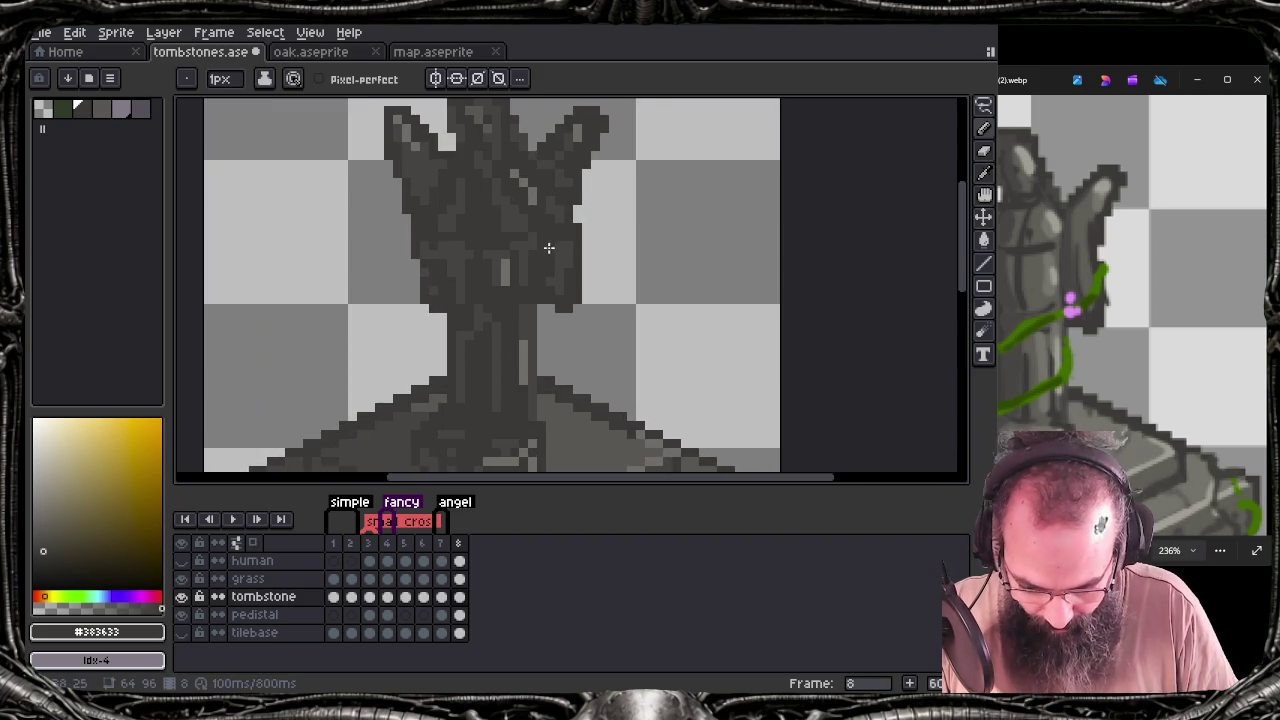
{"action": "scroll", "coordinate": [564, 244], "scroll_direction": "up", "scroll_amount": 1}
{"action": "scroll", "coordinate": [564, 244], "scroll_direction": "up", "scroll_amount": 2}
{"action": "scroll", "coordinate": [562, 255], "scroll_direction": "down", "scroll_amount": 1}
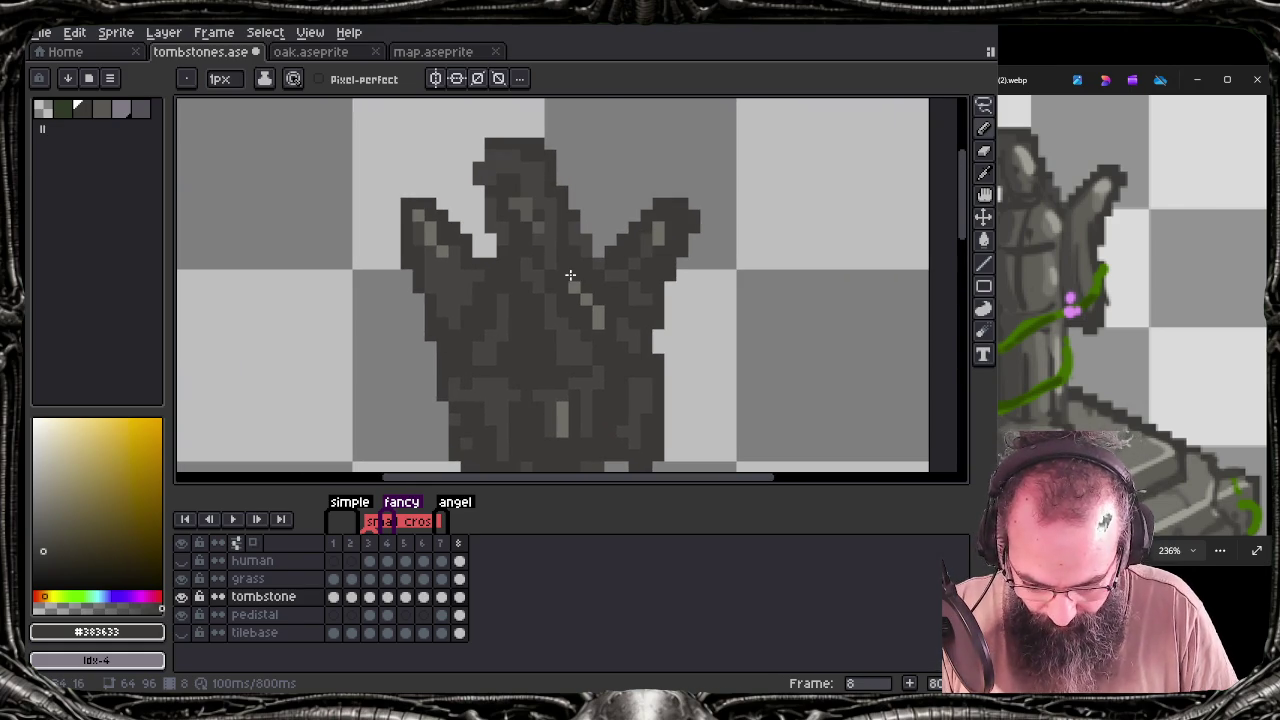
Eyedrop greys from the statue, ending on the stone grey #595652, then zoom back out
{"action": "key", "text": "alt"}
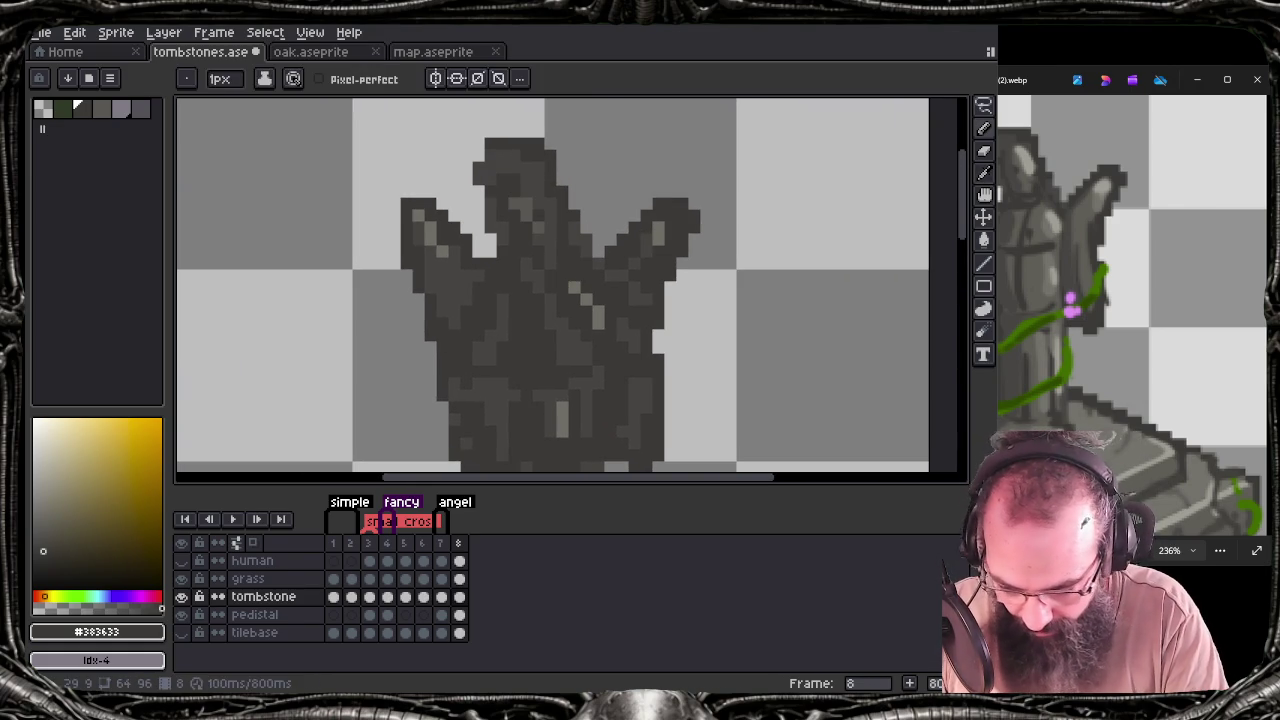
{"action": "left_click", "coordinate": [526, 204], "text": "alt"}
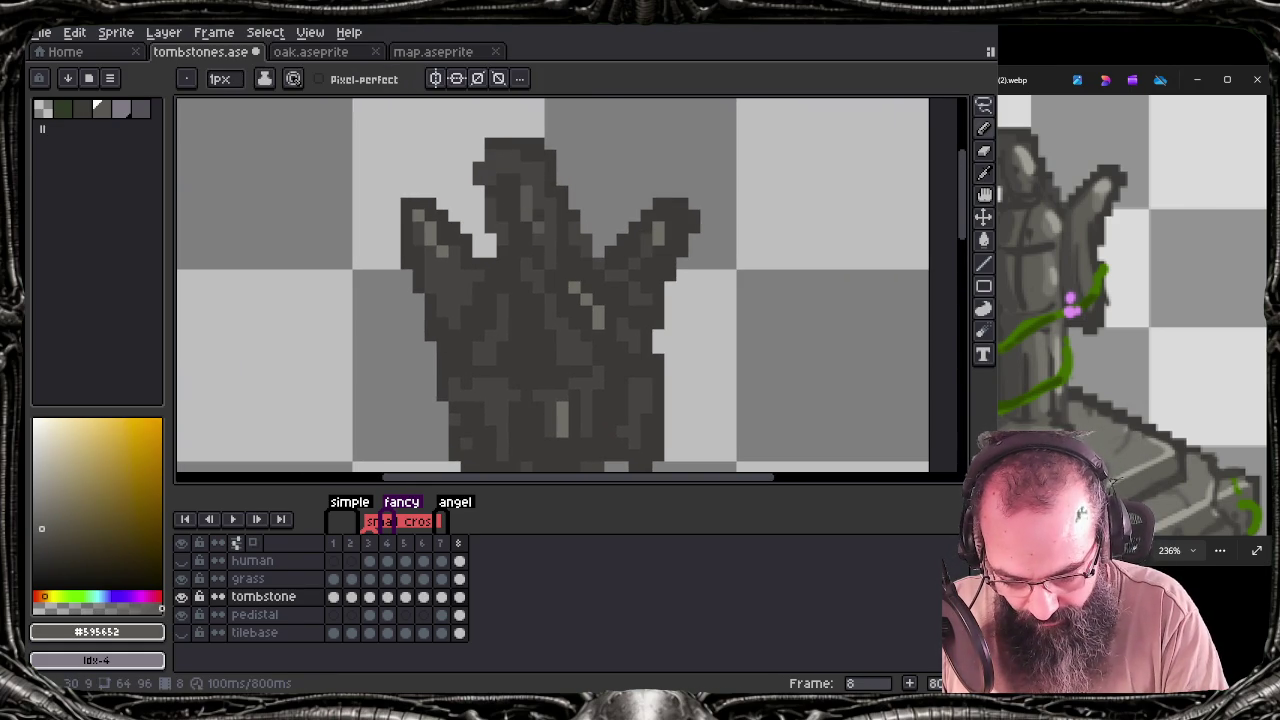
{"action": "left_click", "coordinate": [526, 218], "text": "alt"}
{"action": "left_click", "coordinate": [526, 212], "text": "alt"}
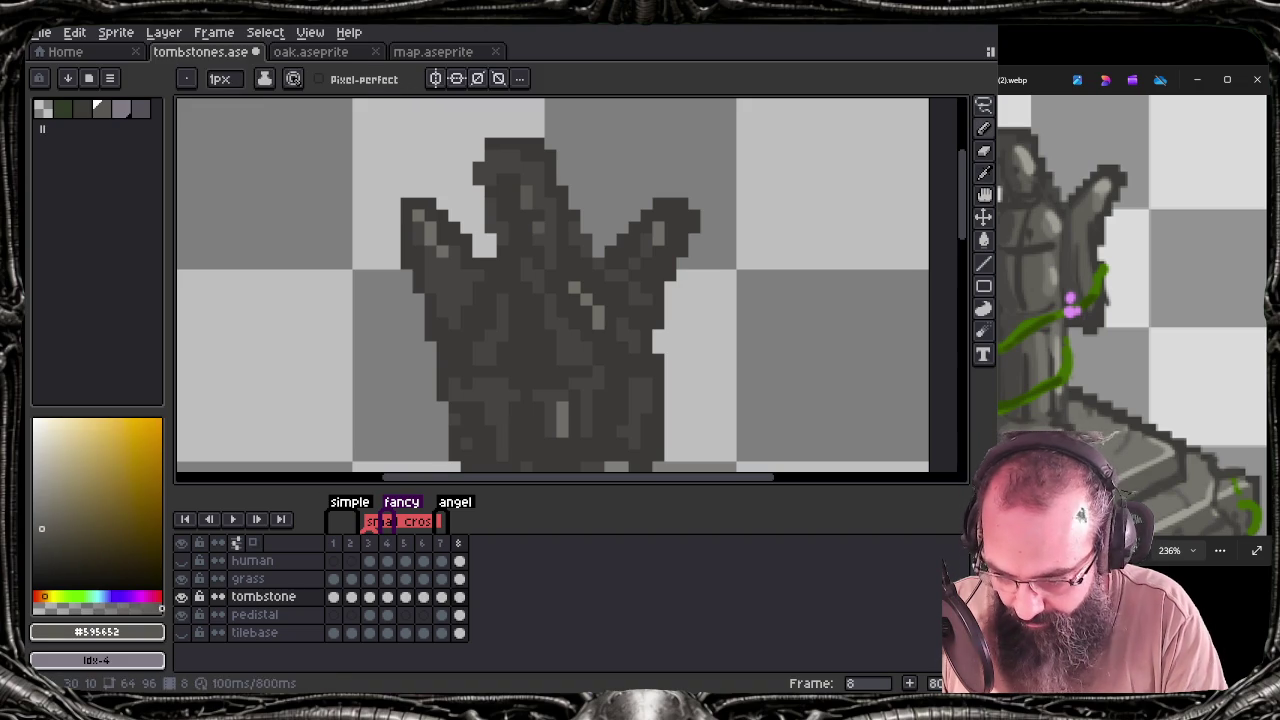
{"action": "scroll", "coordinate": [540, 300], "scroll_direction": "down", "scroll_amount": 2}
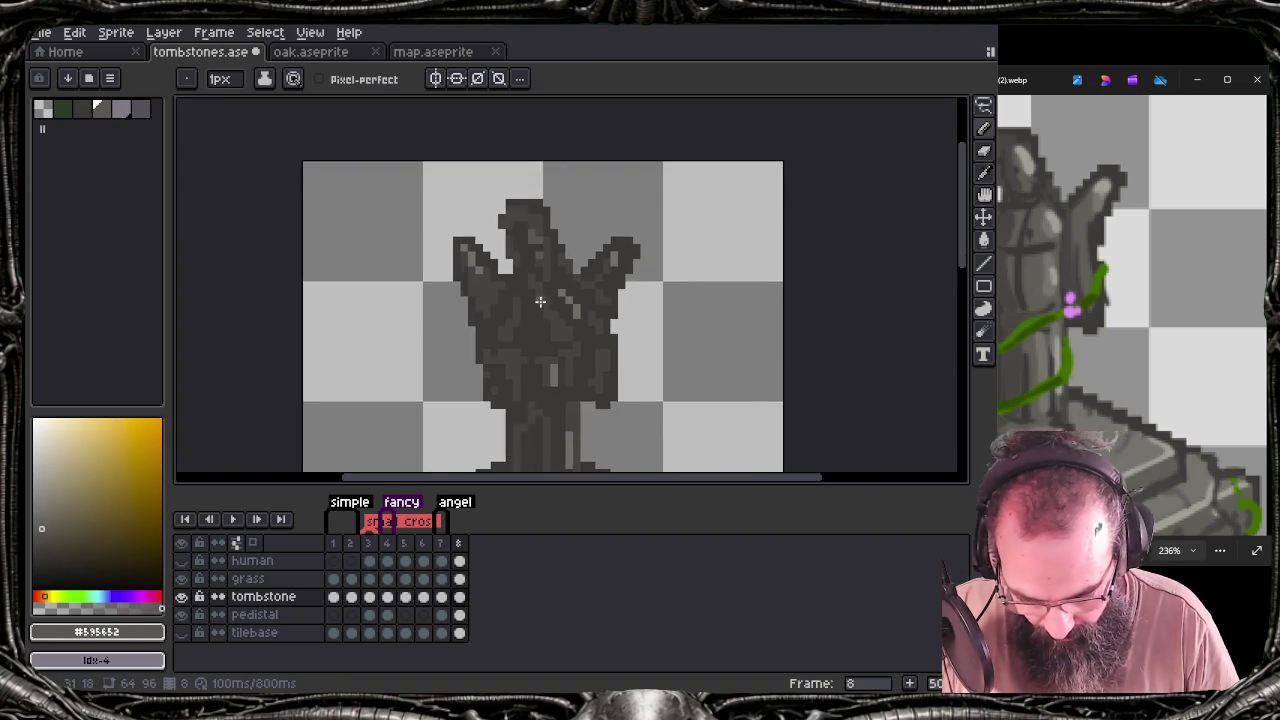
{"action": "scroll", "coordinate": [585, 323], "scroll_direction": "down", "scroll_amount": 2}
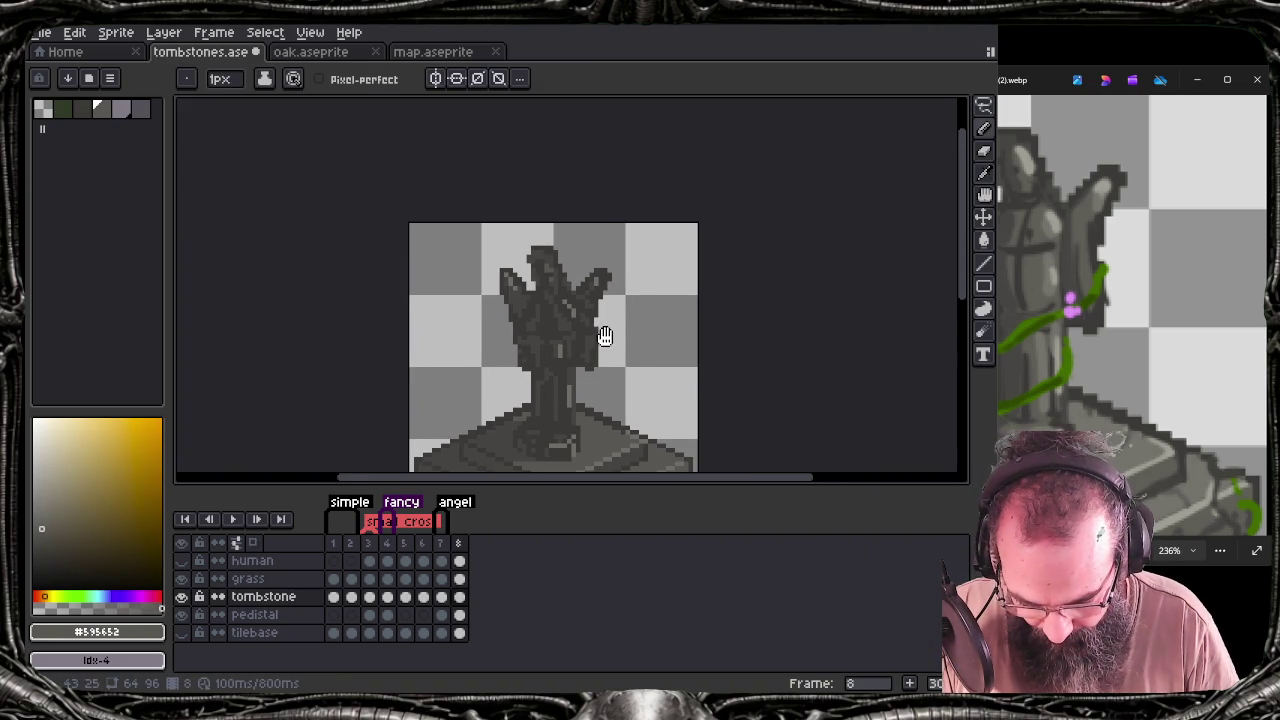
{"action": "left_click_drag", "start_coordinate": [605, 336], "coordinate": [585, 288]}
{"action": "scroll", "coordinate": [586, 288], "scroll_direction": "down", "scroll_amount": 1}
{"action": "scroll", "coordinate": [588, 292], "scroll_direction": "down", "scroll_amount": 1}
{"action": "scroll", "coordinate": [592, 300], "scroll_direction": "up", "scroll_amount": 1}
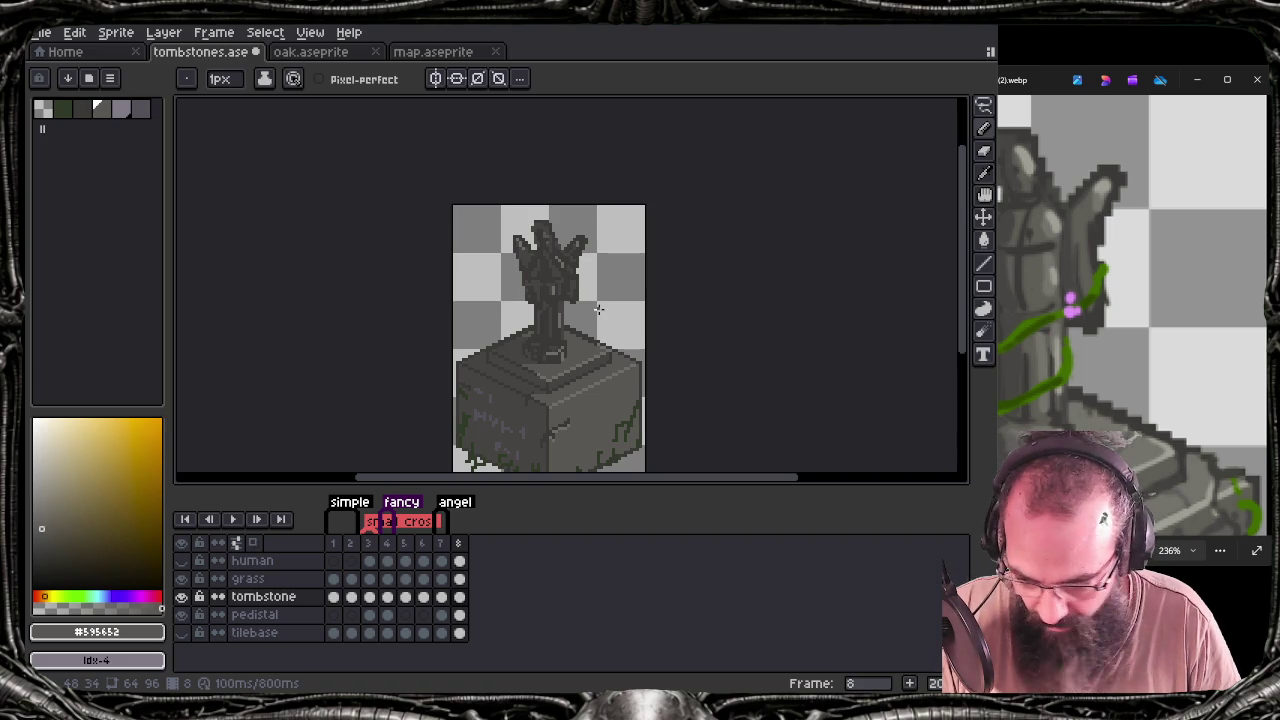
Save the tombstones file, re-export its sprite sheet over tombstones.png, and bring up Tiled
{"action": "key", "text": "ctrl+s"}
{"action": "key", "text": "ctrl+e"}
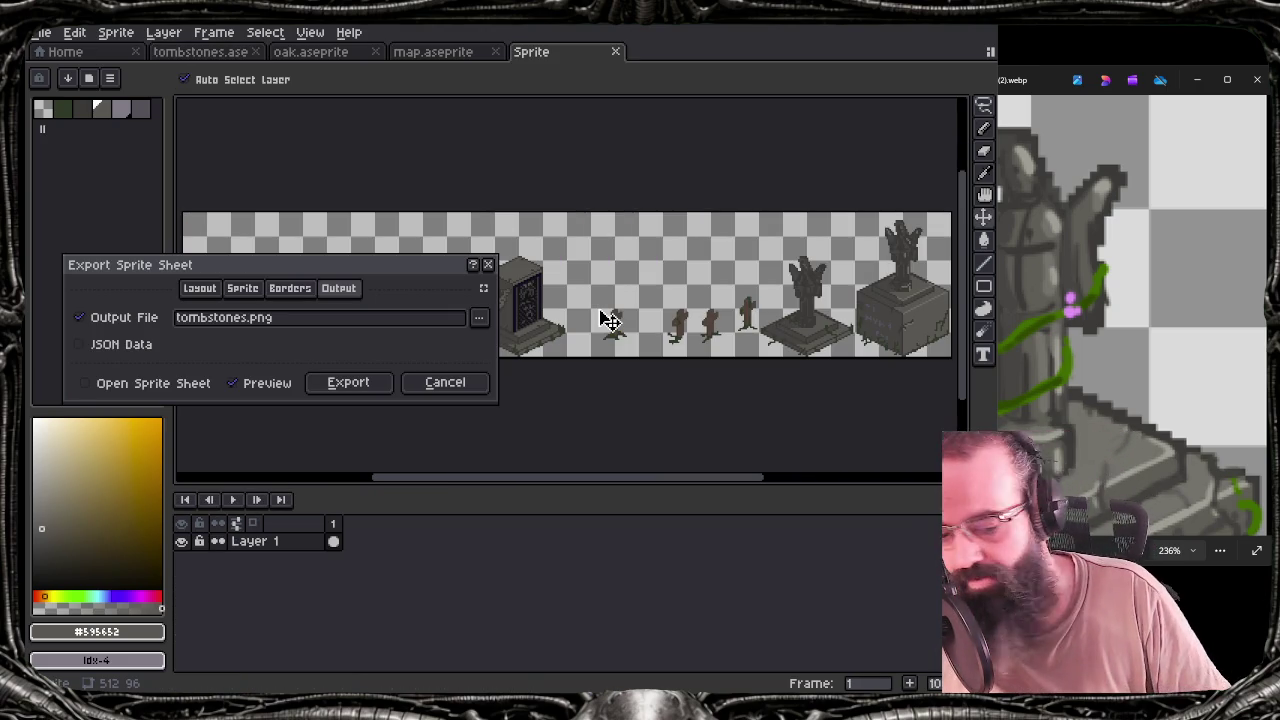
{"action": "key", "text": "Return"}
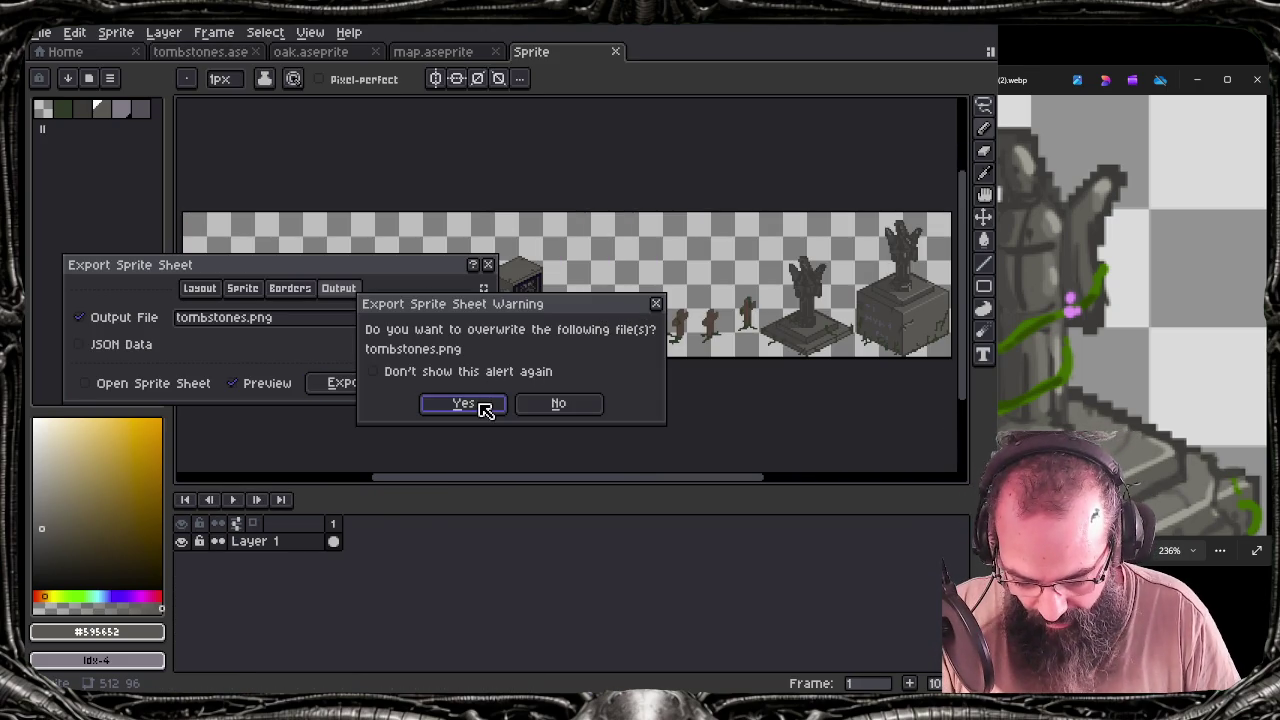
{"action": "left_click", "coordinate": [463, 404]}
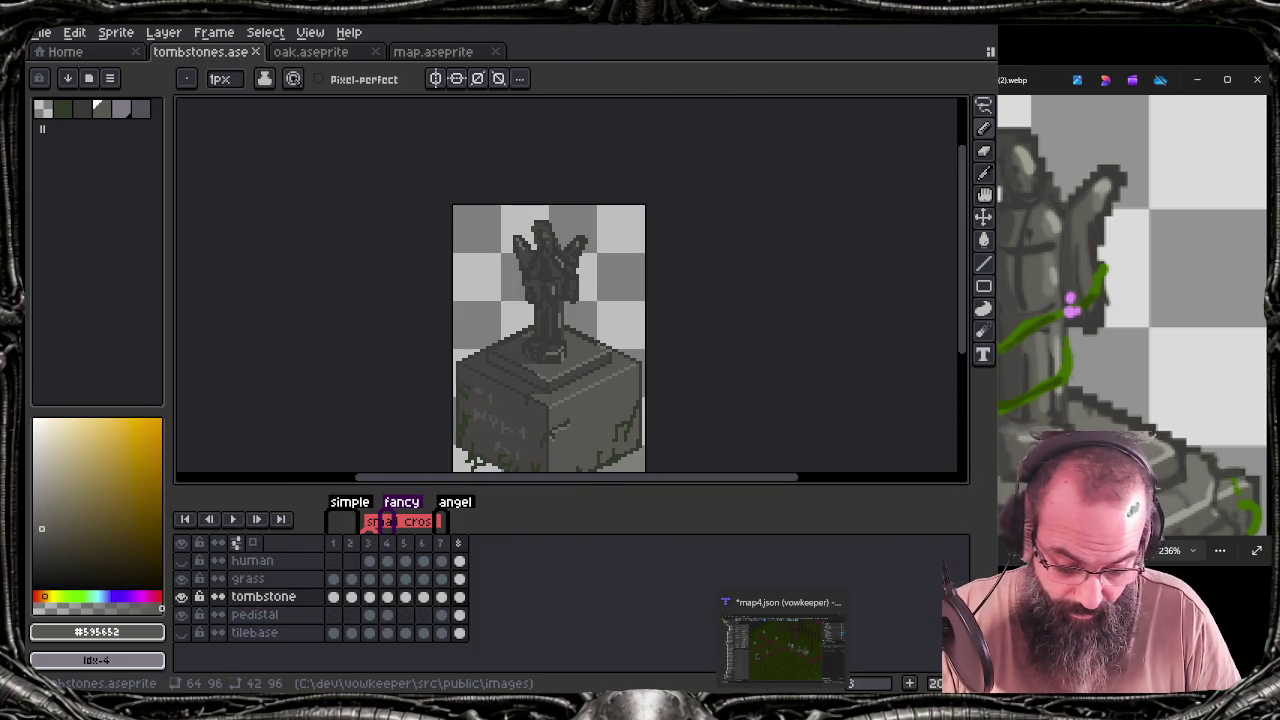
{"action": "left_click", "coordinate": [786, 630]}
Pan the graveyard map, select the angel tombstone on its pedestal, then return to Aseprite
{"action": "mouse_move", "coordinate": [740, 402]}
{"action": "left_mouse_down"}
{"action": "mouse_move", "coordinate": [623, 371]}
{"action": "mouse_move", "coordinate": [627, 397]}
{"action": "mouse_move", "coordinate": [597, 393]}
{"action": "left_mouse_up"}
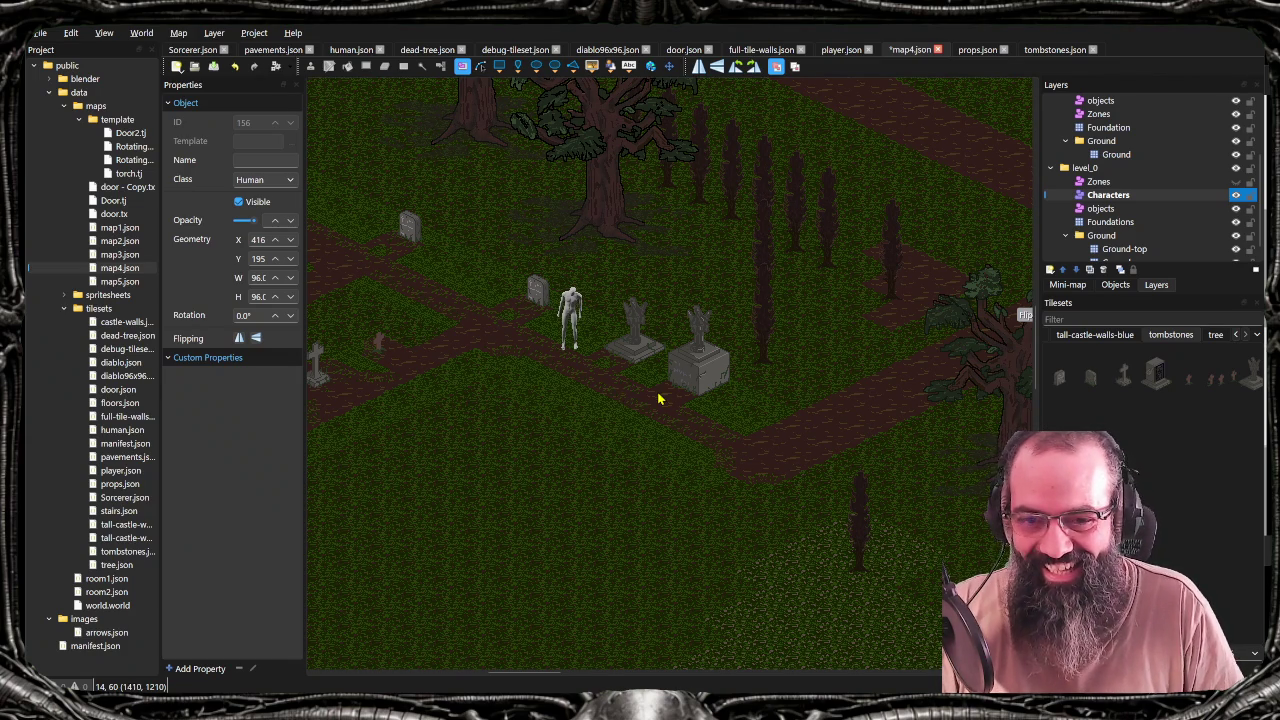
{"action": "scroll", "coordinate": [645, 396], "scroll_direction": "right", "scroll_amount": 1}
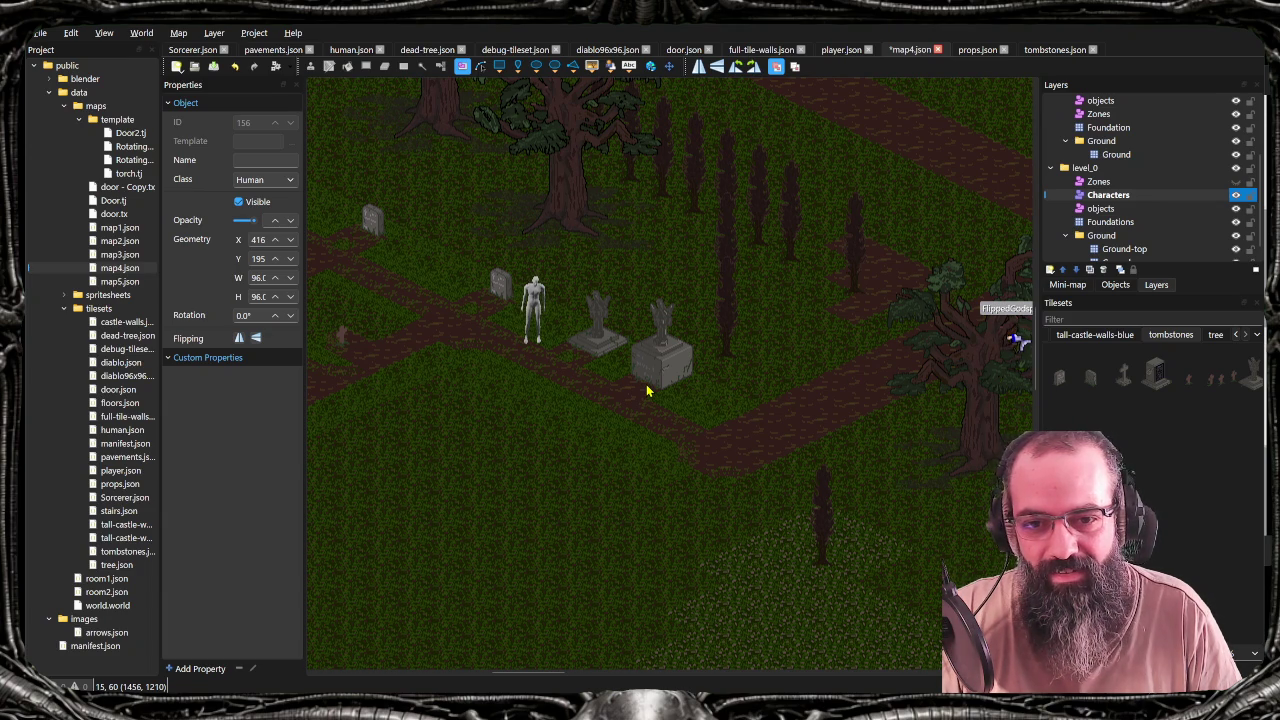
{"action": "left_click", "coordinate": [668, 330]}
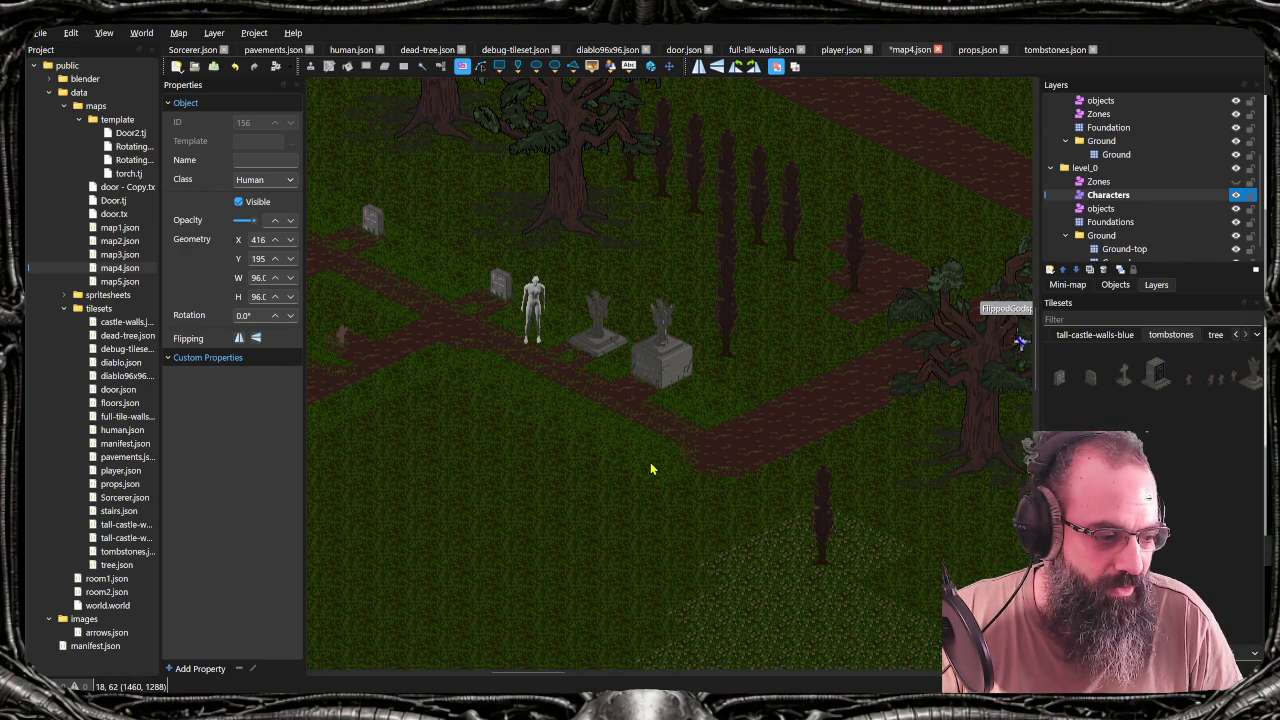
{"action": "key", "text": "alt+Tab"}
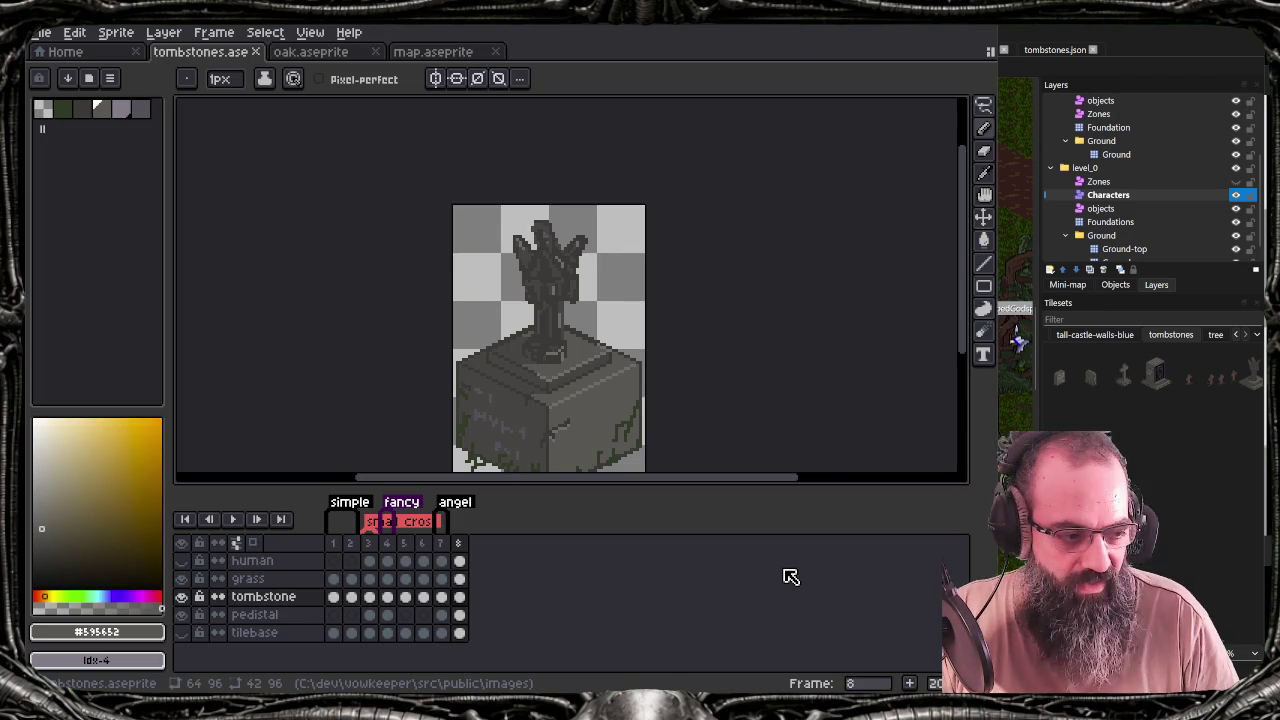
Zoom in on the angel statue, briefly toggle the eyedropper, and compare with Tiled
{"action": "scroll", "coordinate": [567, 280], "scroll_direction": "up", "scroll_amount": 3}
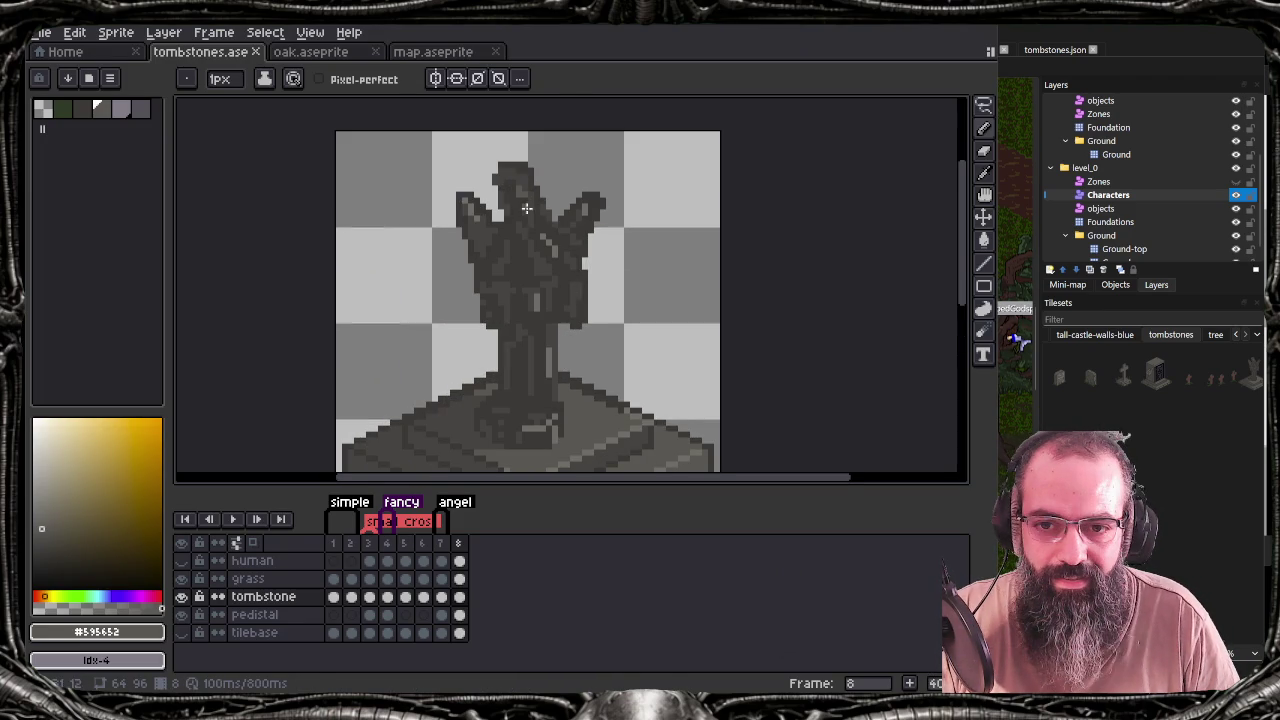
{"action": "key", "text": "i"}
{"action": "key", "text": "b"}
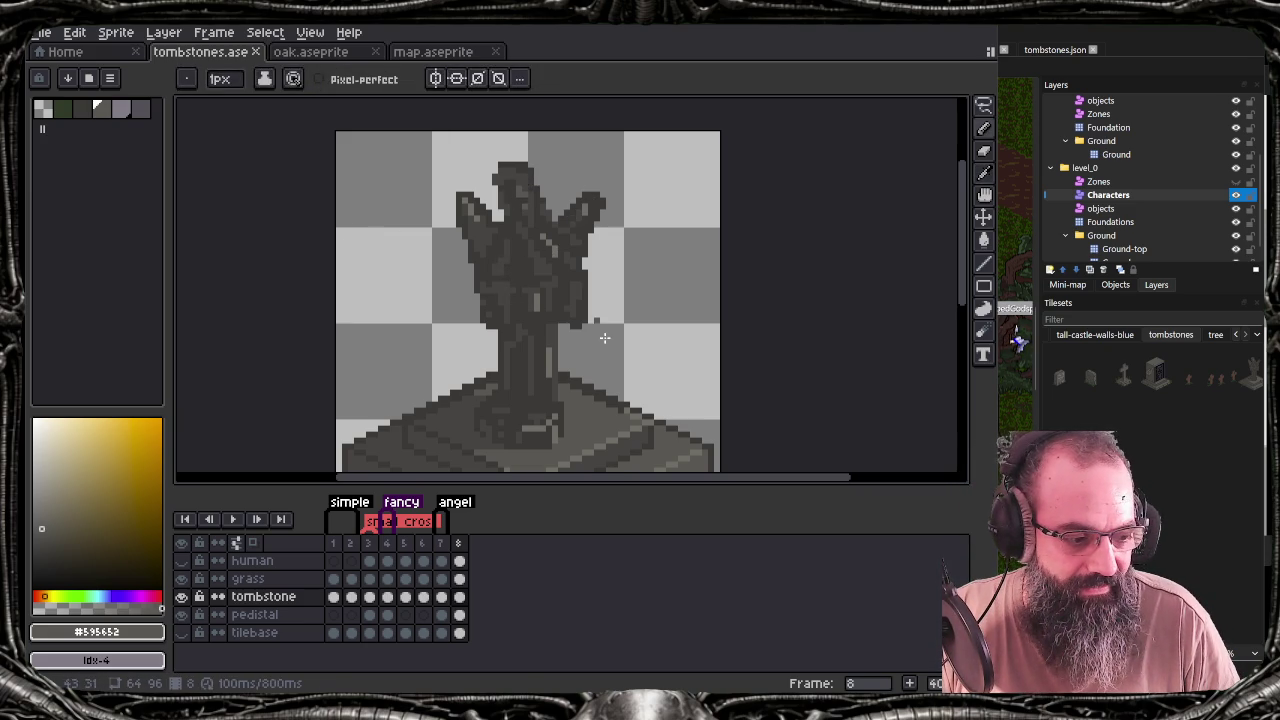
{"action": "key", "text": "alt+Tab"}
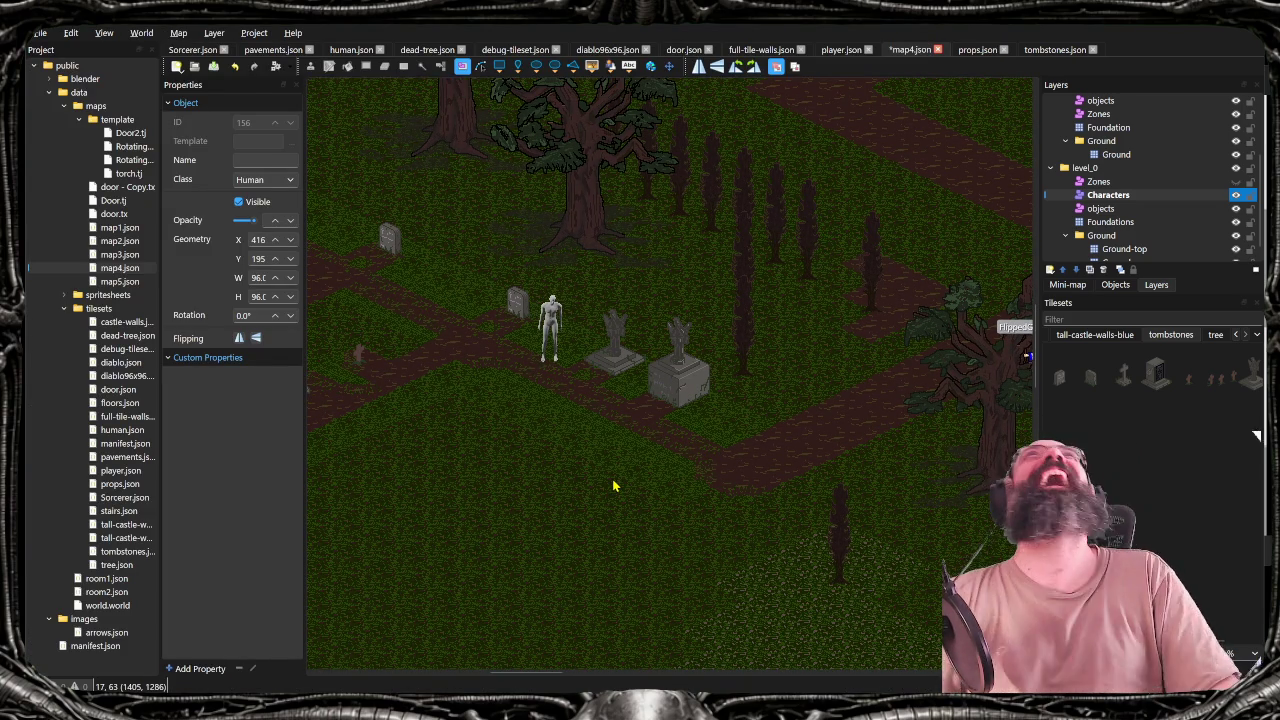
{"action": "key", "text": "alt+Tab"}
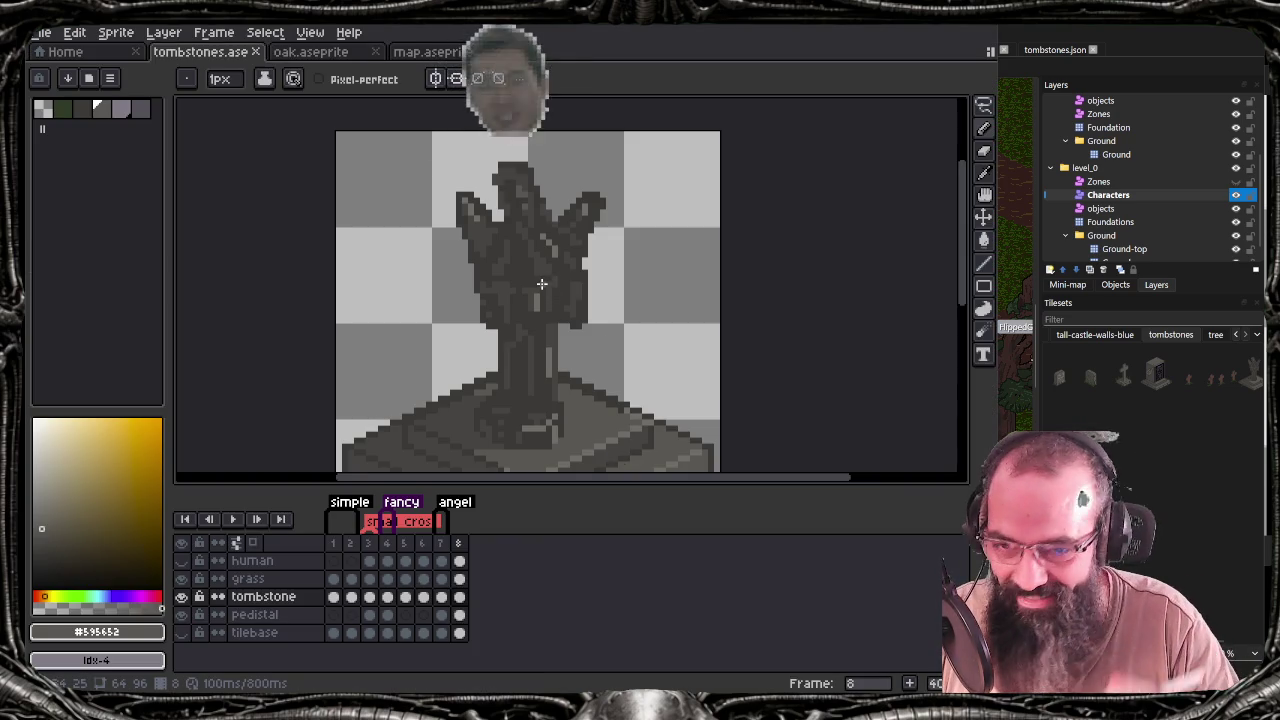
Eyedrop a grey from the angel statue, darken it to HSL lightness 38, and save
{"action": "scroll", "coordinate": [530, 236], "scroll_direction": "up", "scroll_amount": 1}
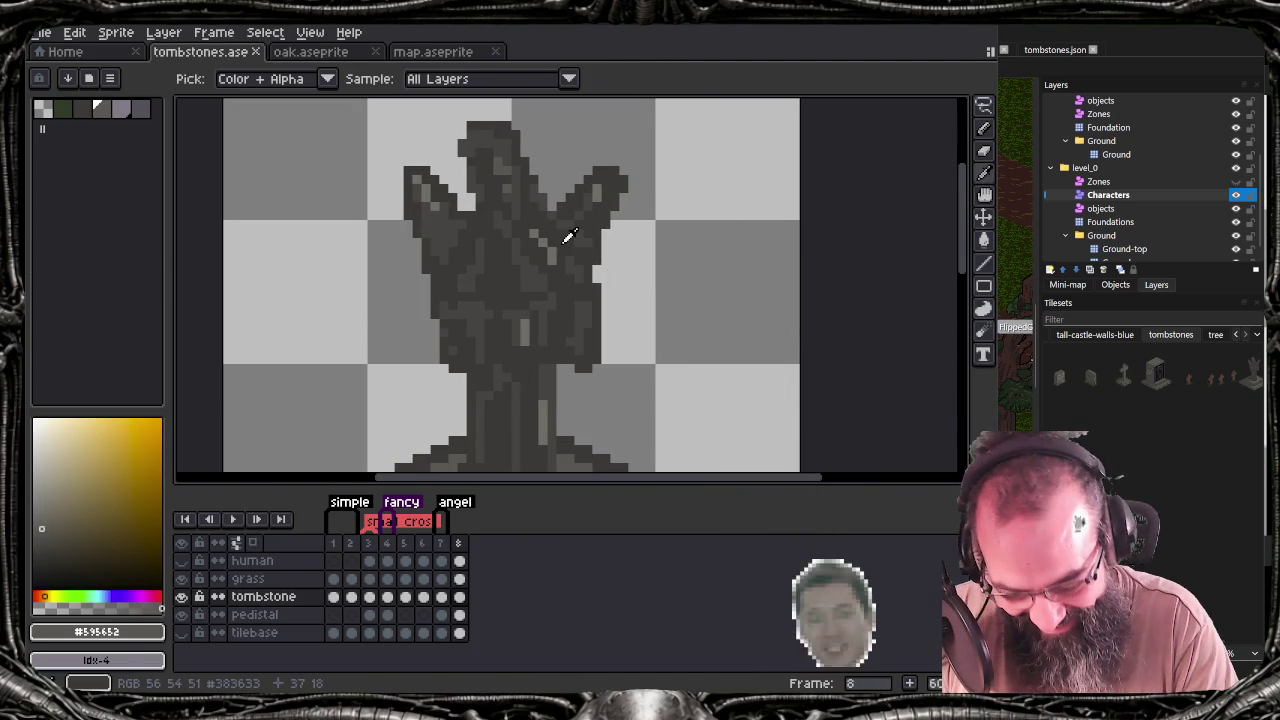
{"action": "left_click", "coordinate": [563, 238]}
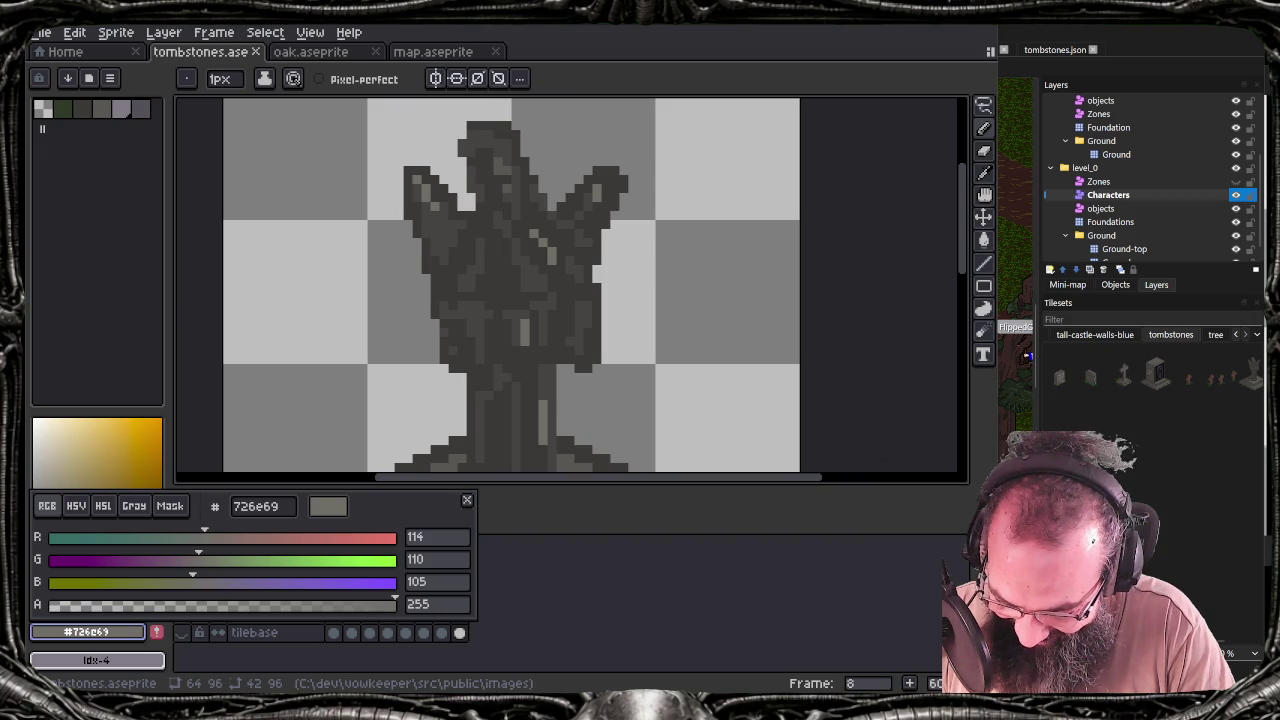
{"action": "left_click", "coordinate": [103, 505]}
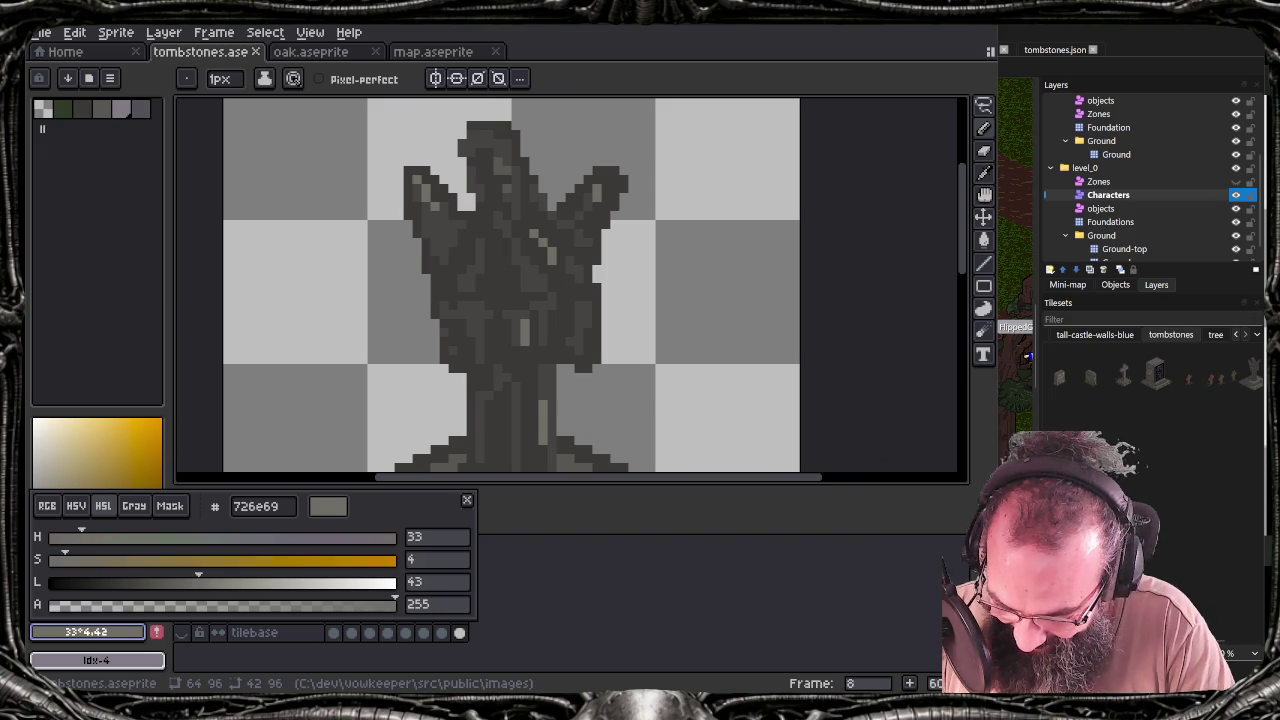
{"action": "left_click_drag", "start_coordinate": [198, 582], "coordinate": [182, 582]}
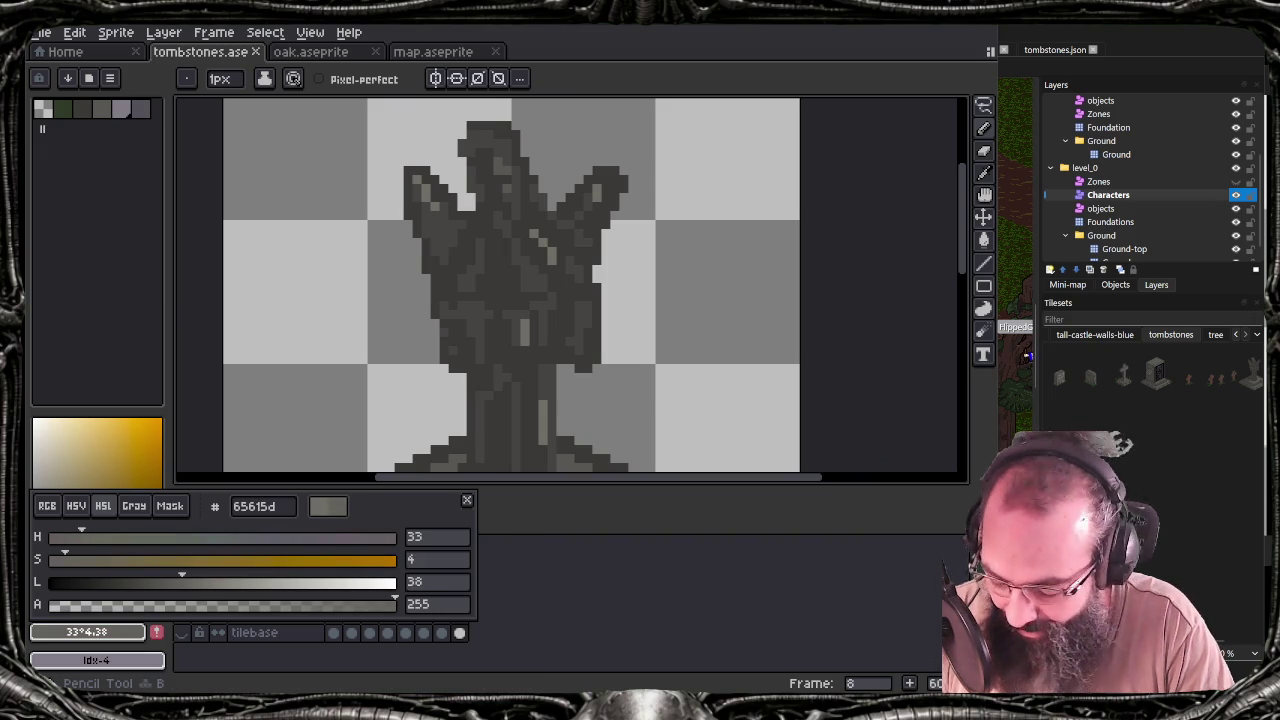
{"action": "left_click", "coordinate": [543, 242]}
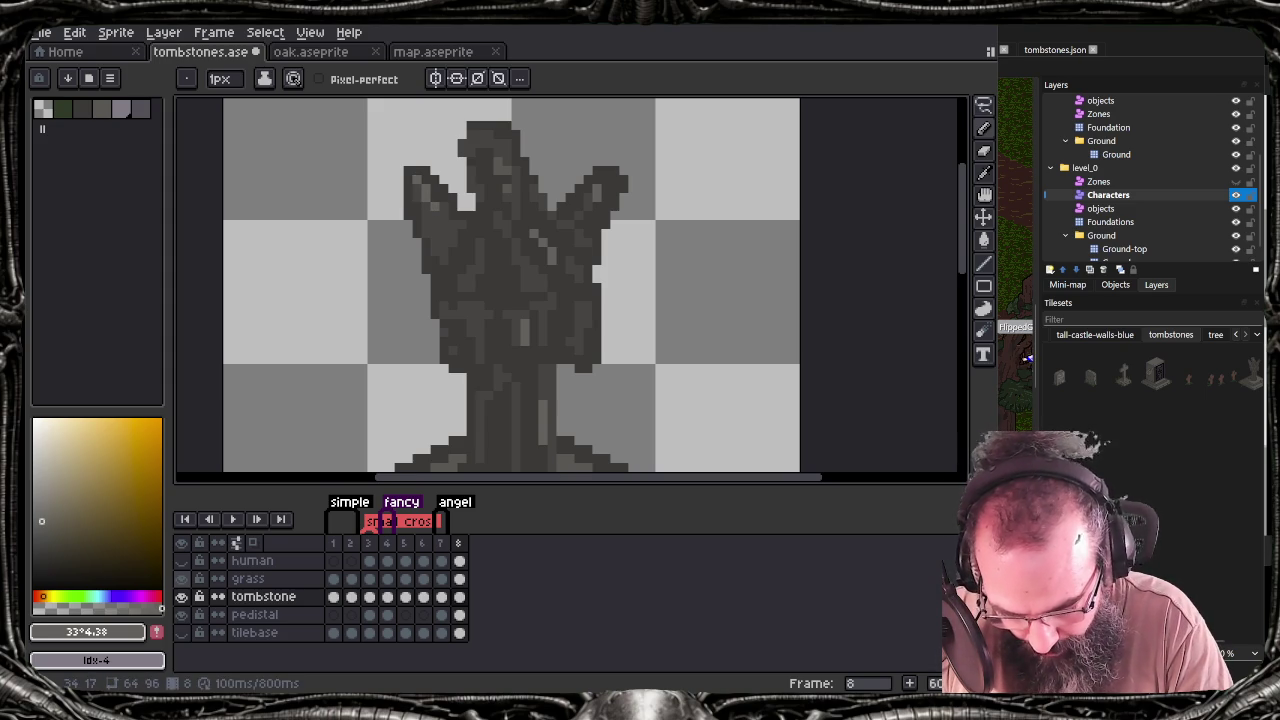
{"action": "key", "text": "ctrl+s"}
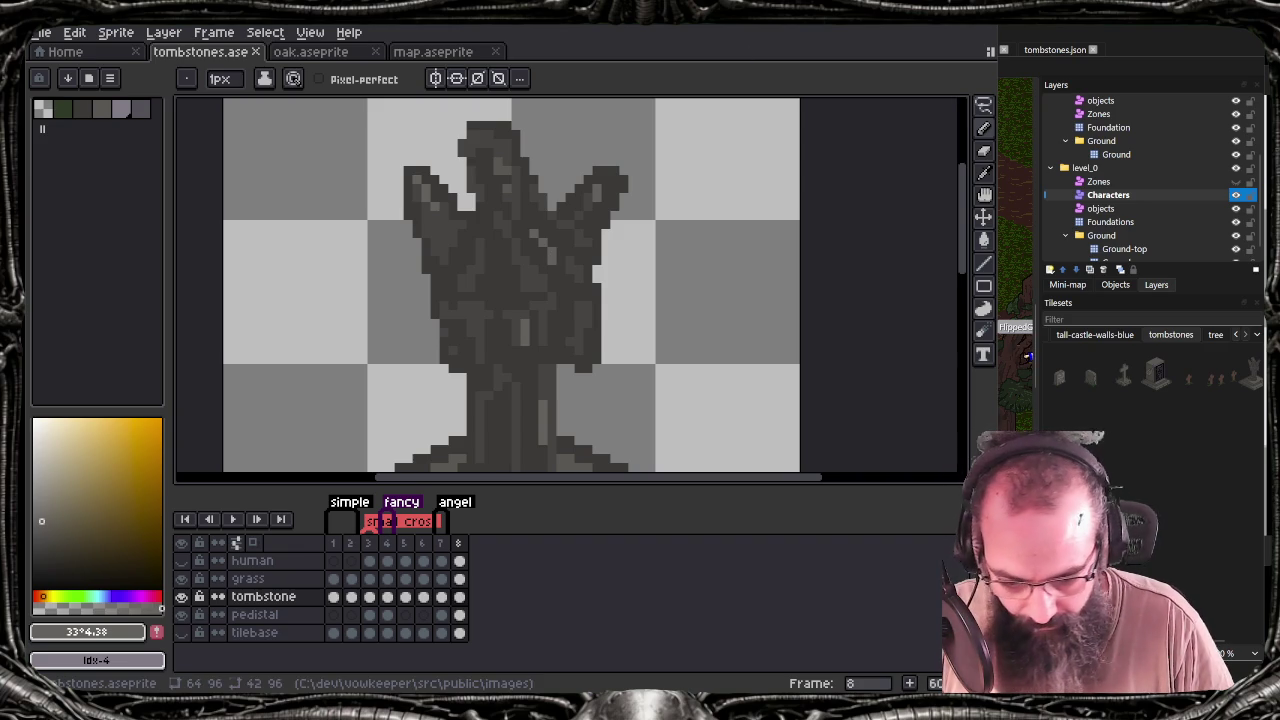
Save and re-export the sprite sheet over tombstones.png, checking the tombstones in Tiled
{"action": "left_click", "coordinate": [1042, 29]}
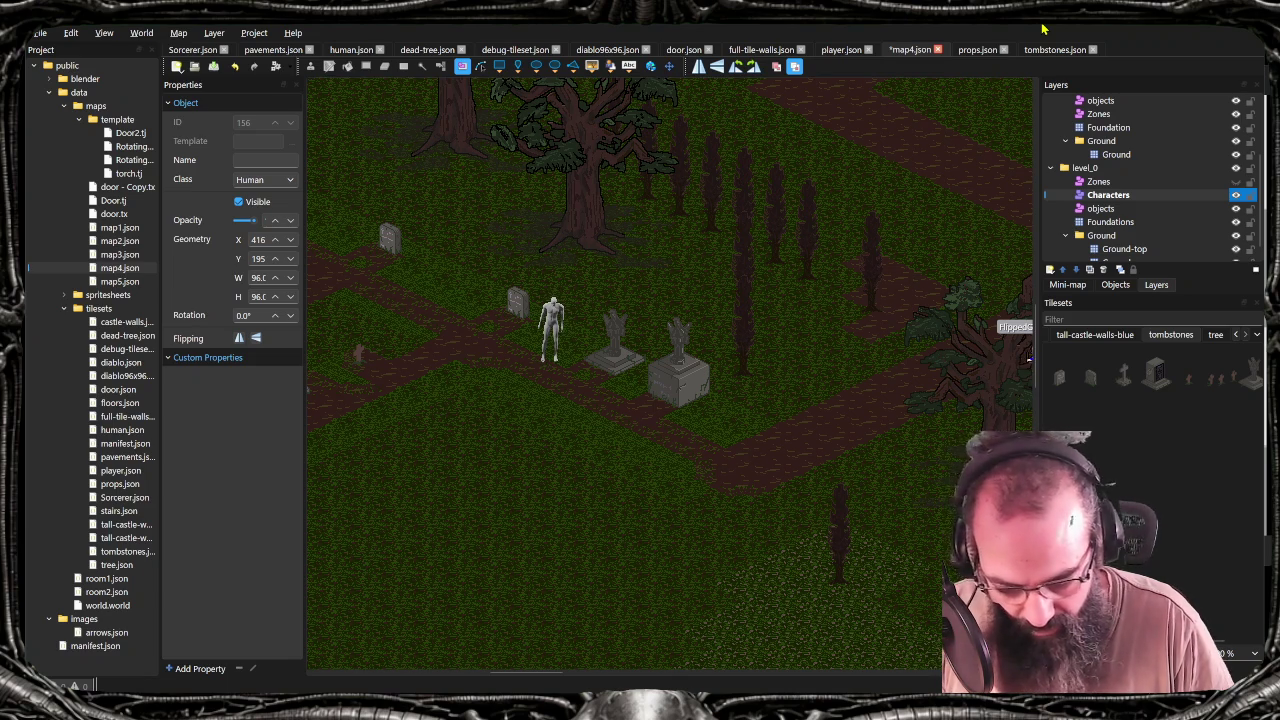
{"action": "key", "text": "alt+Tab"}
{"action": "key", "text": "ctrl+s"}
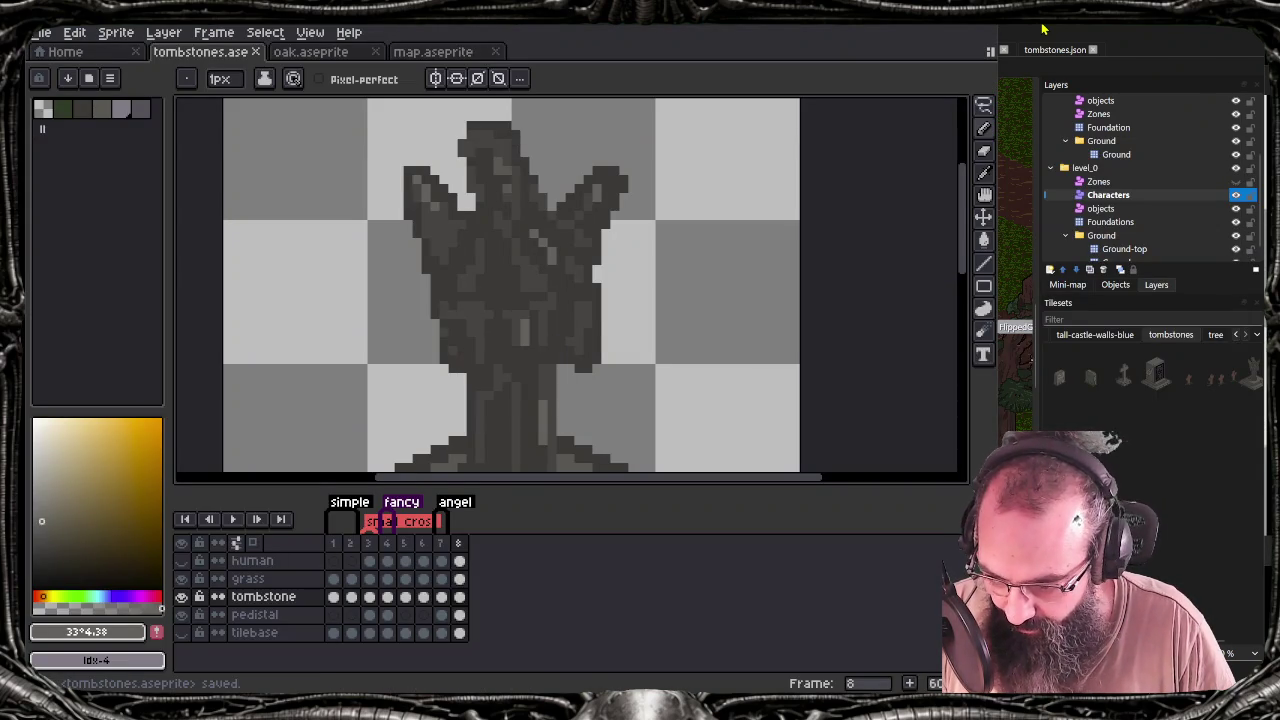
{"action": "key", "text": "ctrl+e"}
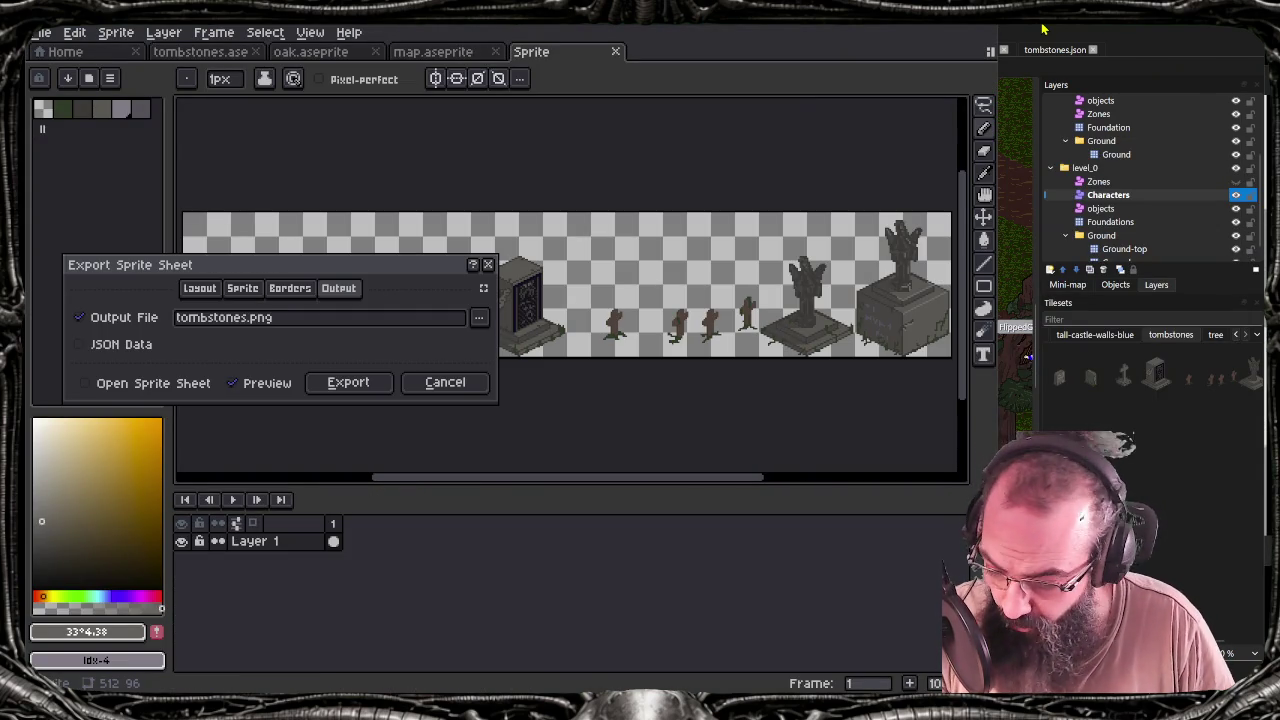
{"action": "key", "text": "Return"}
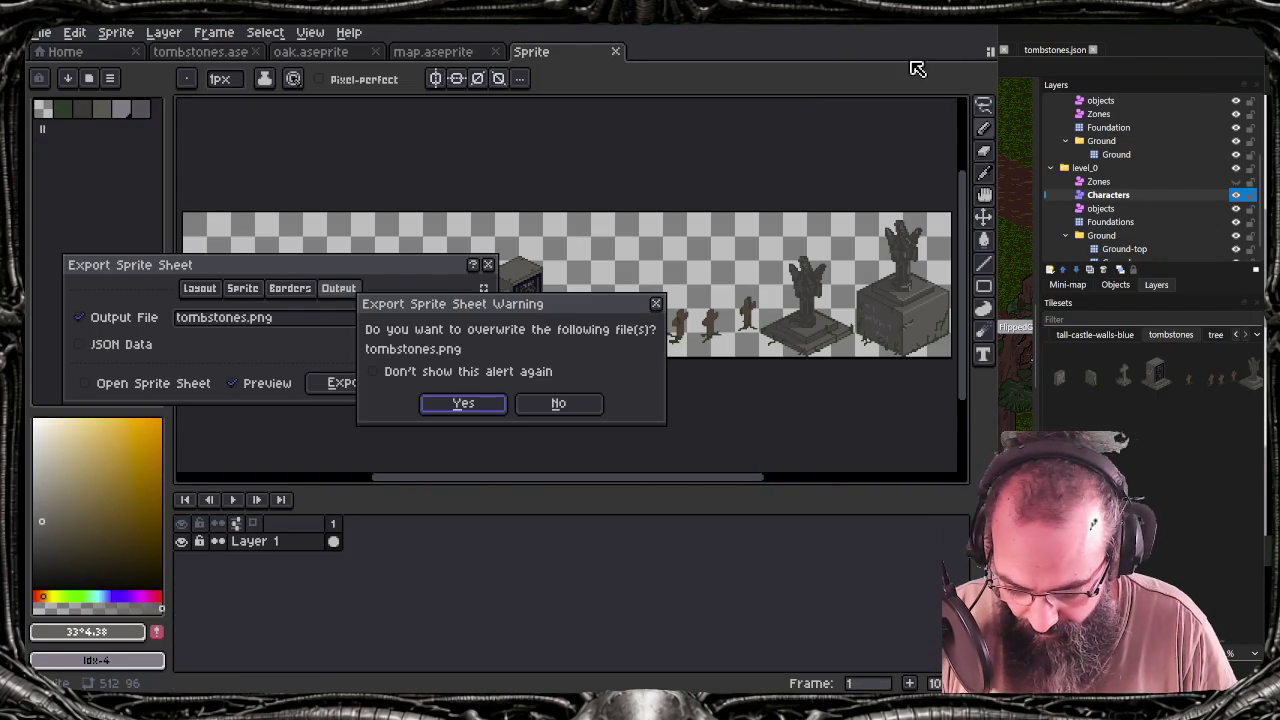
{"action": "left_click", "coordinate": [465, 405]}
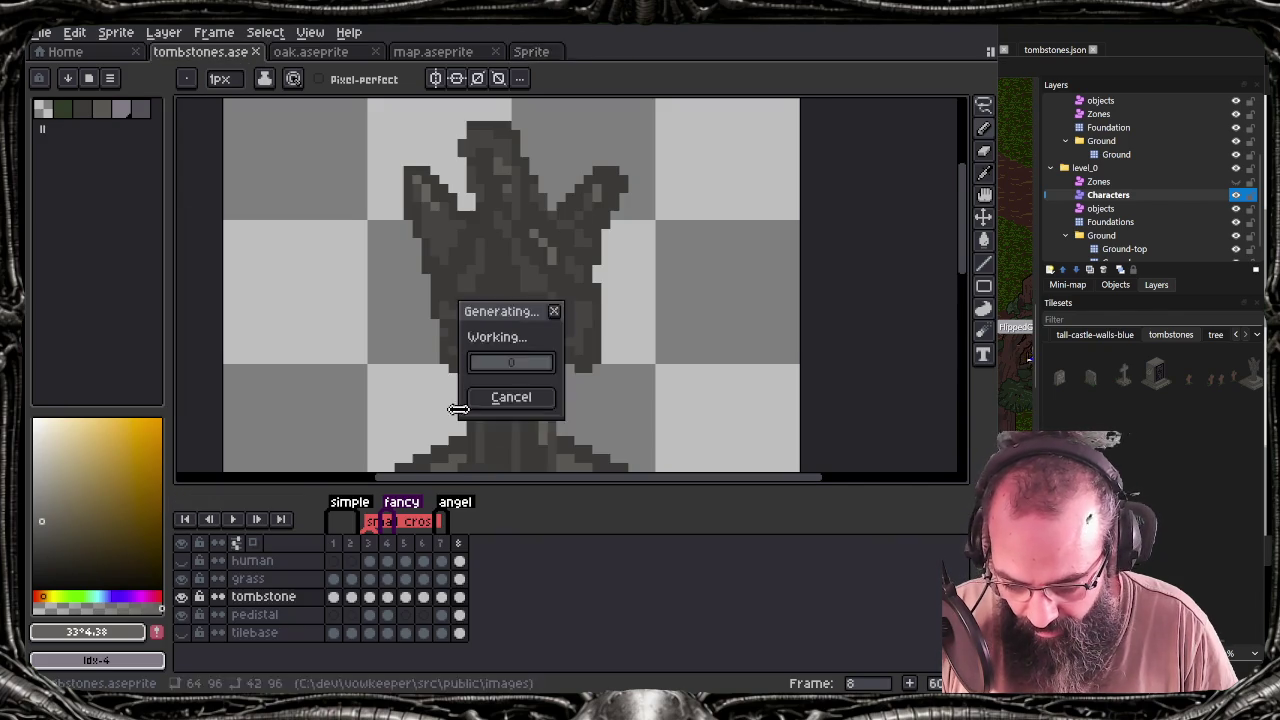
{"action": "key", "text": "alt+Tab"}
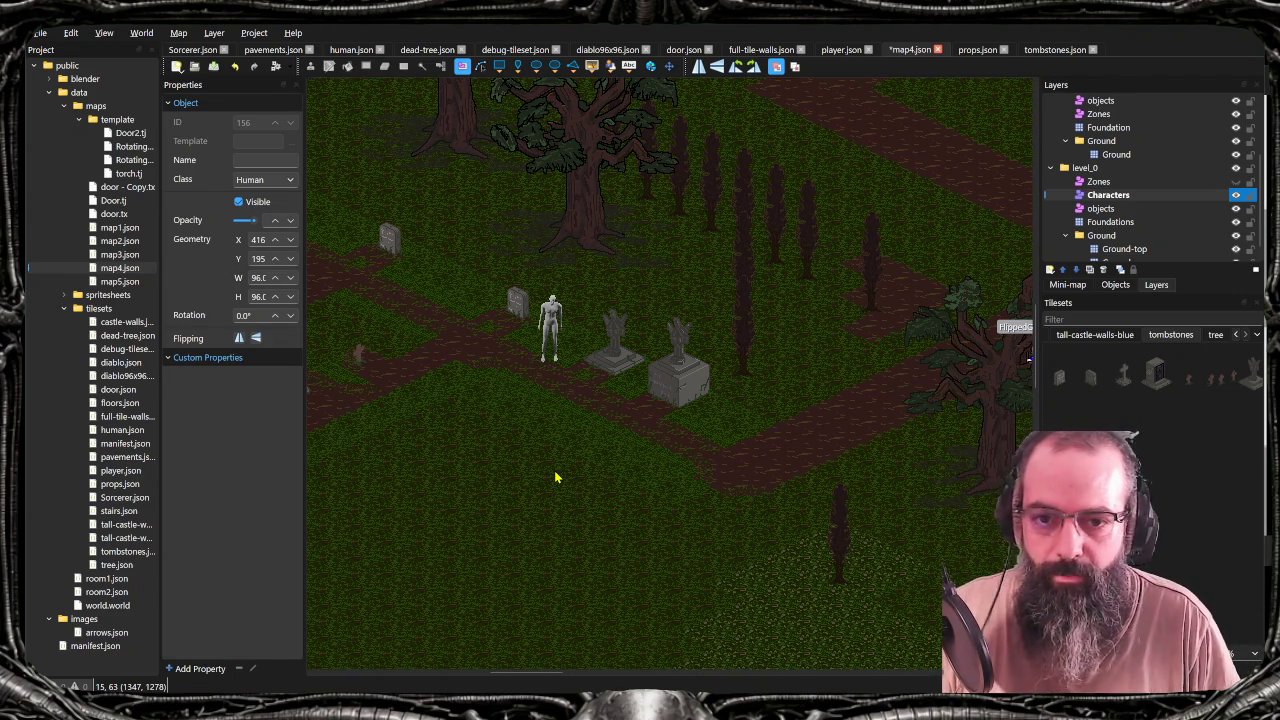
{"action": "key", "text": "alt+Tab"}
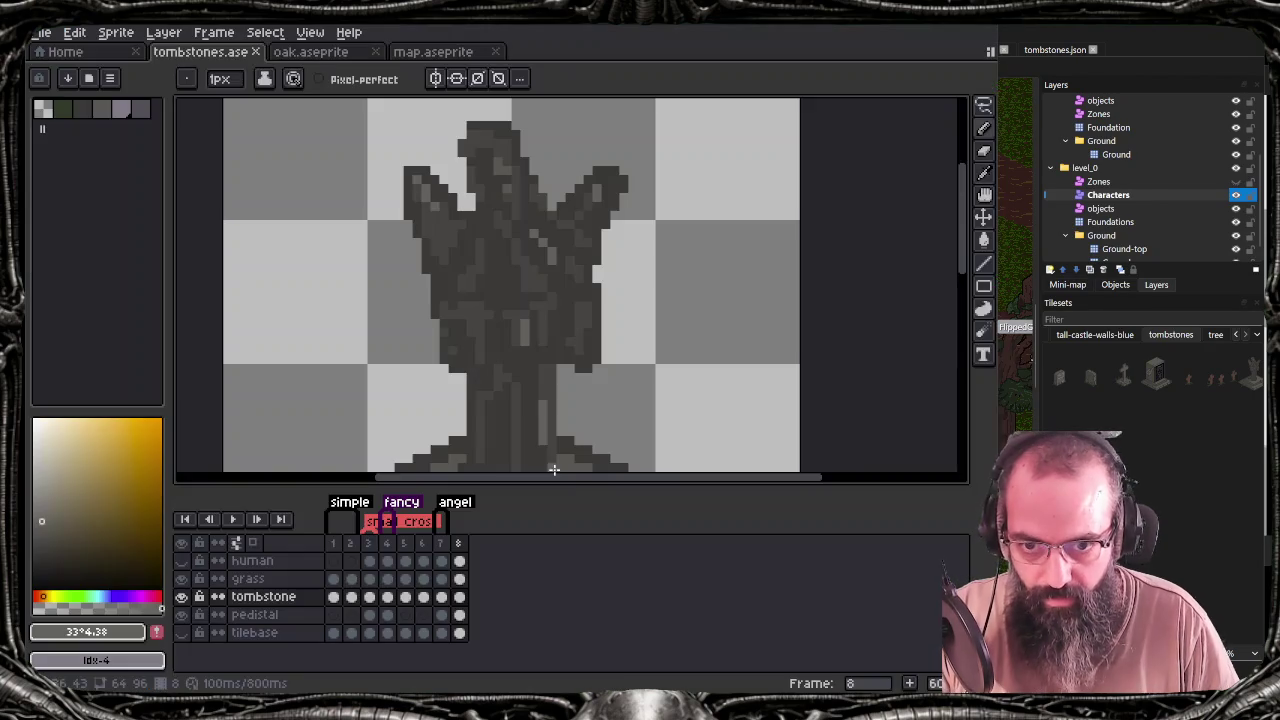
Repaint a pixel where statue meets pedestal, save, and re-export over tombstones.png
{"action": "left_click_drag", "start_coordinate": [526, 396], "coordinate": [519, 277]}
{"action": "scroll", "coordinate": [535, 313], "scroll_direction": "down", "scroll_amount": 1}
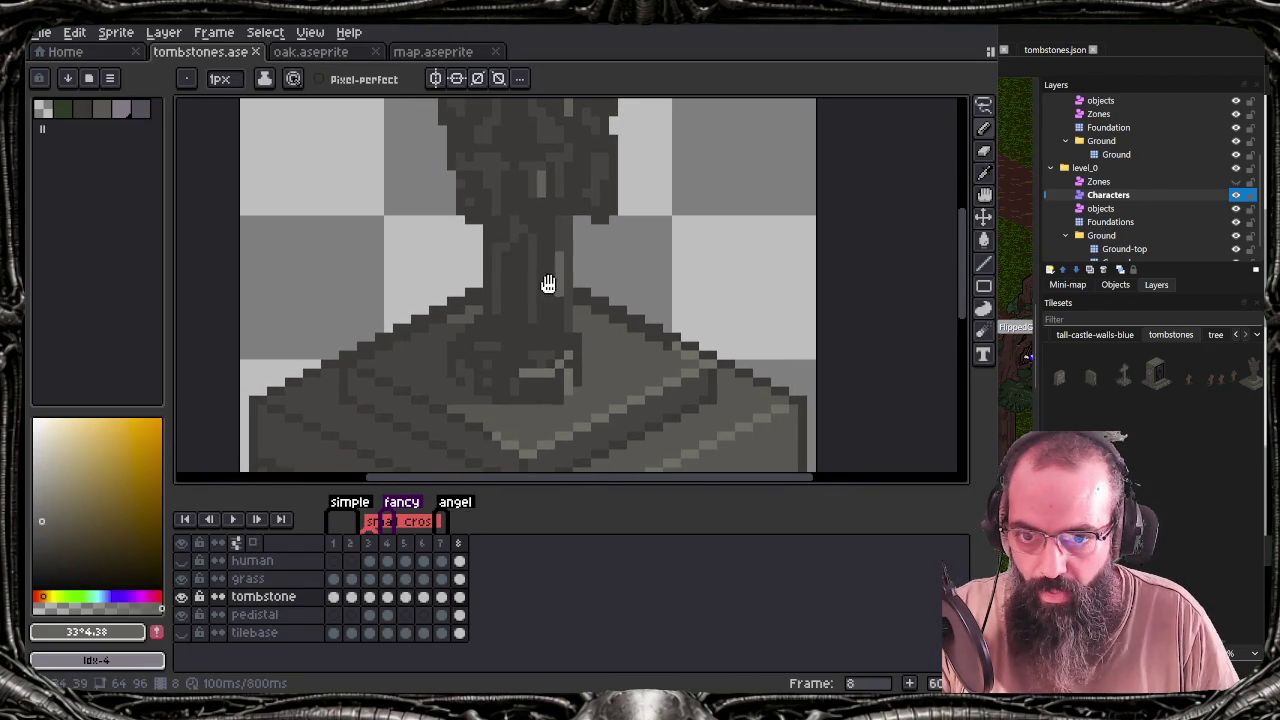
{"action": "key", "text": "alt+Tab"}
{"action": "key", "text": "alt+Tab"}
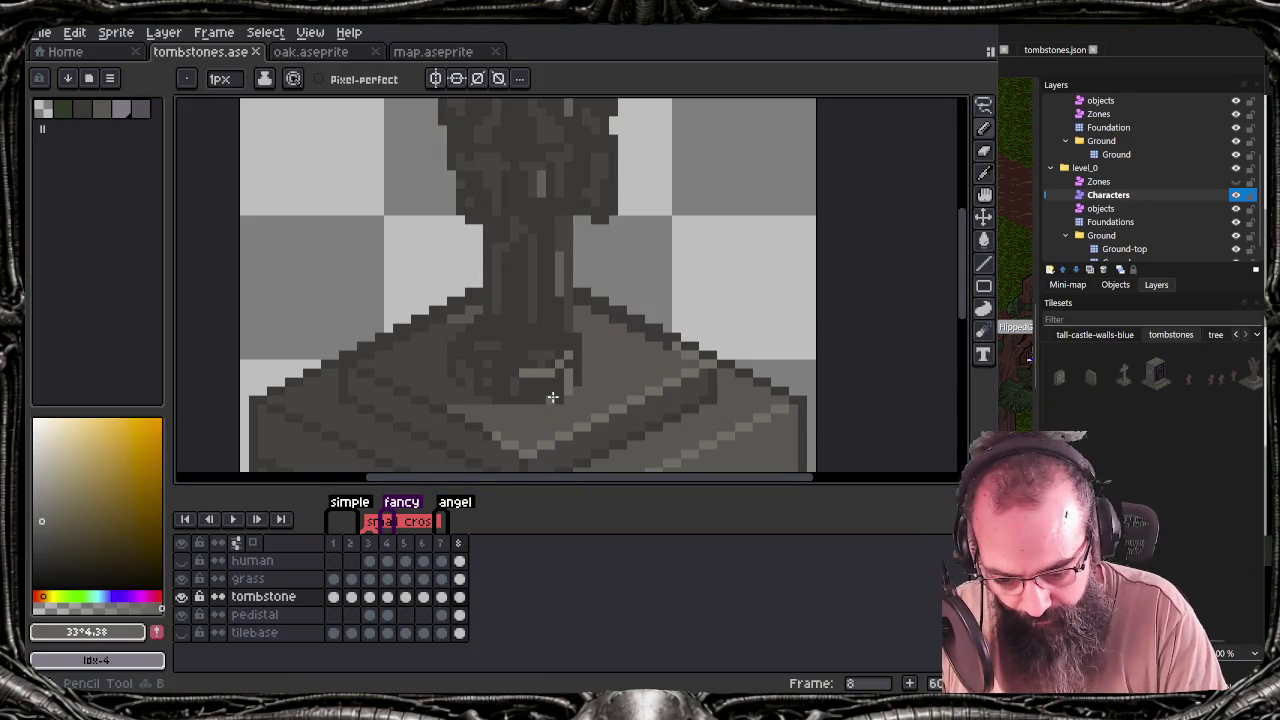
{"action": "left_click", "coordinate": [536, 372]}
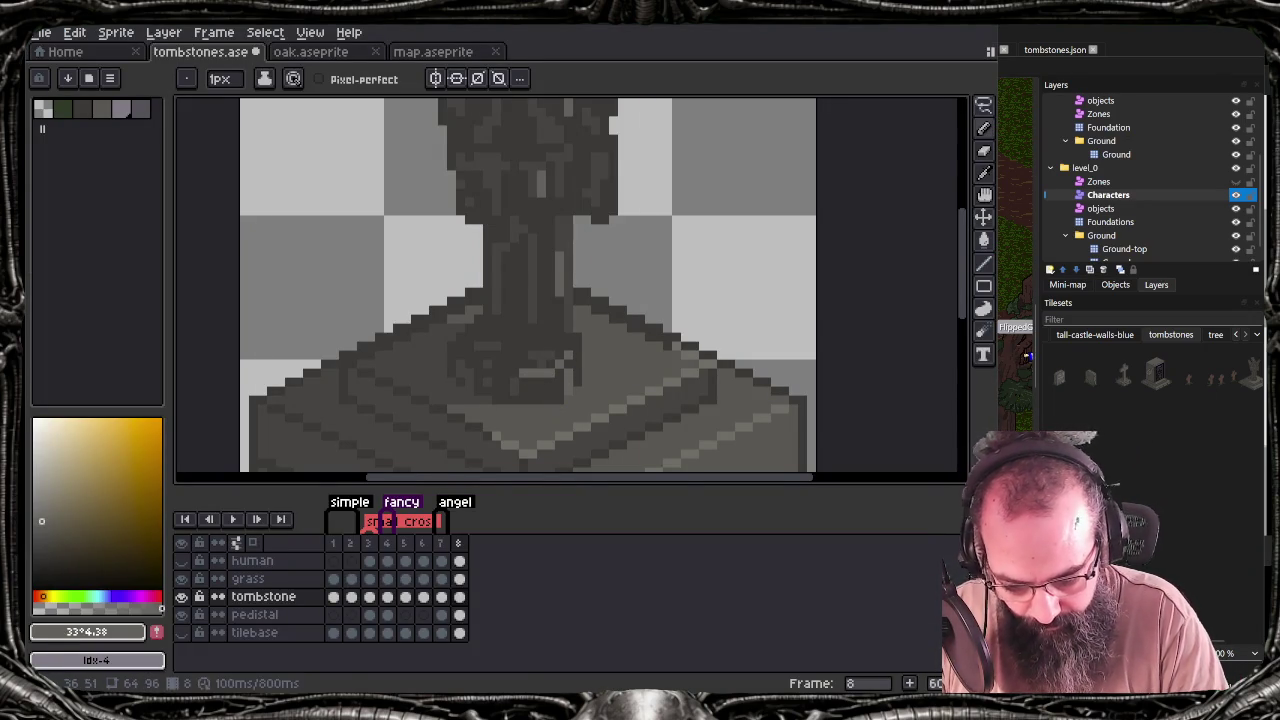
{"action": "key", "text": "ctrl+s"}
{"action": "key", "text": "ctrl+e"}
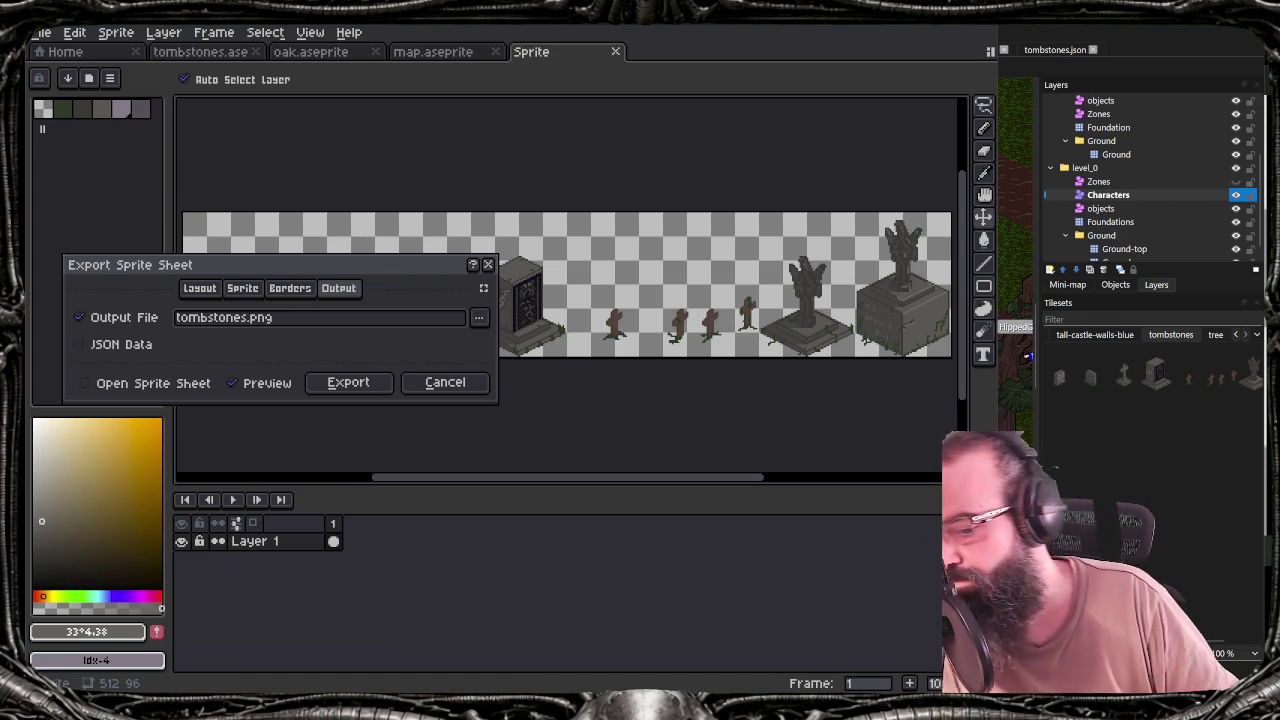
{"action": "left_click", "coordinate": [345, 382]}
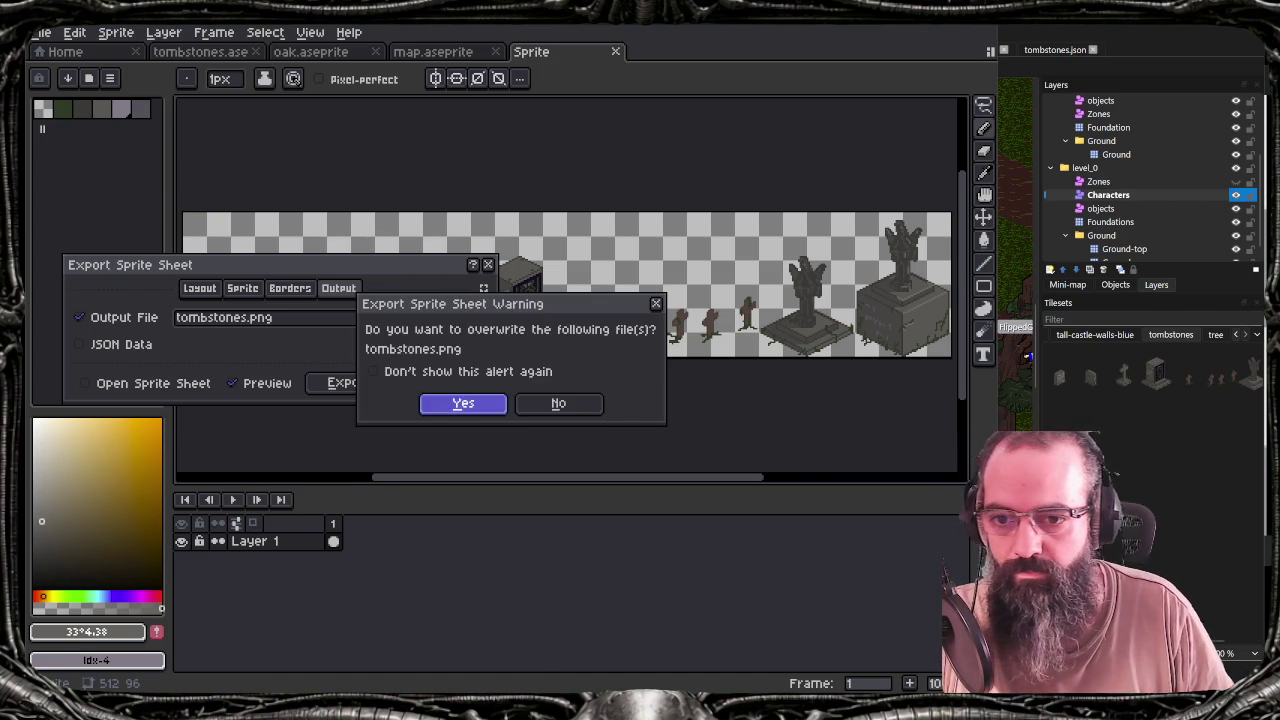
{"action": "key", "text": "Return"}
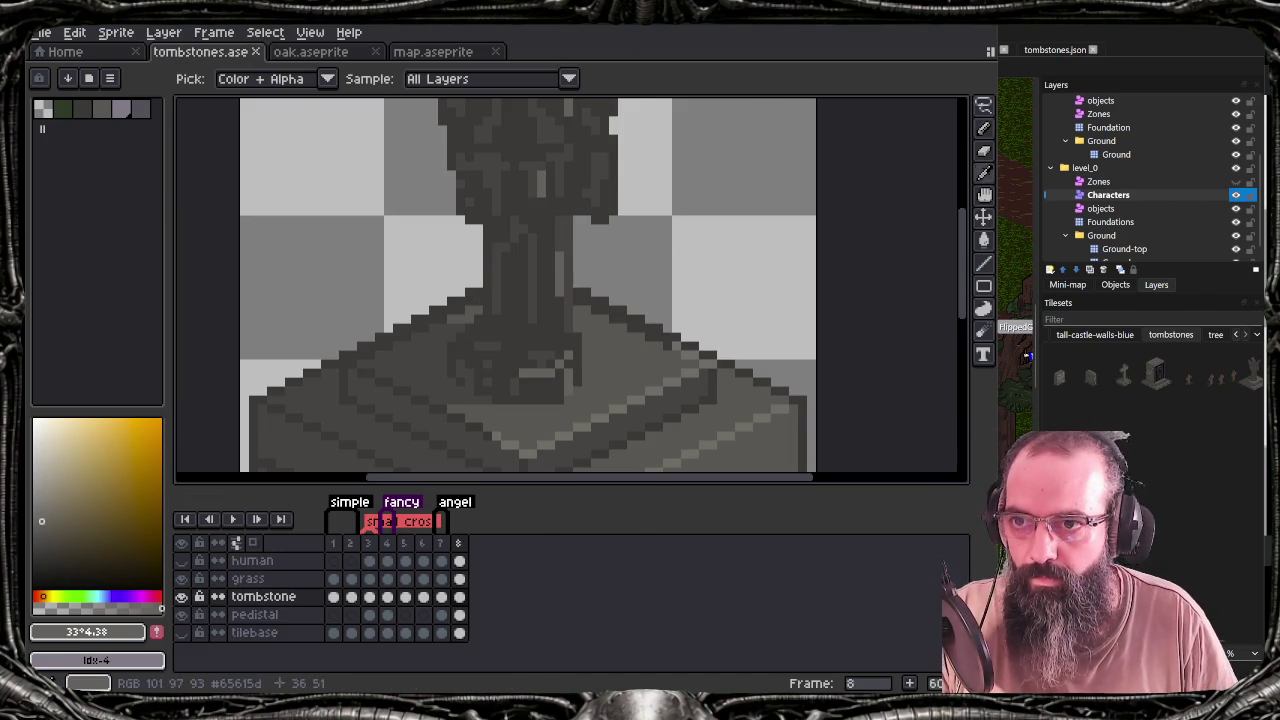
Flip between the Tiled map and the tombstone sprite to check the result
{"action": "key", "text": "alt+Tab"}
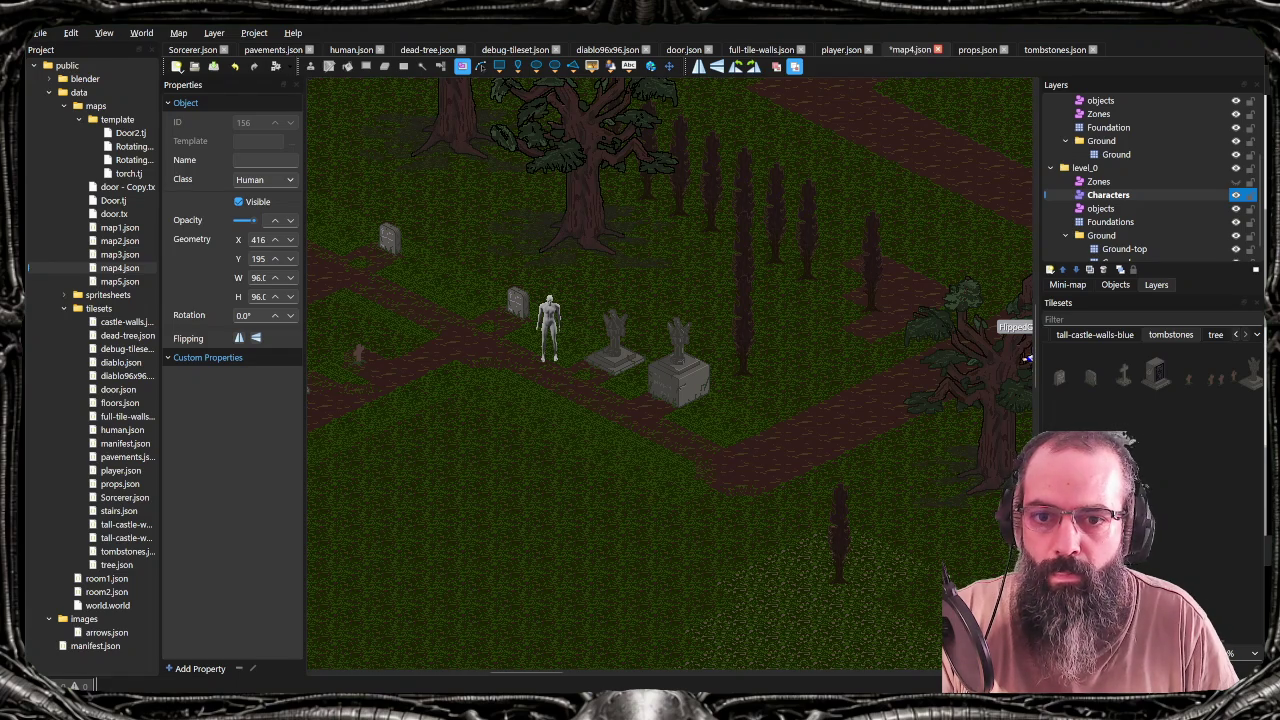
{"action": "key", "text": "alt+Tab"}
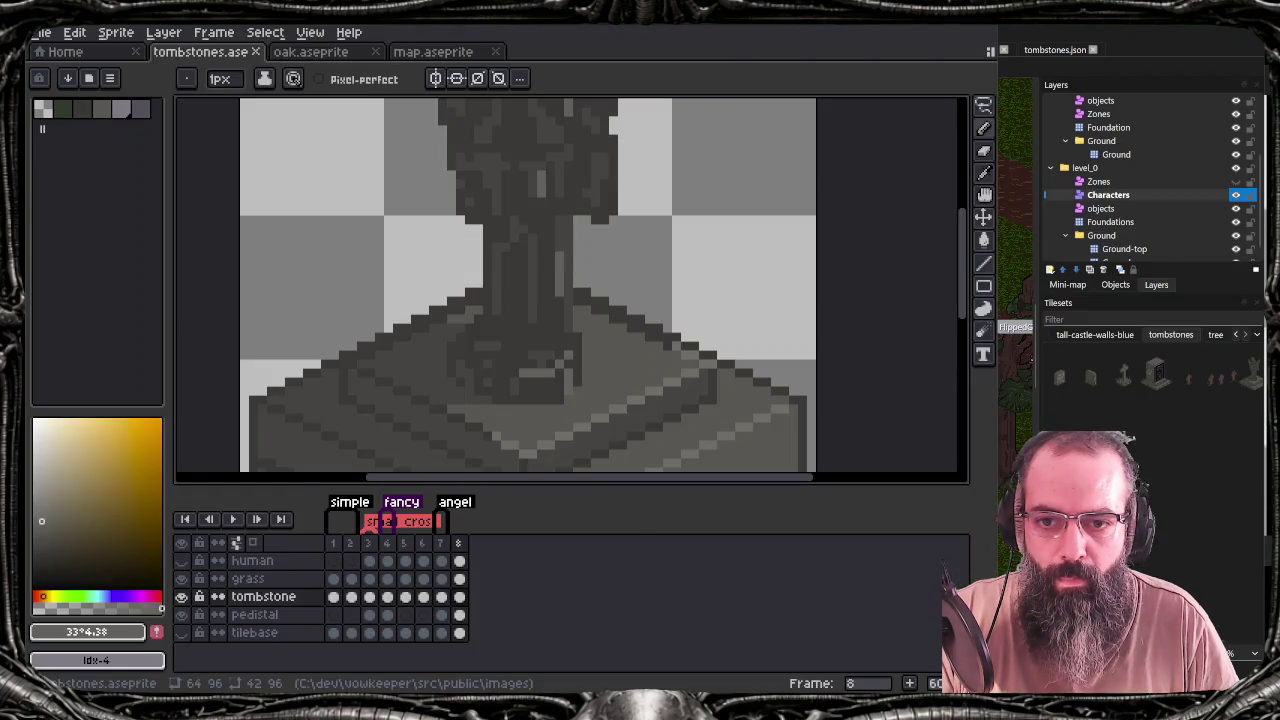
{"action": "key", "text": "alt+Tab"}
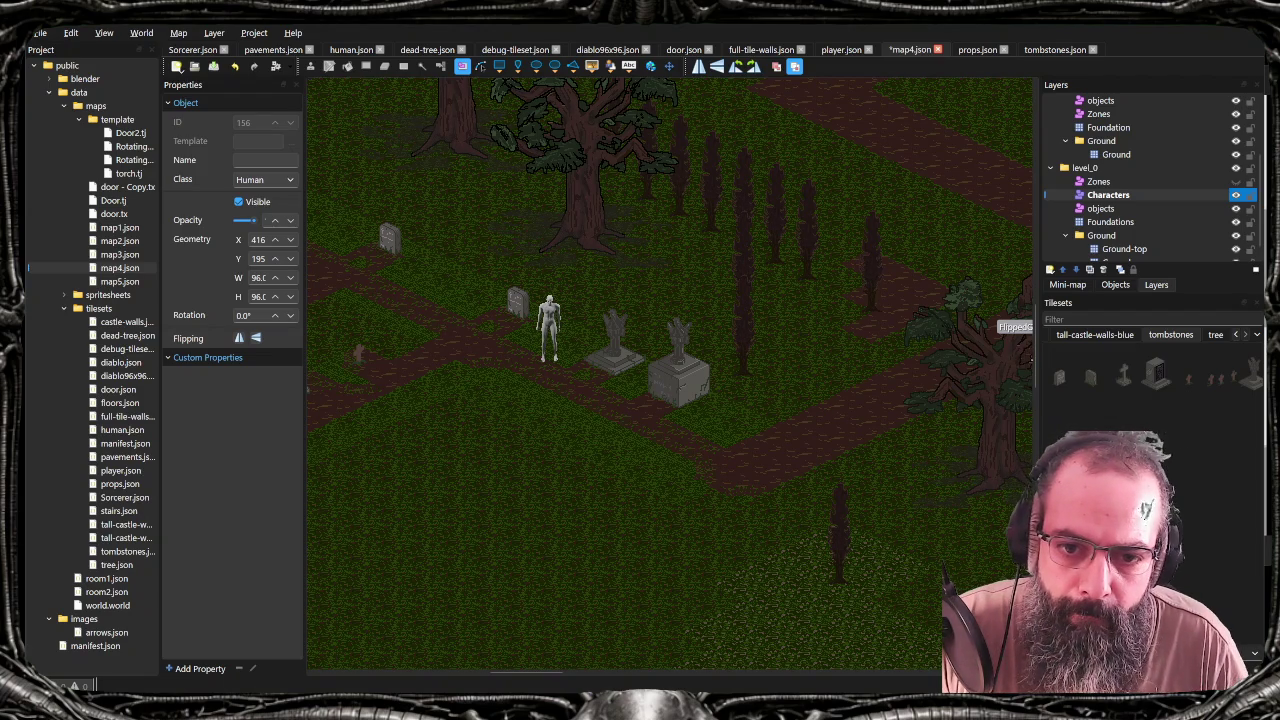
{"action": "key", "text": "alt+Tab"}
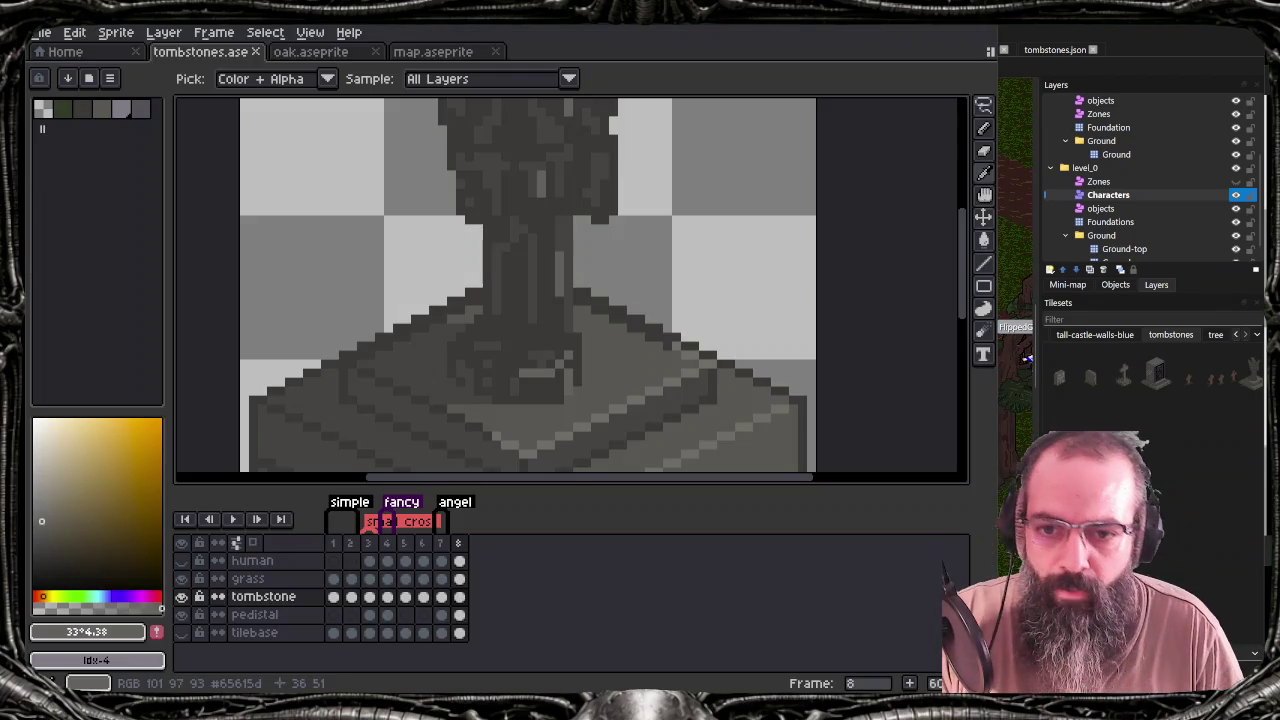
Pick dark grey #383633 from the statue, save, re-export tombstones.png, and check it in Tiled
{"action": "key", "text": "e"}
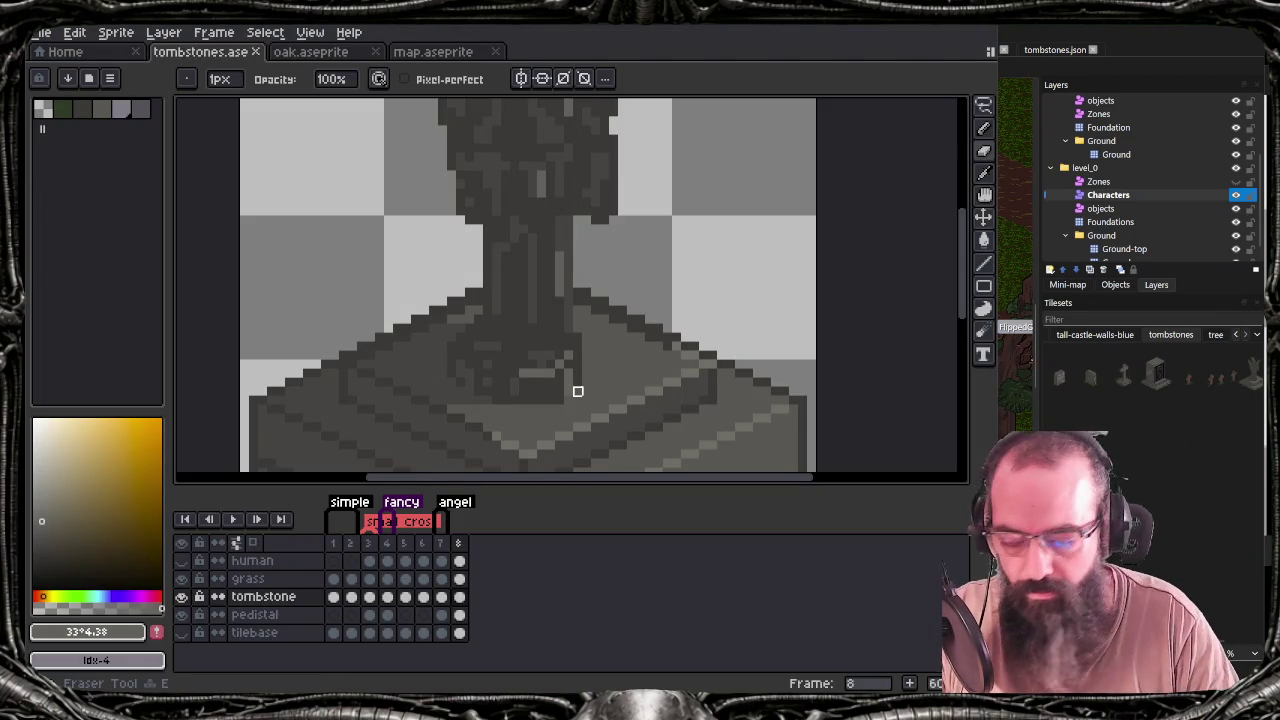
{"action": "key", "text": "b"}
{"action": "left_click", "coordinate": [585, 376], "text": "alt"}
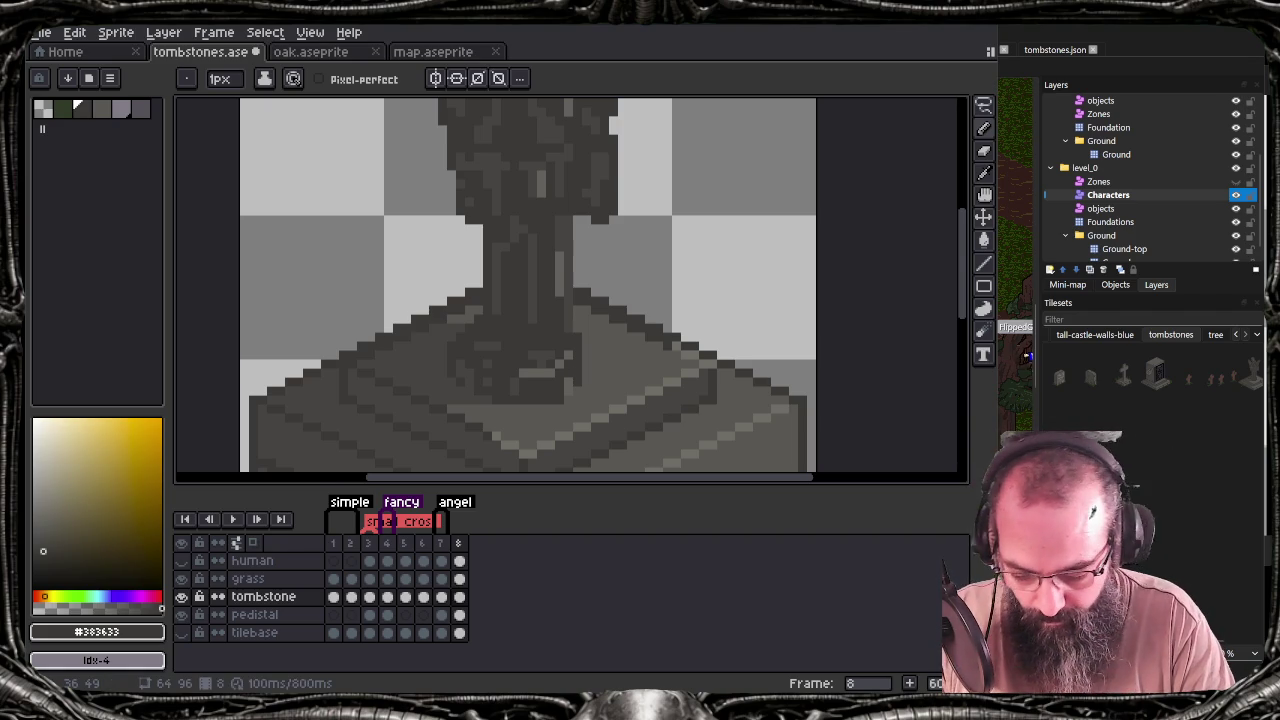
{"action": "key", "text": "ctrl+s"}
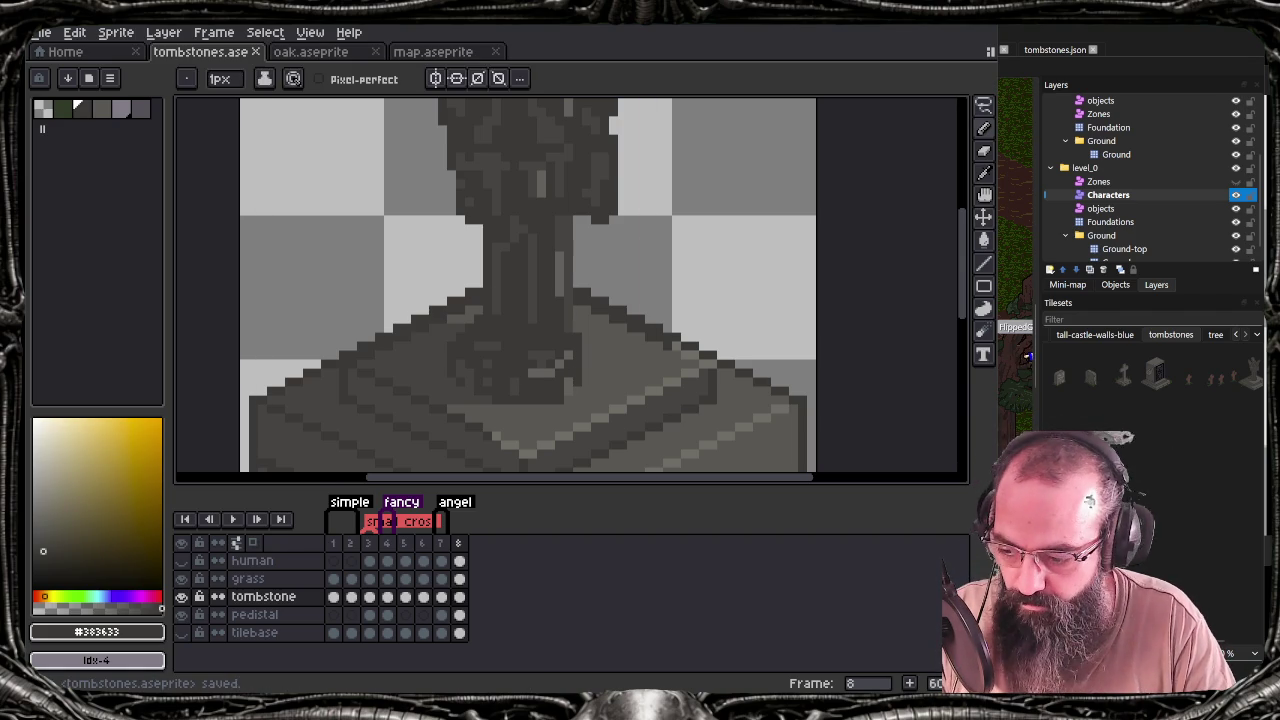
{"action": "key", "text": "ctrl+e"}
{"action": "left_click", "coordinate": [350, 383]}
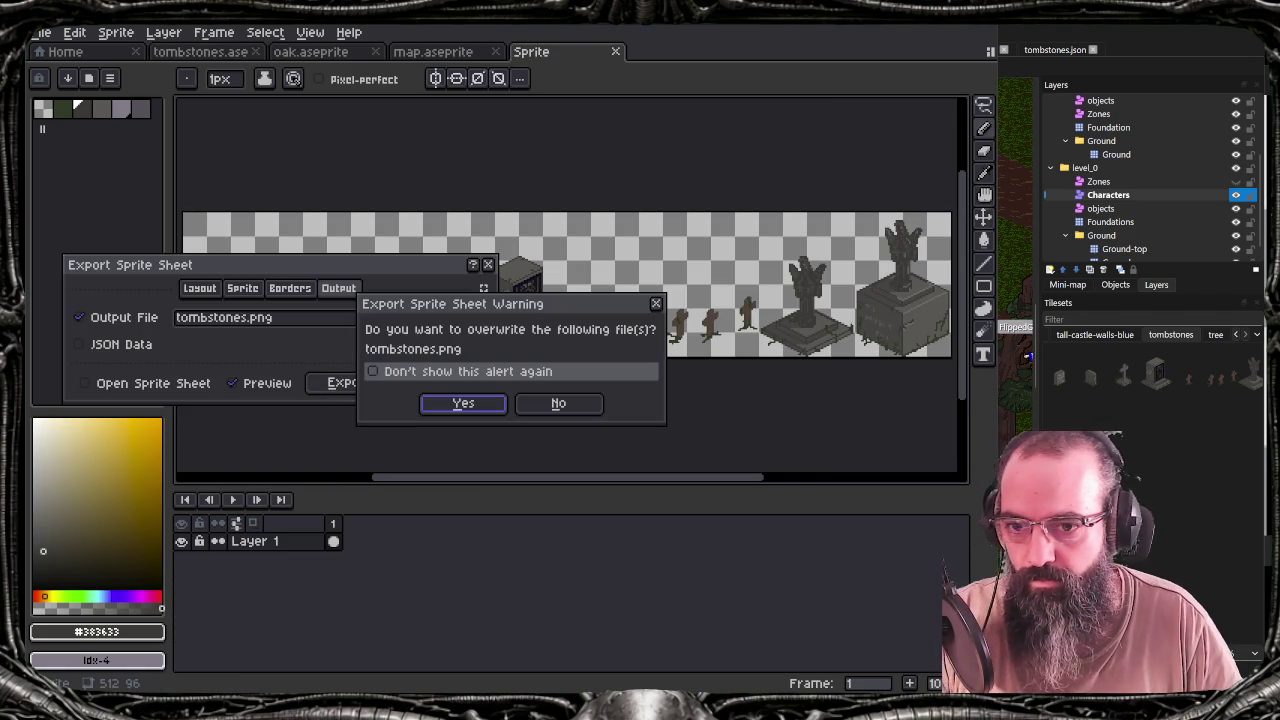
{"action": "key", "text": "Return"}
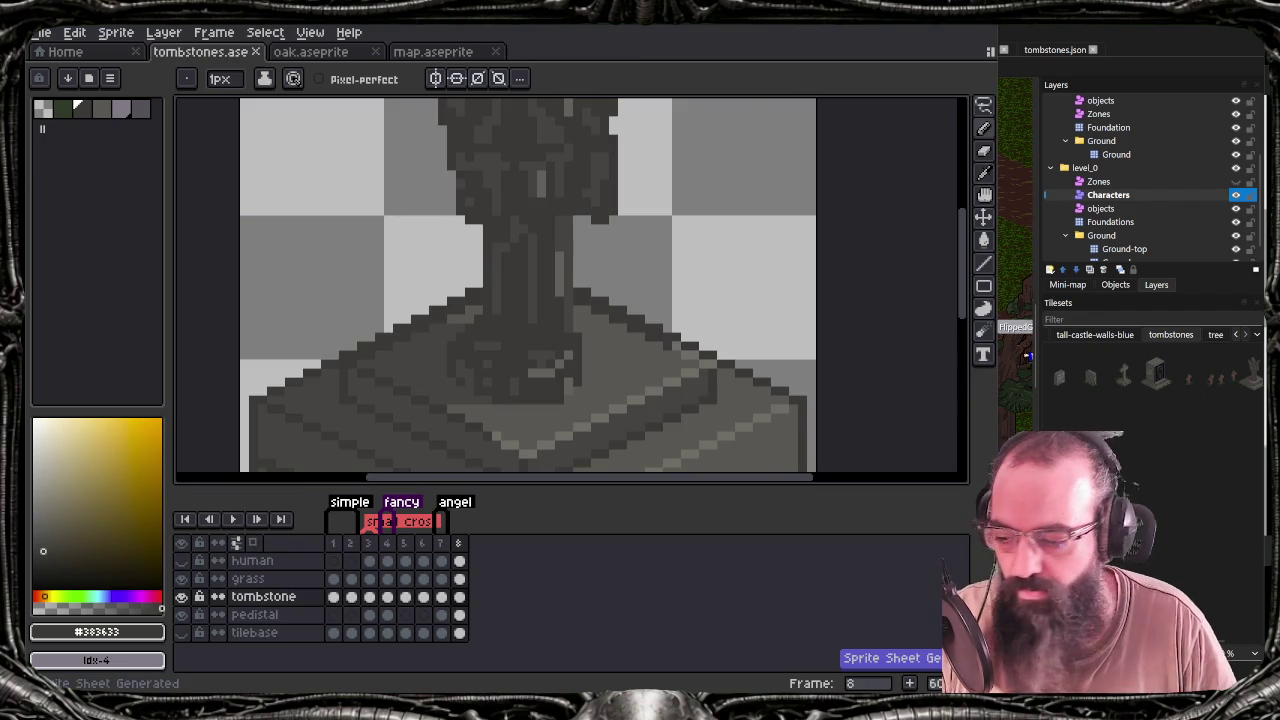
{"action": "key", "text": "alt+Tab"}
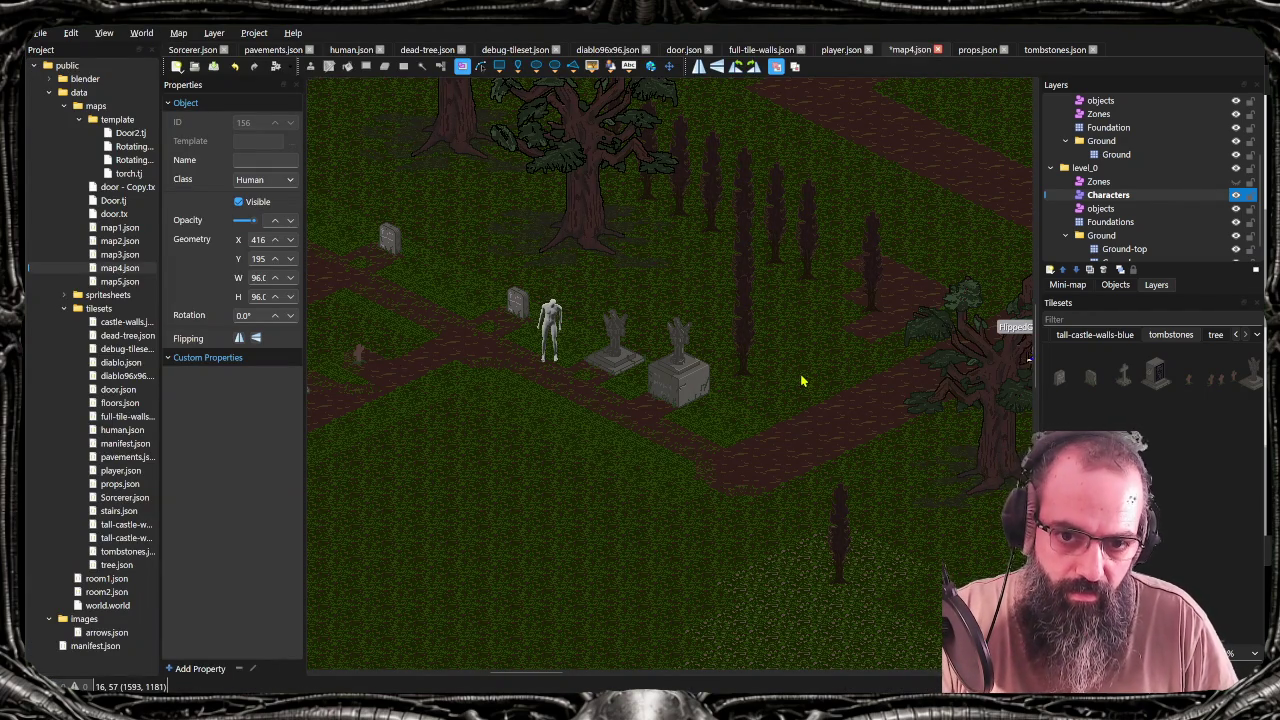
{"action": "key", "text": "alt+Tab"}
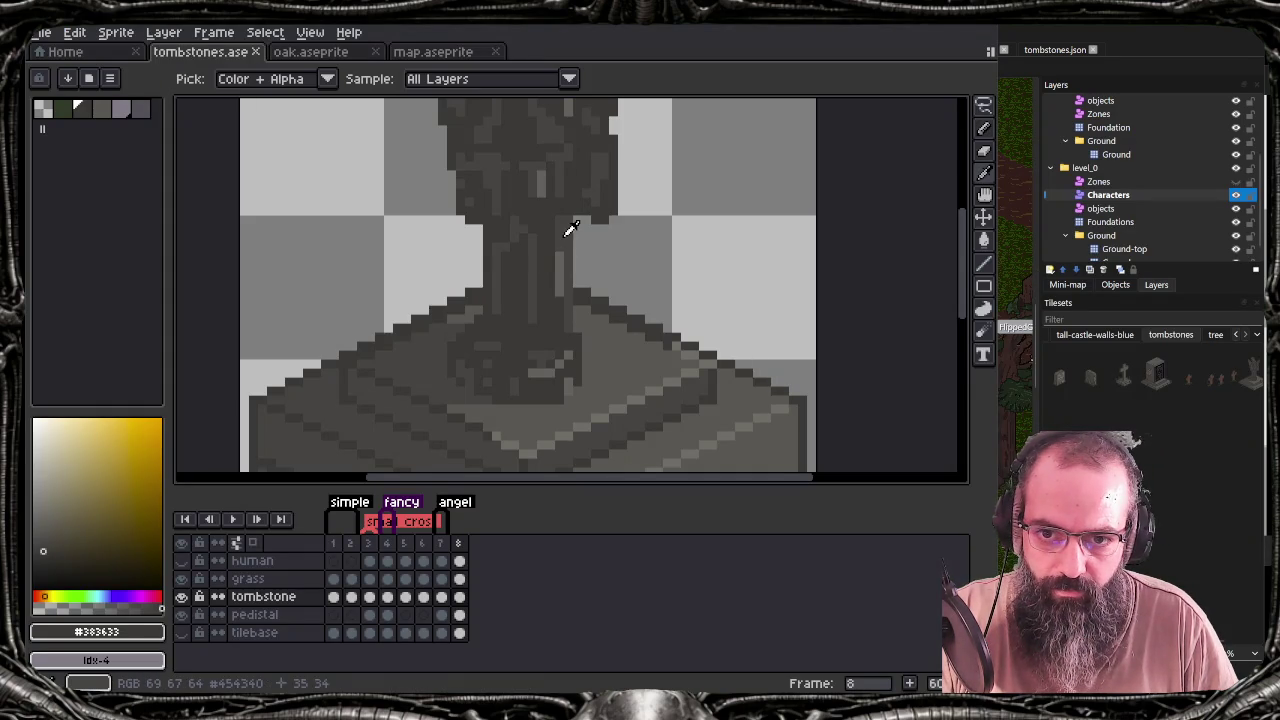
Sample greys #454340 and #383633, save and re-export, then sample mid grey #65615d
{"action": "left_click", "coordinate": [568, 238], "text": "alt"}
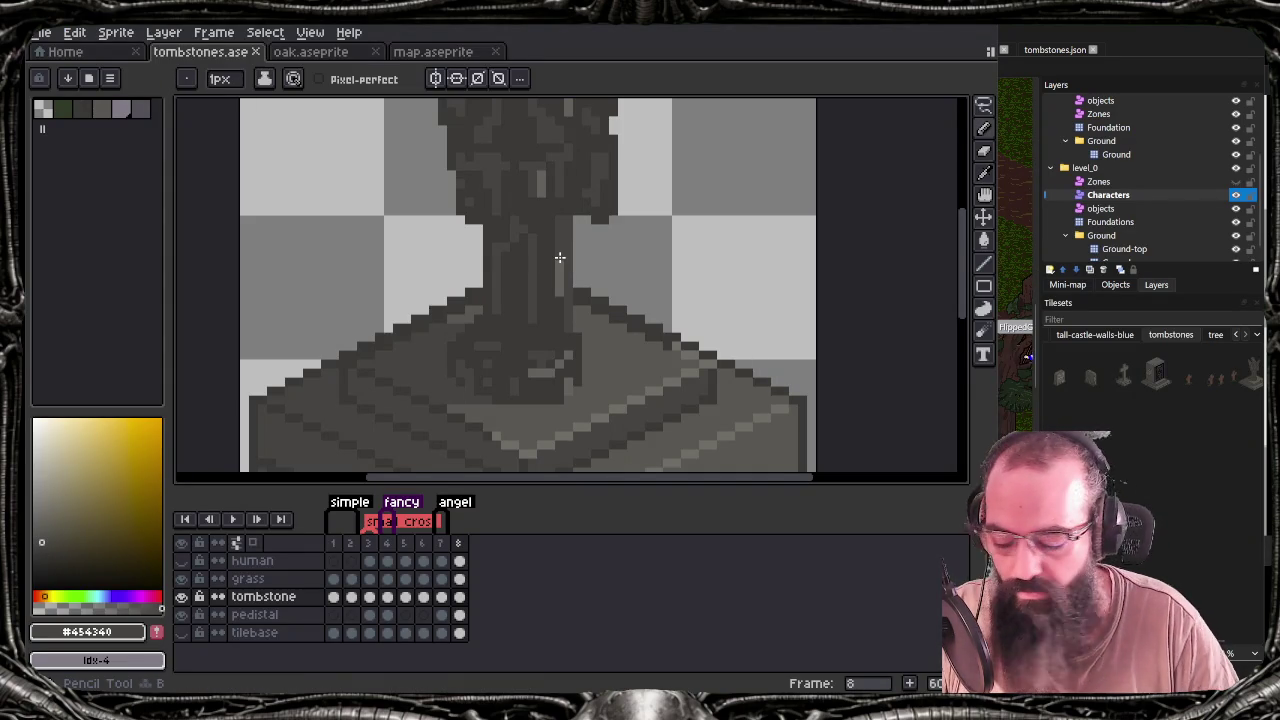
{"action": "key", "text": "alt"}
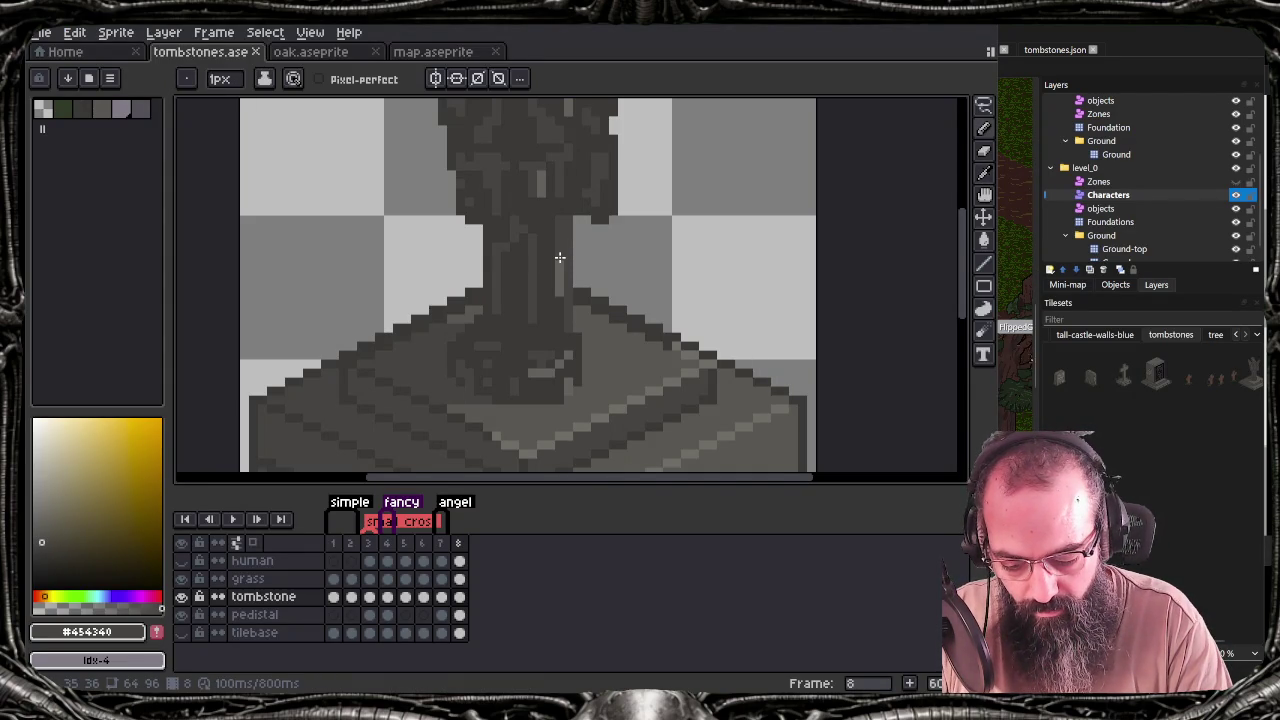
{"action": "key", "text": "alt"}
{"action": "left_click", "coordinate": [567, 249], "text": "alt"}
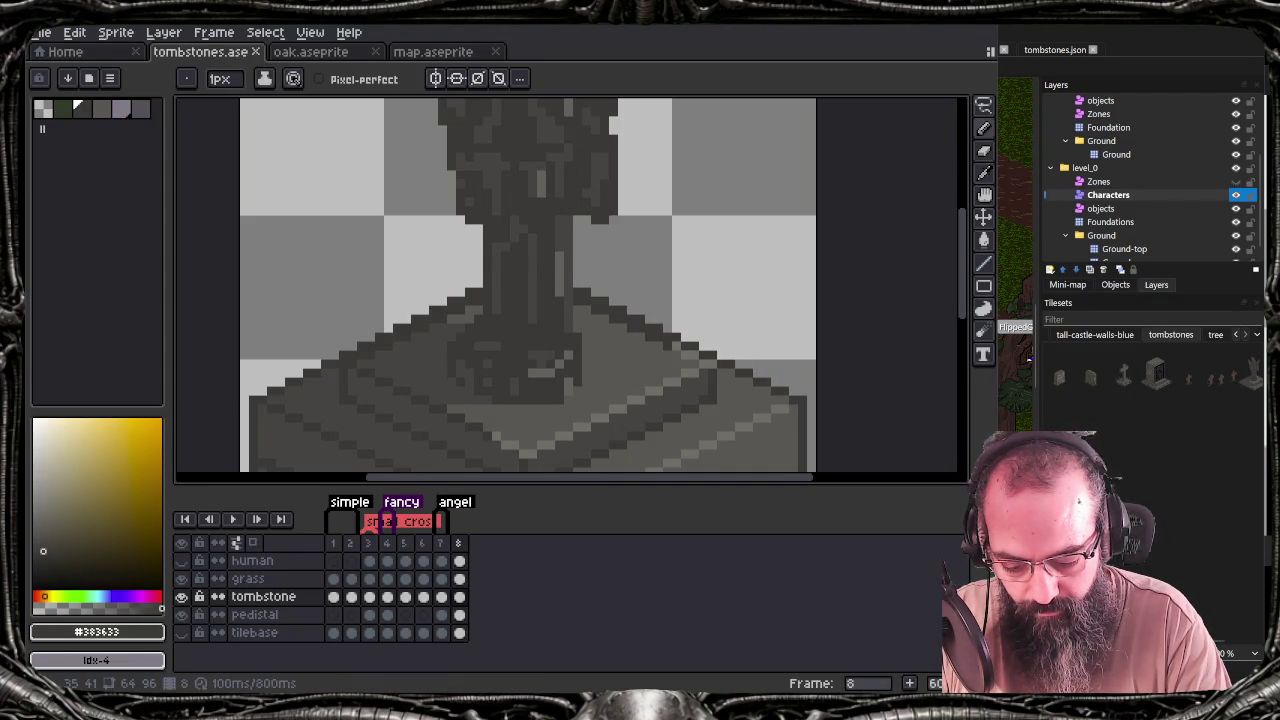
{"action": "key", "text": "ctrl+s"}
{"action": "key", "text": "ctrl+e"}
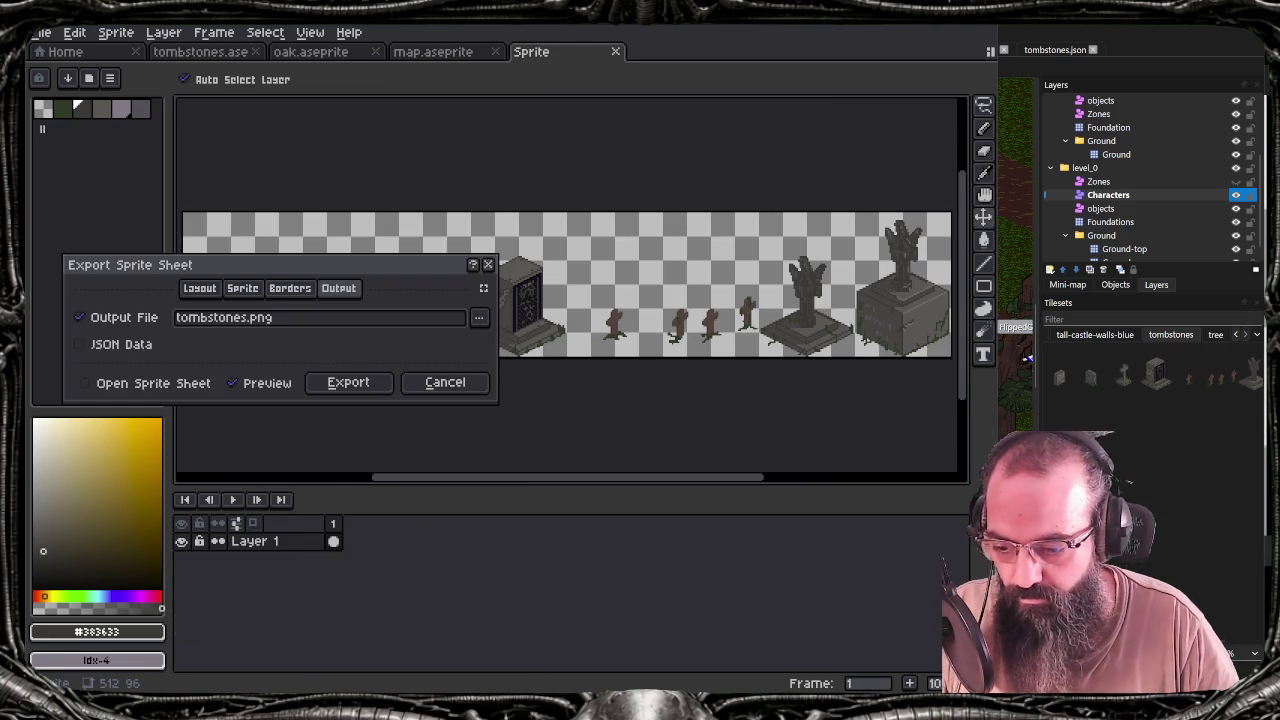
{"action": "key", "text": "Return"}
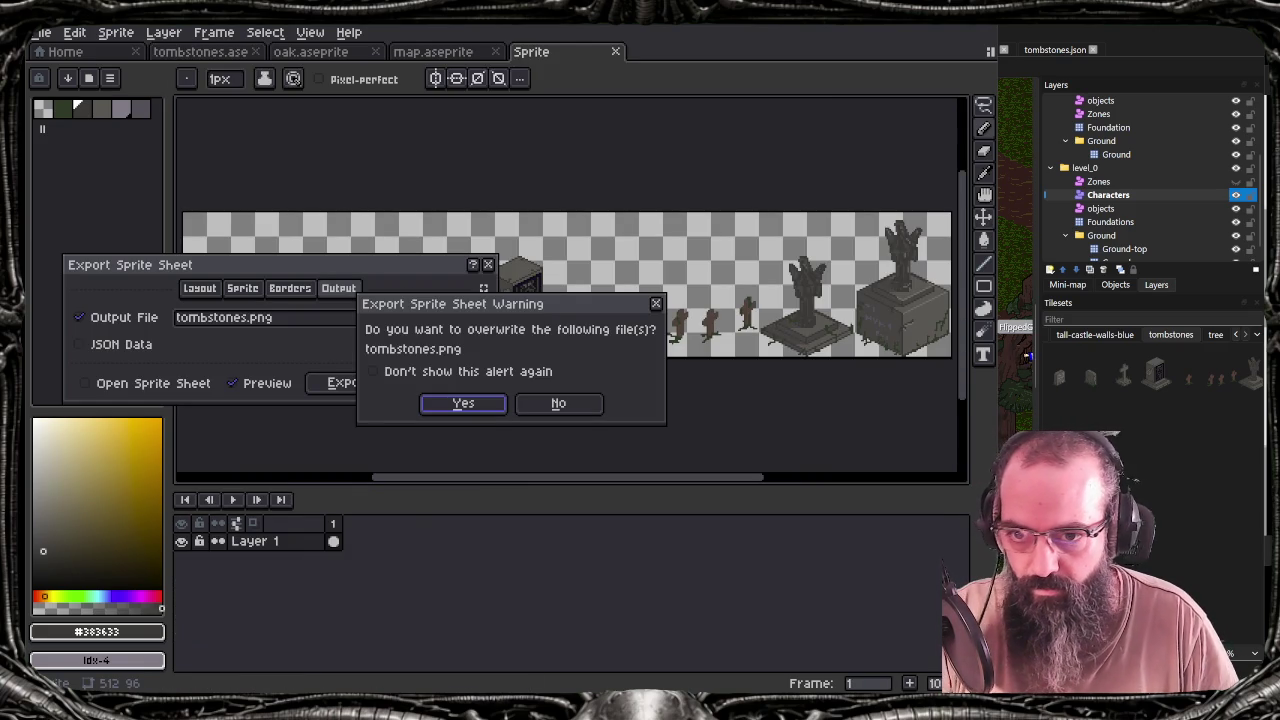
{"action": "left_click", "coordinate": [440, 403]}
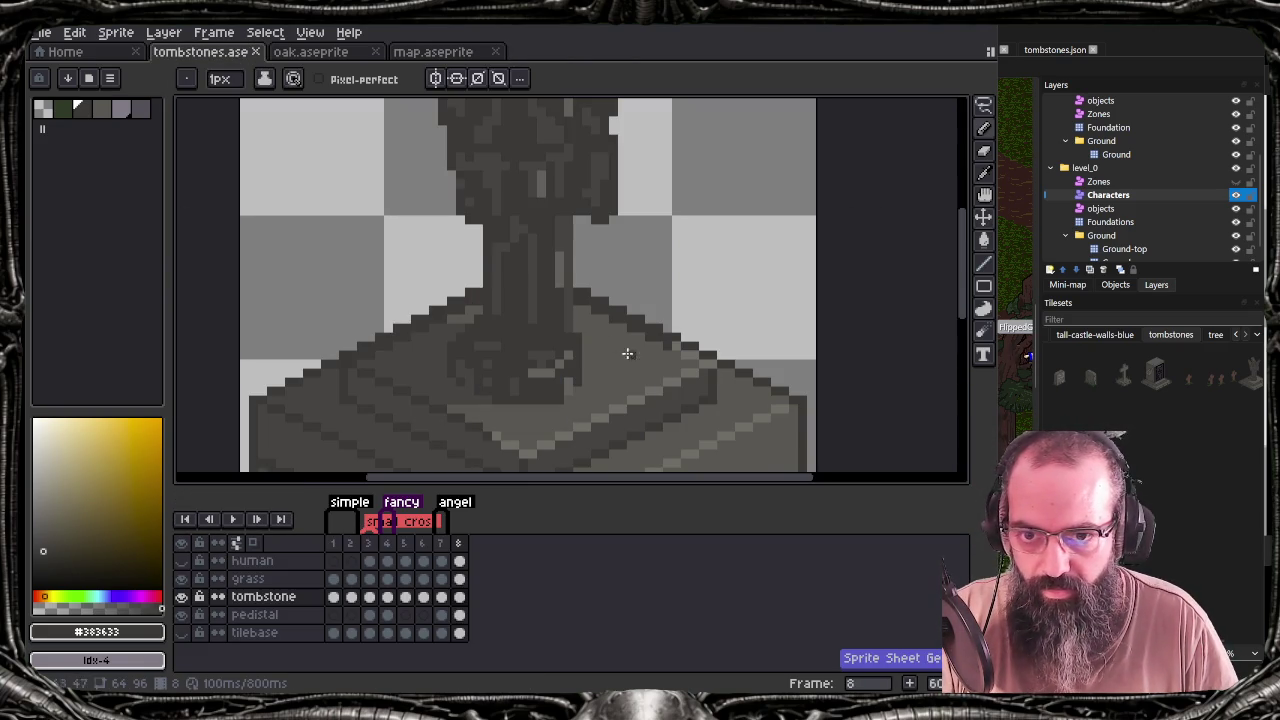
{"action": "left_click", "coordinate": [560, 263], "text": "alt"}
Add the grey to the palette, darken it to lightness 33 (585451), then sample #383633 from the statue top
{"action": "left_click", "coordinate": [155, 632]}
{"action": "left_click", "coordinate": [127, 633]}
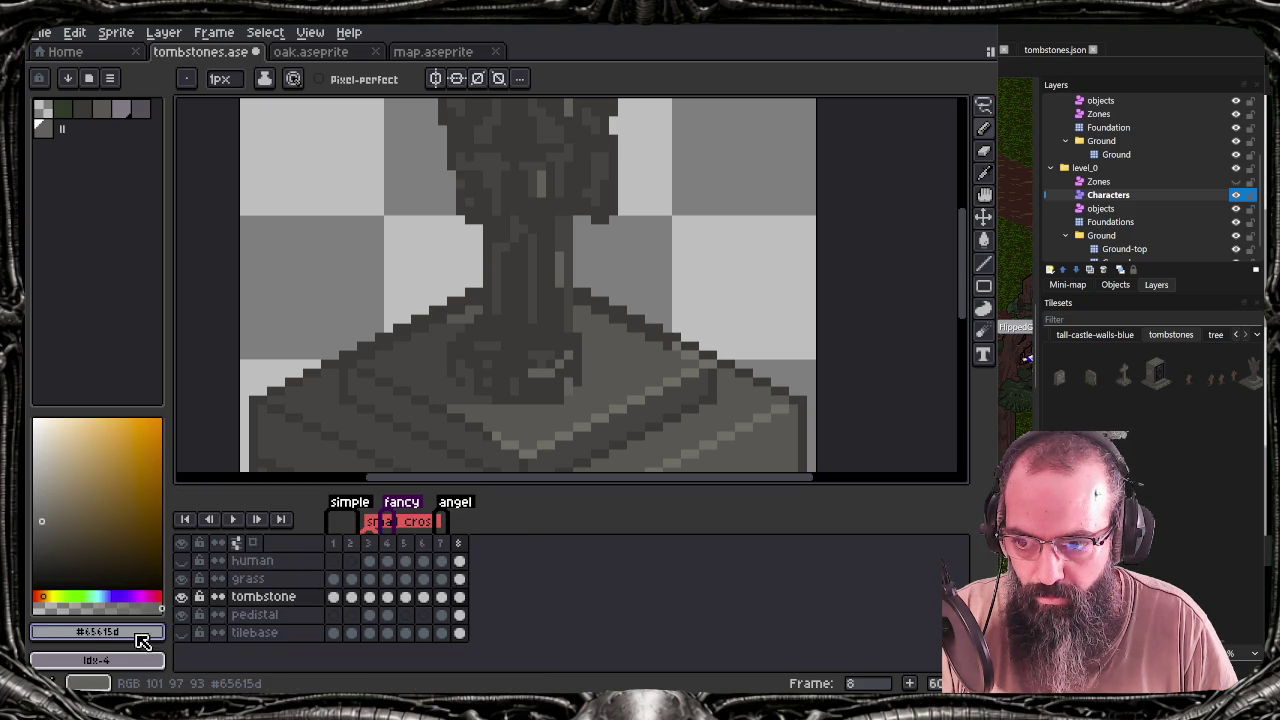
{"action": "left_click", "coordinate": [137, 633]}
{"action": "left_click", "coordinate": [103, 507]}
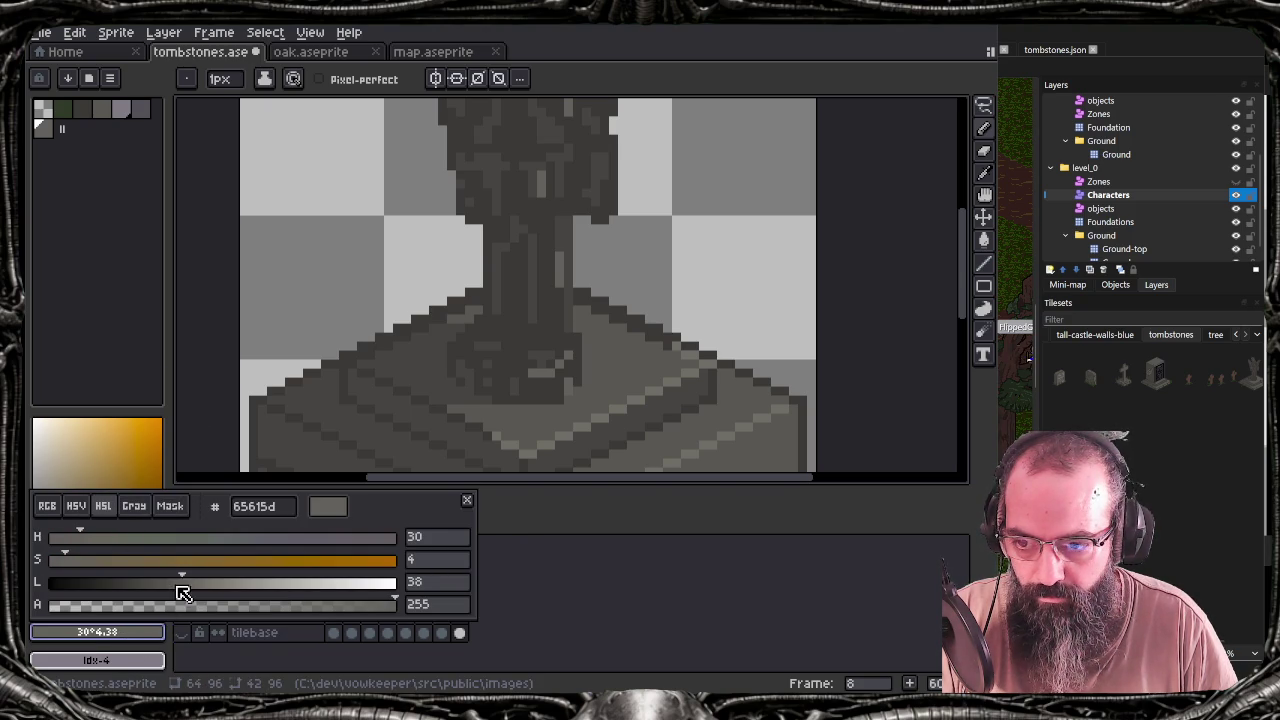
{"action": "left_click_drag", "start_coordinate": [181, 581], "coordinate": [167, 581]}
{"action": "left_click", "coordinate": [120, 414]}
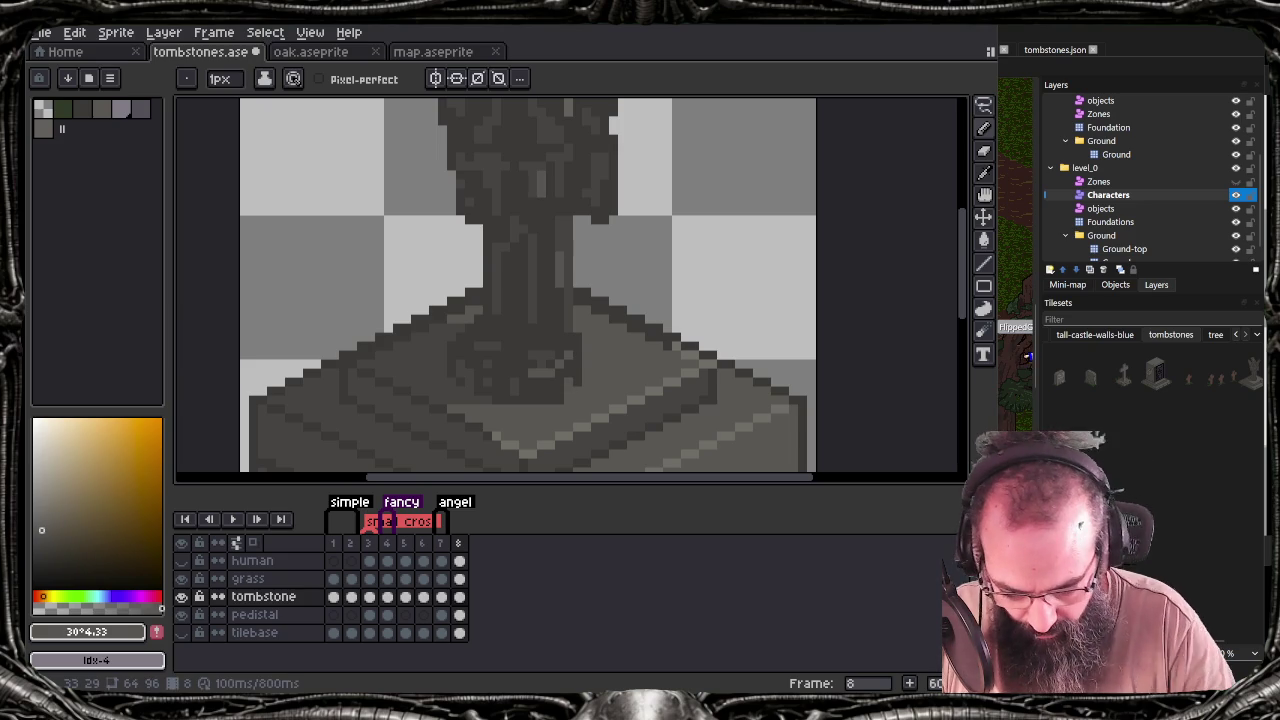
{"action": "left_click_drag", "start_coordinate": [603, 208], "coordinate": [579, 391]}
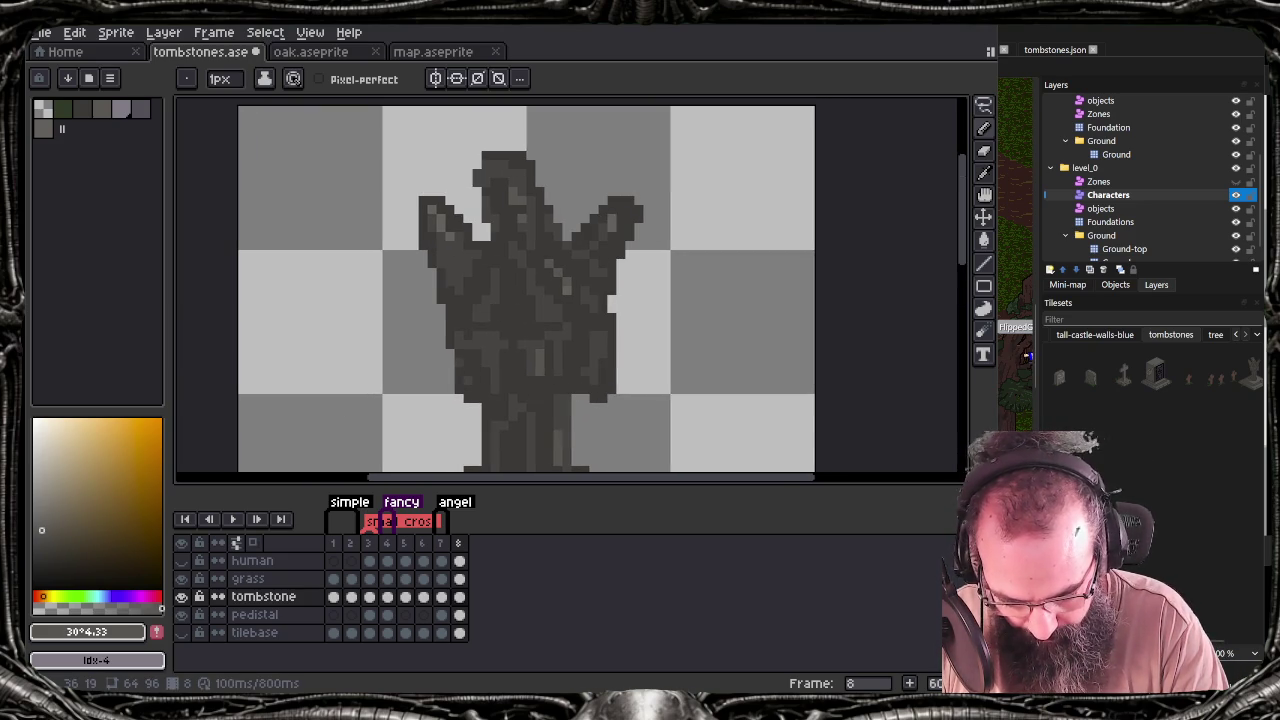
{"action": "left_click", "coordinate": [566, 290], "text": "alt"}
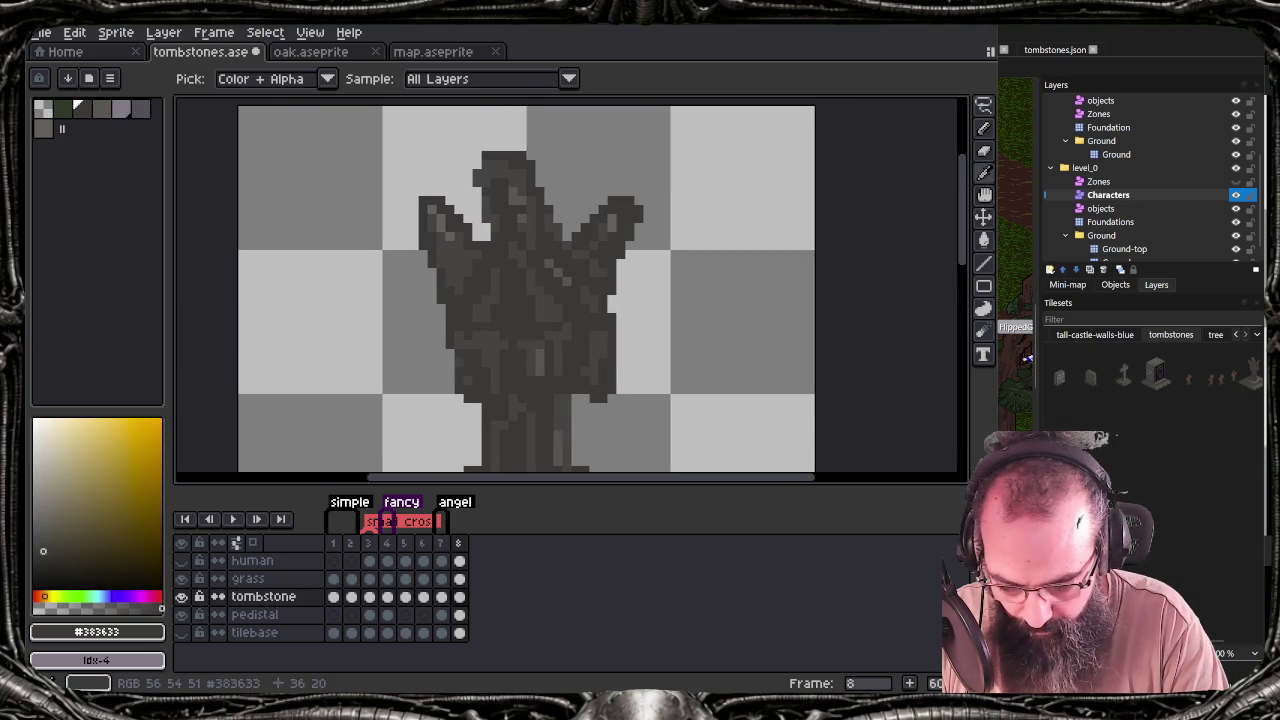
Switch to the darker grey, save, and re-export the sheet over tombstones.png
{"action": "left_click", "coordinate": [566, 281], "text": "alt"}
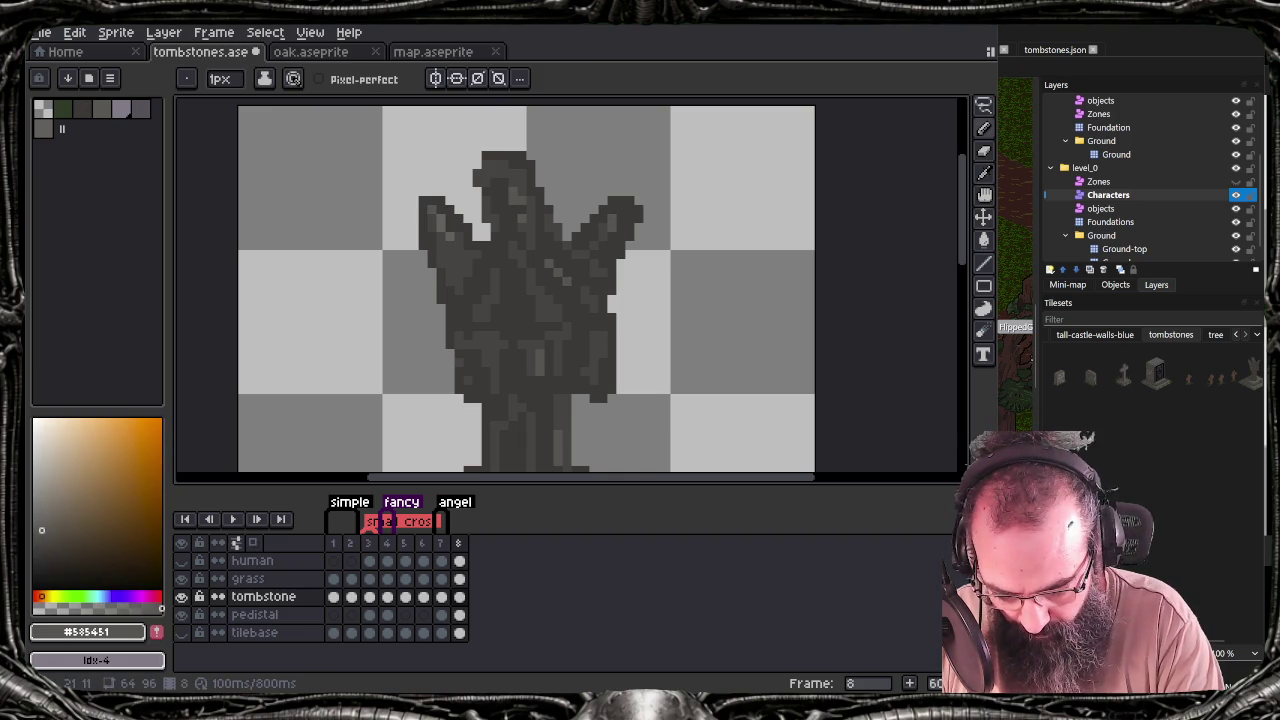
{"action": "key", "text": "ctrl+s"}
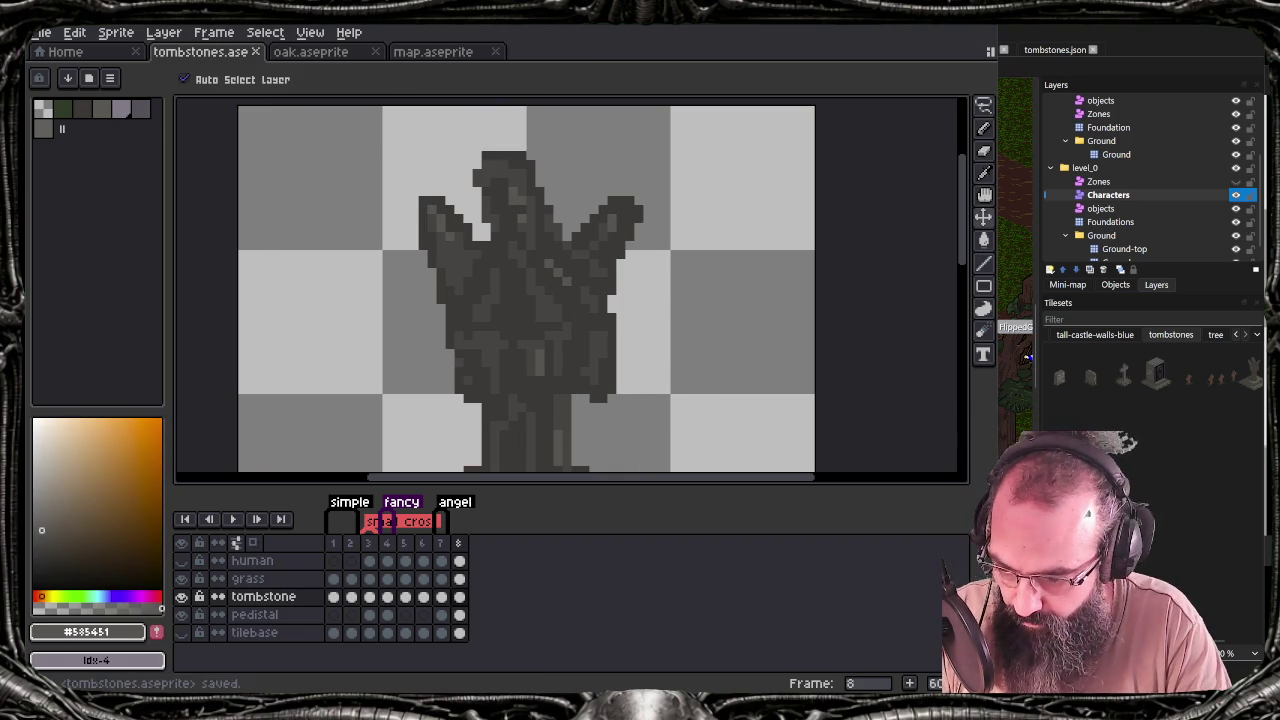
{"action": "key", "text": "ctrl+e"}
{"action": "left_click", "coordinate": [350, 383]}
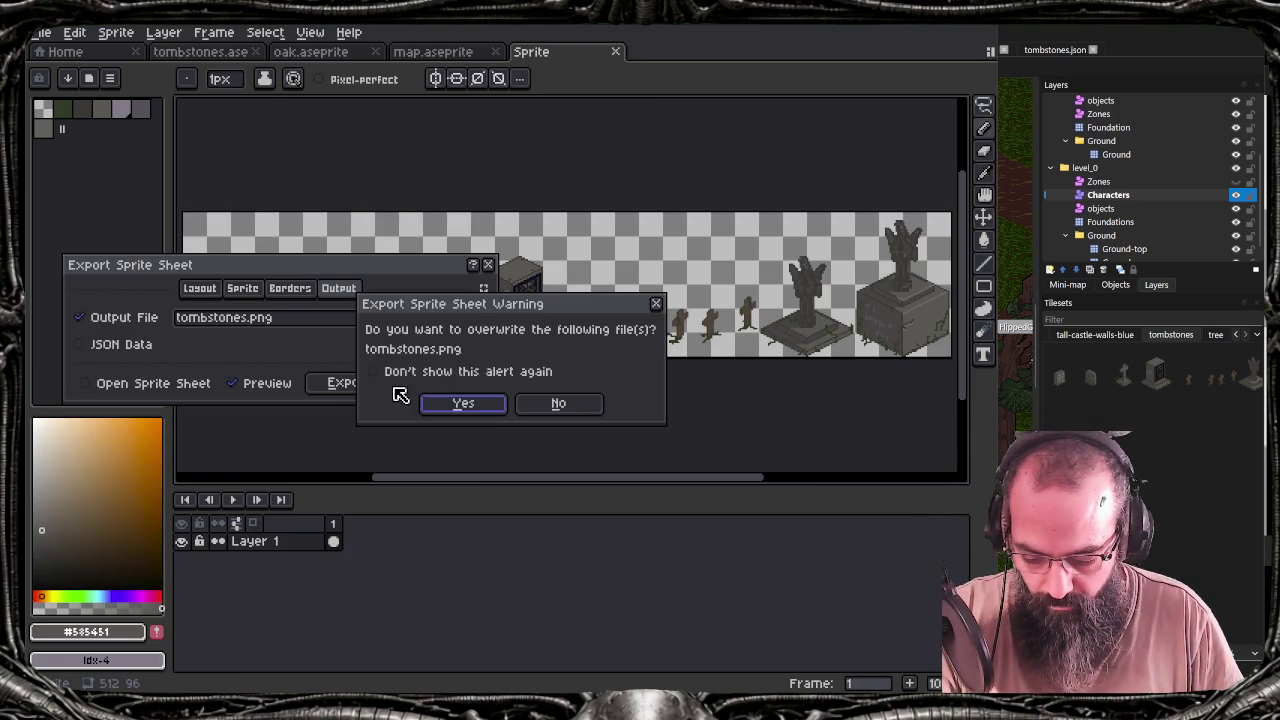
{"action": "left_click", "coordinate": [463, 403]}
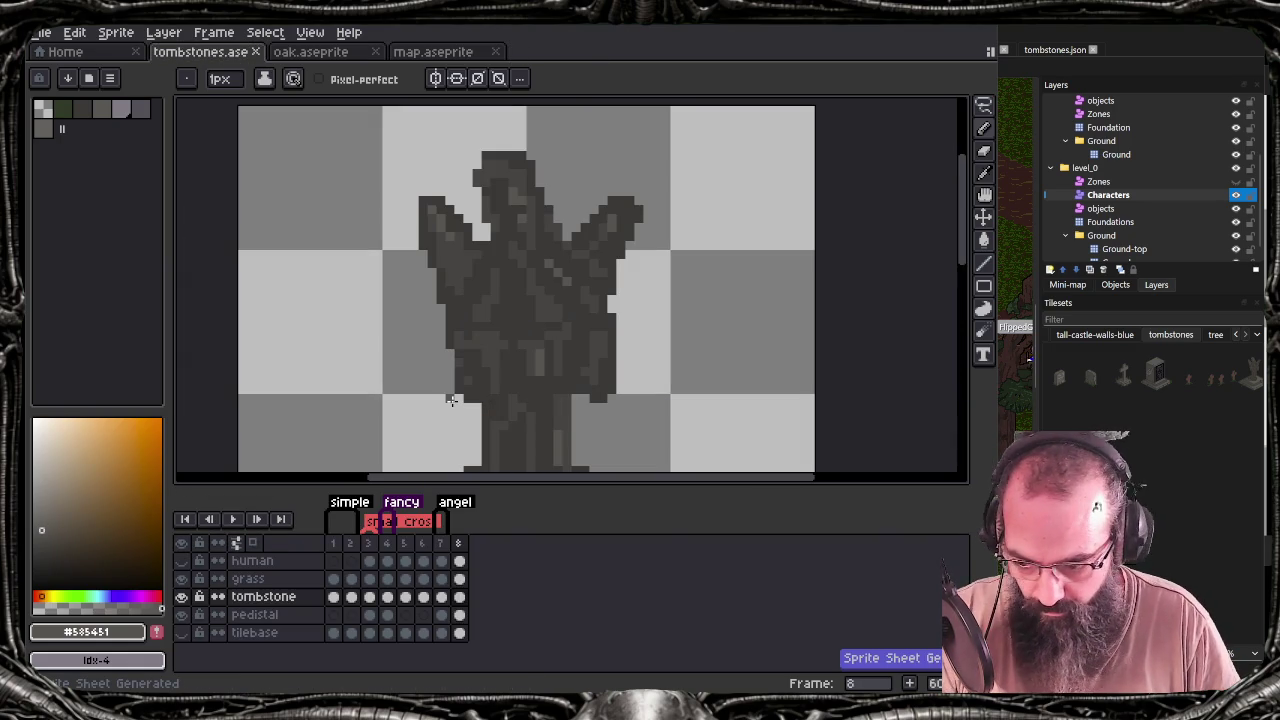
Touch up a pixel near the statue's base, then switch to the Tiled map
{"action": "scroll", "coordinate": [451, 400], "scroll_direction": "down", "scroll_amount": 1}
{"action": "scroll", "coordinate": [760, 343], "scroll_direction": "up", "scroll_amount": 2}
{"action": "left_click_drag", "start_coordinate": [760, 343], "coordinate": [758, 193]}
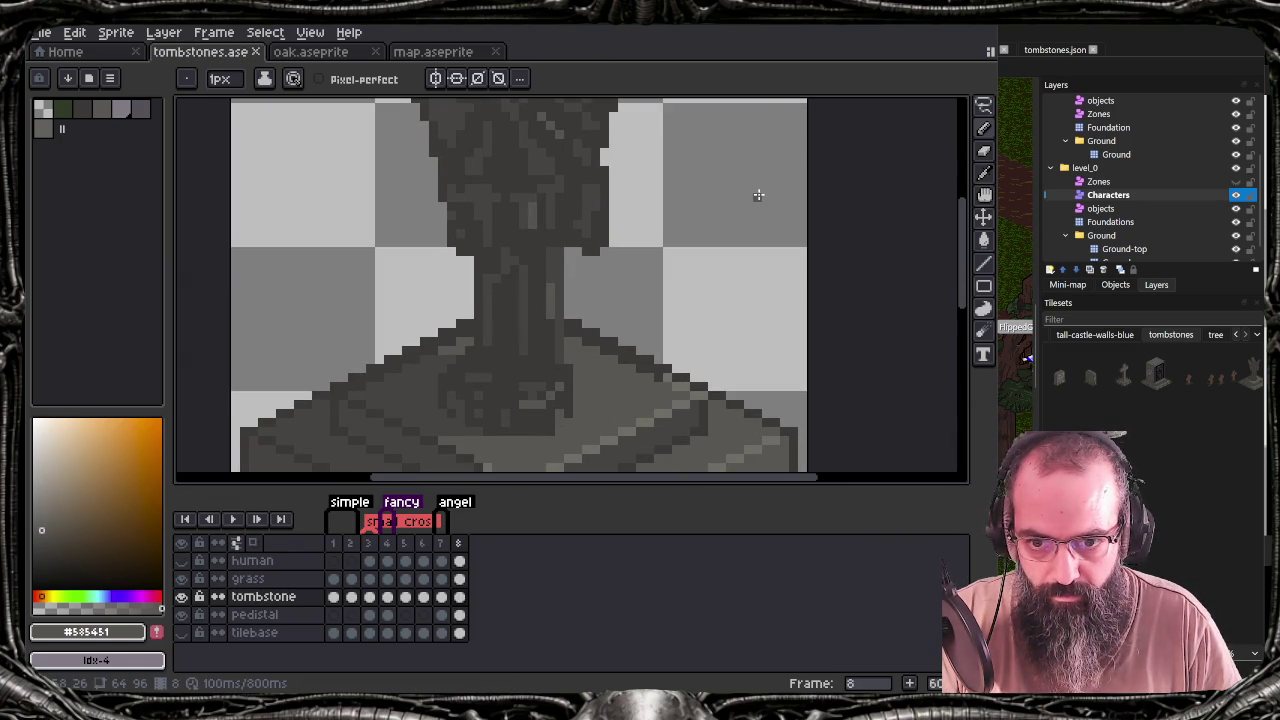
{"action": "left_click", "coordinate": [534, 404]}
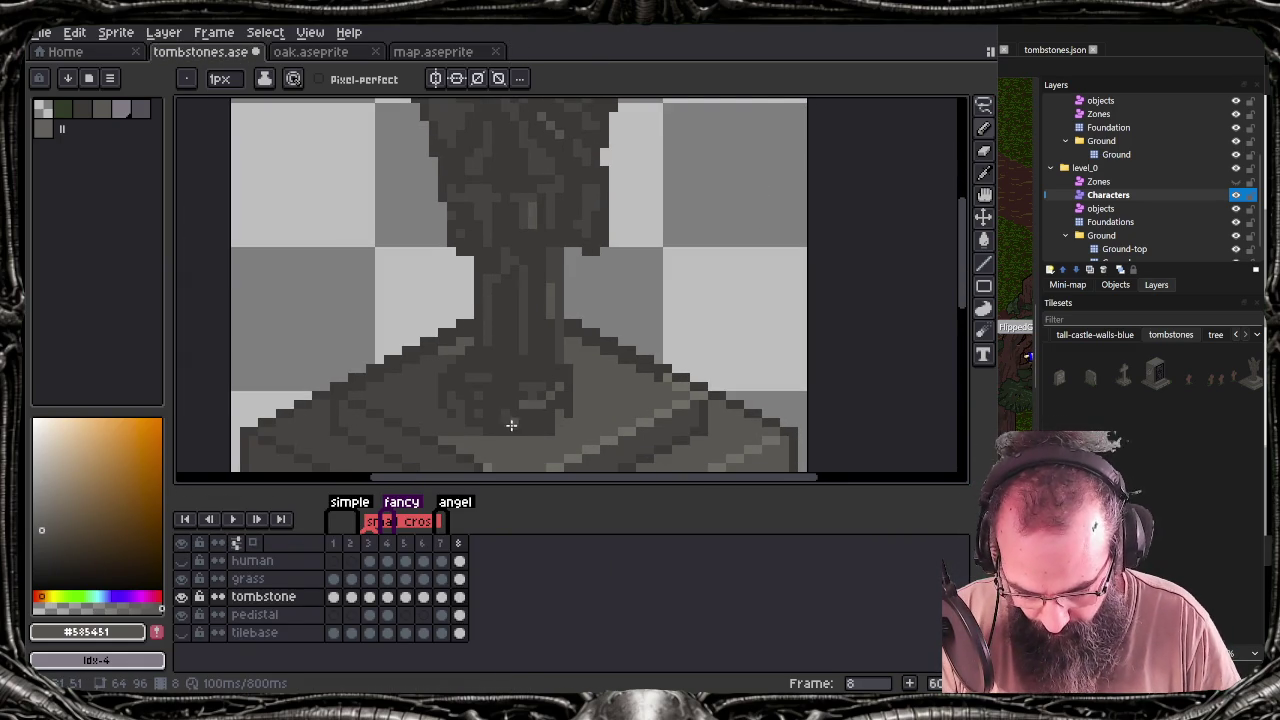
{"action": "key", "text": "alt+Tab"}
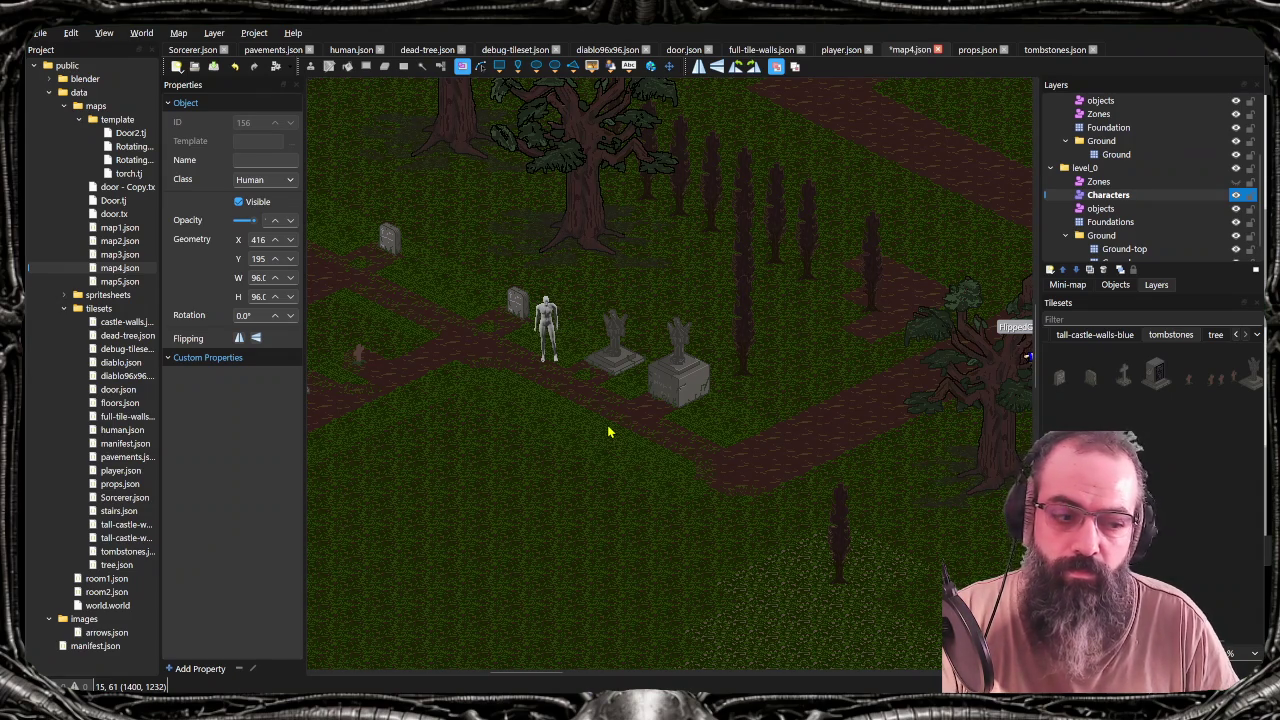
Pan the graveyard map to the angel tombstones and save map4.json
{"action": "left_click_drag", "start_coordinate": [610, 432], "coordinate": [737, 457]}
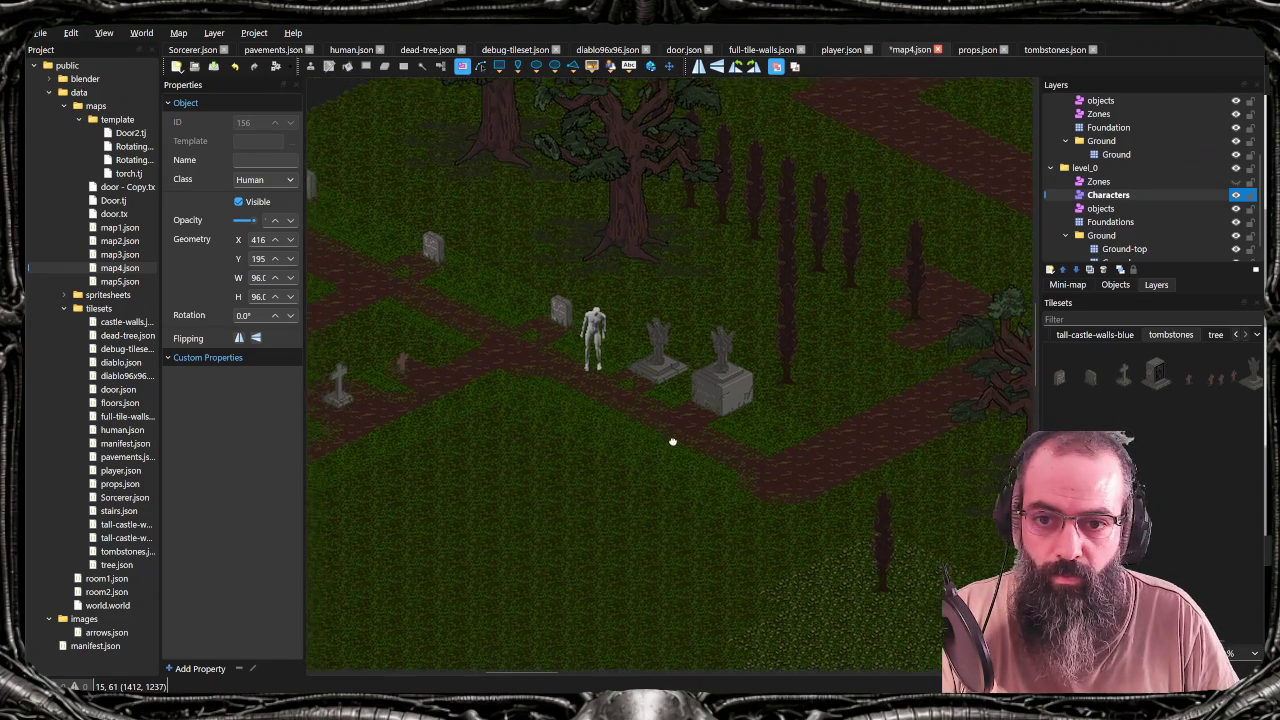
{"action": "key", "text": "ctrl+s"}
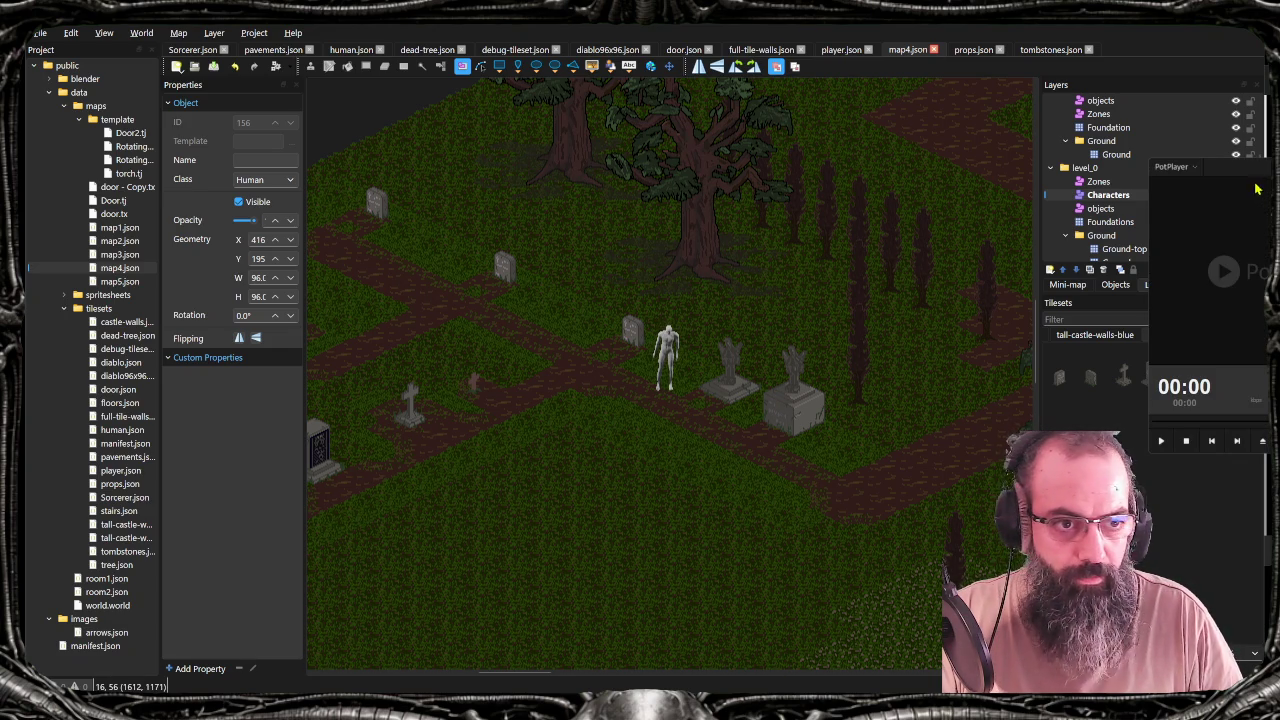
{"action": "key", "text": "F6"}
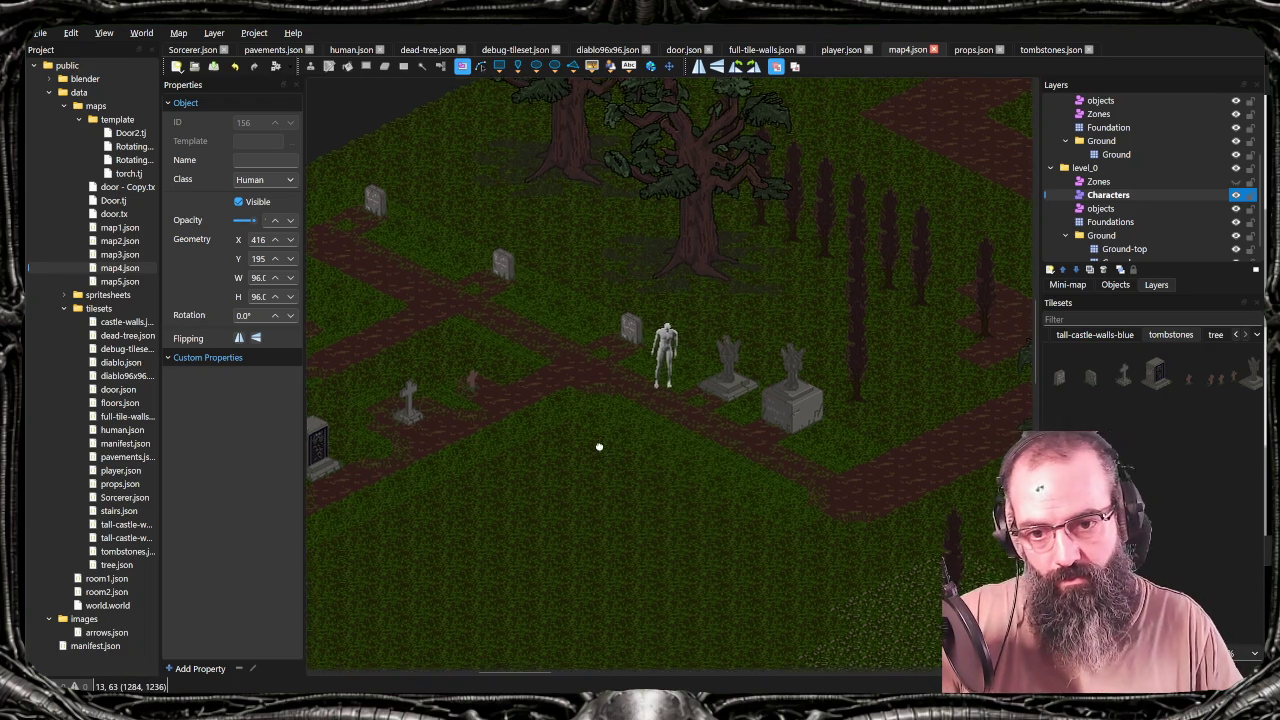
{"action": "scroll", "coordinate": [605, 446], "scroll_direction": "down", "scroll_amount": 1}
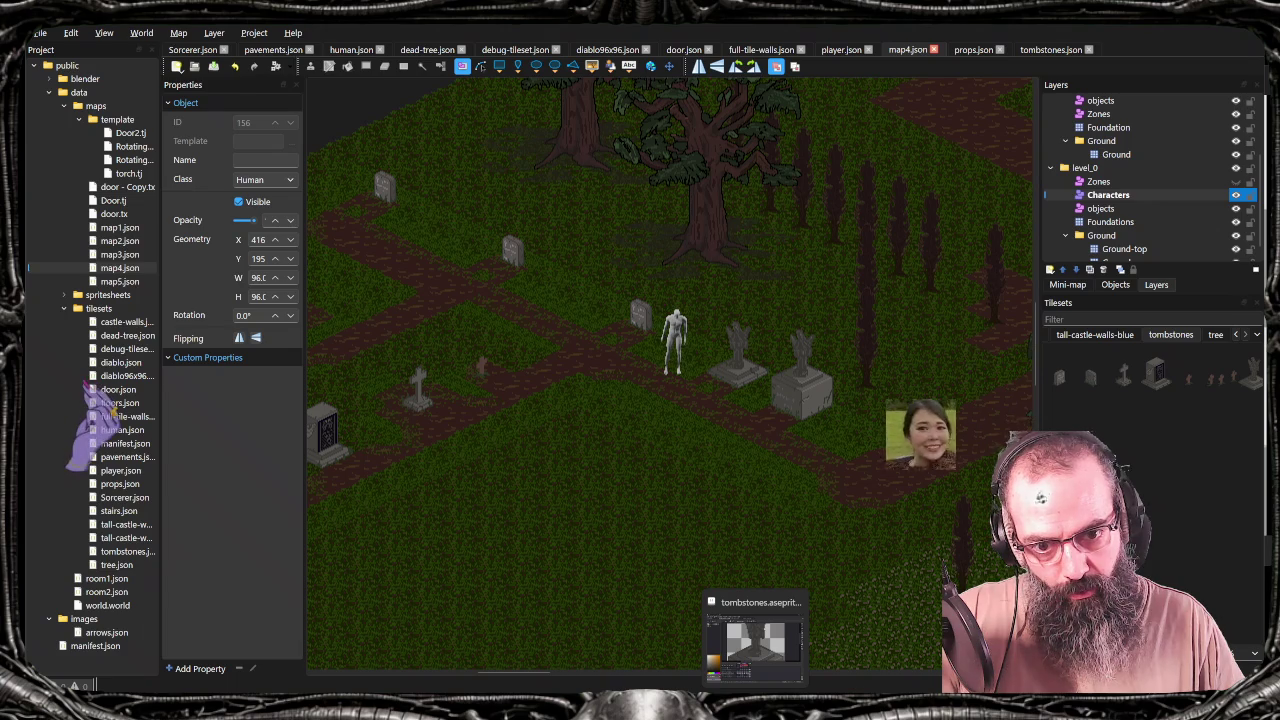
{"action": "scroll", "coordinate": [663, 477], "scroll_direction": "right", "scroll_amount": 5}
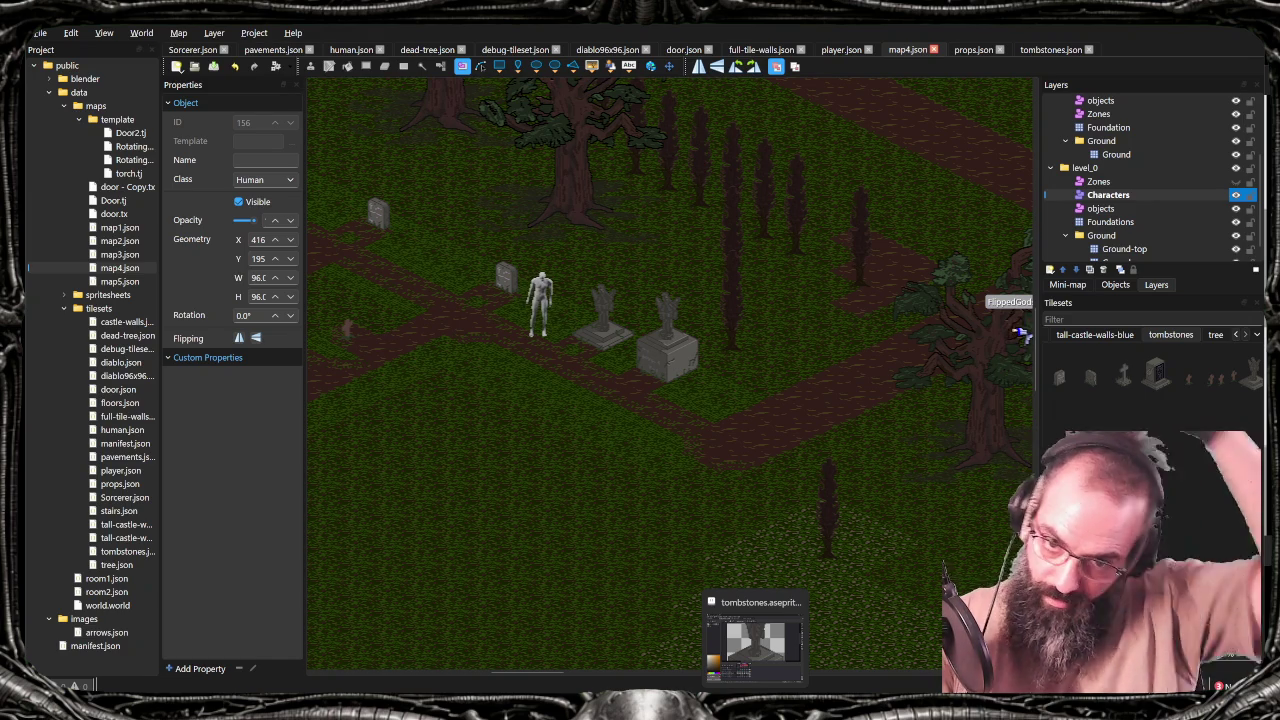
Compare the sprite's pedestal with the reference image, panning the reference to its carved base
{"action": "left_click", "coordinate": [755, 640]}
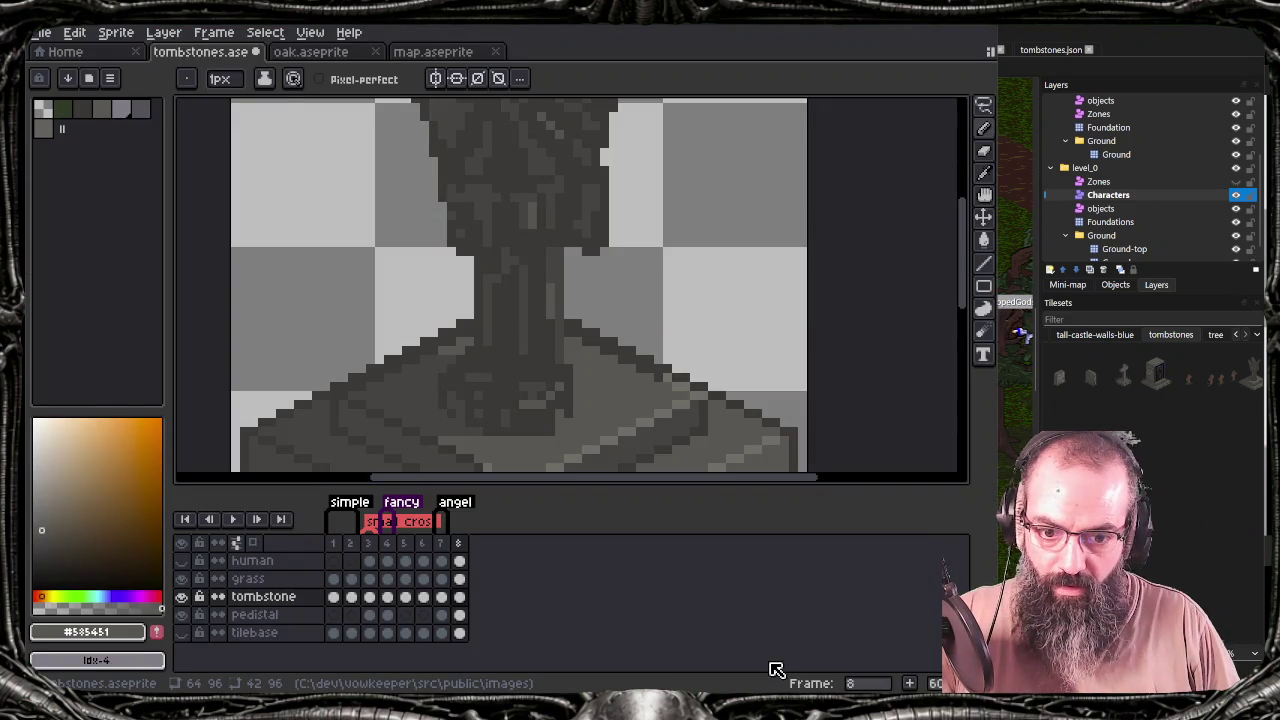
{"action": "key", "text": "alt+Tab"}
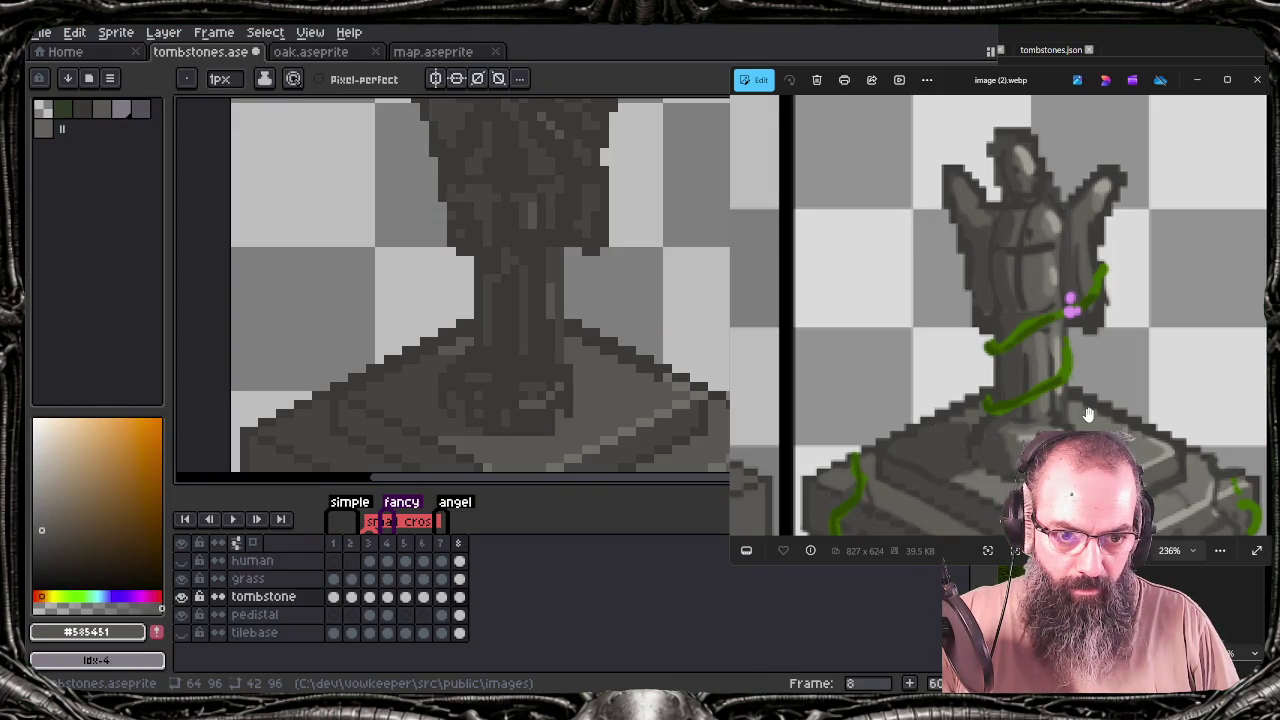
{"action": "left_click_drag", "start_coordinate": [1088, 414], "coordinate": [1091, 180]}
{"action": "left_click_drag", "start_coordinate": [1094, 286], "coordinate": [1094, 226]}
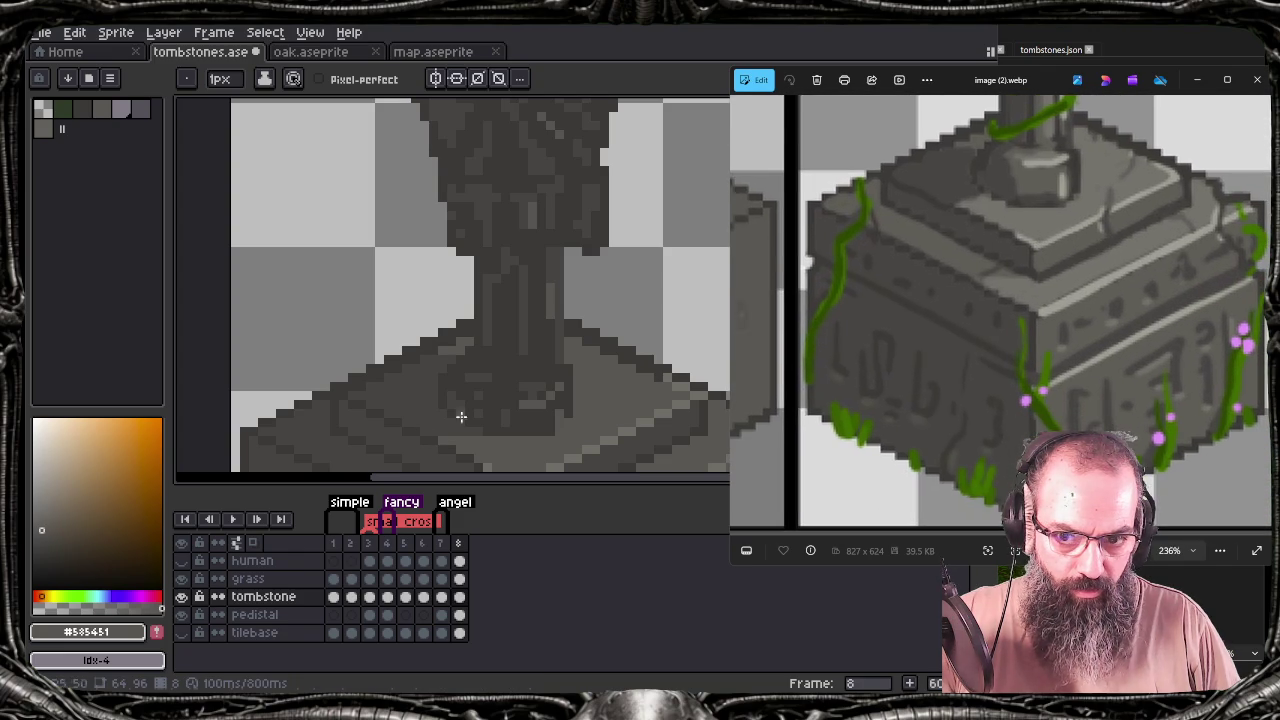
{"action": "key", "text": "alt+Tab"}
{"action": "scroll", "coordinate": [494, 194], "scroll_direction": "down", "scroll_amount": 3}
{"action": "scroll", "coordinate": [580, 354], "scroll_direction": "down", "scroll_amount": 2}
{"action": "scroll", "coordinate": [580, 354], "scroll_direction": "down", "scroll_amount": 2}
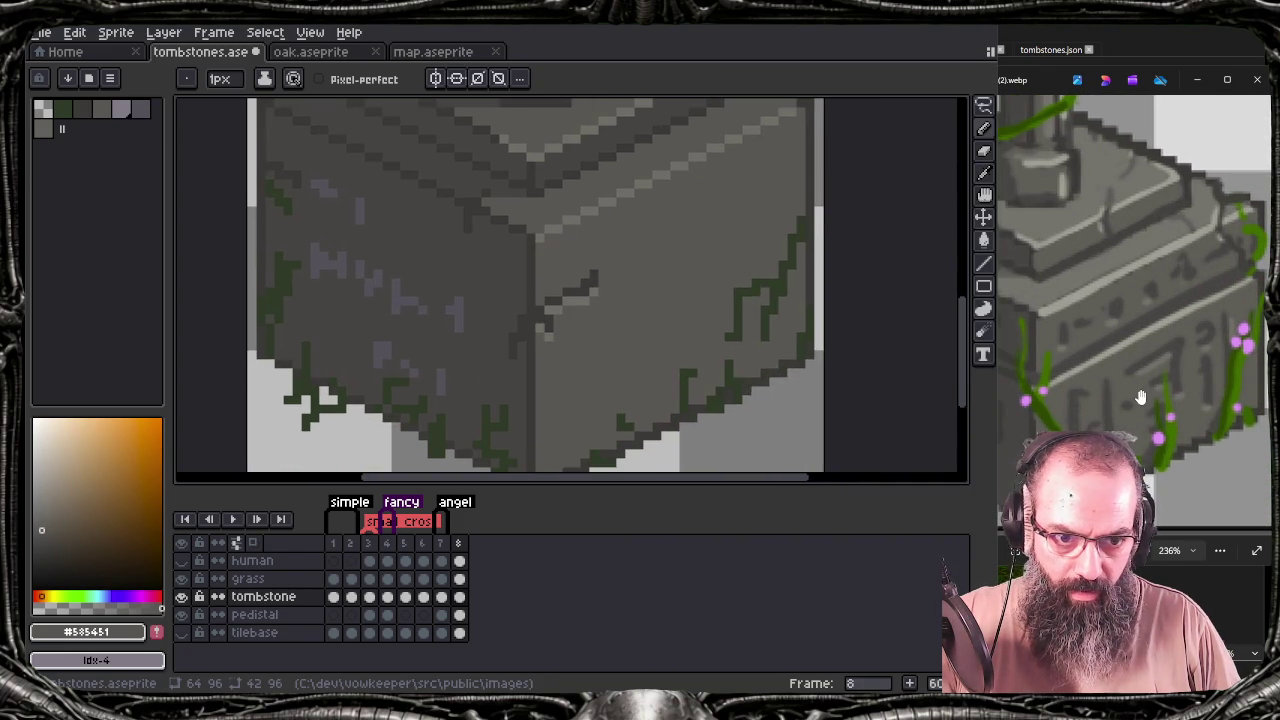
{"action": "left_click", "coordinate": [1141, 398]}
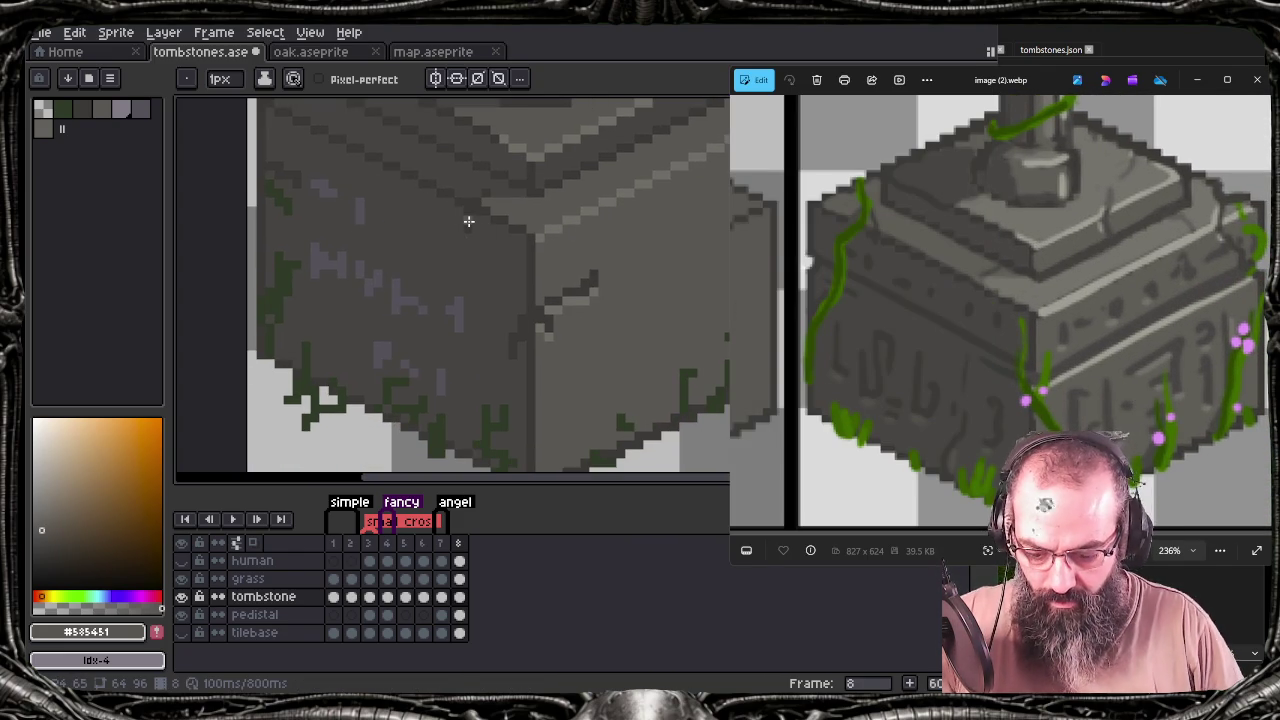
{"action": "left_click", "coordinate": [585, 27]}
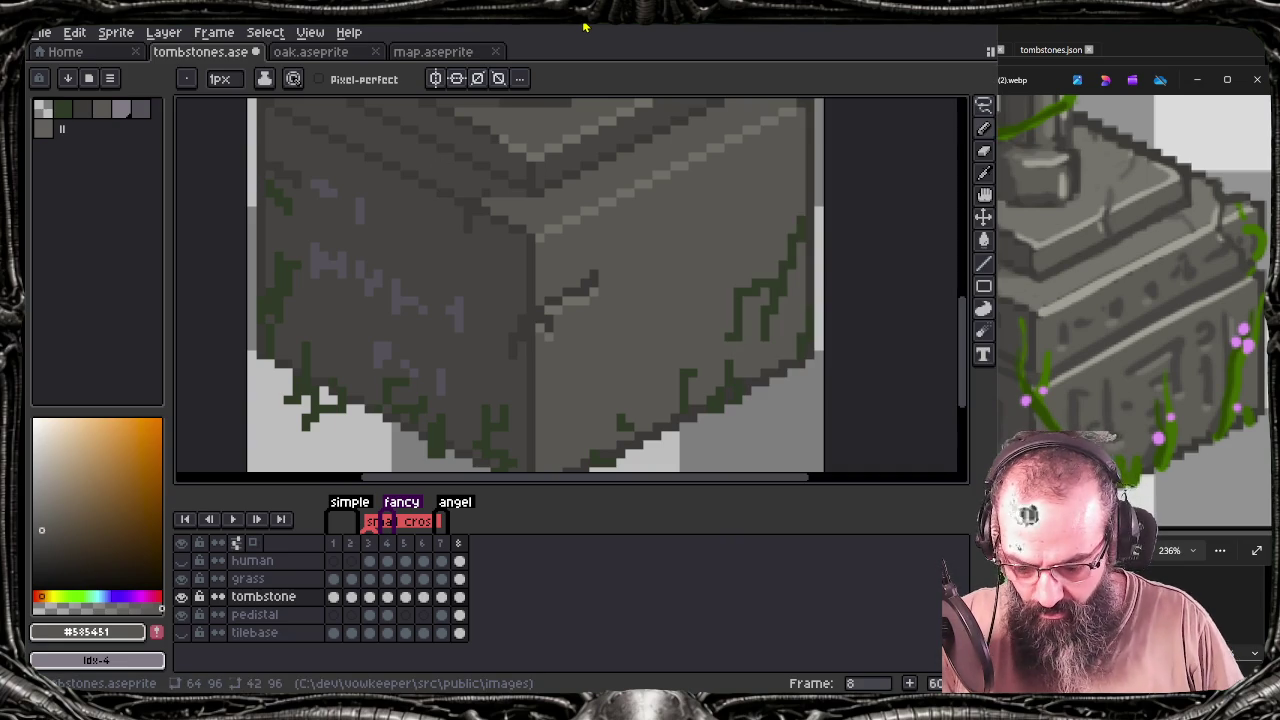
Paint-bucket three light pixel clusters on the pedestal face dark grey
{"action": "key", "text": "b"}
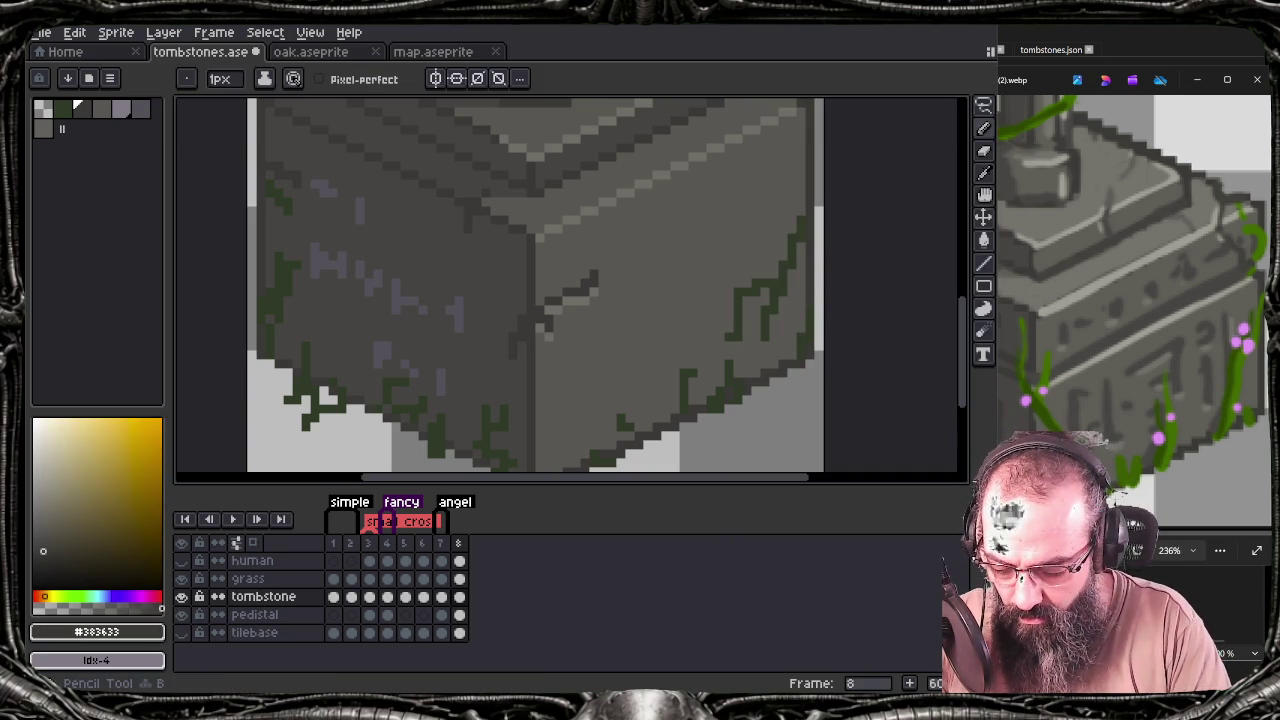
{"action": "key", "text": "g"}
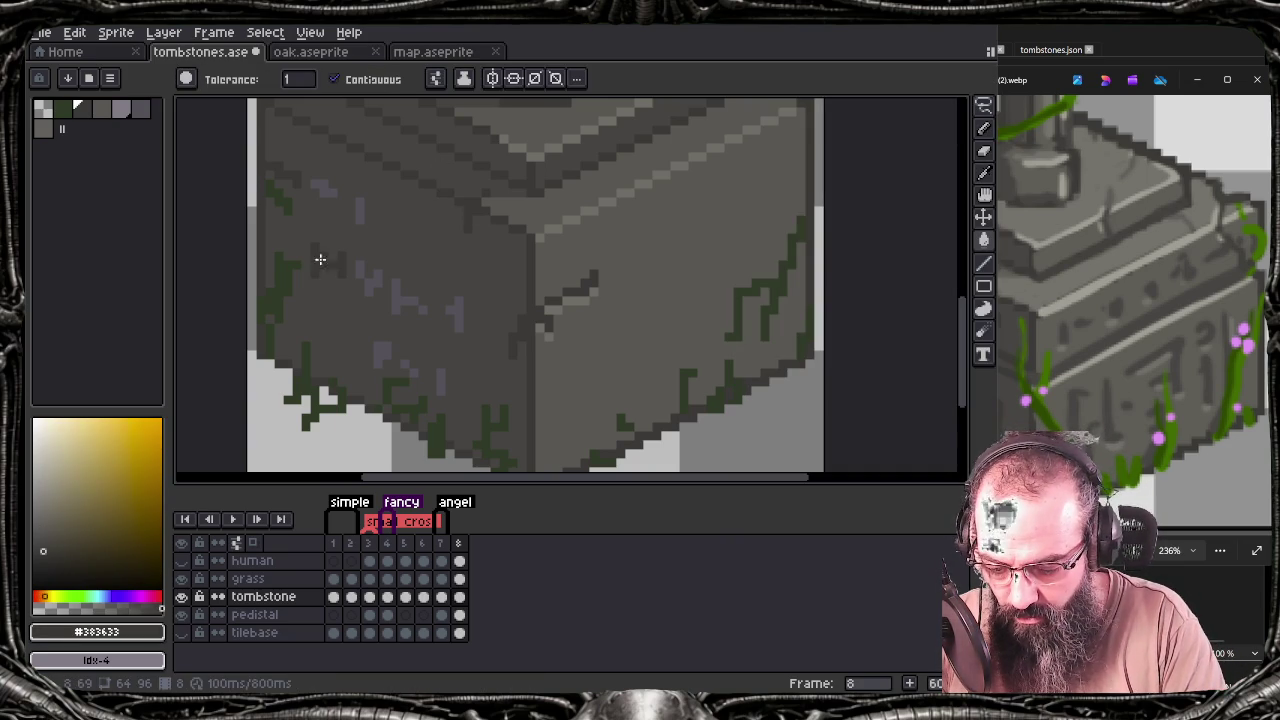
{"action": "left_click", "coordinate": [324, 188]}
{"action": "left_click", "coordinate": [360, 210]}
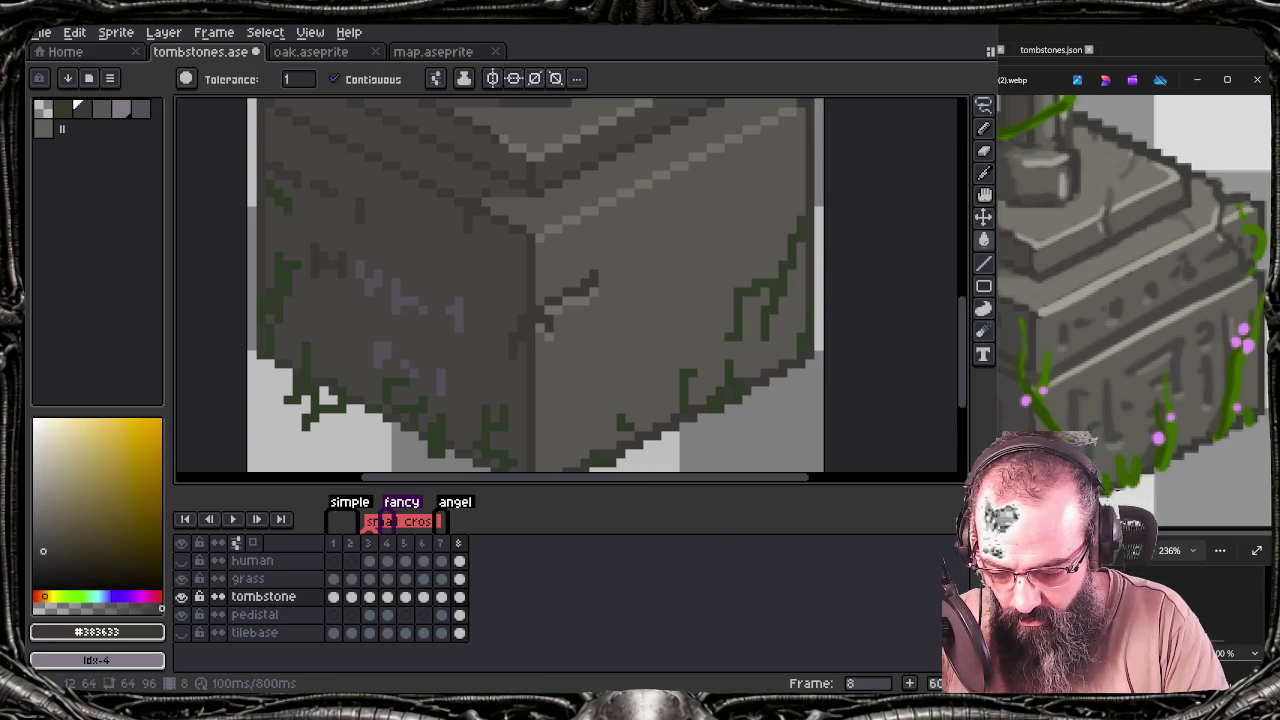
{"action": "left_click", "coordinate": [399, 299]}
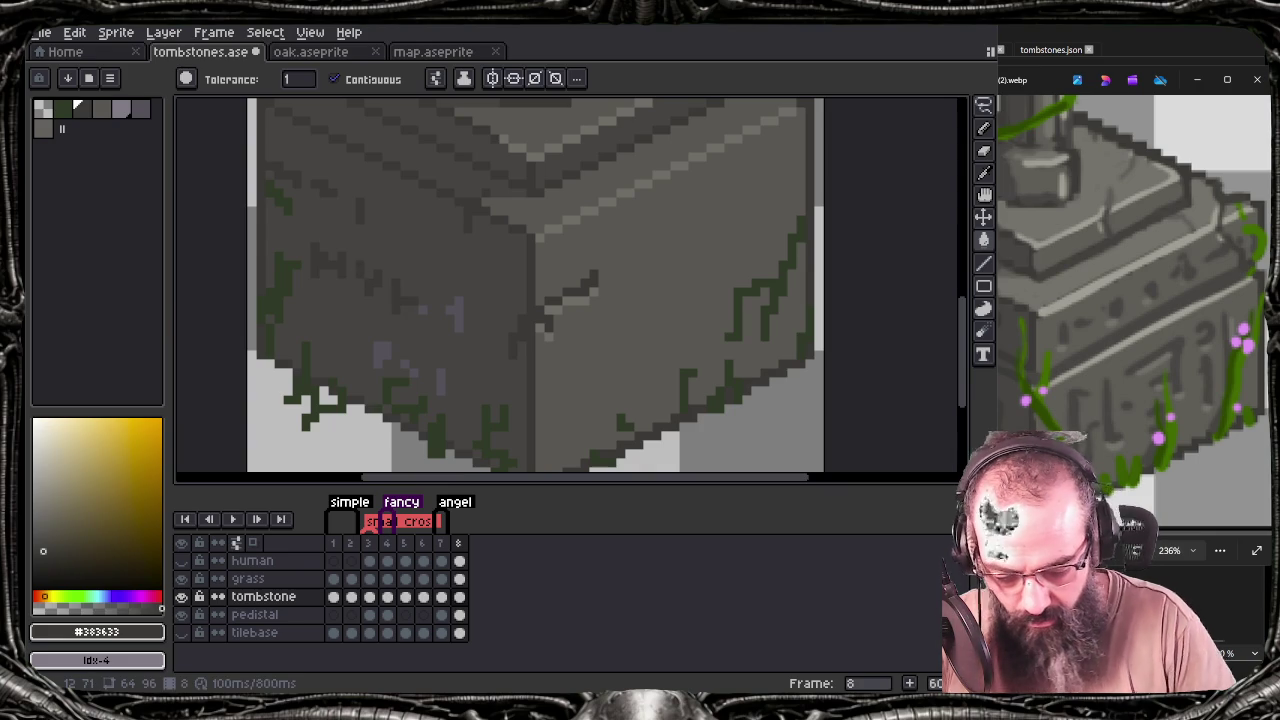
Recolour the purple pixels on the pedestal dark grey, then view the pedestal top
{"action": "left_click_drag", "start_coordinate": [1086, 371], "coordinate": [1203, 369]}
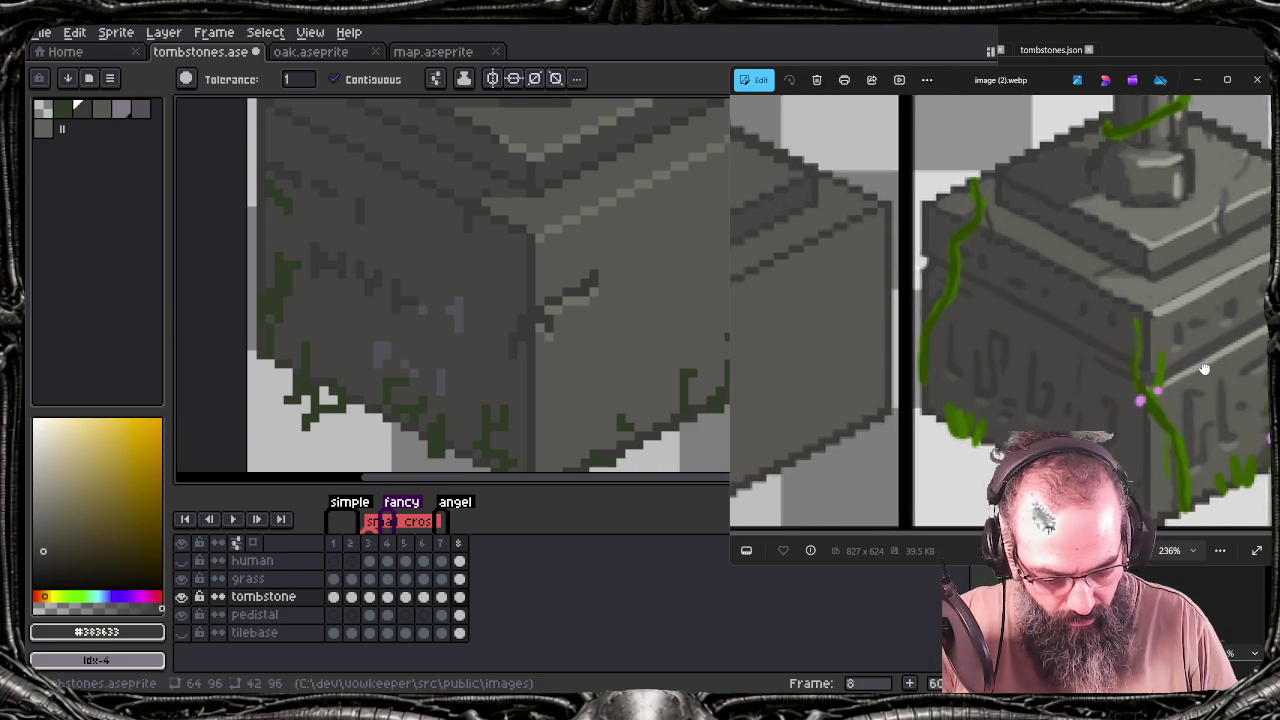
{"action": "left_click", "coordinate": [634, 37]}
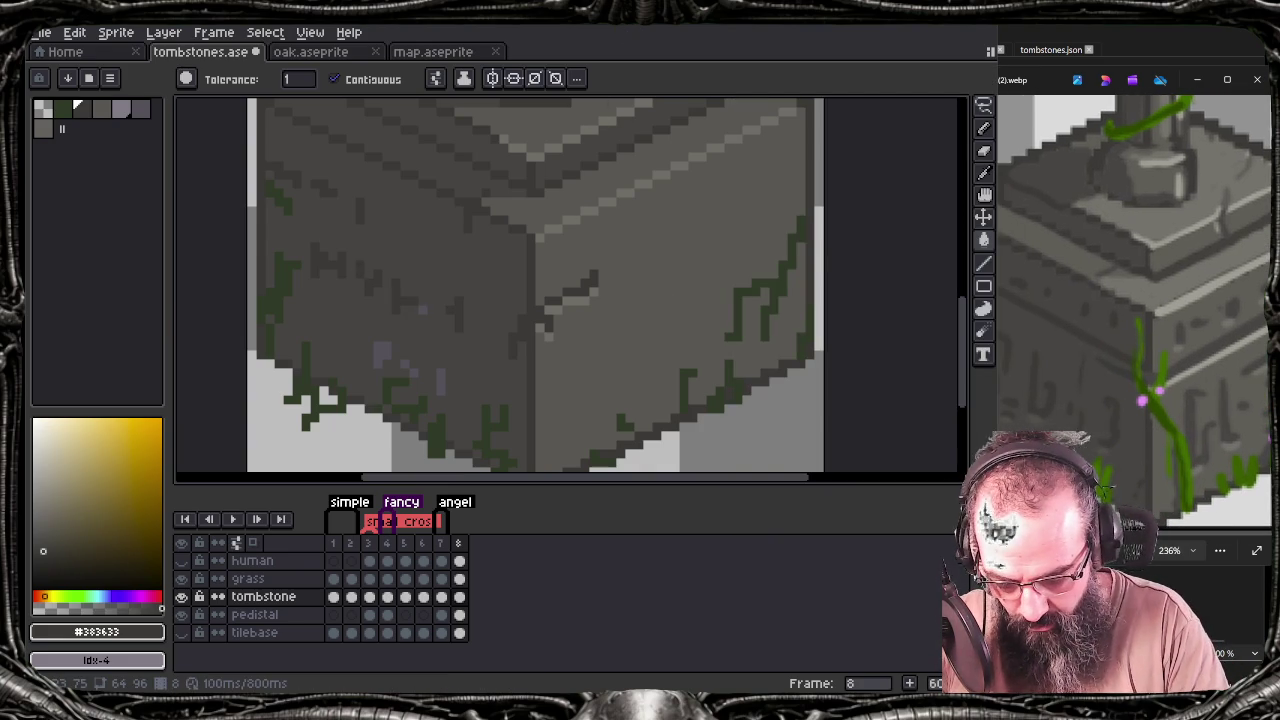
{"action": "left_click", "coordinate": [383, 352]}
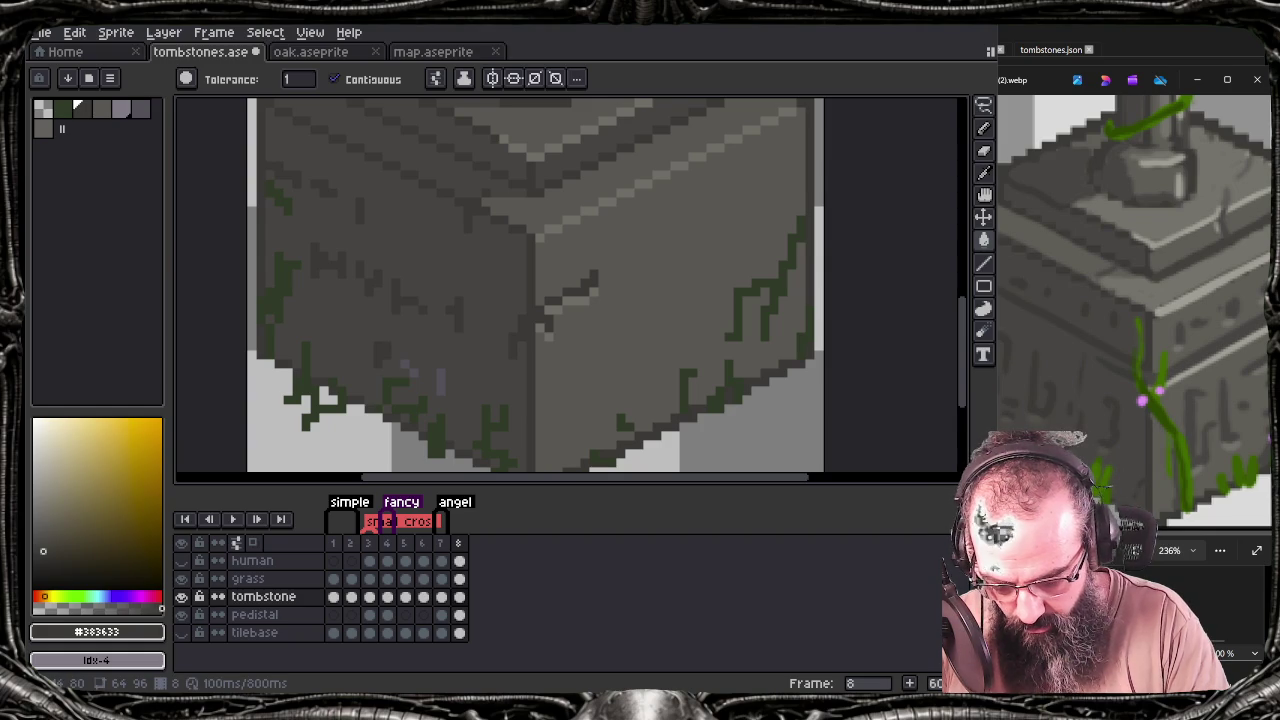
{"action": "left_click", "coordinate": [441, 382]}
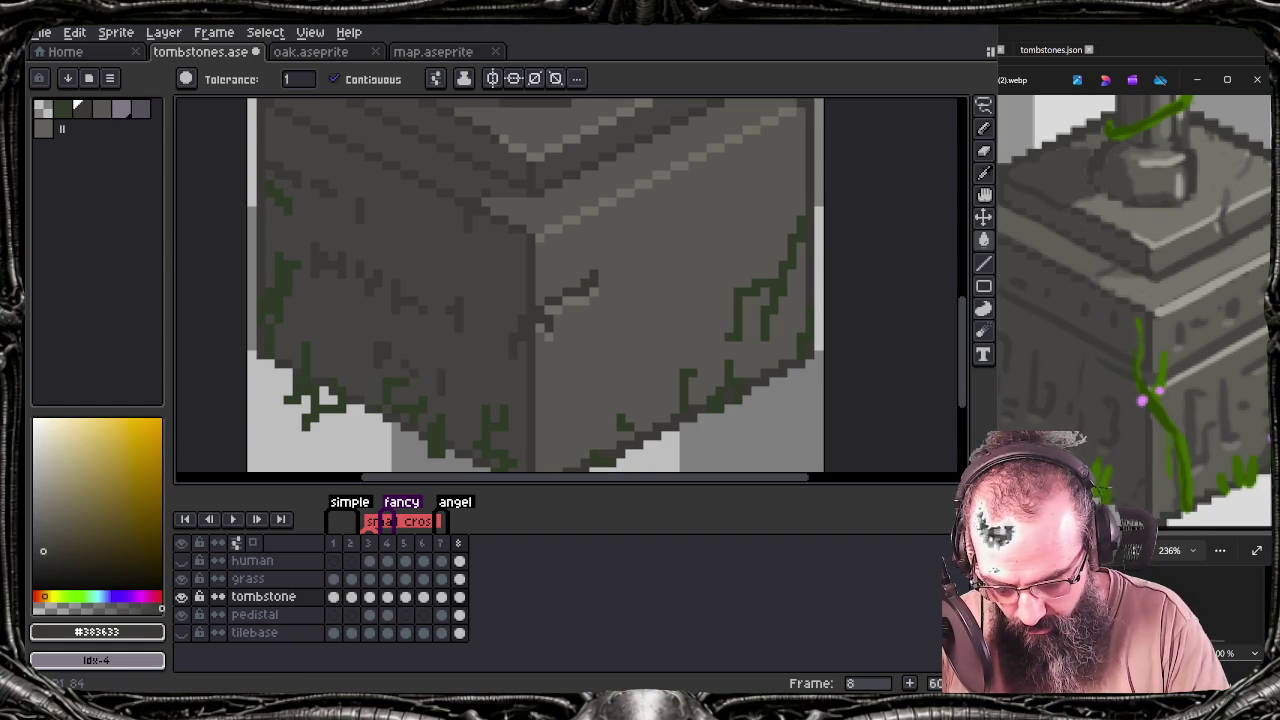
{"action": "left_click_drag", "start_coordinate": [498, 294], "coordinate": [519, 389]}
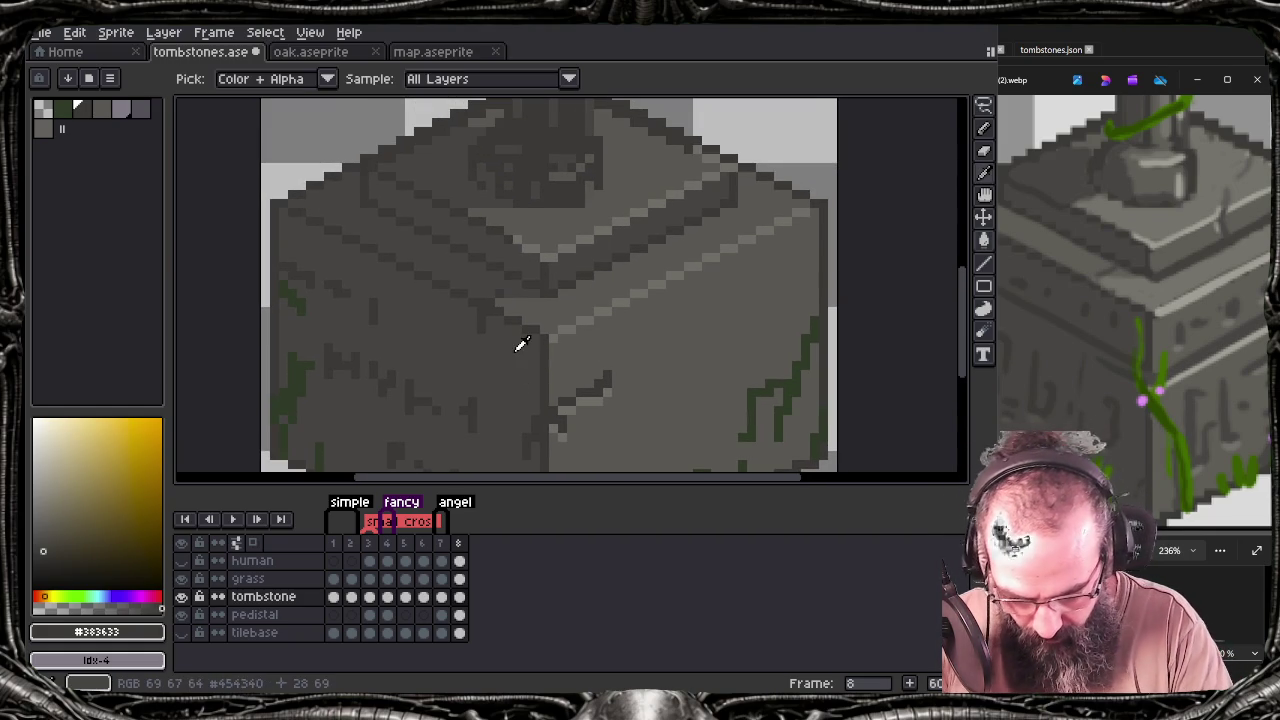
Extend the lighter stone-grey highlight along the pedestal's top edge
{"action": "left_click", "coordinate": [571, 171], "text": "alt"}
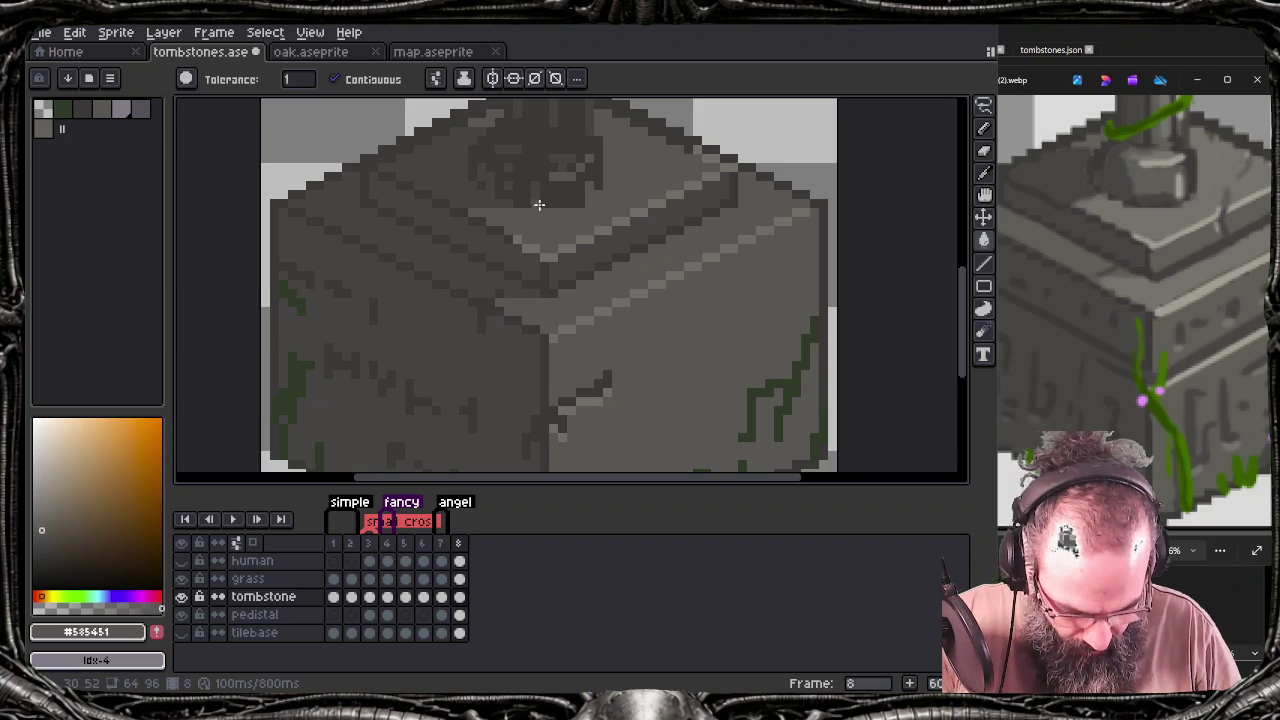
{"action": "left_click_drag", "start_coordinate": [526, 251], "coordinate": [572, 210]}
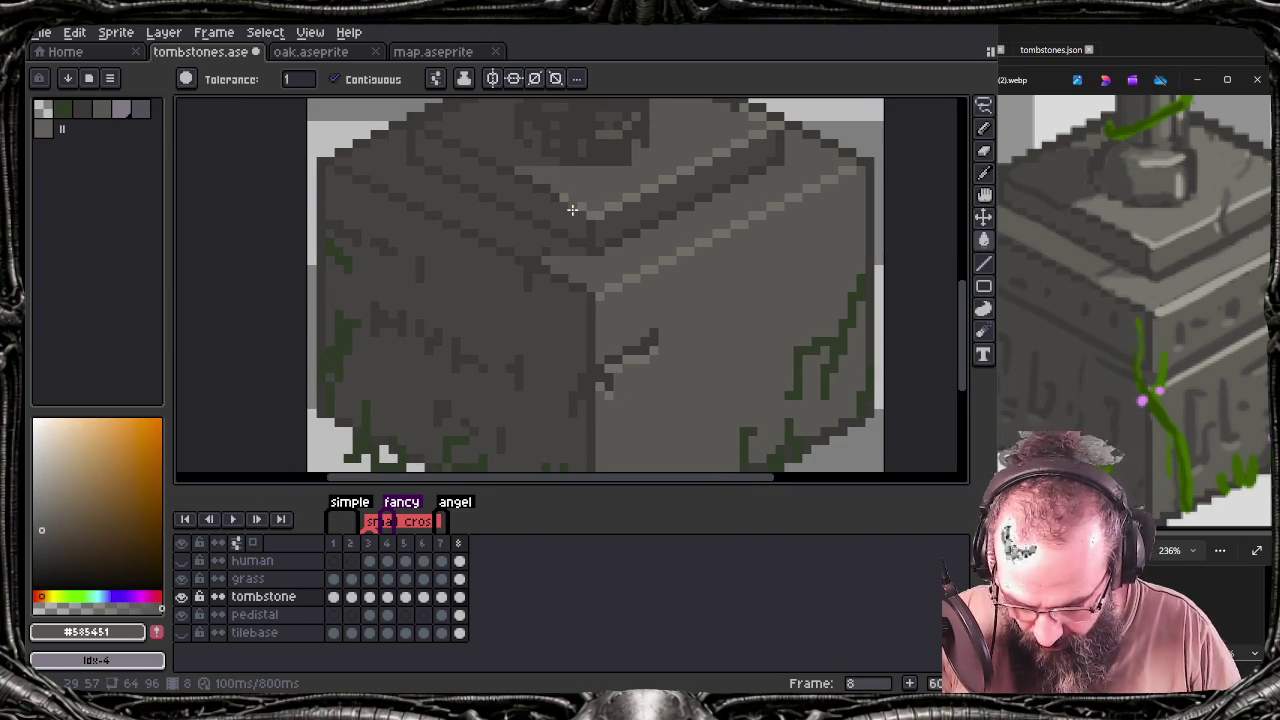
{"action": "key", "text": "b"}
{"action": "left_click", "coordinate": [572, 209]}
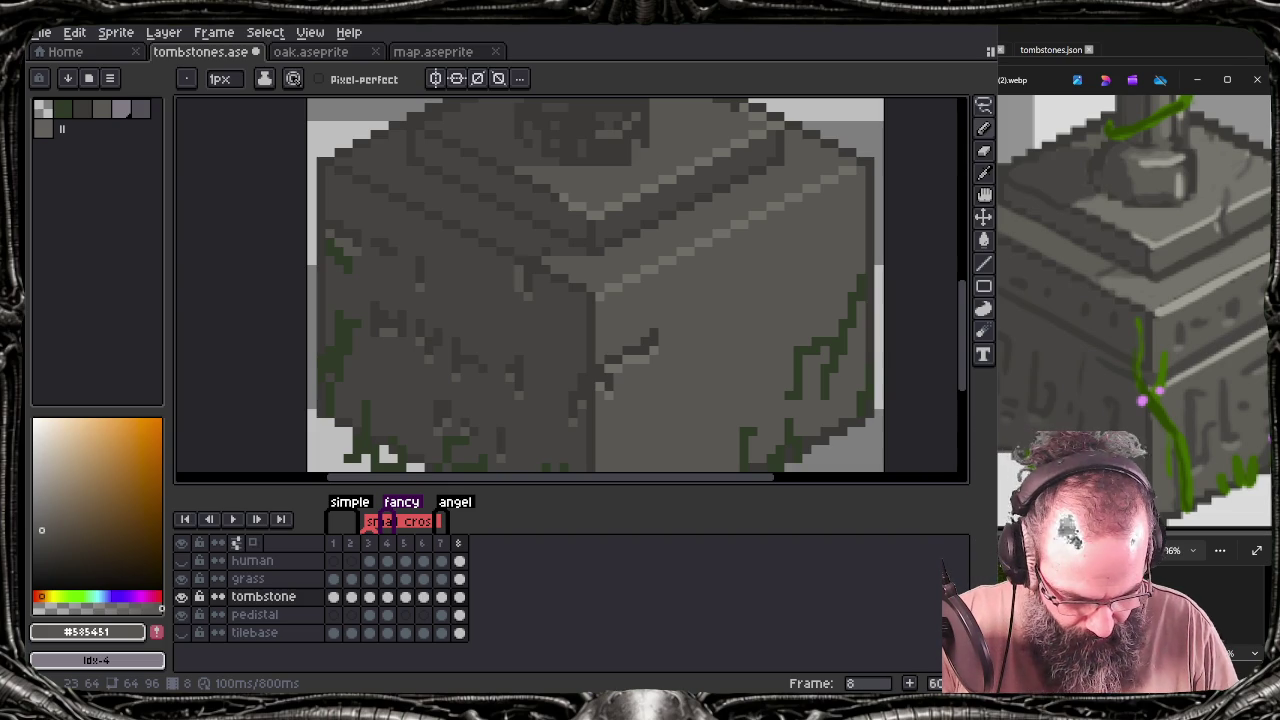
Save the sprite and re-export the sprite sheet, overwriting tombstones.png
{"action": "key", "text": "ctrl+s"}
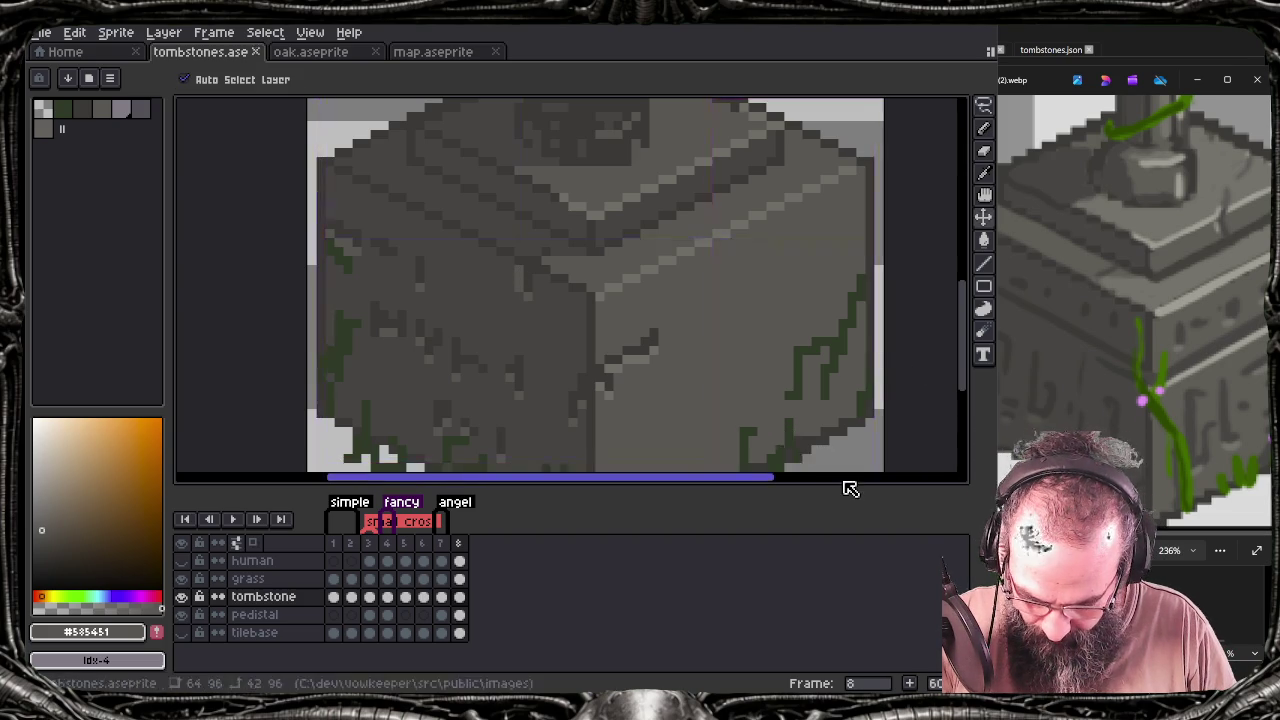
{"action": "key", "text": "ctrl+e"}
{"action": "key", "text": "Return"}
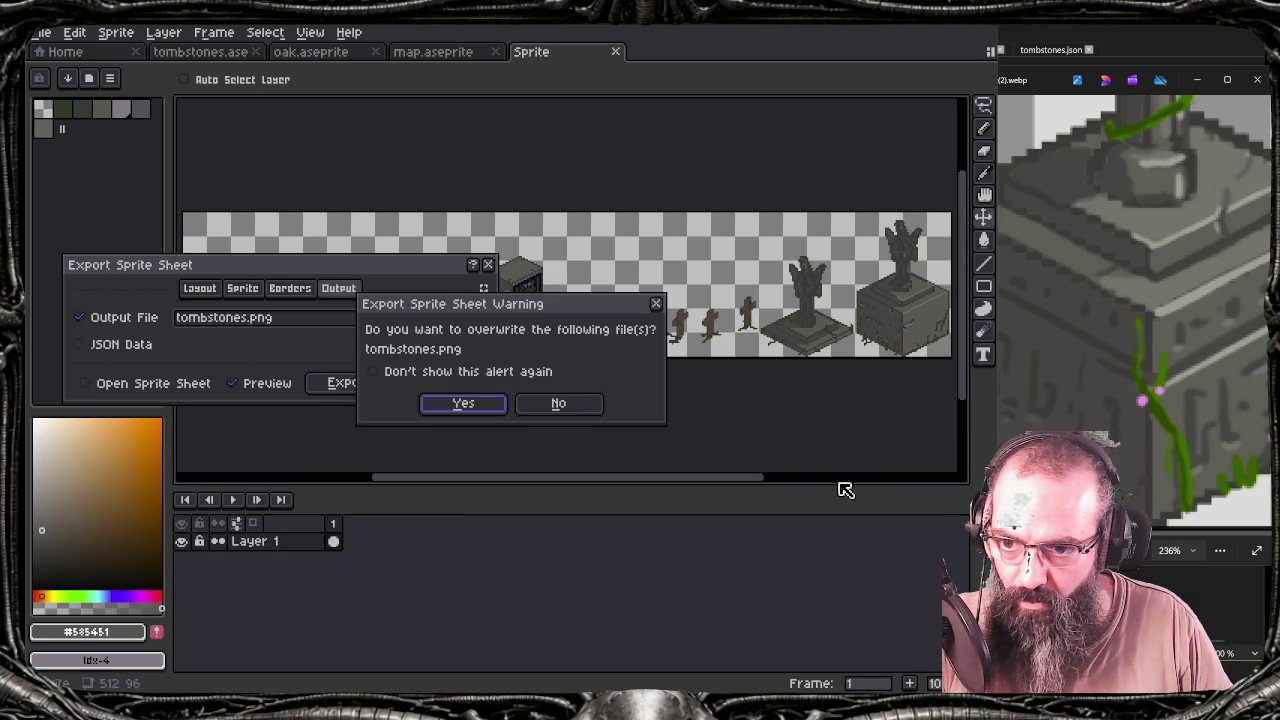
{"action": "left_click", "coordinate": [508, 403]}
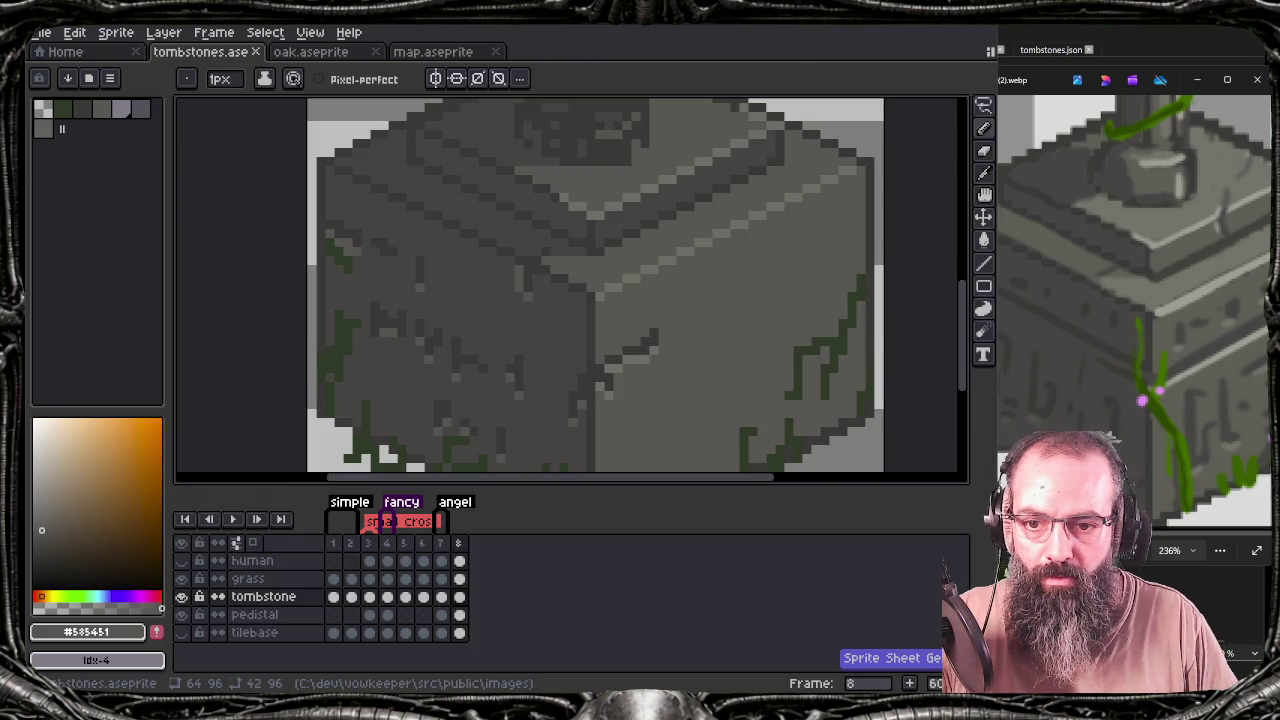
{"action": "key", "text": "alt+Tab"}
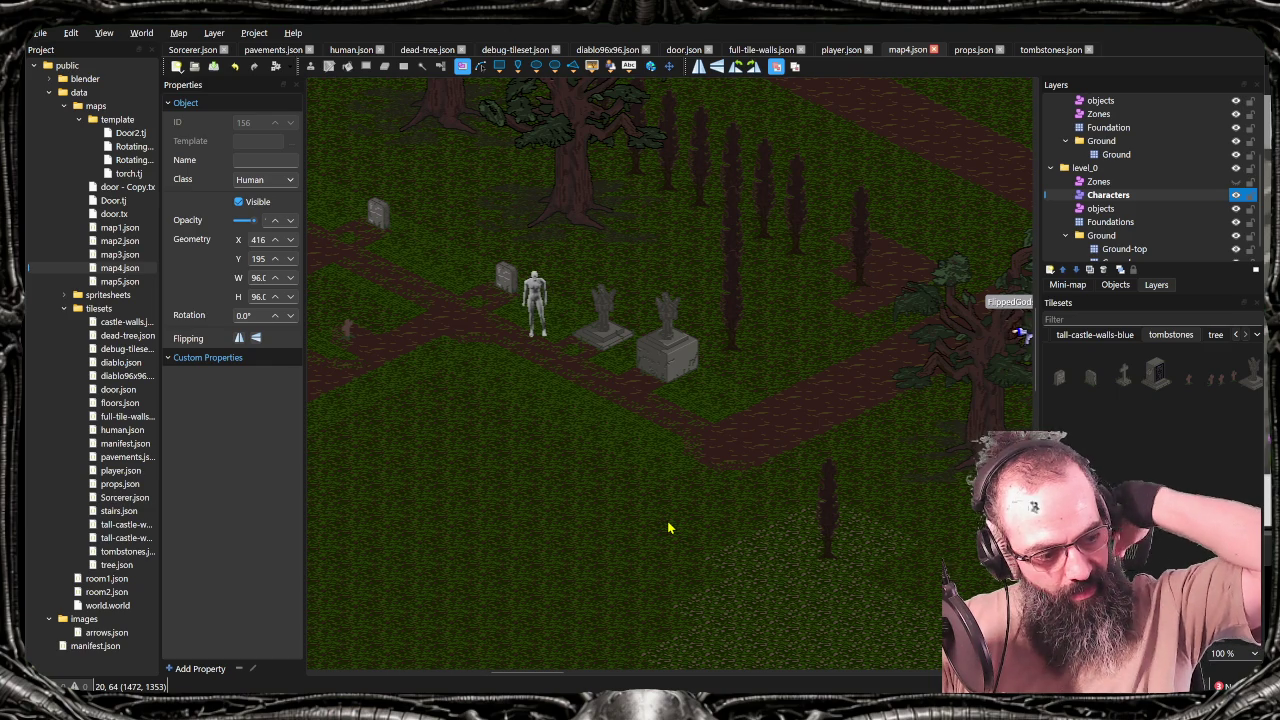
{"action": "left_click_drag", "start_coordinate": [586, 360], "coordinate": [677, 394]}
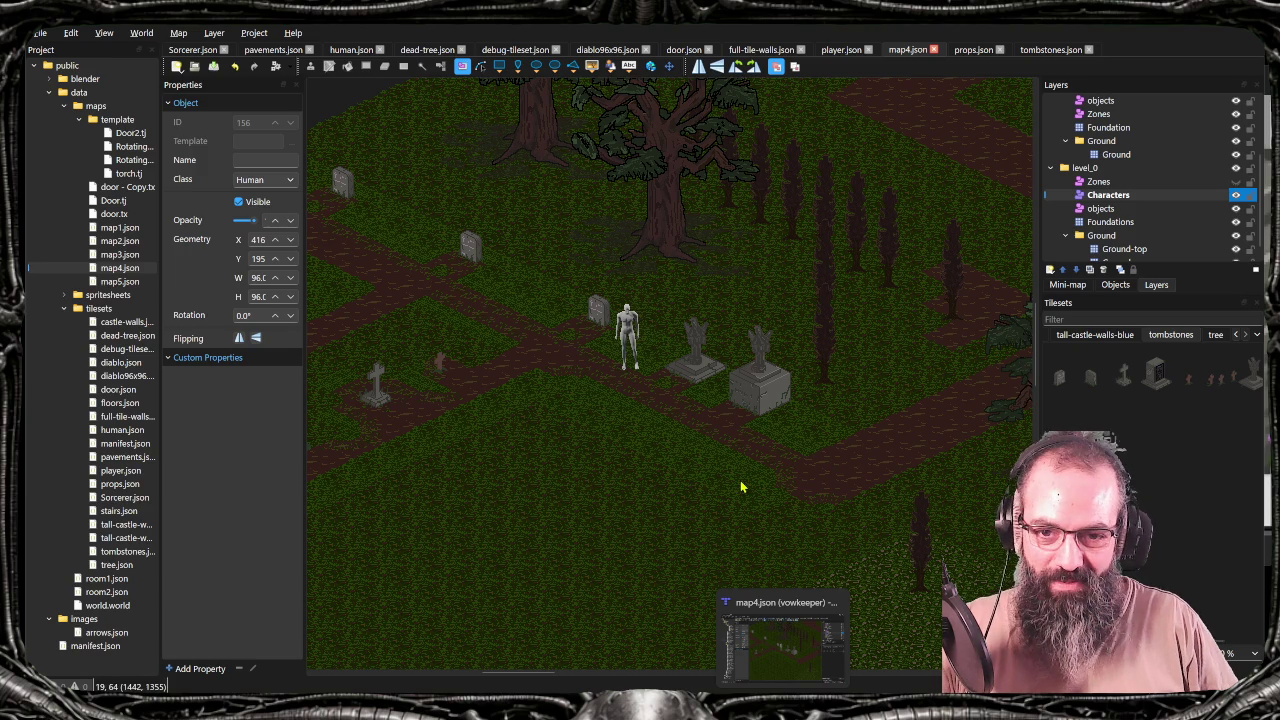
{"action": "key", "text": "alt+Tab"}
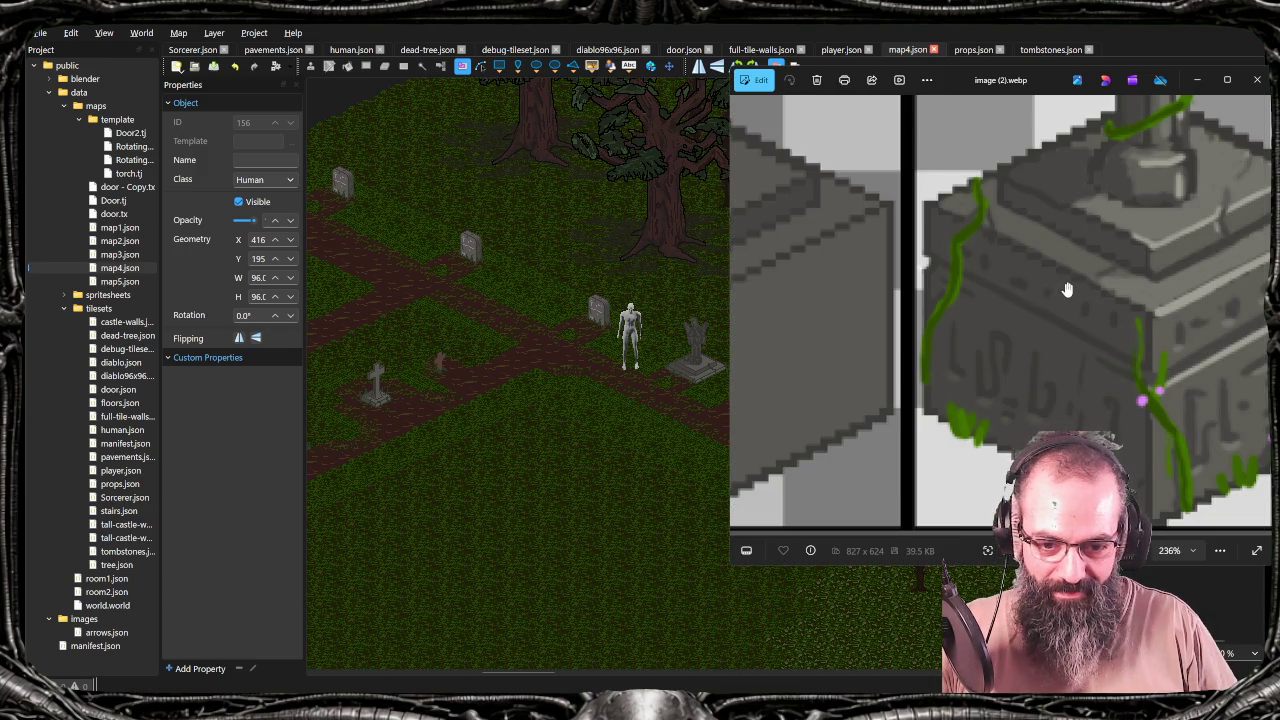
{"action": "scroll", "coordinate": [940, 370], "scroll_direction": "down", "scroll_amount": 2}
{"action": "scroll", "coordinate": [946, 366], "scroll_direction": "down", "scroll_amount": 1}
{"action": "scroll", "coordinate": [946, 363], "scroll_direction": "down", "scroll_amount": 1}
{"action": "scroll", "coordinate": [950, 363], "scroll_direction": "down", "scroll_amount": 1}
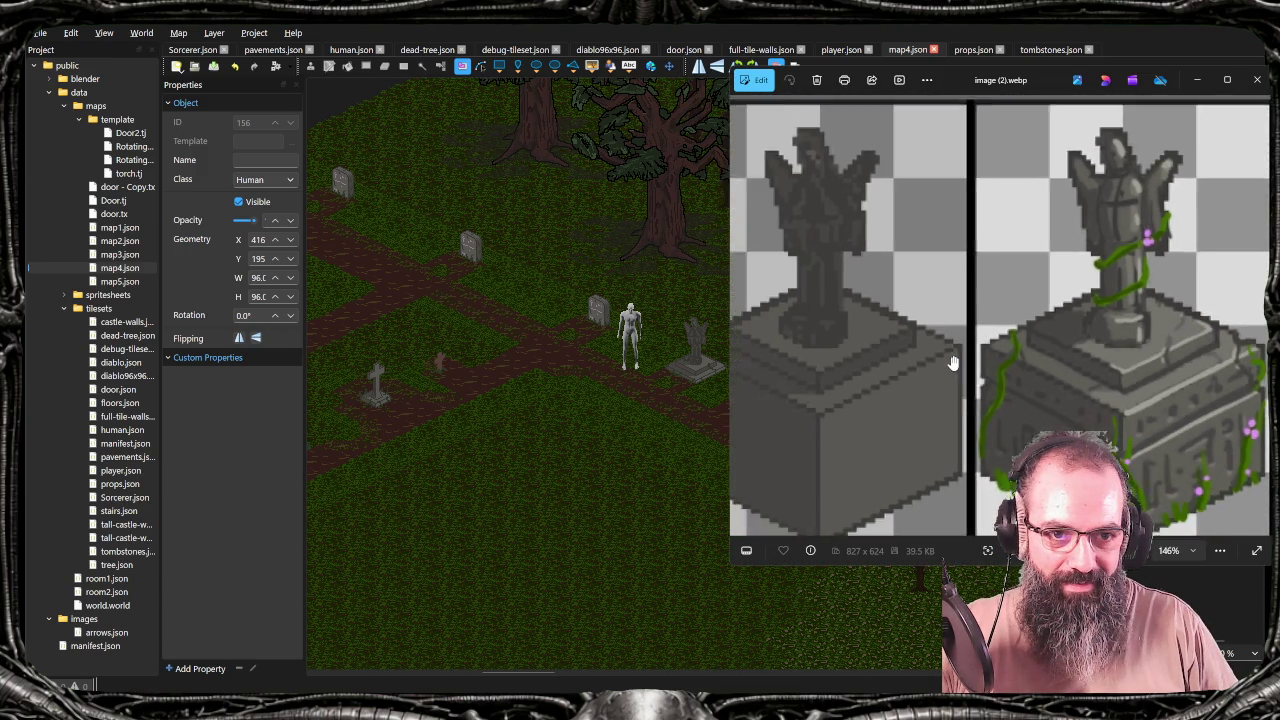
{"action": "scroll", "coordinate": [952, 362], "scroll_direction": "down", "scroll_amount": 1}
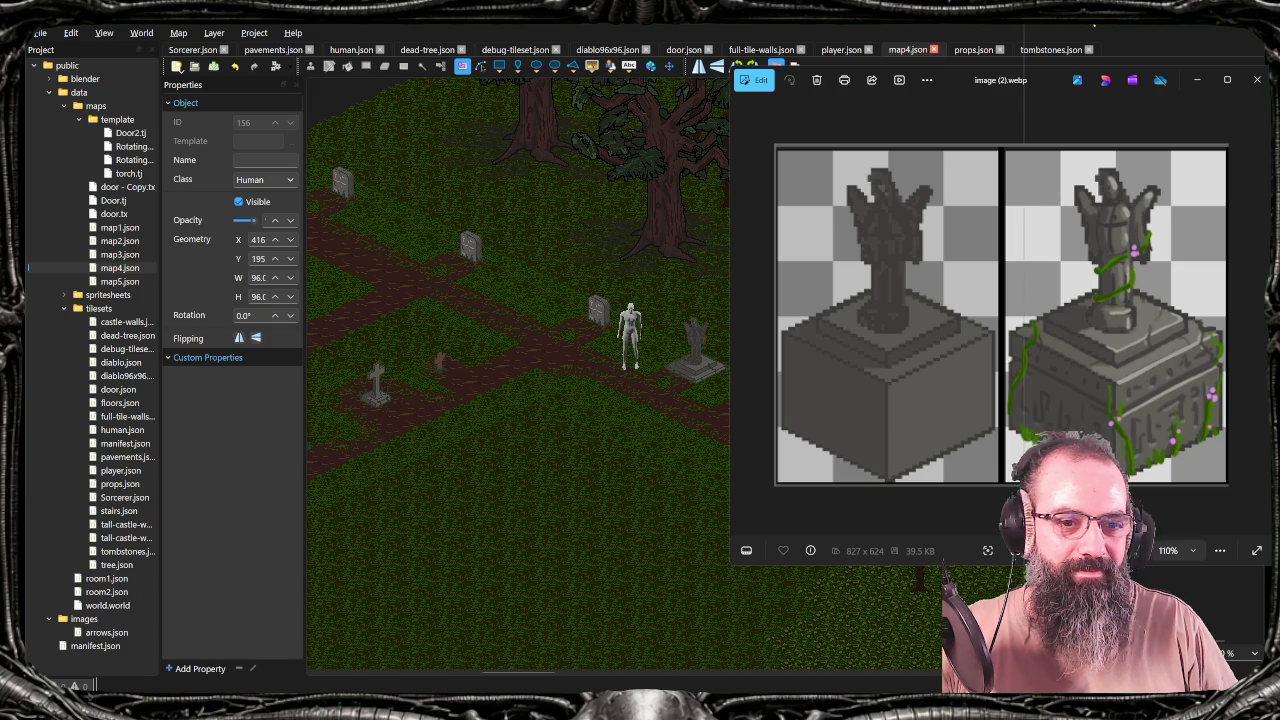
{"action": "key", "text": "alt+Tab"}
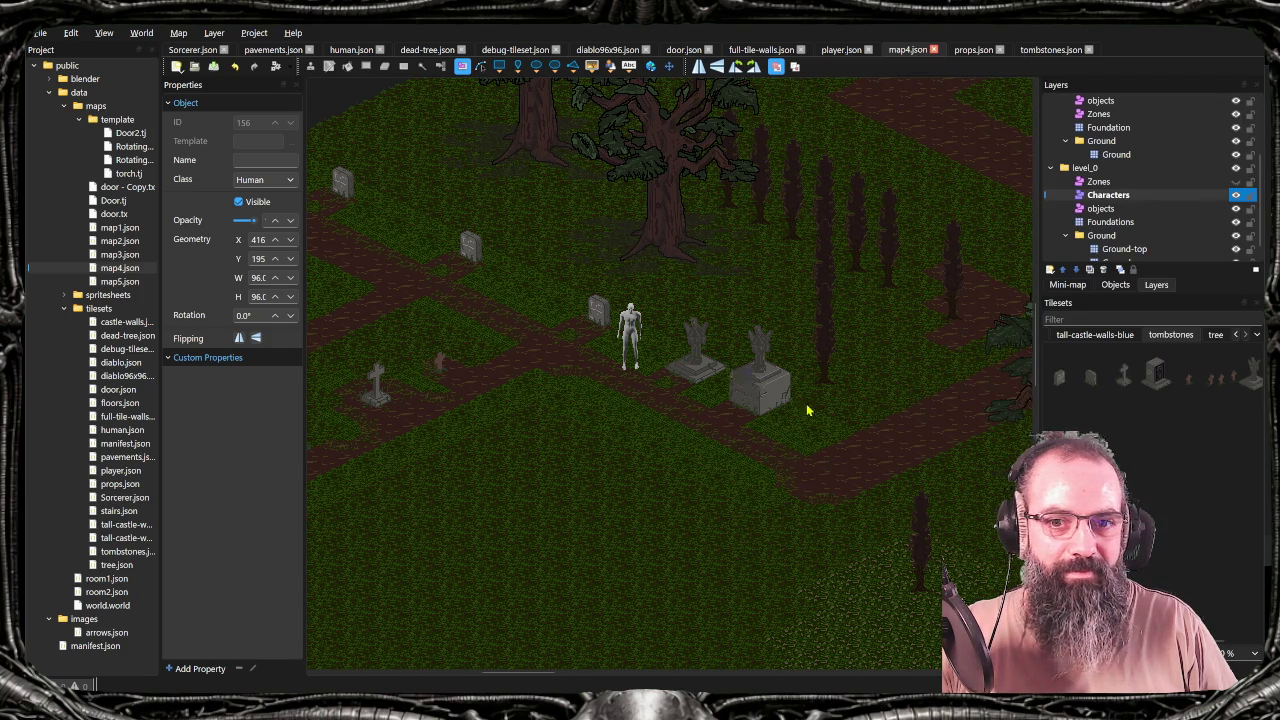
Pan around the tombstones on the graveyard map, then return to Aseprite
{"action": "left_click_drag", "start_coordinate": [749, 434], "coordinate": [703, 403]}
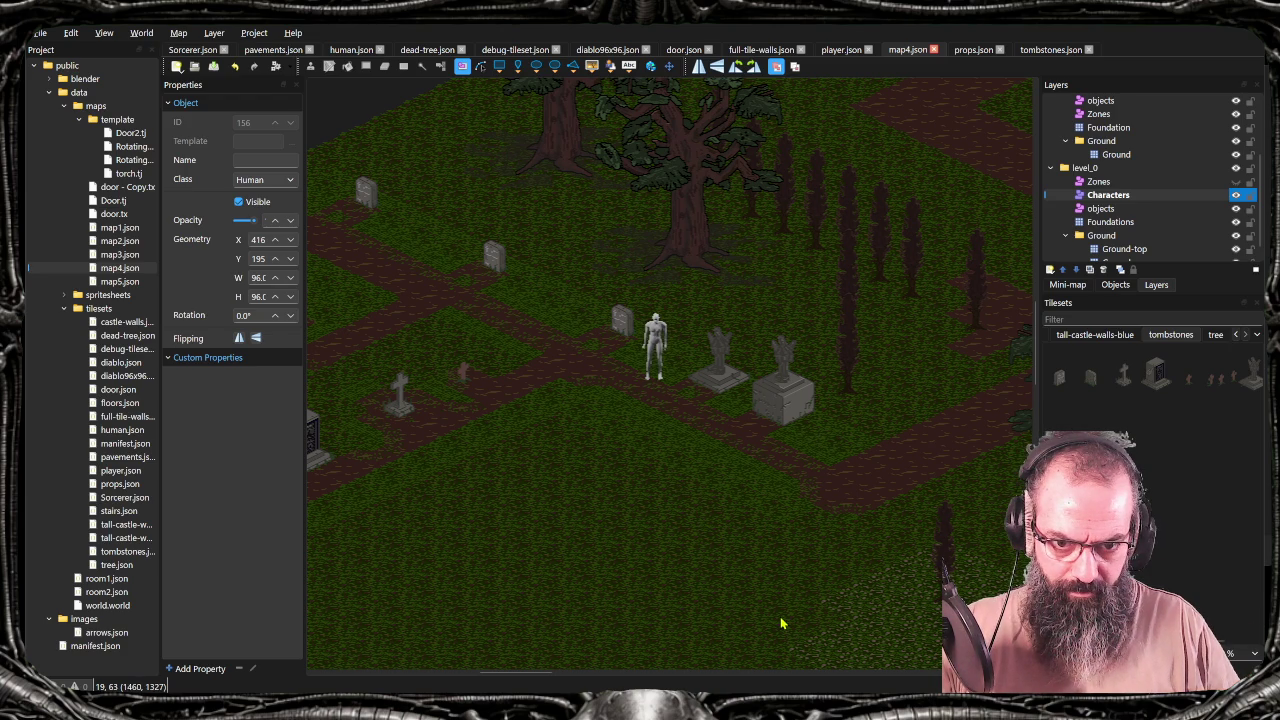
{"action": "key", "text": "alt+Tab"}
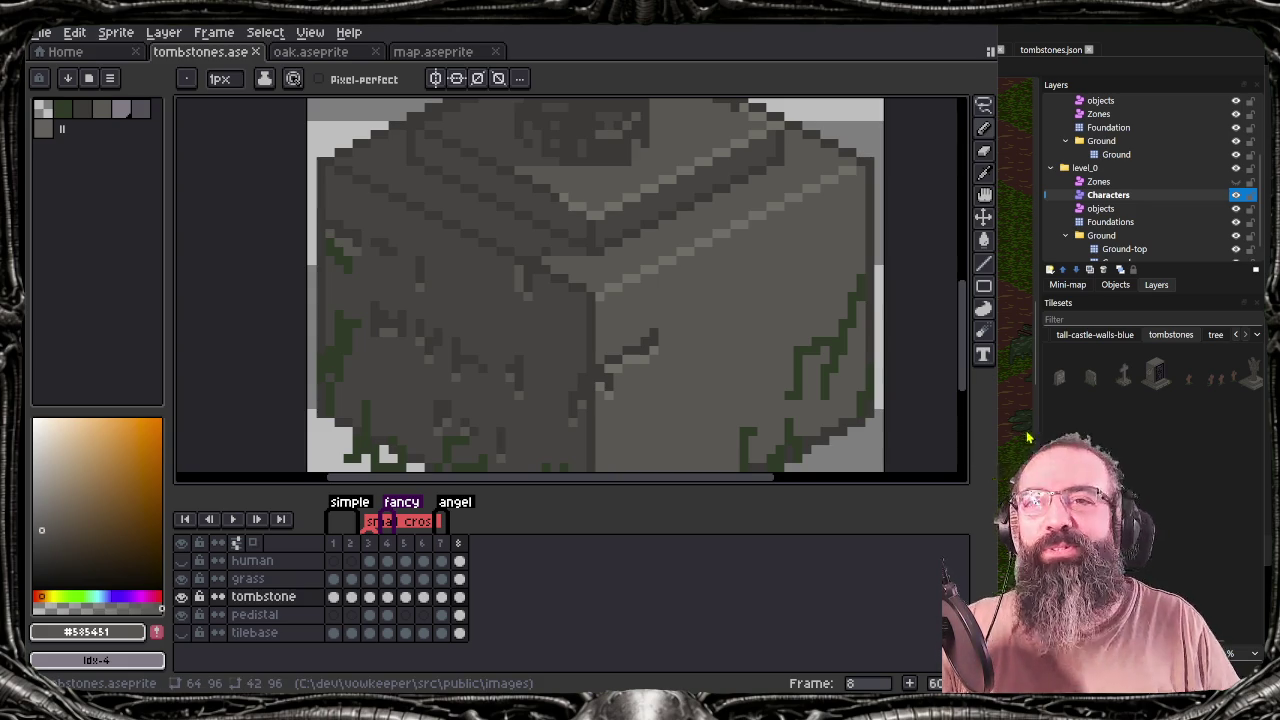
Pan across the angel pedestal's vine-covered side to inspect it
{"action": "left_click_drag", "start_coordinate": [706, 371], "coordinate": [694, 338]}
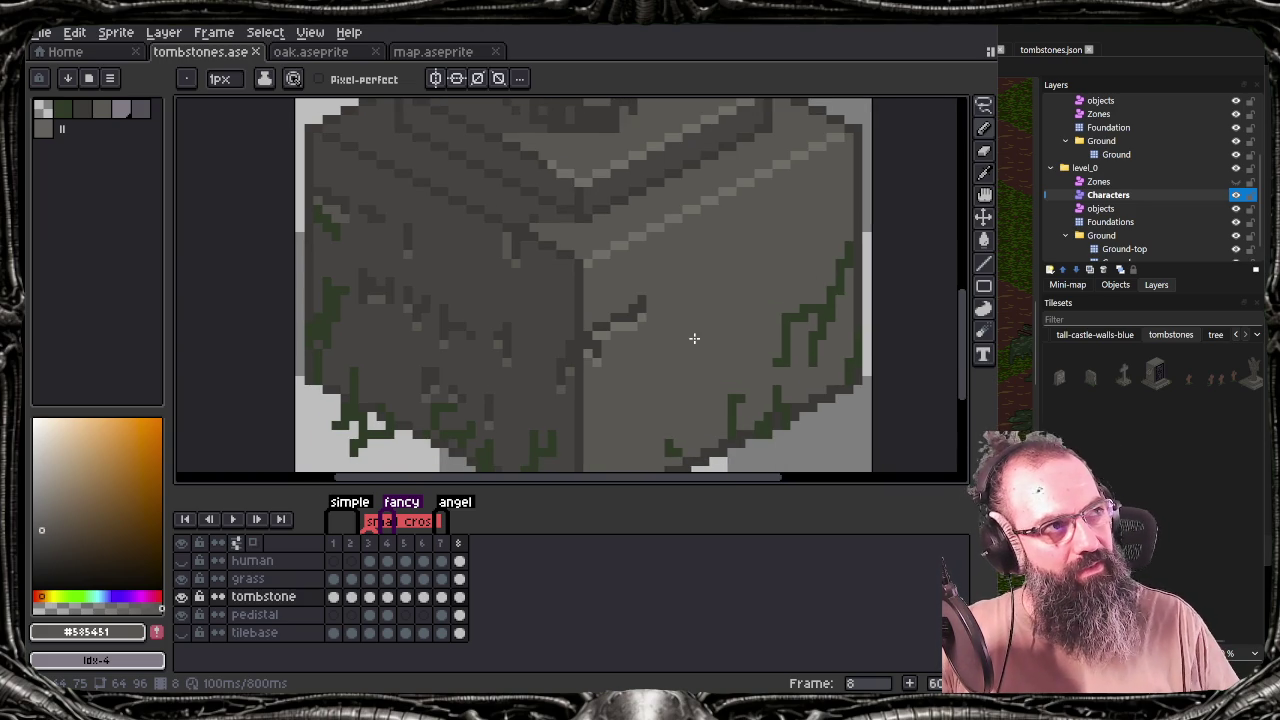
{"action": "left_click_drag", "start_coordinate": [514, 337], "coordinate": [490, 295]}
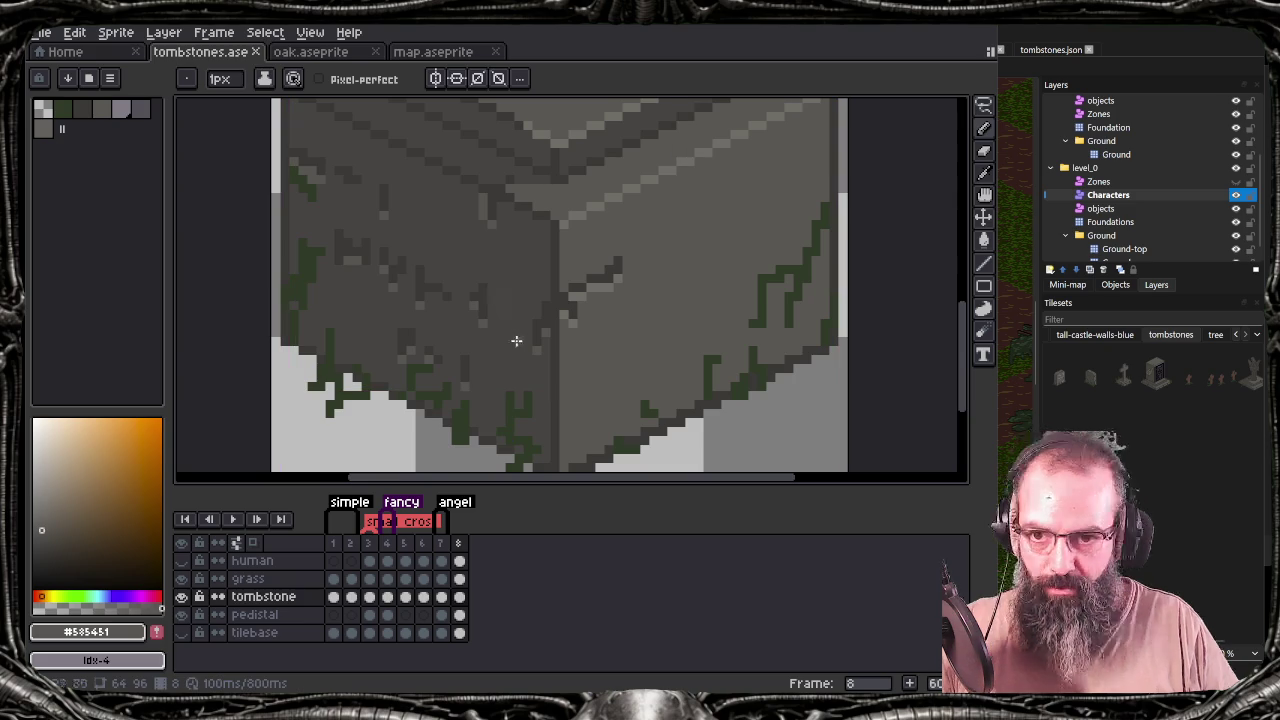
{"action": "scroll", "coordinate": [505, 336], "scroll_direction": "down", "scroll_amount": 3}
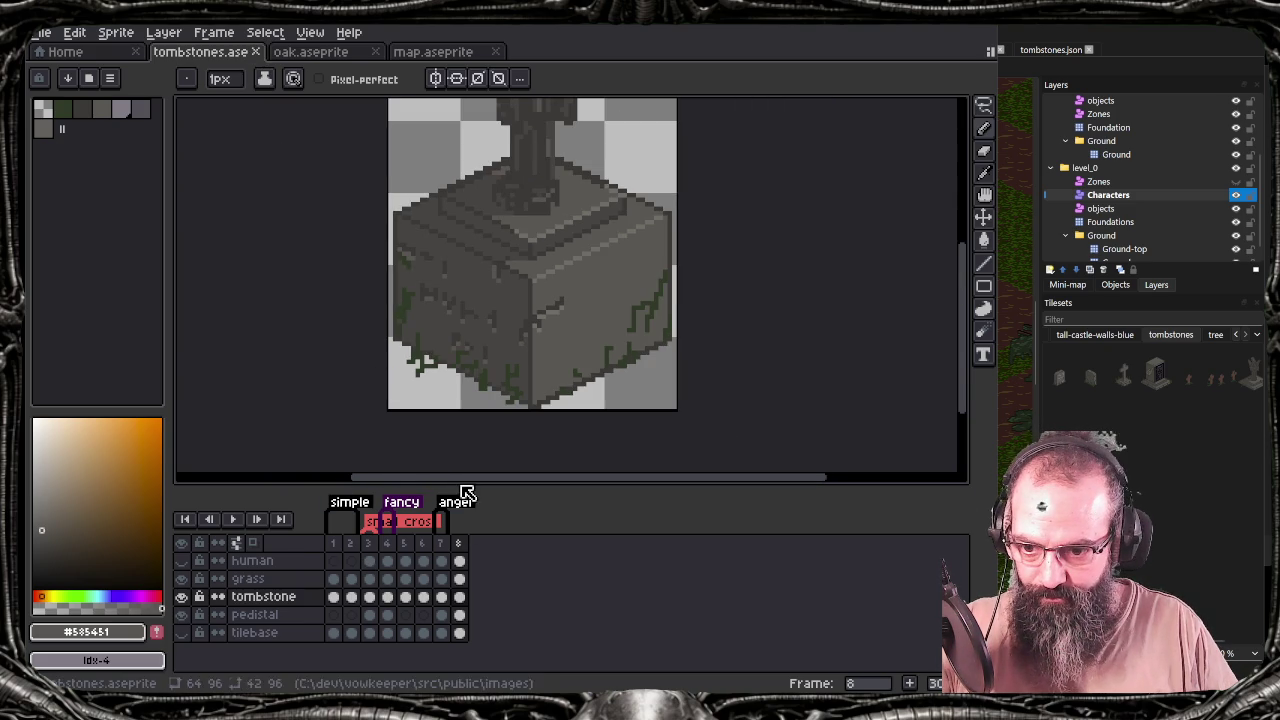
Compare frames 1 and 8 against the reference image, ending on frame 1's simple tombstone
{"action": "left_click", "coordinate": [335, 598]}
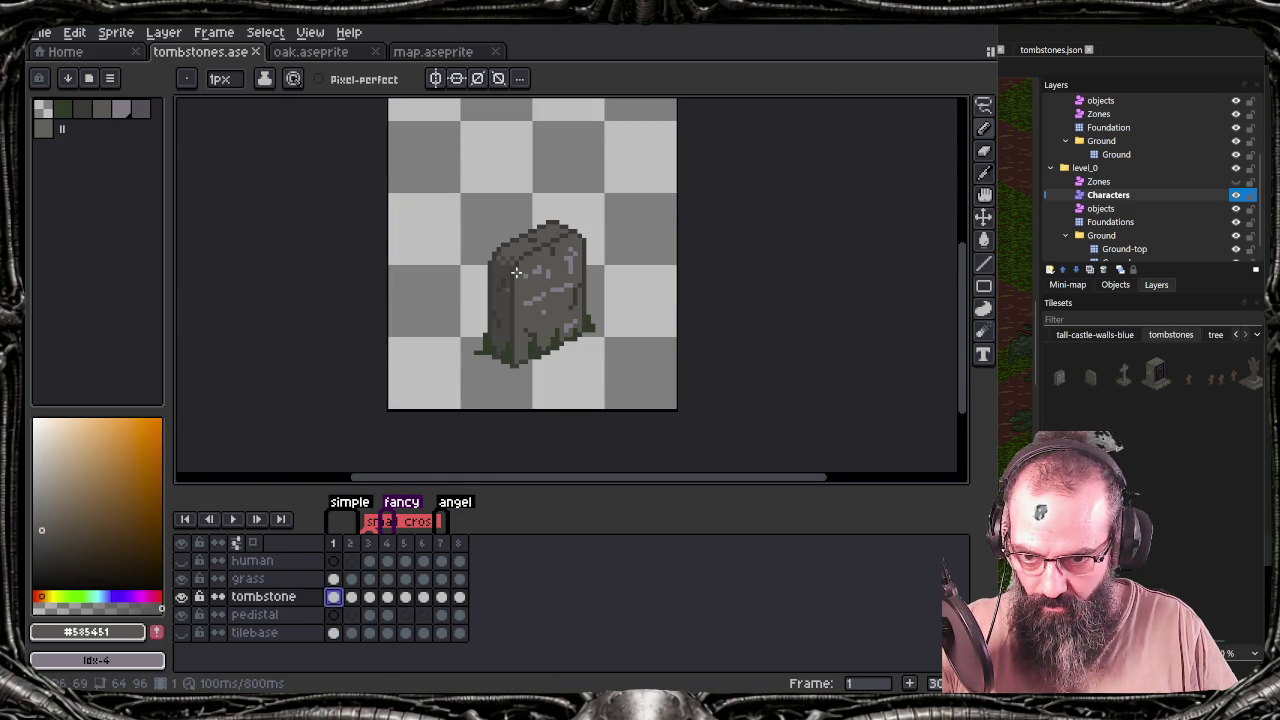
{"action": "left_click", "coordinate": [460, 599]}
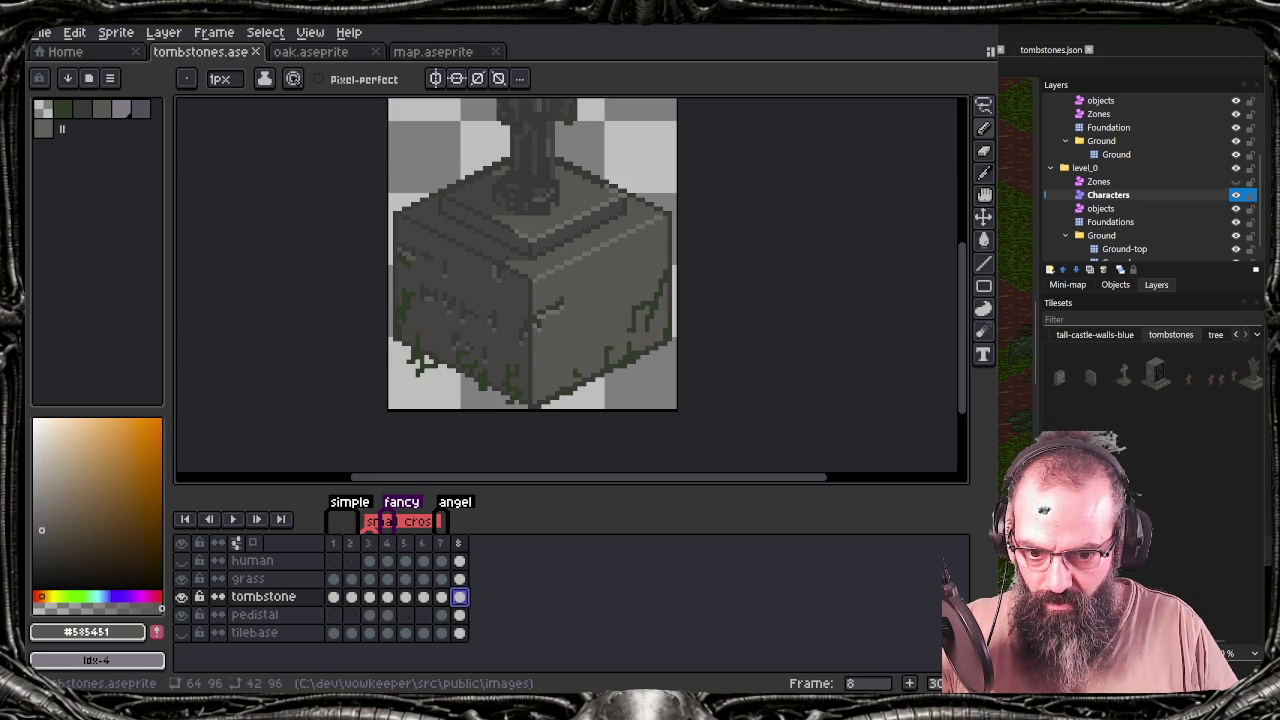
{"action": "key", "text": "alt+Tab"}
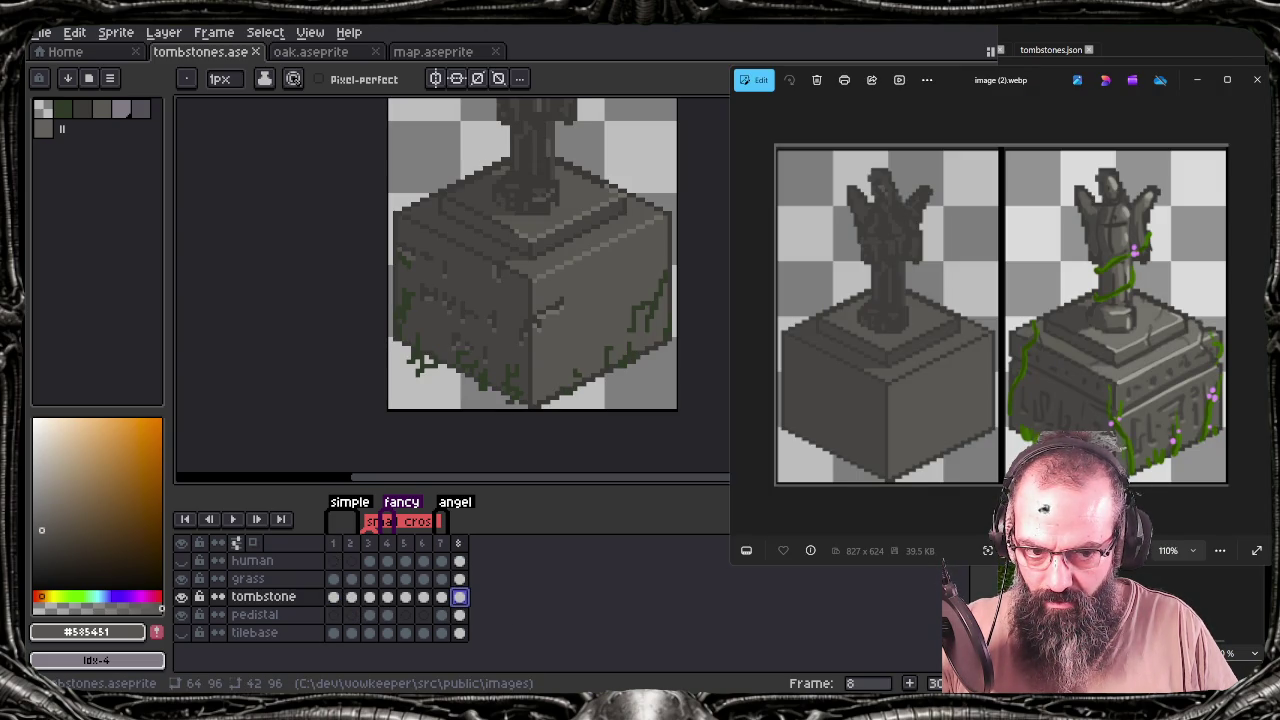
{"action": "key", "text": "alt+Tab"}
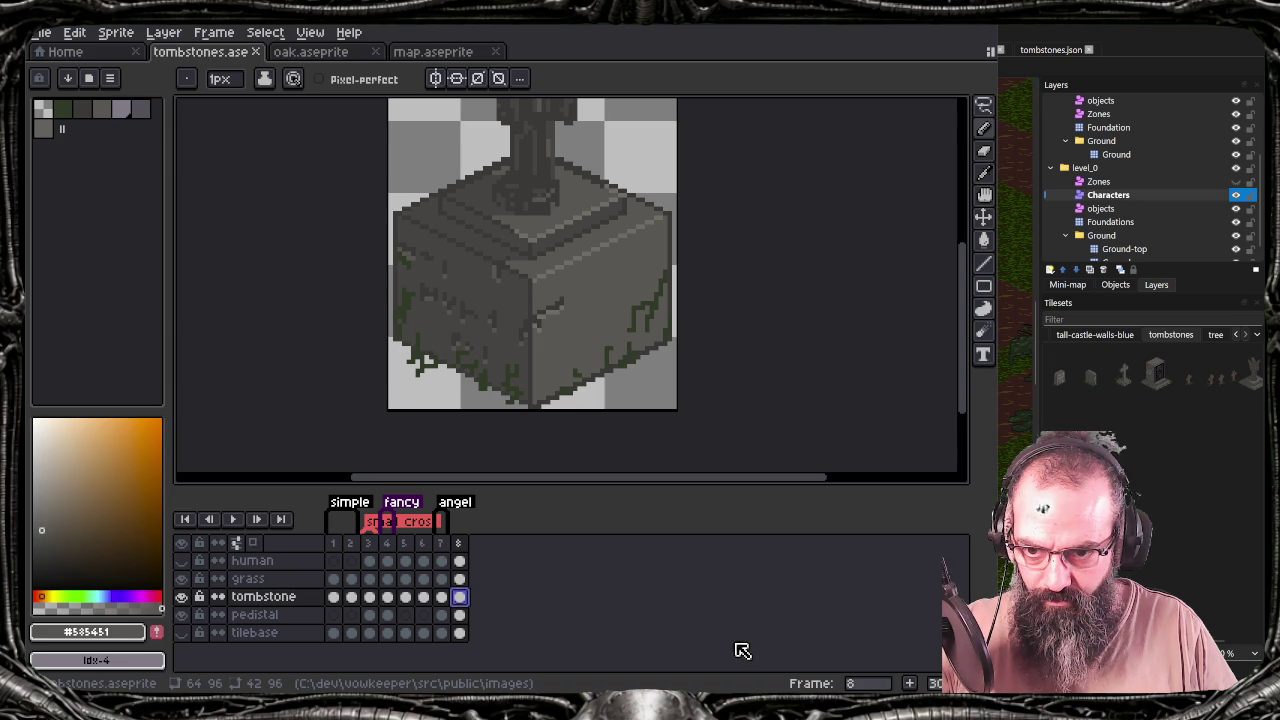
{"action": "left_click", "coordinate": [333, 596]}
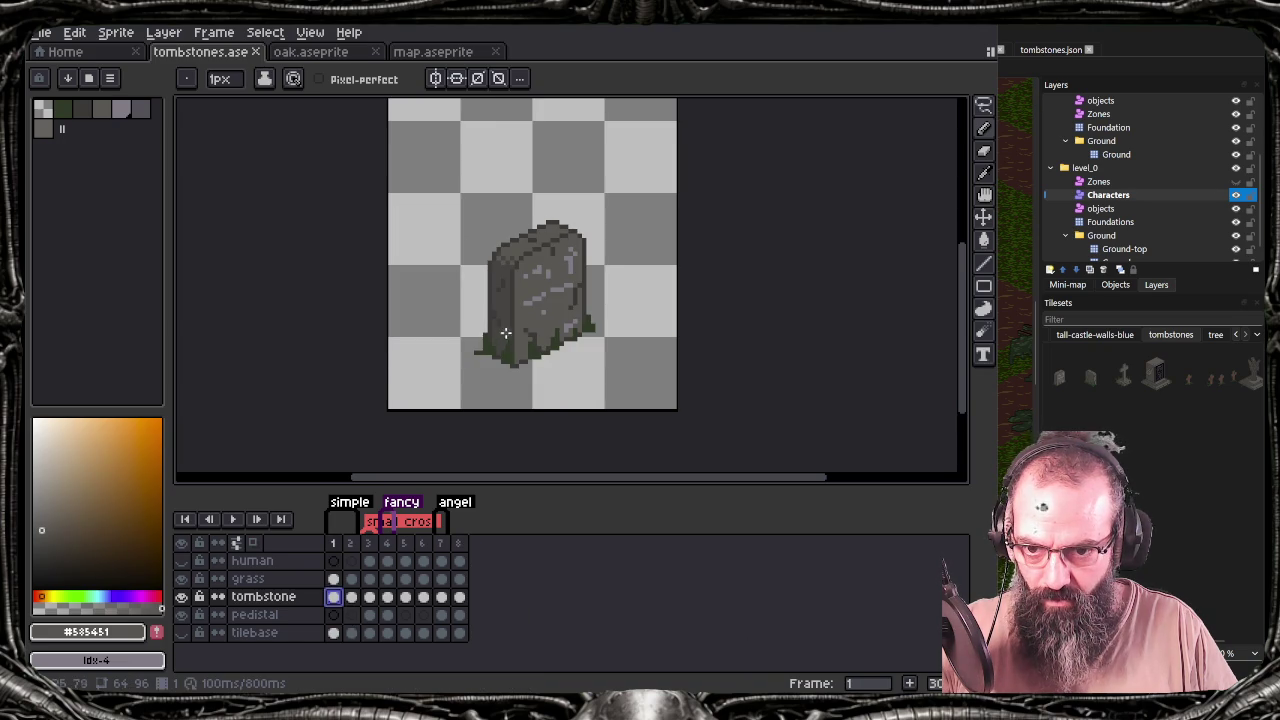
Dismiss the EL Display Hub popup, minimize Tiled and maximize the Aseprite window
{"action": "scroll", "coordinate": [505, 320], "scroll_direction": "up", "scroll_amount": 2}
{"action": "scroll", "coordinate": [515, 305], "scroll_direction": "up", "scroll_amount": 1}
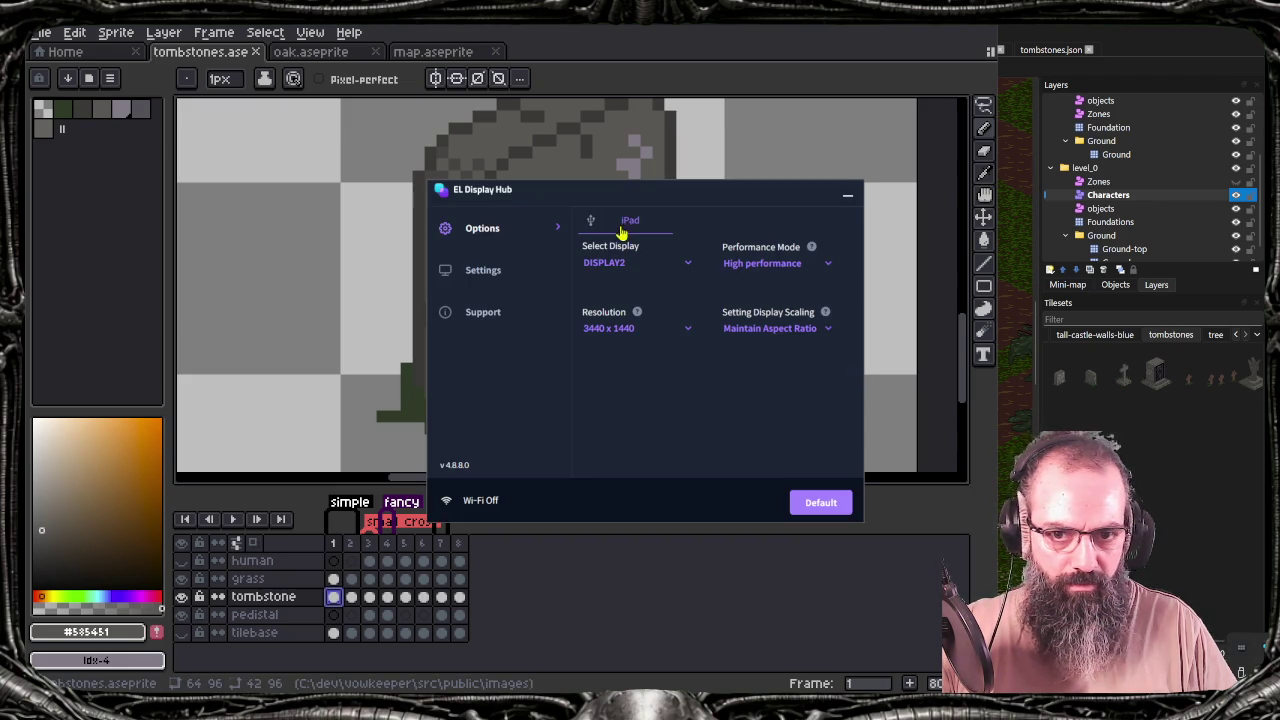
{"action": "left_click", "coordinate": [848, 199]}
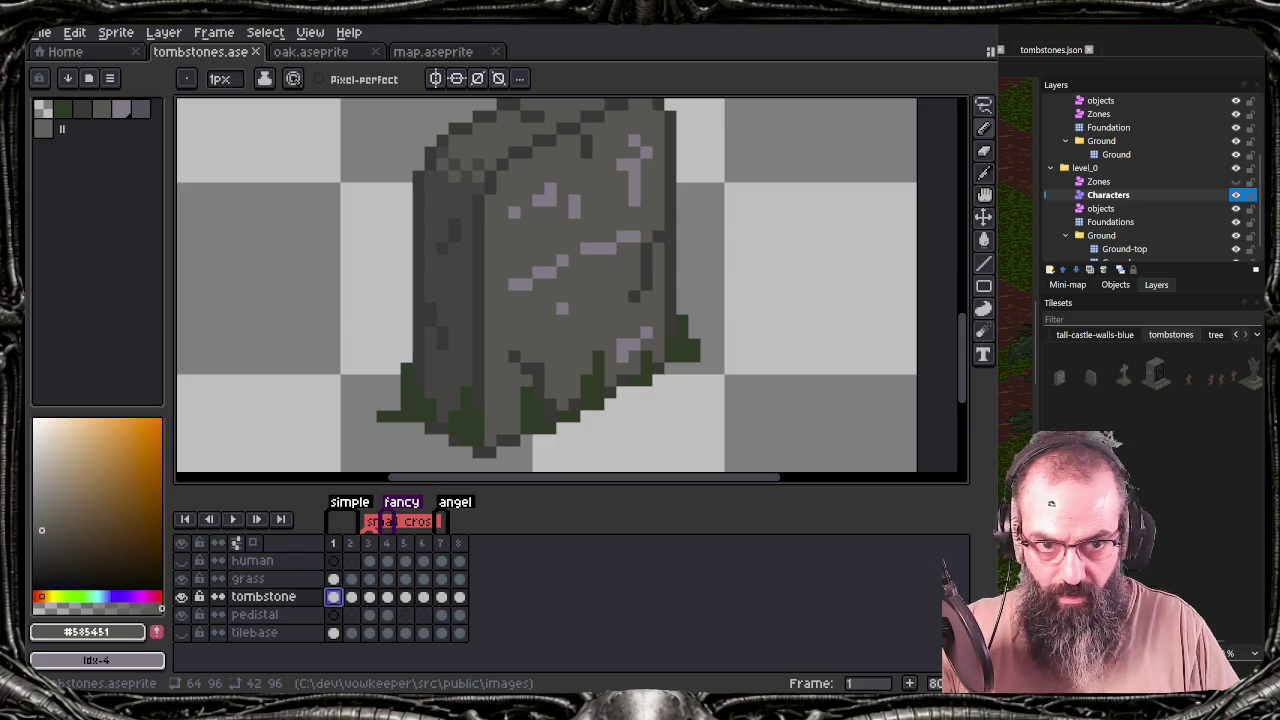
{"action": "left_click", "coordinate": [1236, 34]}
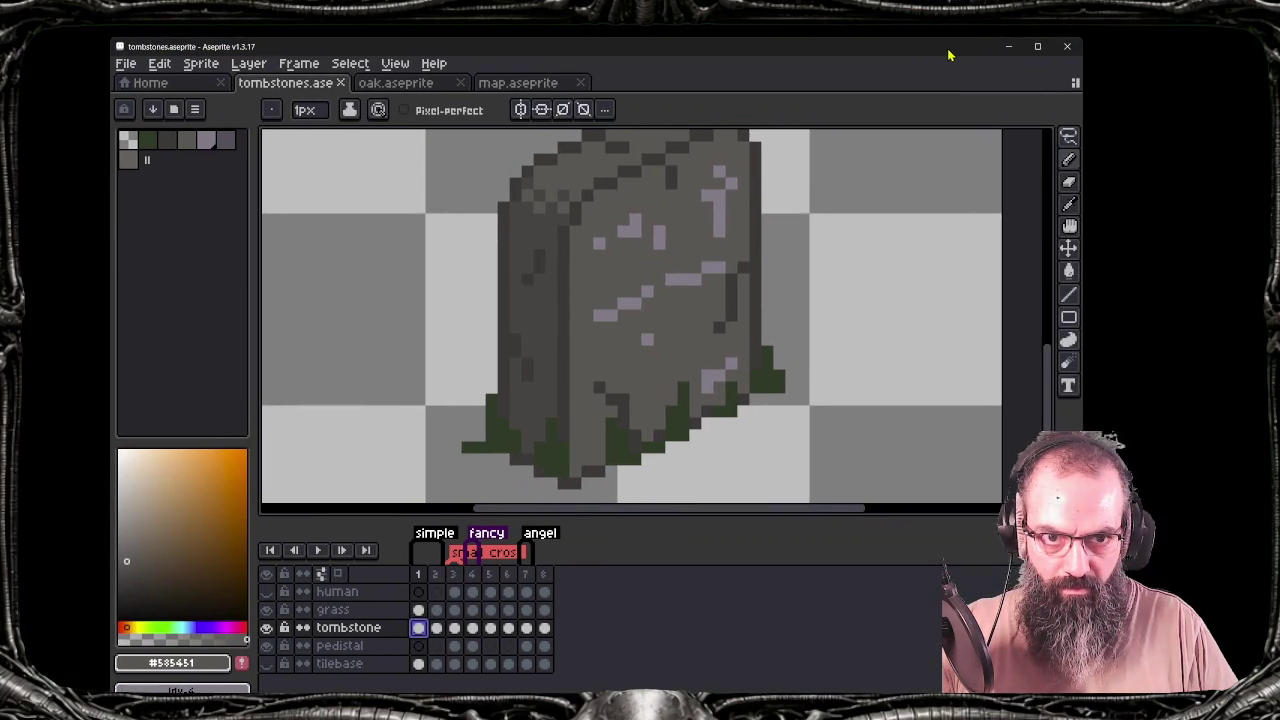
{"action": "left_click_drag", "start_coordinate": [868, 27], "coordinate": [617, 172]}
{"action": "double_click", "coordinate": [617, 172]}
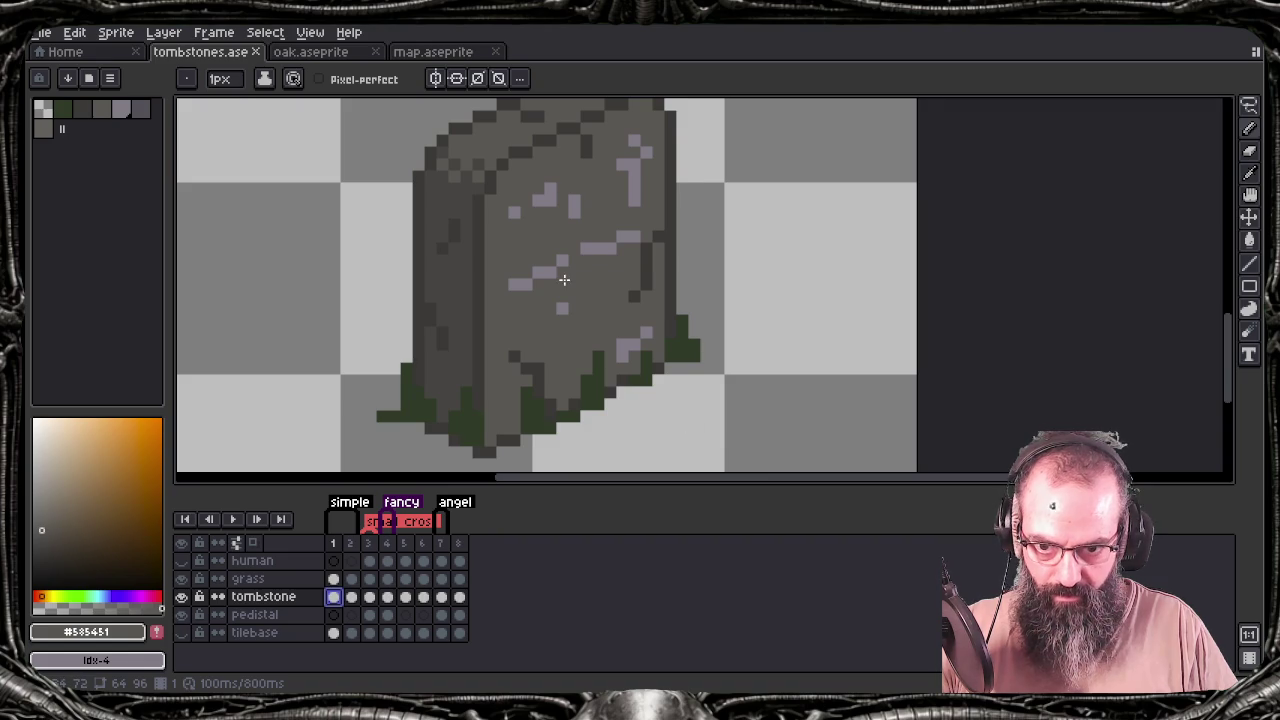
Zoom and pan to centre frame 1's headstone in the view
{"action": "scroll", "coordinate": [578, 295], "scroll_direction": "down", "scroll_amount": 1}
{"action": "scroll", "coordinate": [578, 300], "scroll_direction": "down", "scroll_amount": 1}
{"action": "scroll", "coordinate": [580, 310], "scroll_direction": "down", "scroll_amount": 1}
{"action": "left_click_drag", "start_coordinate": [581, 316], "coordinate": [637, 363]}
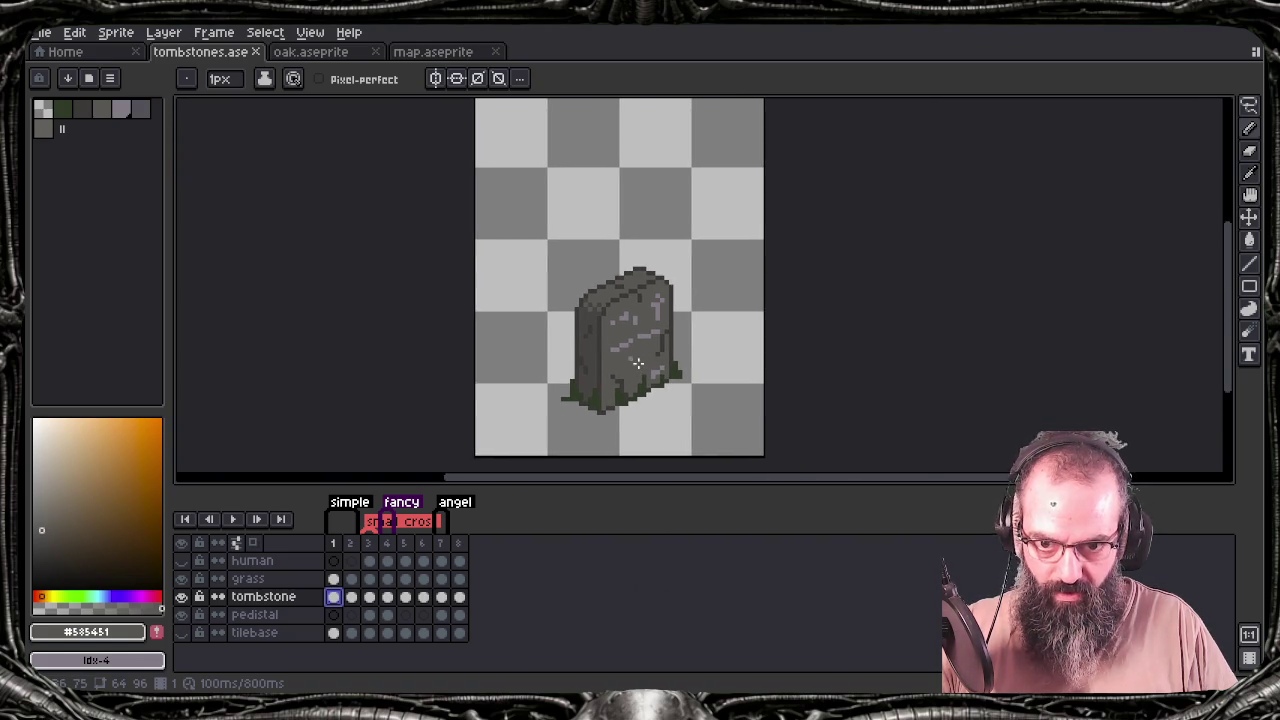
{"action": "scroll", "coordinate": [648, 397], "scroll_direction": "up", "scroll_amount": 1}
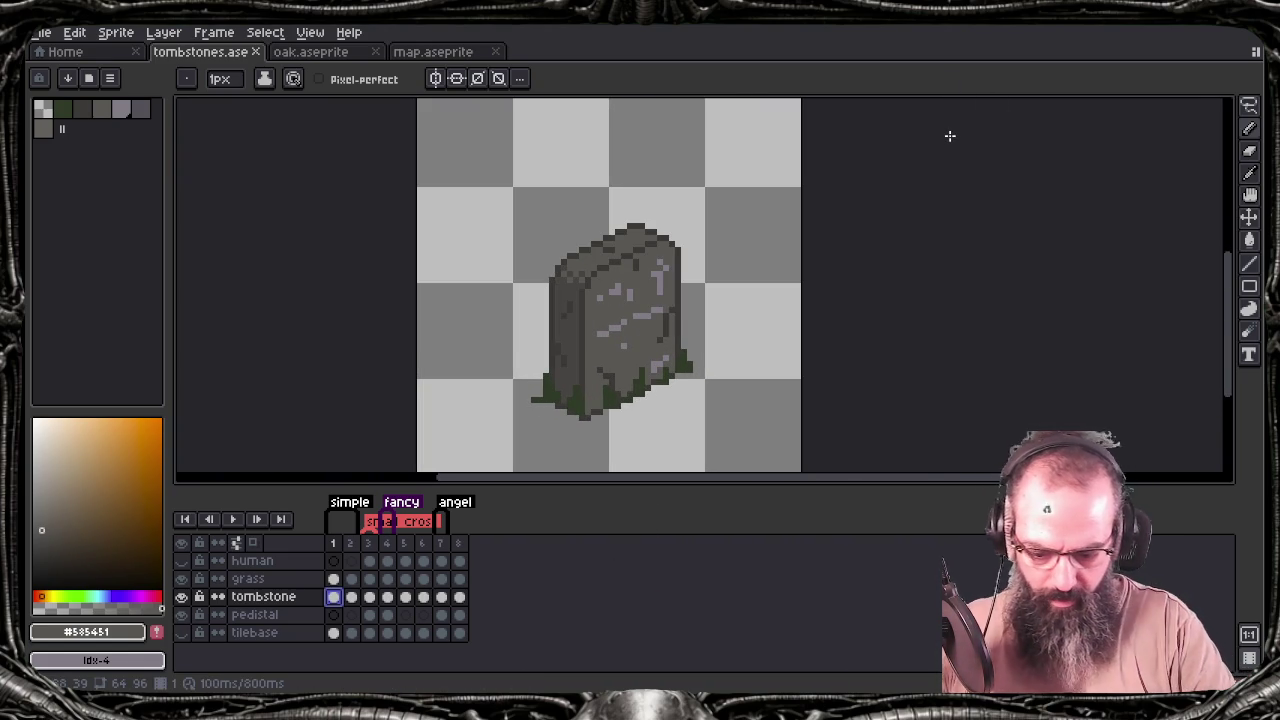
{"action": "left_click_drag", "start_coordinate": [485, 184], "coordinate": [479, 186]}
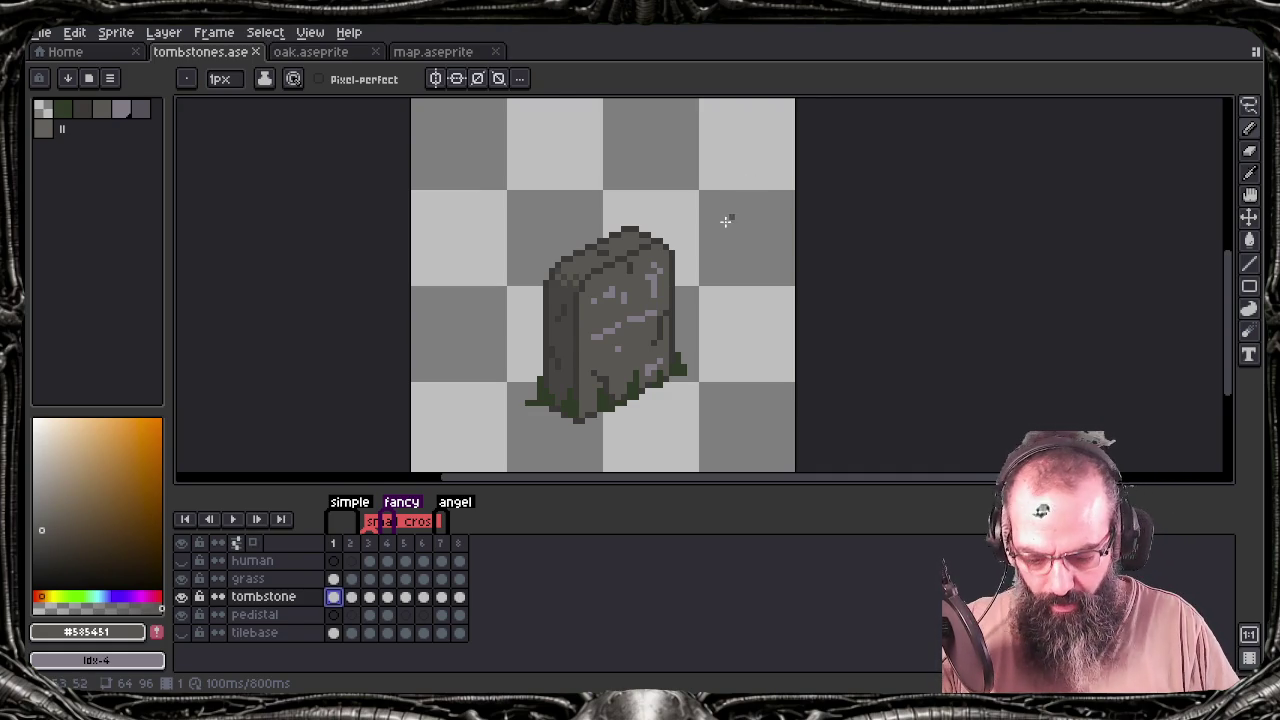
{"action": "scroll", "coordinate": [601, 334], "scroll_direction": "up", "scroll_amount": 1}
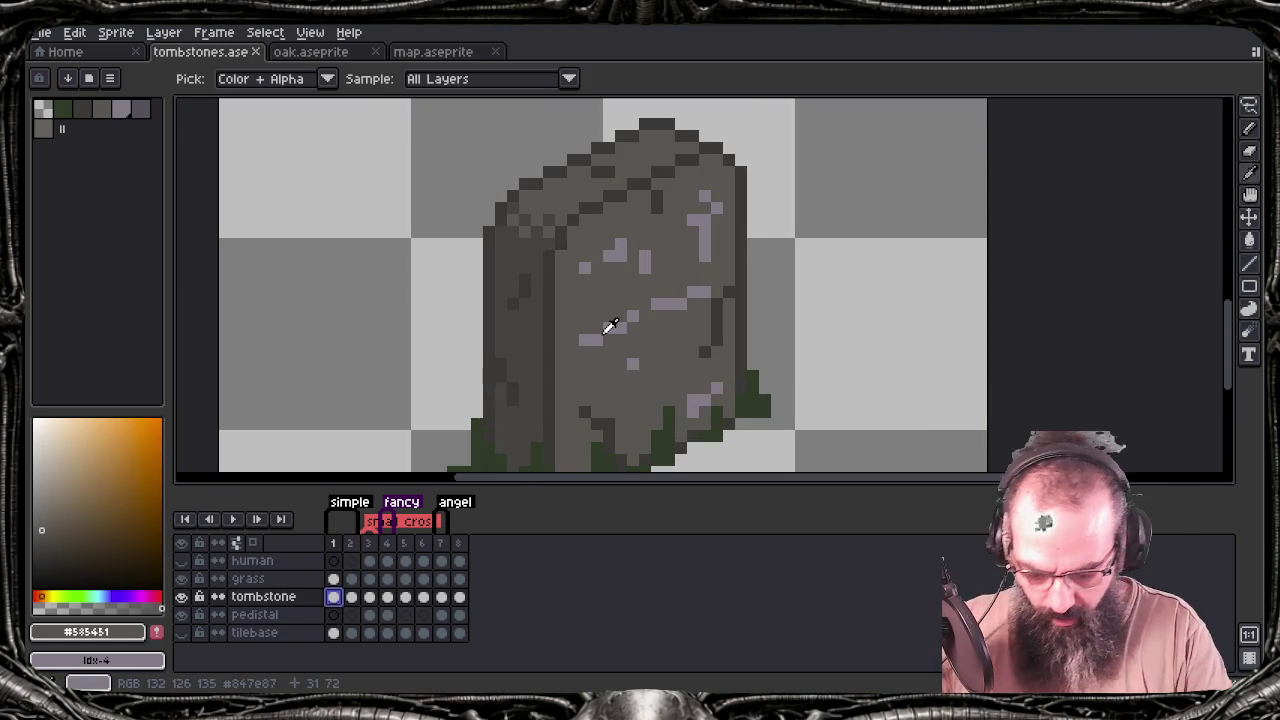
Paint over the headstone's light specks and vertical highlight stripe in dark grey #383433
{"action": "left_click", "coordinate": [557, 277], "text": "alt"}
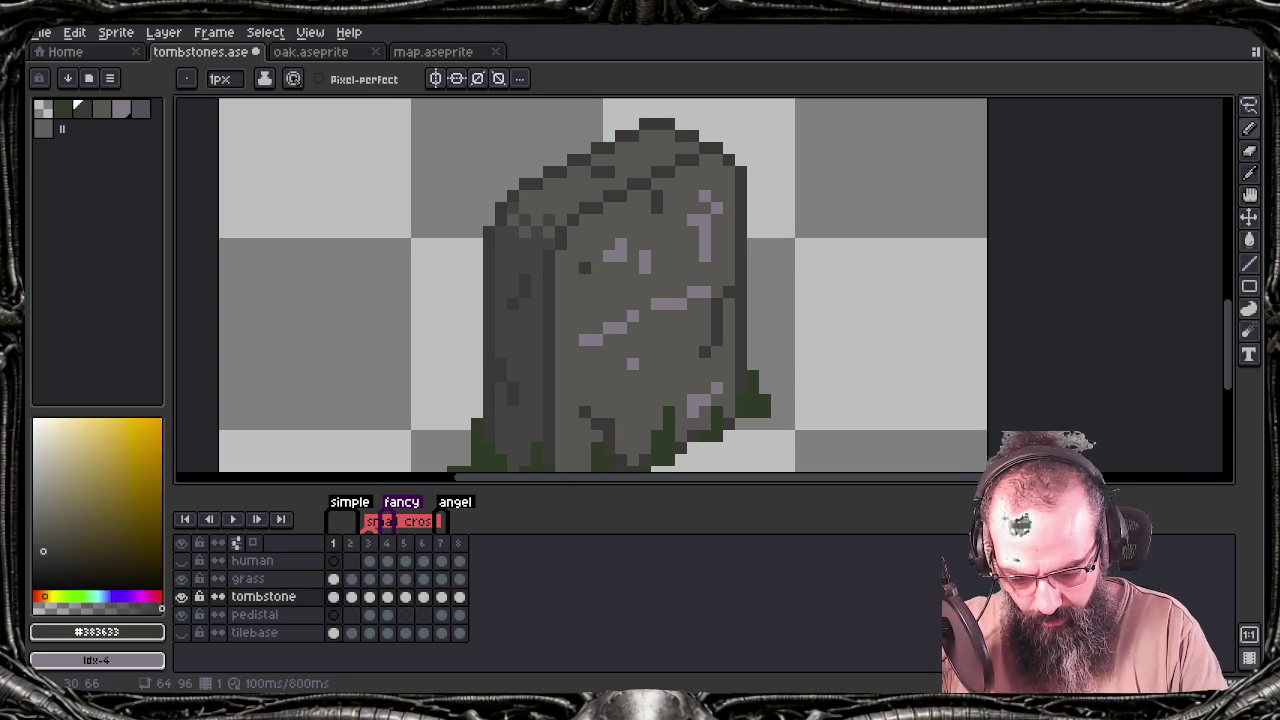
{"action": "left_click", "coordinate": [621, 256]}
{"action": "left_click_drag", "start_coordinate": [645, 256], "coordinate": [645, 268]}
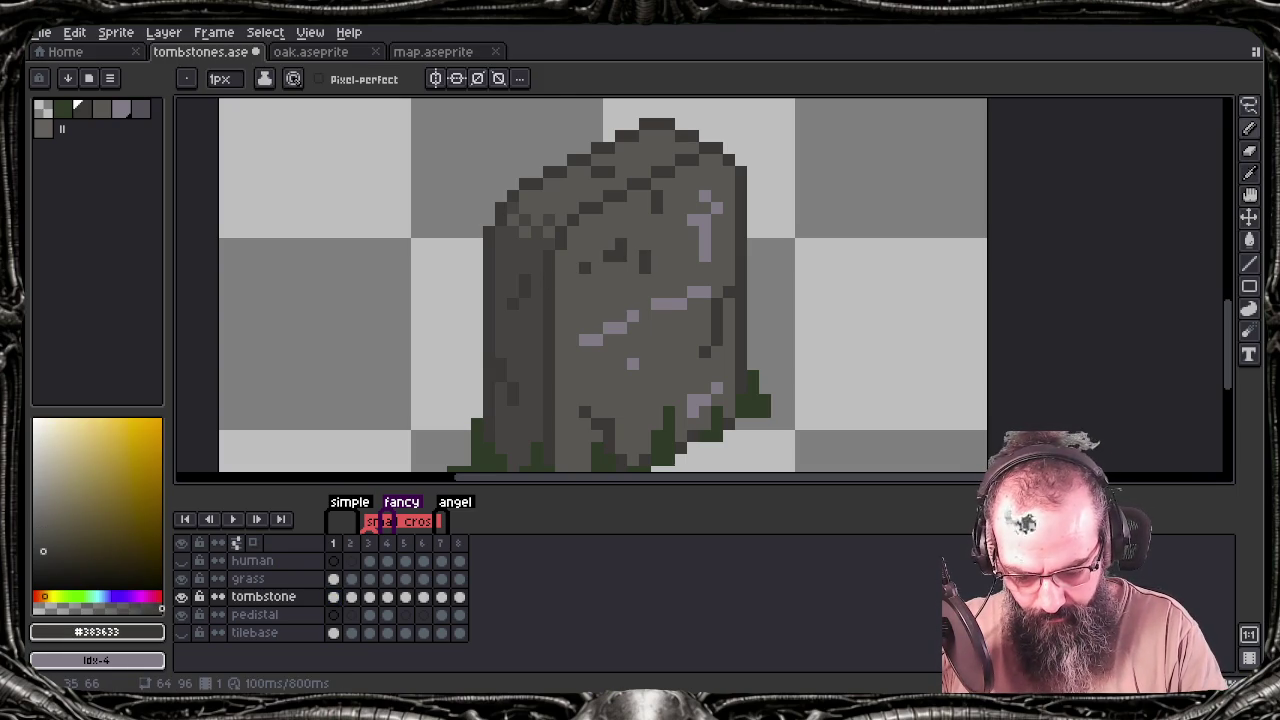
{"action": "left_click", "coordinate": [693, 220]}
{"action": "left_click_drag", "start_coordinate": [705, 220], "coordinate": [705, 250]}
{"action": "left_click", "coordinate": [705, 195]}
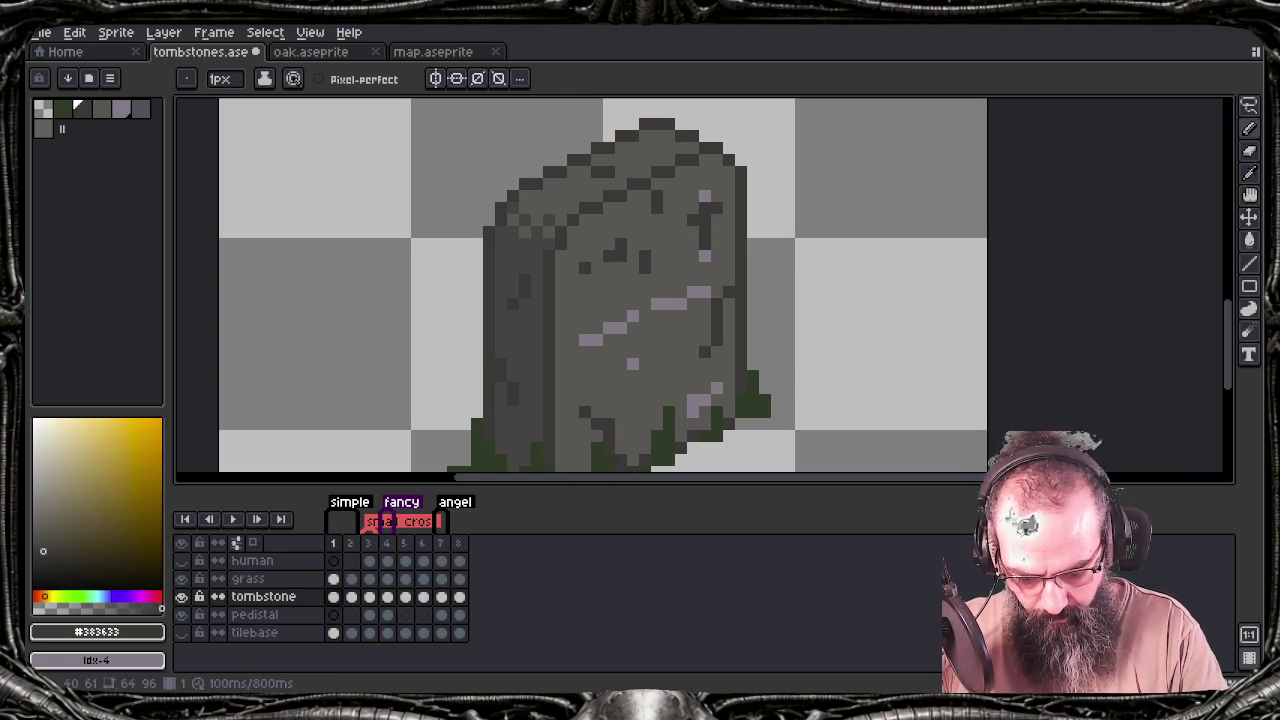
{"action": "left_click", "coordinate": [697, 291]}
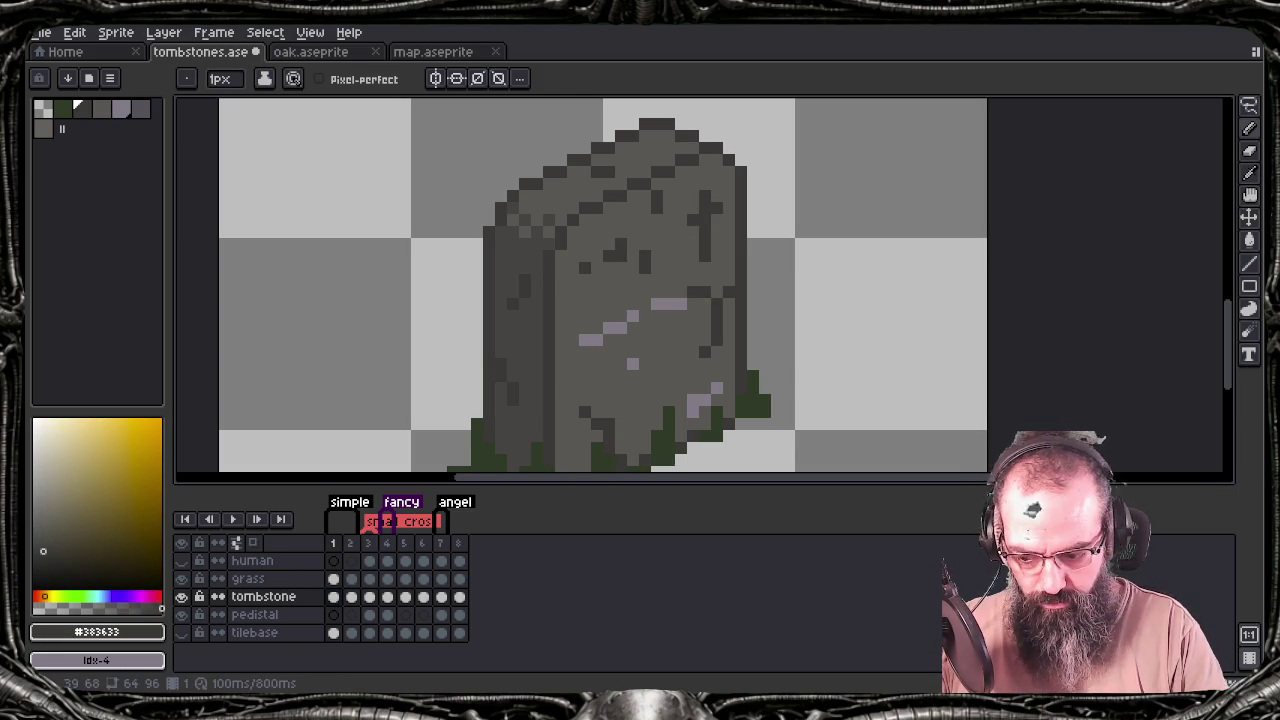
Flood-fill the lavender highlight cluster and a lower-right light pixel with dark grey
{"action": "key", "text": "g"}
{"action": "left_click", "coordinate": [612, 326]}
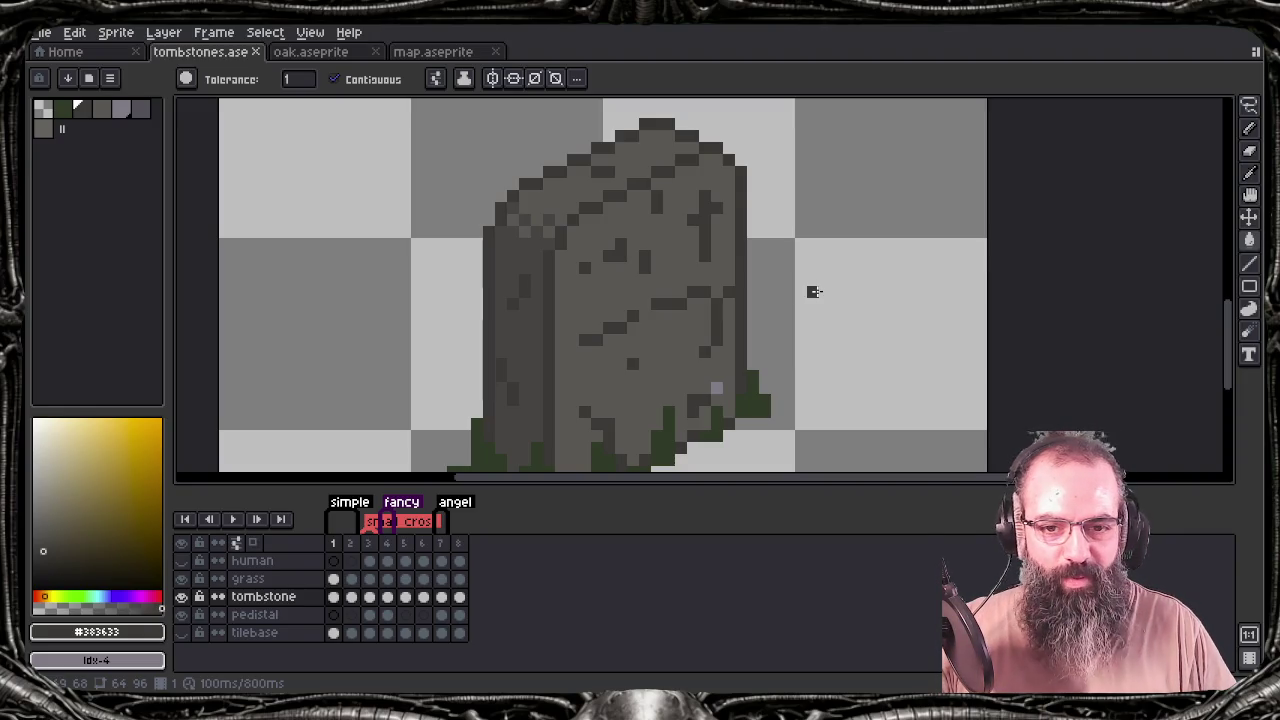
{"action": "left_click", "coordinate": [716, 388]}
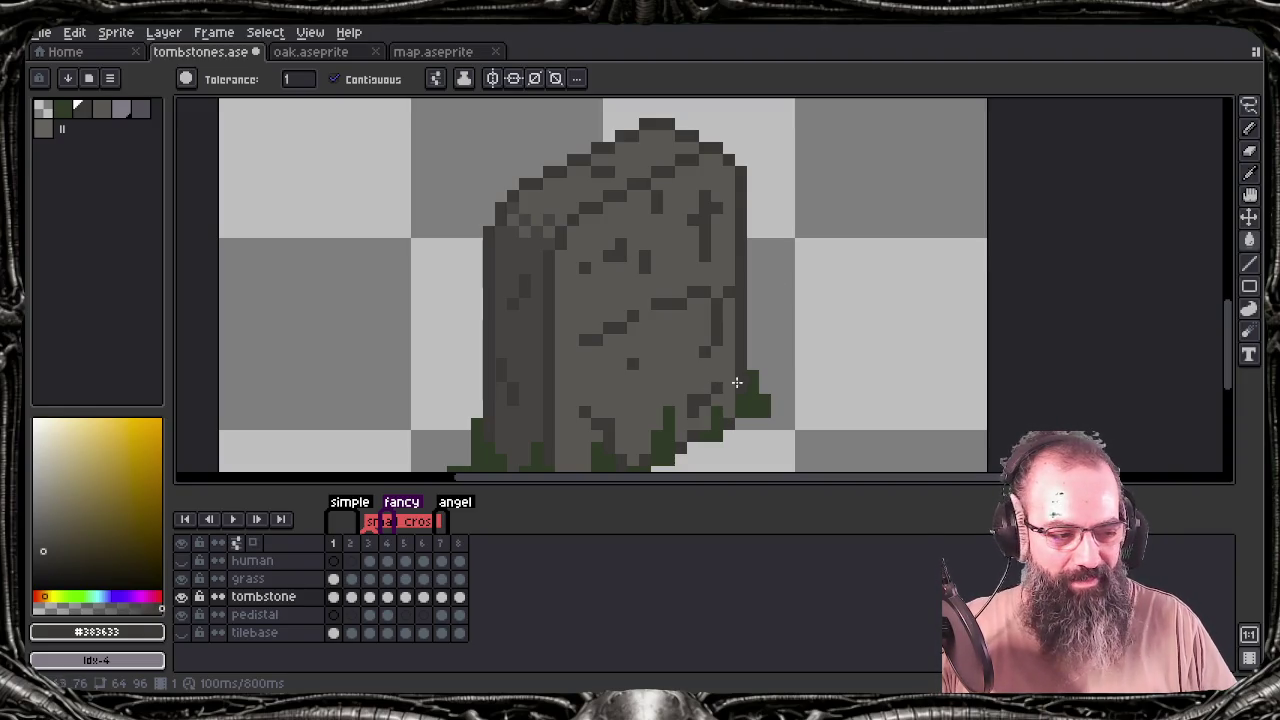
{"action": "scroll", "coordinate": [806, 303], "scroll_direction": "down", "scroll_amount": 1}
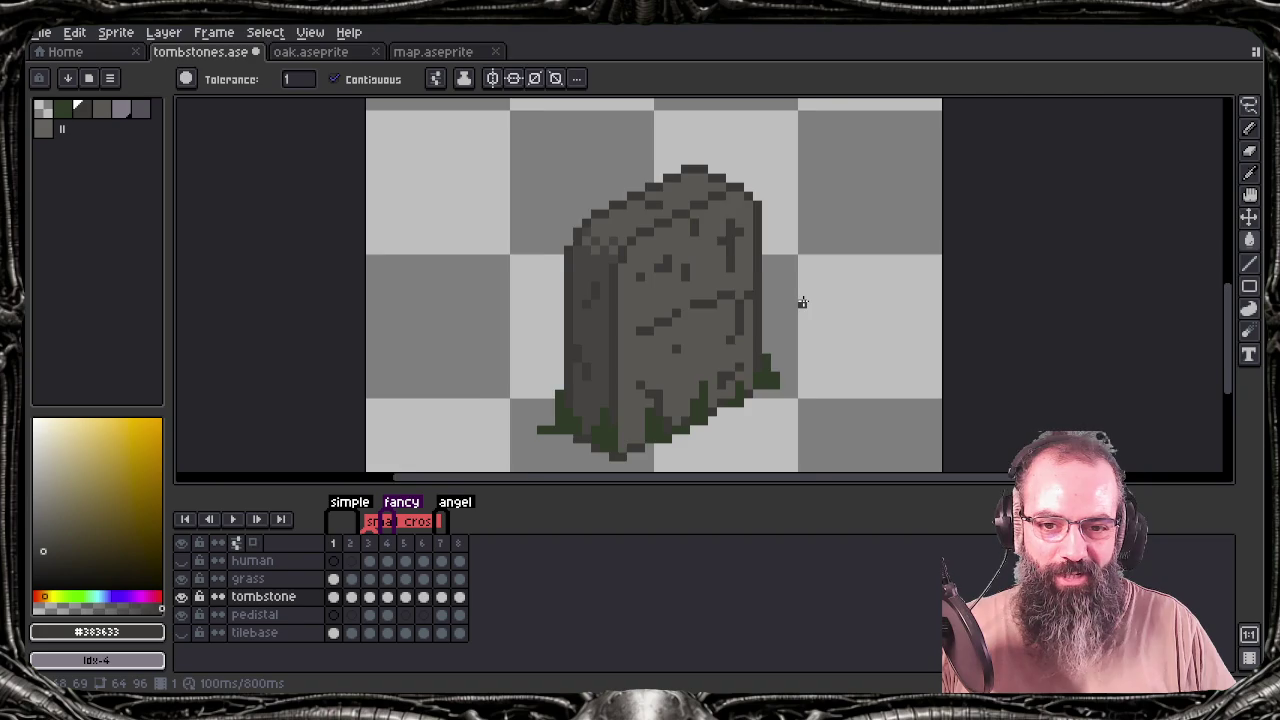
{"action": "scroll", "coordinate": [802, 302], "scroll_direction": "down", "scroll_amount": 1}
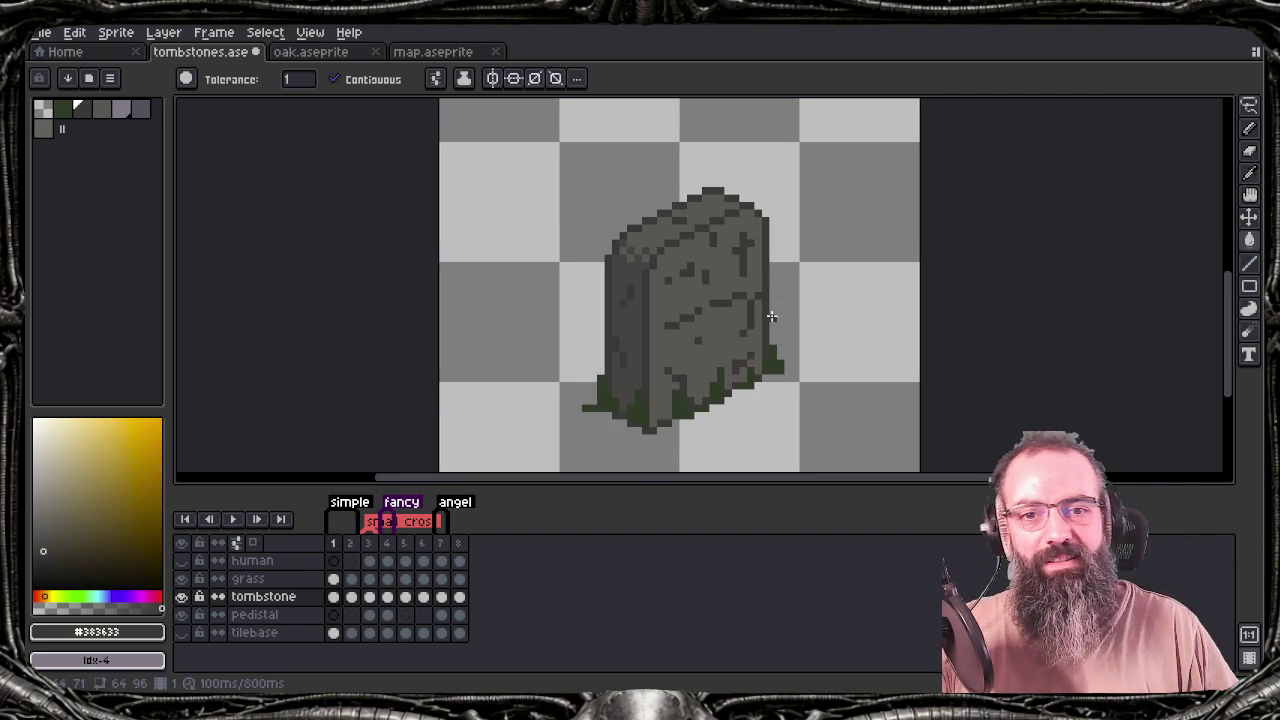
{"action": "right_click", "coordinate": [584, 370]}
{"action": "key", "text": "Escape"}
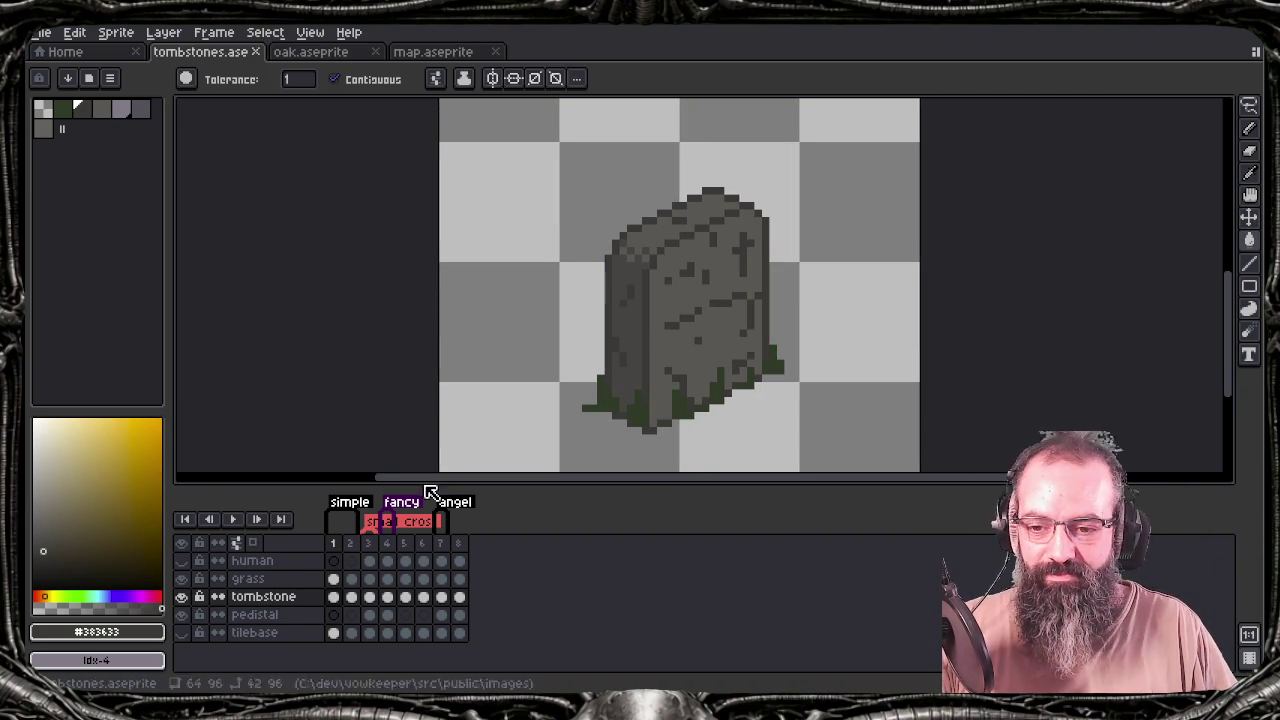
Save and flip through frames 2, 3 and 8 to review the tombstones
{"action": "key", "text": "ctrl+s"}
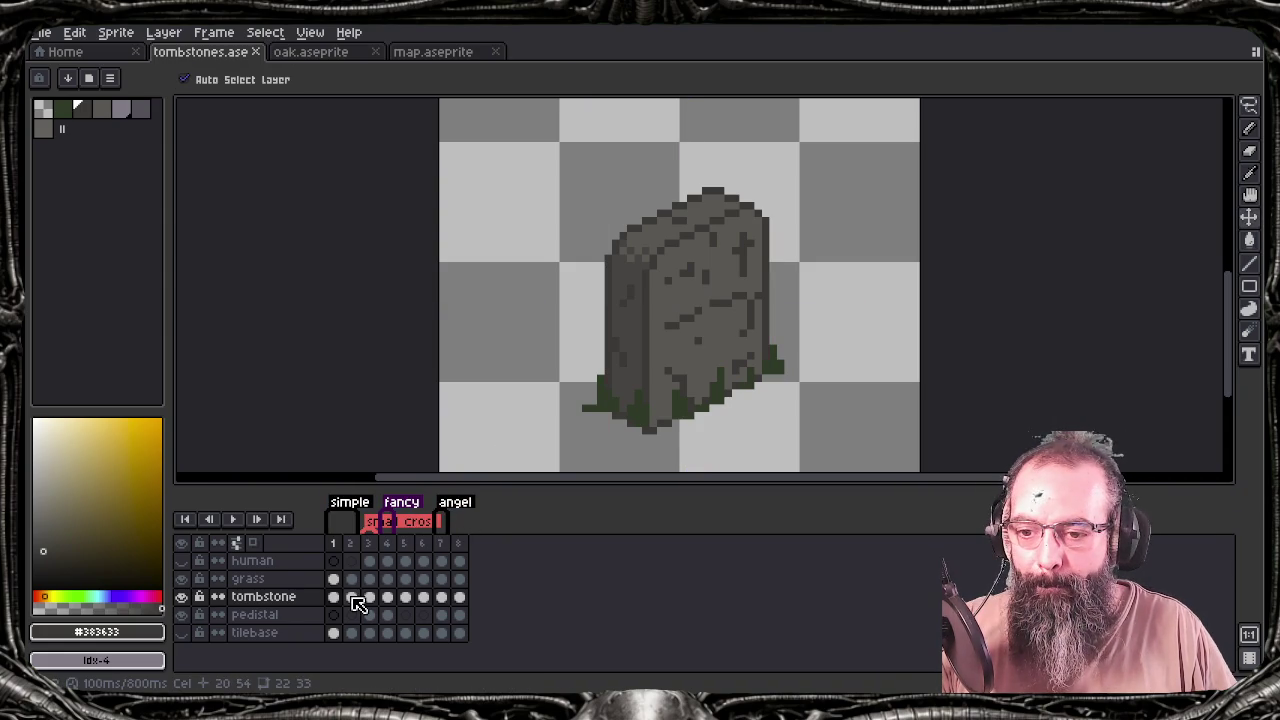
{"action": "left_click", "coordinate": [352, 597]}
{"action": "left_click", "coordinate": [370, 598]}
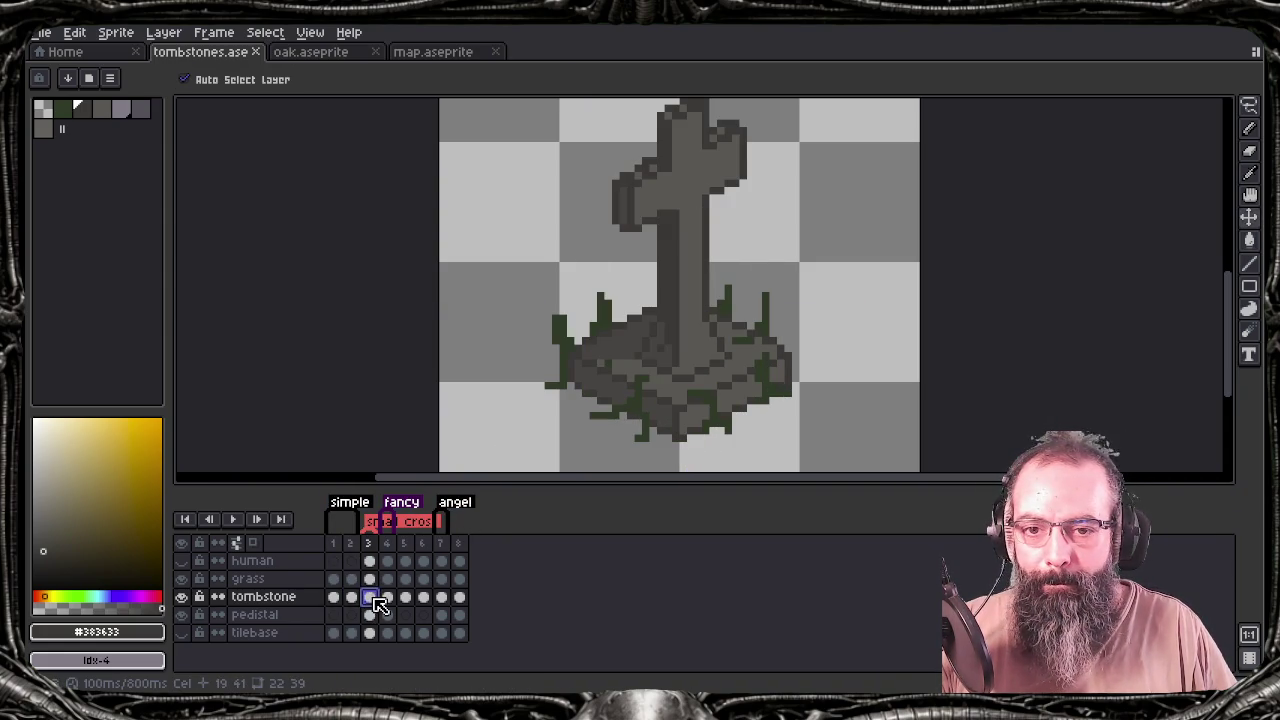
{"action": "left_click", "coordinate": [459, 597]}
Paint the pedistal layer's front edge with the lighter grey #726c69
{"action": "key", "text": "g"}
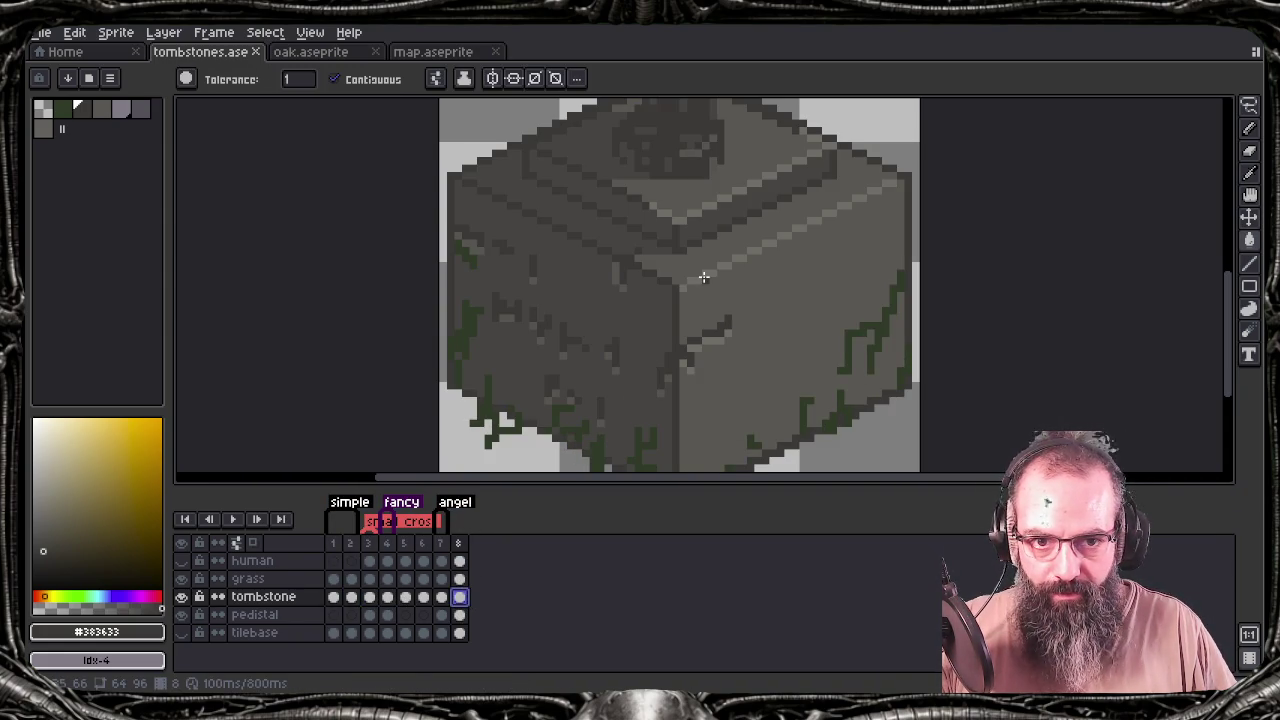
{"action": "left_click", "coordinate": [314, 614]}
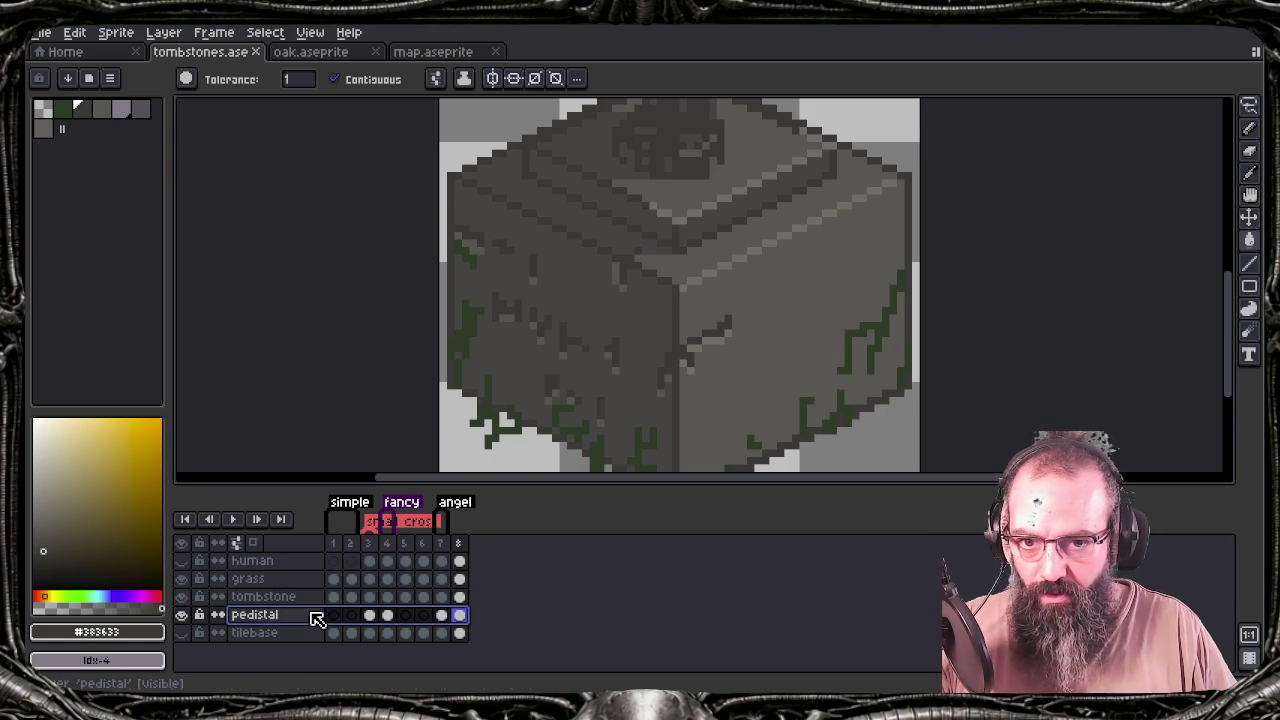
{"action": "left_click", "coordinate": [688, 280], "text": "alt"}
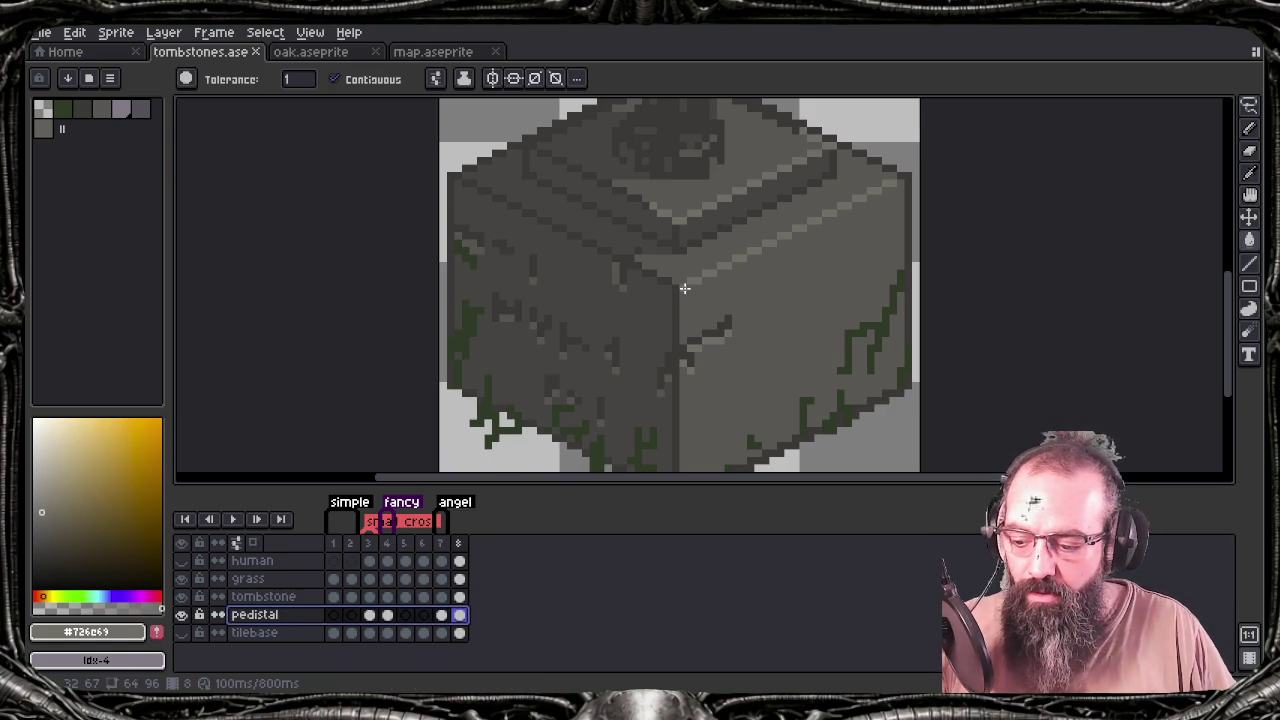
{"action": "key", "text": "b"}
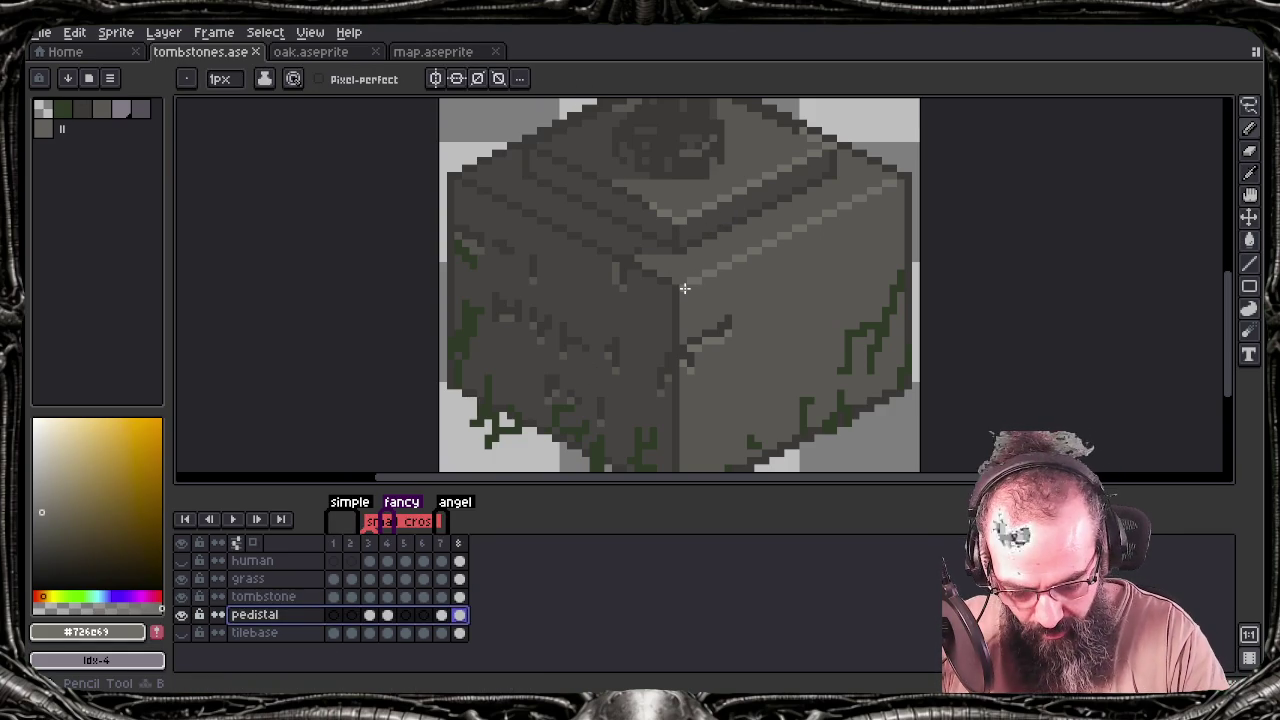
{"action": "left_click", "coordinate": [684, 288]}
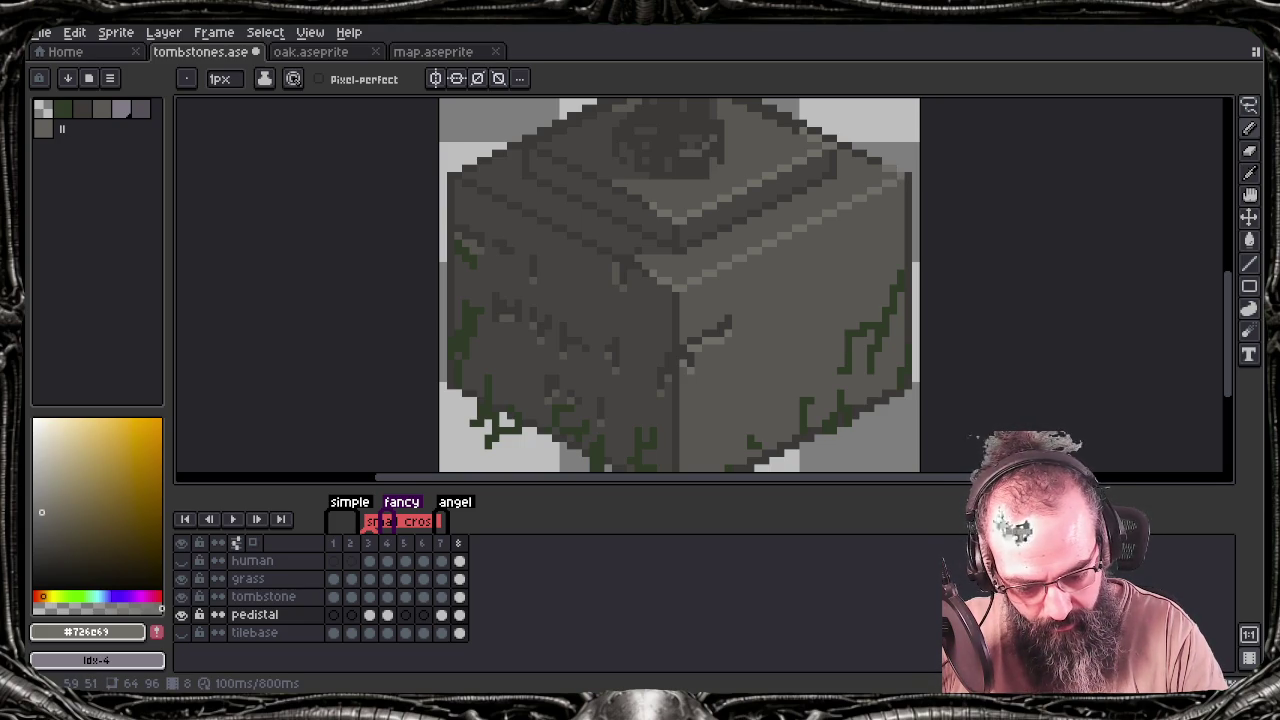
Save and re-export the sprite sheet over tombstones.png
{"action": "key", "text": "ctrl+s"}
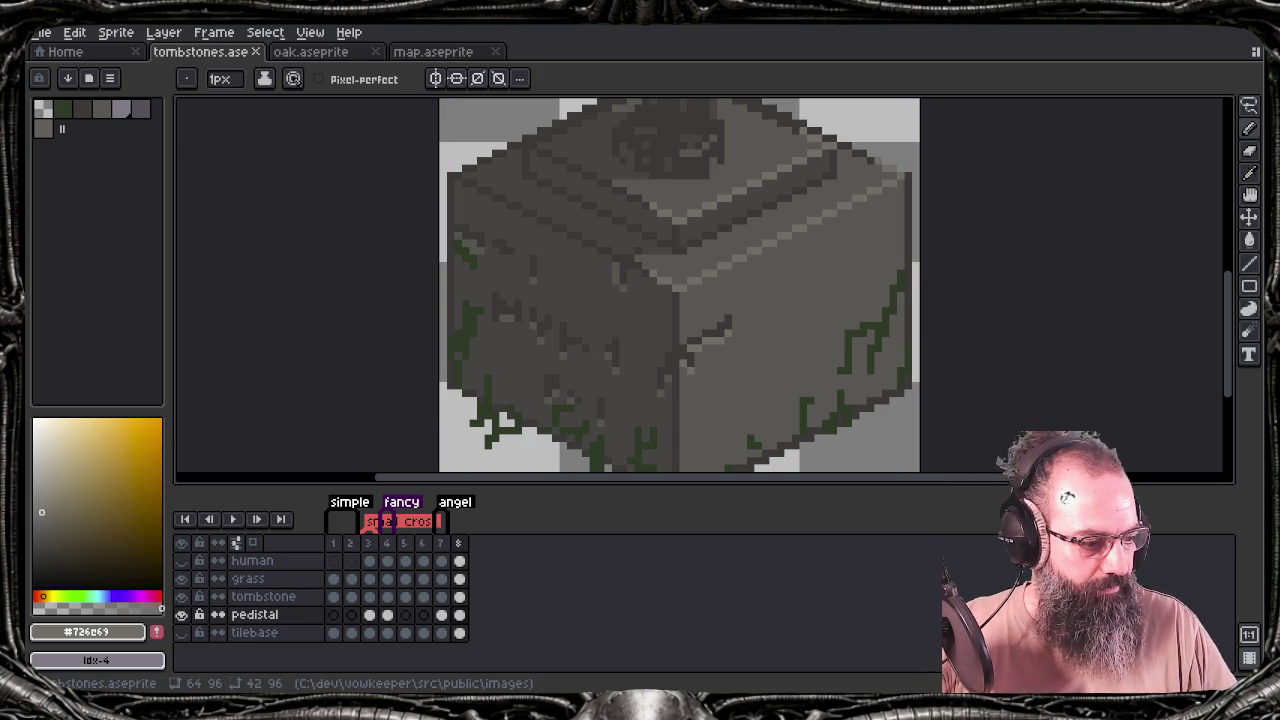
{"action": "scroll", "coordinate": [872, 270], "scroll_direction": "down", "scroll_amount": 2}
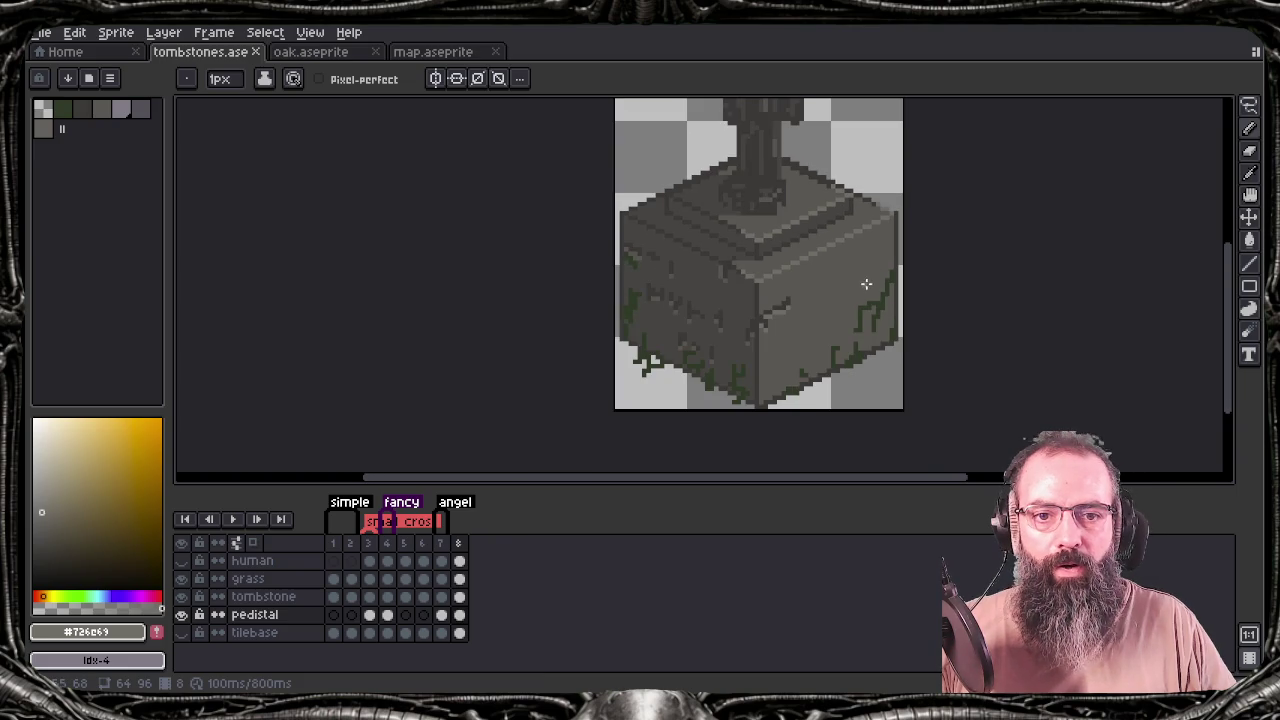
{"action": "scroll", "coordinate": [808, 355], "scroll_direction": "down", "scroll_amount": 1}
{"action": "key", "text": "ctrl+e"}
{"action": "key", "text": "Return"}
{"action": "left_click", "coordinate": [597, 403]}
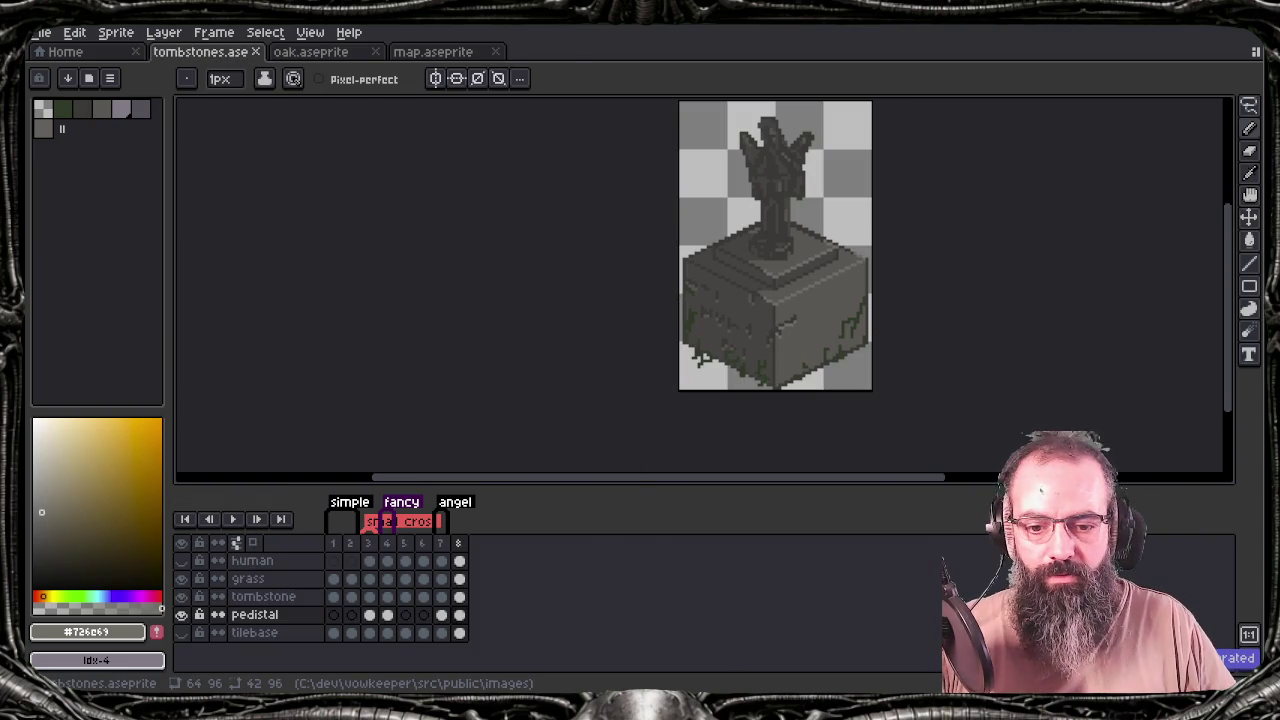
{"action": "key", "text": "alt+Tab"}
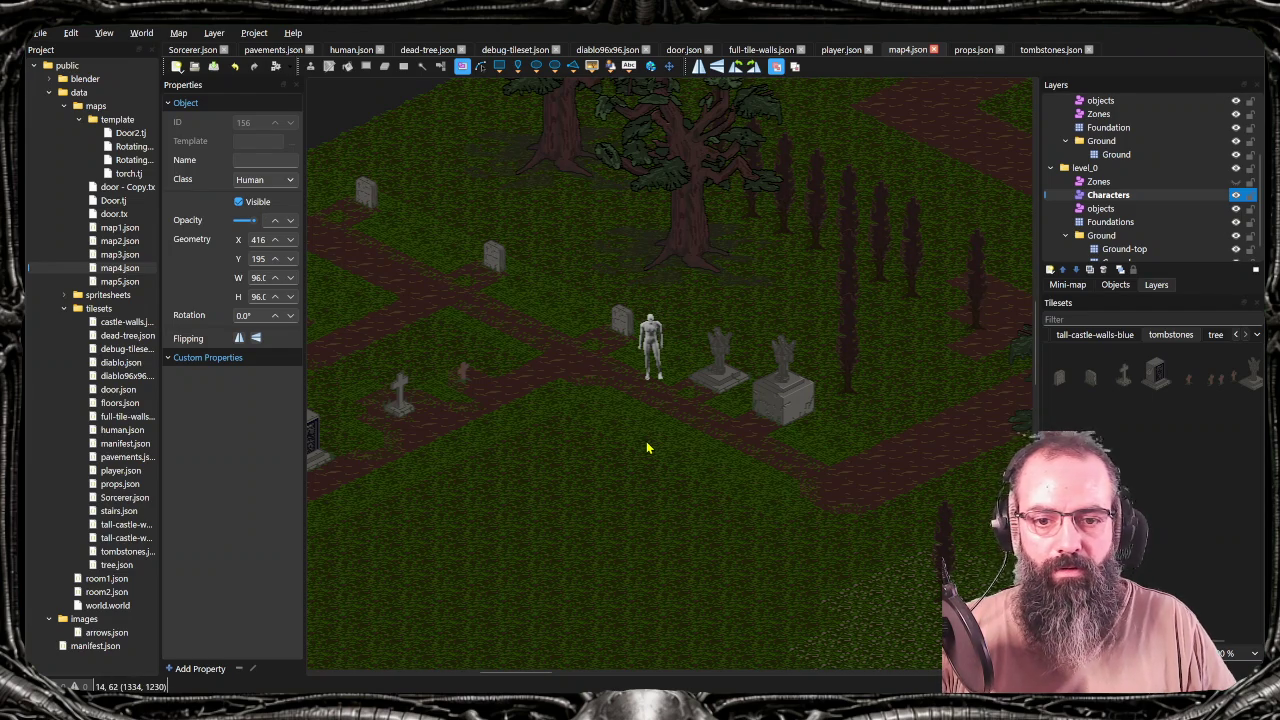
Pan the graveyard map right and check it against the two-statue reference image
{"action": "left_click_drag", "start_coordinate": [666, 445], "coordinate": [714, 449]}
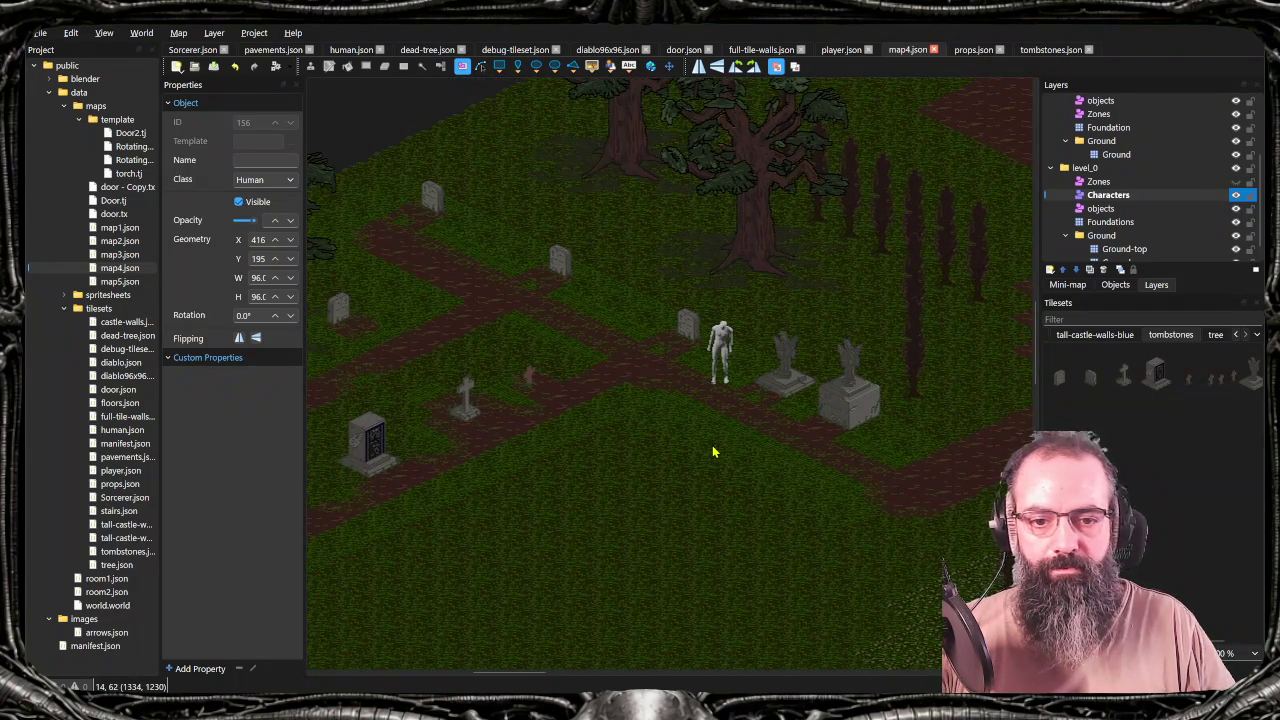
{"action": "key", "text": "alt+Tab"}
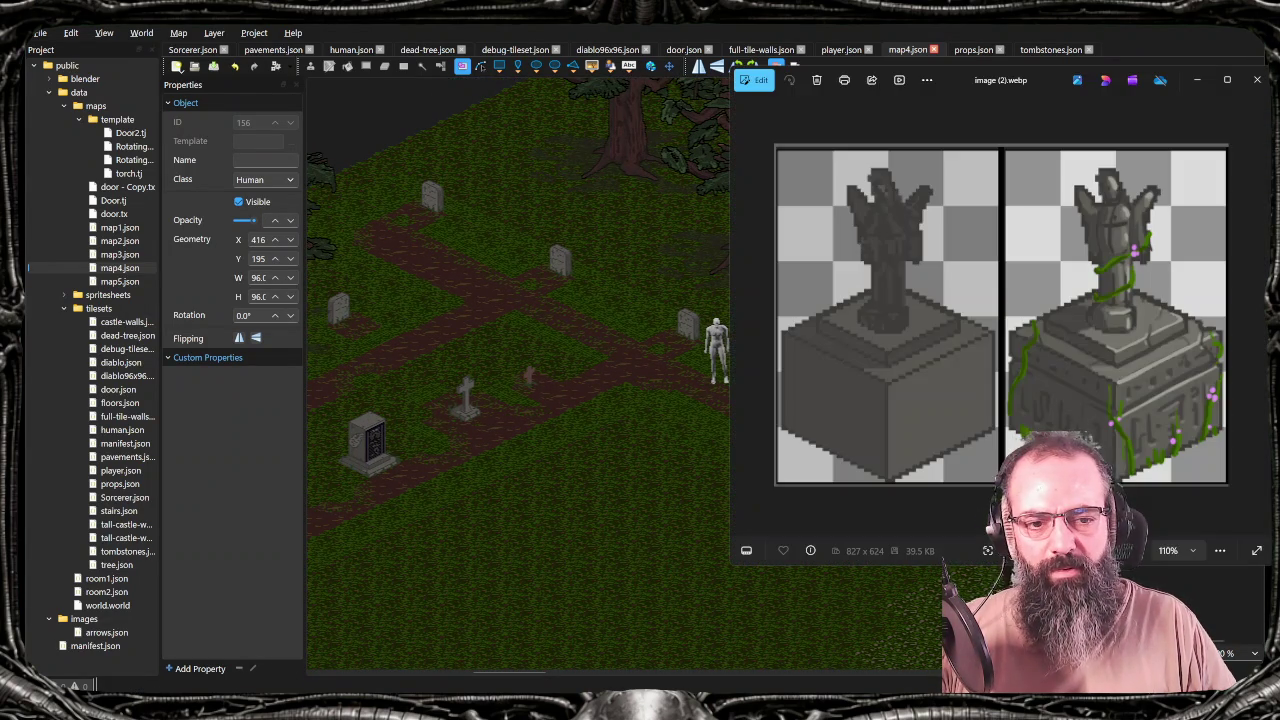
{"action": "key", "text": "alt+Tab"}
{"action": "key", "text": "alt+Tab"}
{"action": "key", "text": "alt+Tab"}
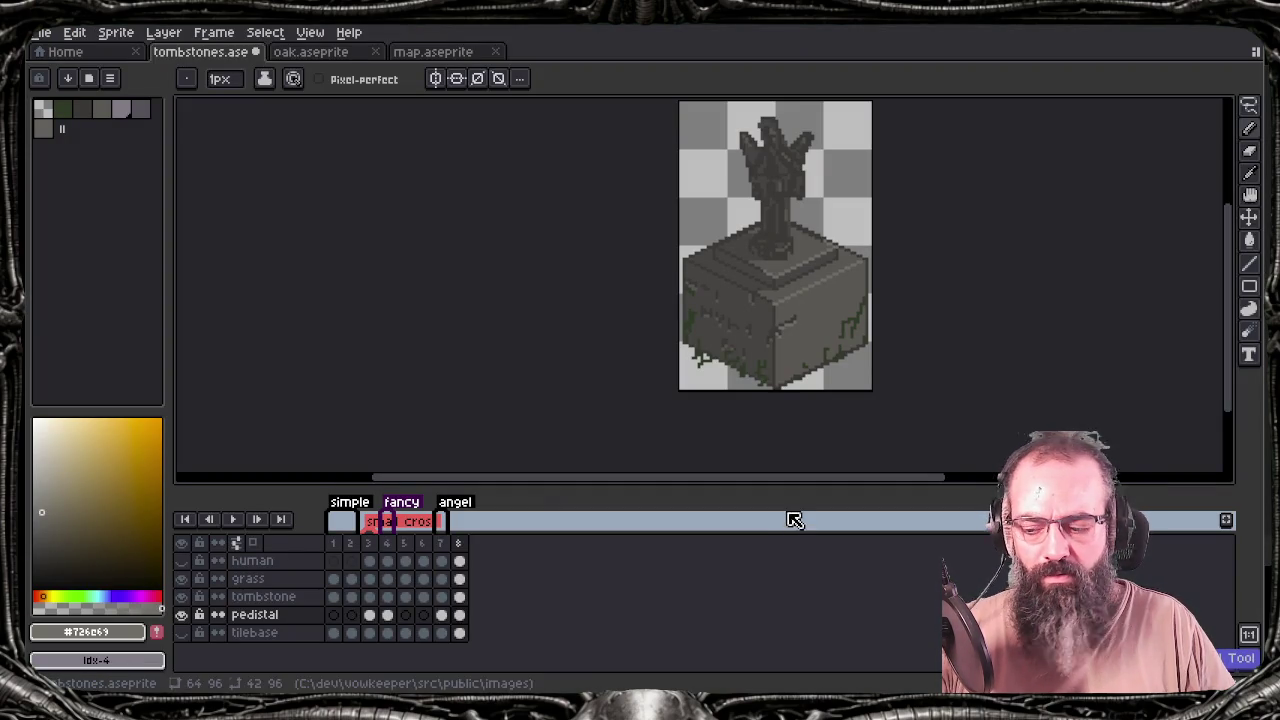
Re-export the sprite sheet from Aseprite, confirming the overwrite of tombstones.png
{"action": "key", "text": "ctrl+e"}
{"action": "key", "text": "Return"}
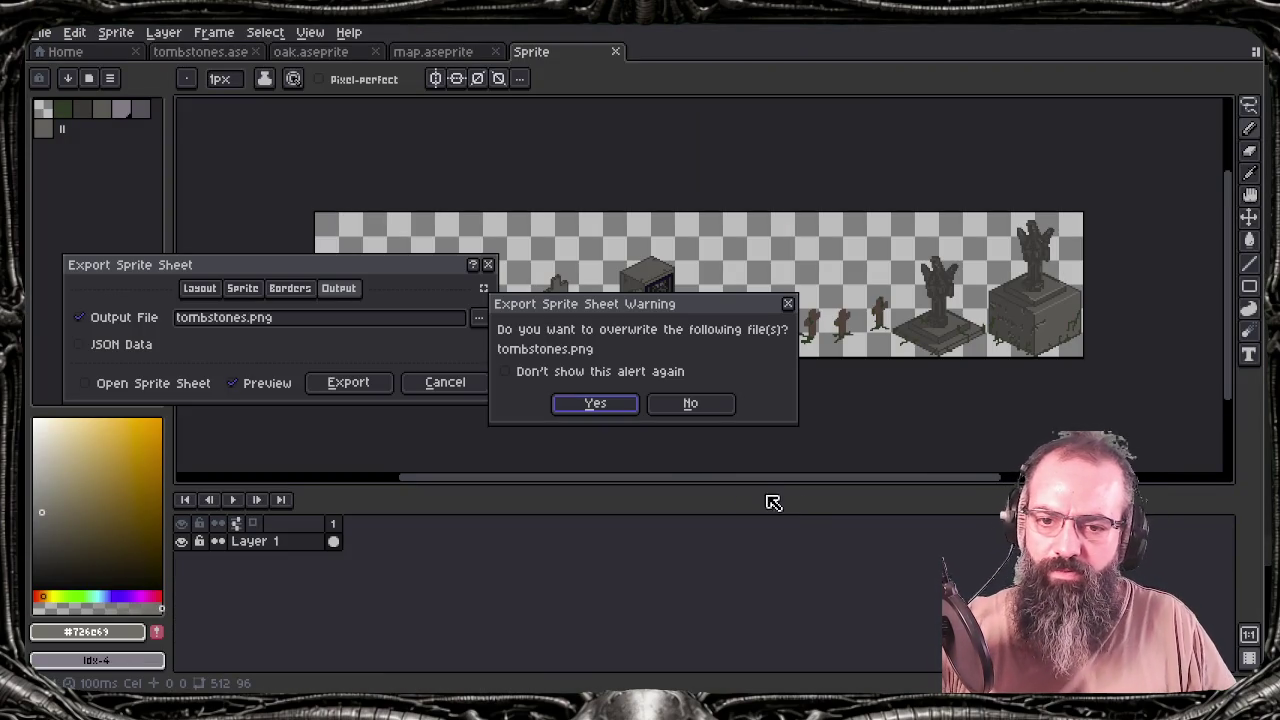
{"action": "left_click", "coordinate": [612, 404]}
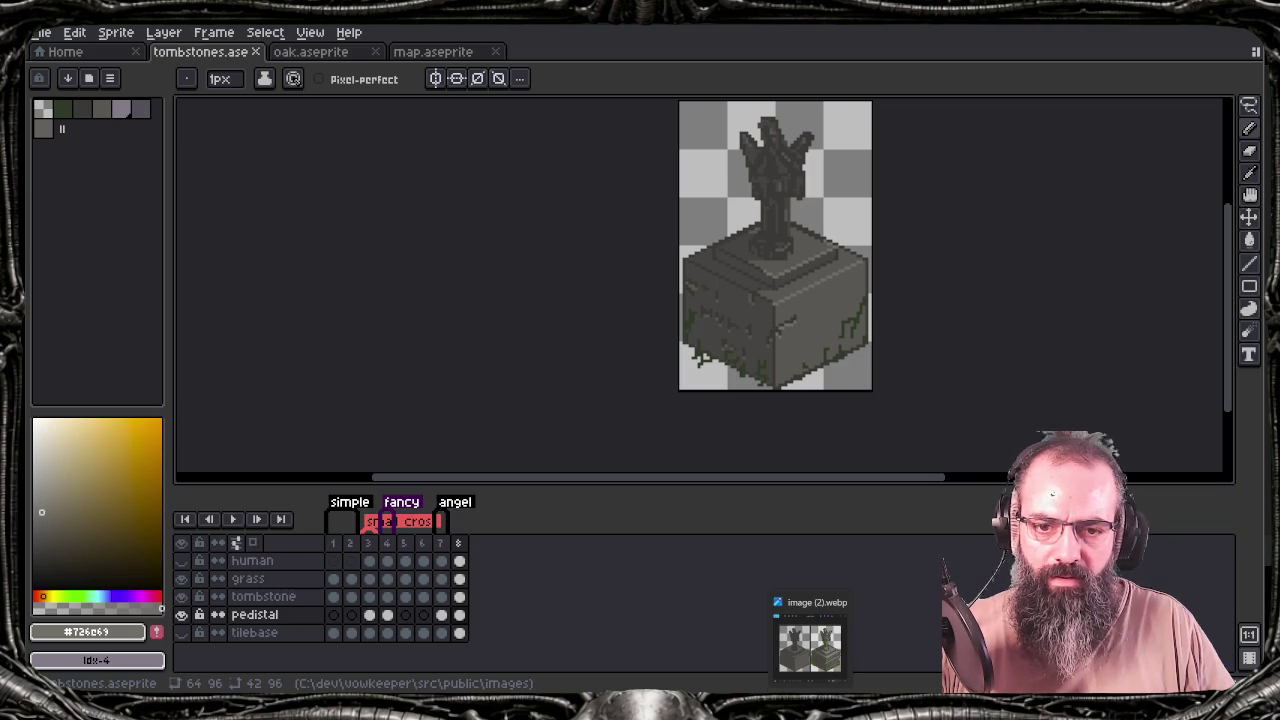
View image (2).webp of the two angel statues in Photos, then return to Tiled
{"action": "left_click", "coordinate": [810, 645]}
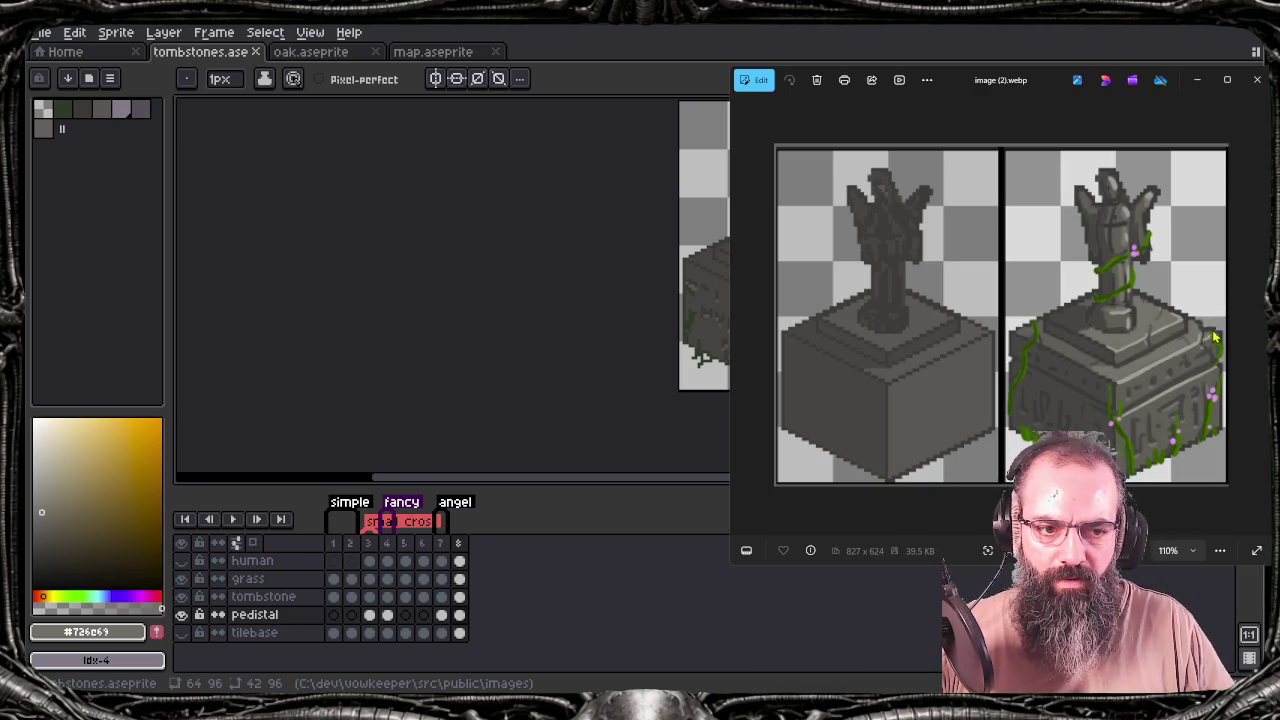
{"action": "key", "text": "alt+Tab"}
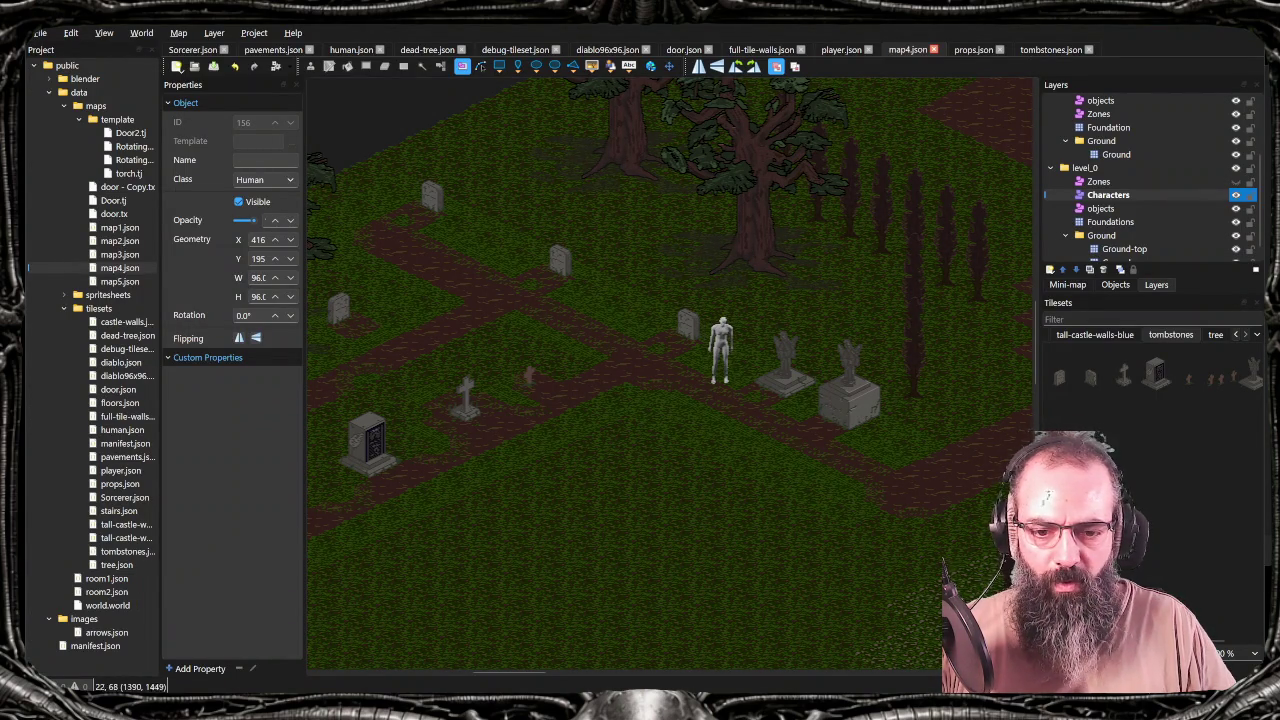
Glance at the Photos reference once more, then switch back to Aseprite's angel sprite
{"action": "key", "text": "alt+Tab"}
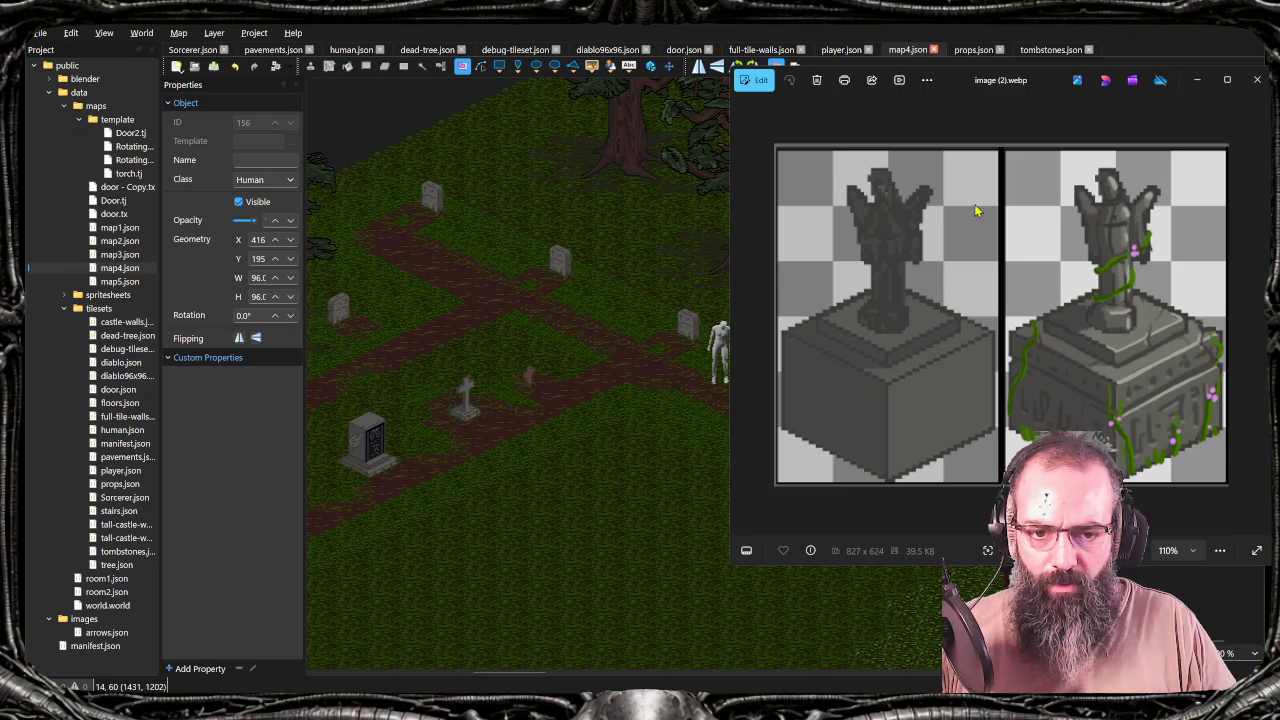
{"action": "key", "text": "alt+Tab"}
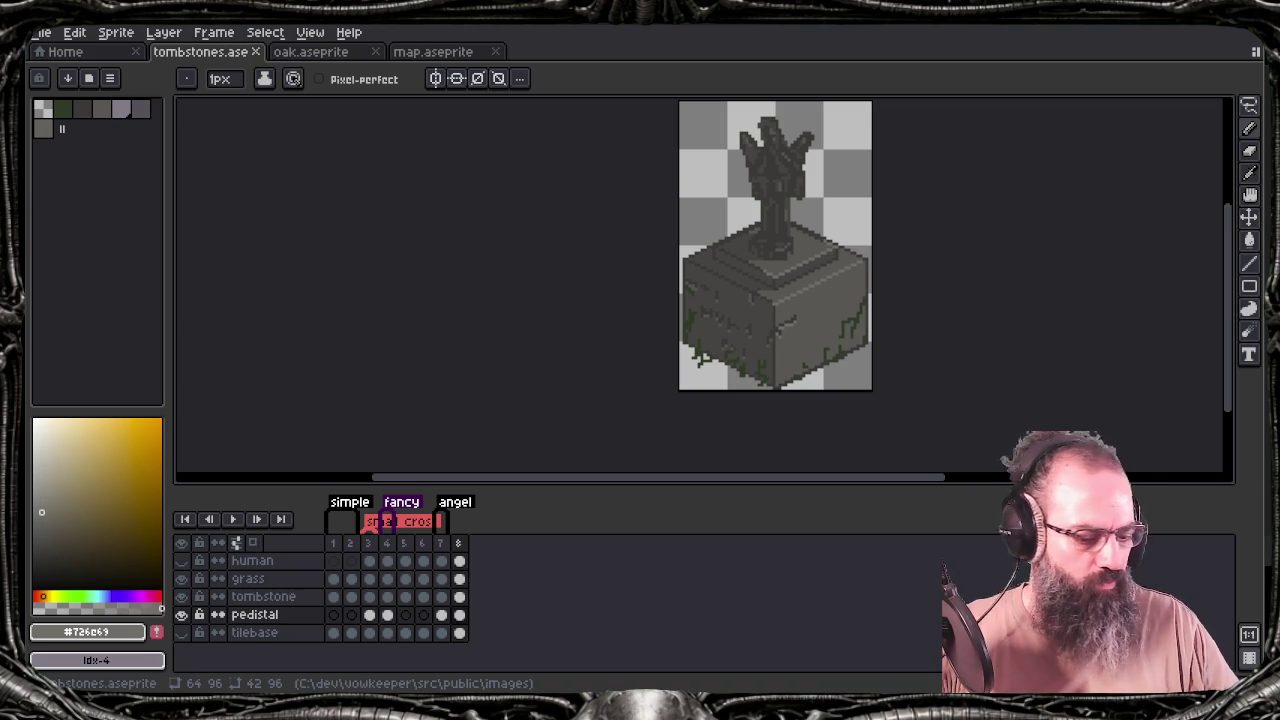
Delete frame 7's old statue cel and copy frame 8's angel cel into frame 7
{"action": "left_click", "coordinate": [310, 598]}
{"action": "key", "text": "ctrl+c"}
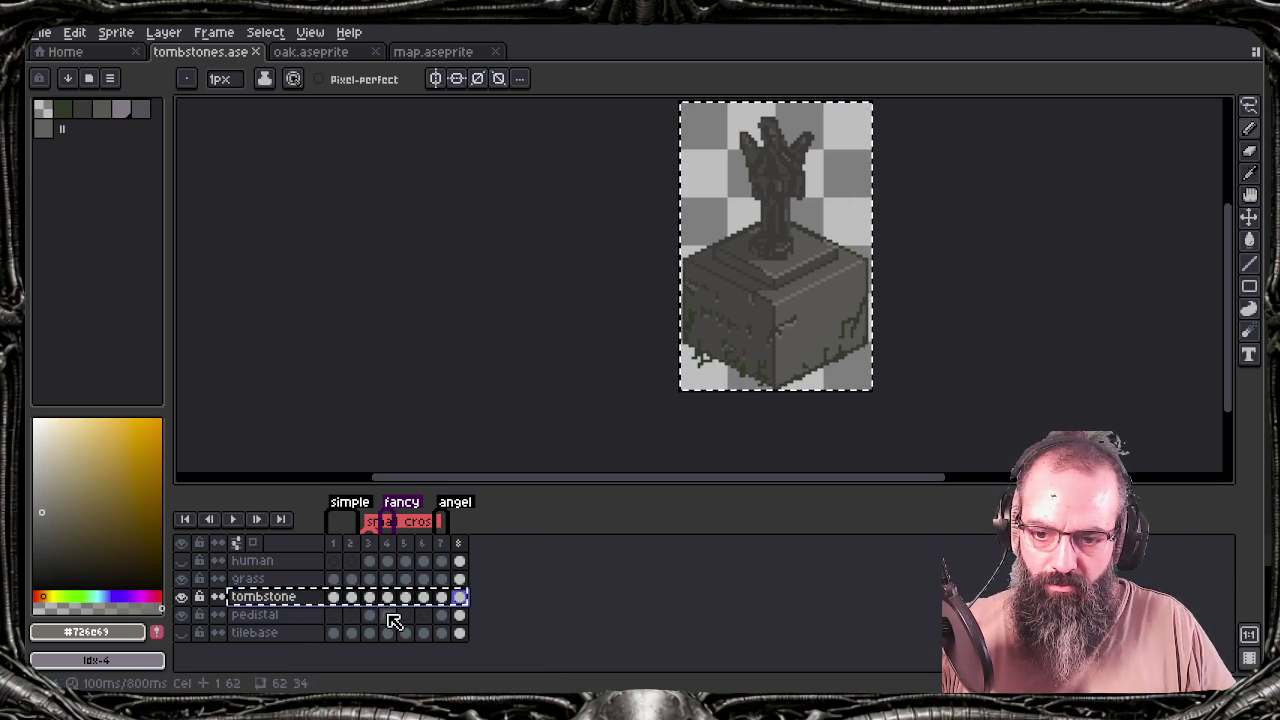
{"action": "left_click", "coordinate": [445, 600]}
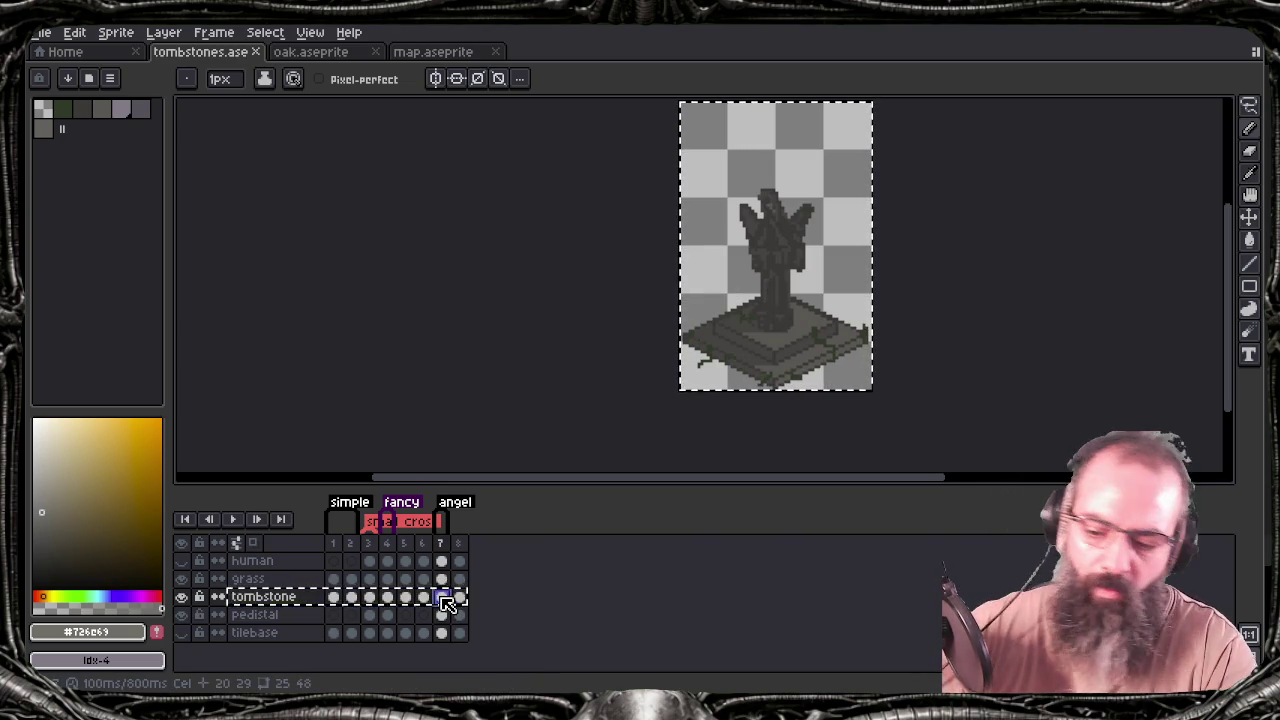
{"action": "key", "text": "Delete"}
{"action": "left_click", "coordinate": [445, 600]}
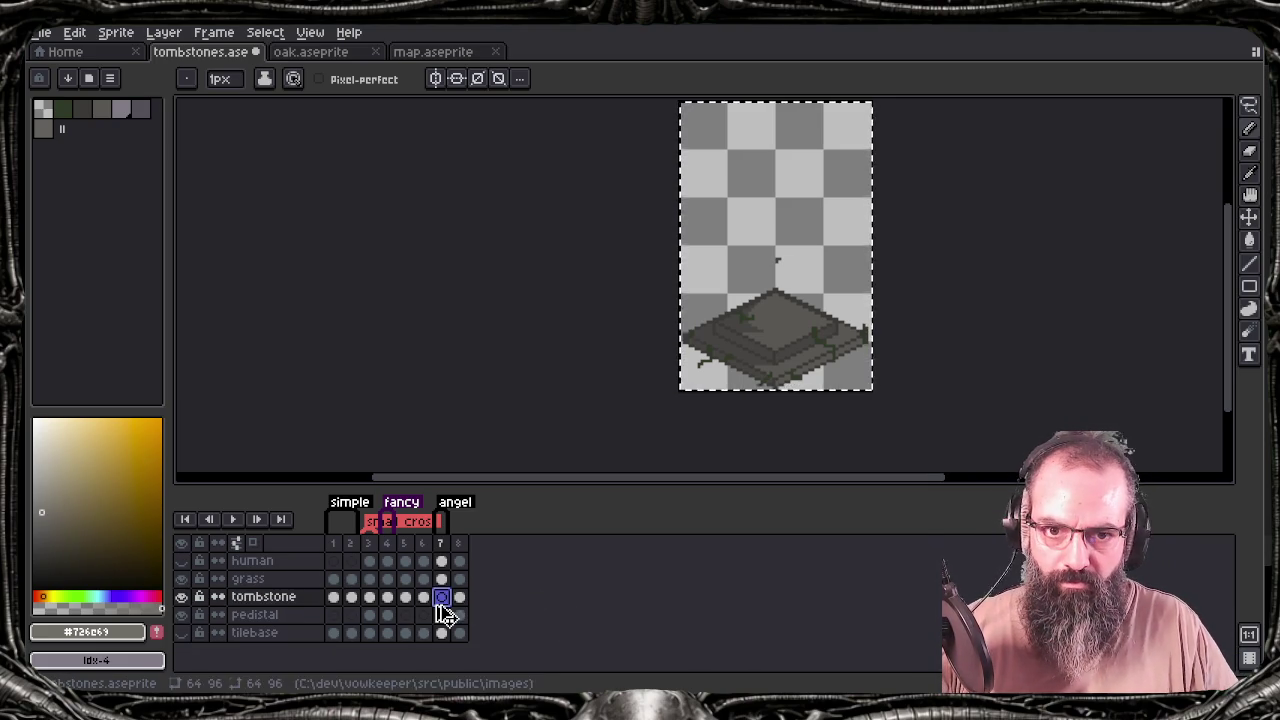
{"action": "left_click", "coordinate": [460, 597]}
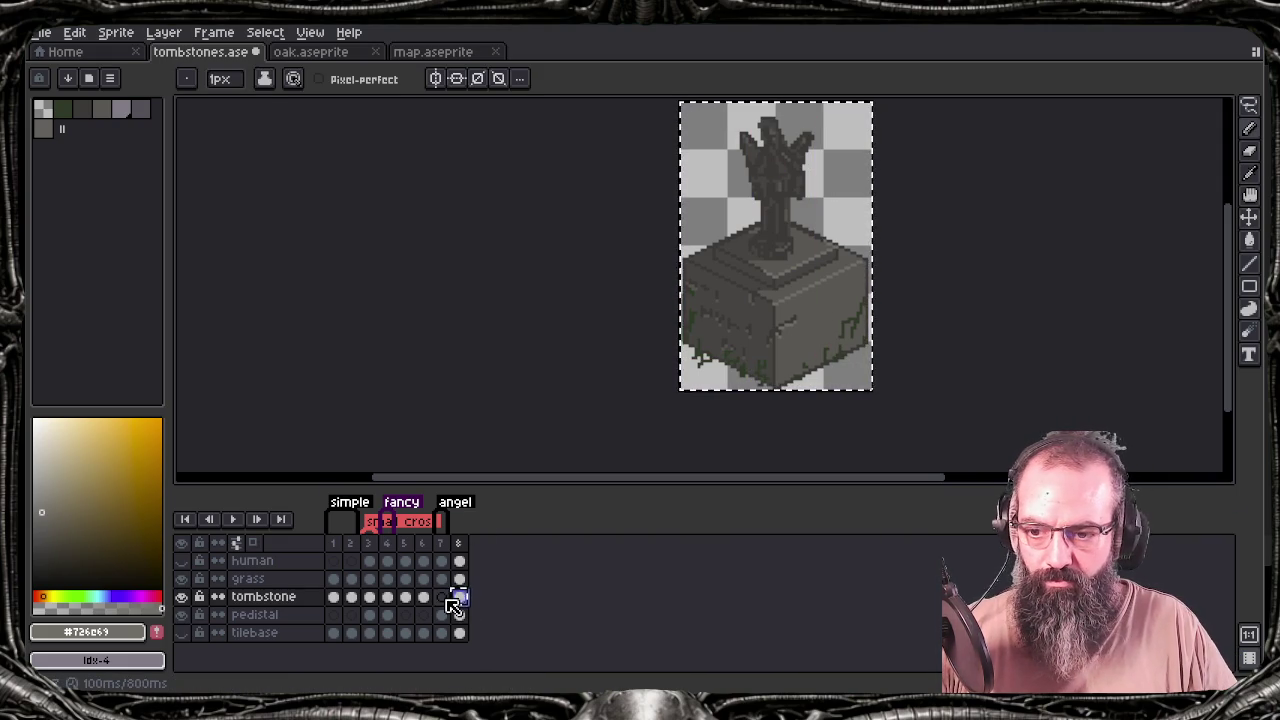
{"action": "left_click_drag", "start_coordinate": [462, 600], "coordinate": [441, 597]}
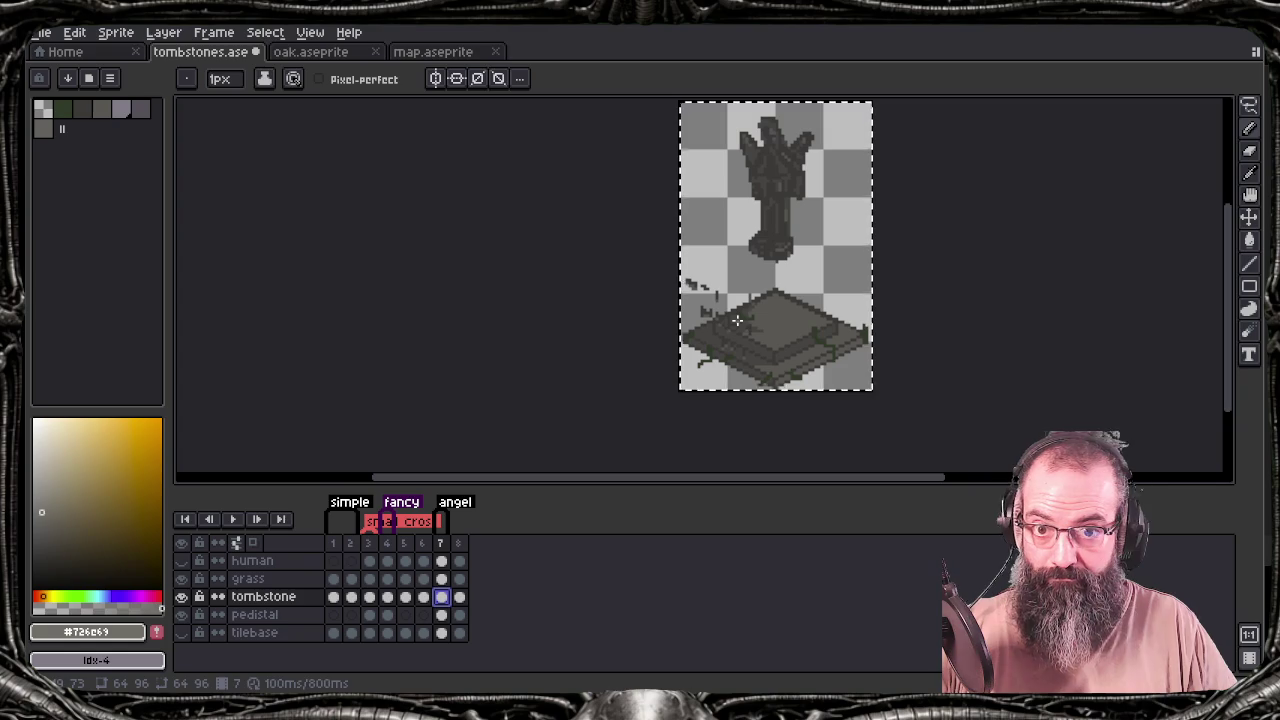
Erase stray pixels beside the stepped base, lower the angel onto it, and save
{"action": "key", "text": "ctrl"}
{"action": "left_click_drag", "start_coordinate": [708, 285], "coordinate": [694, 346]}
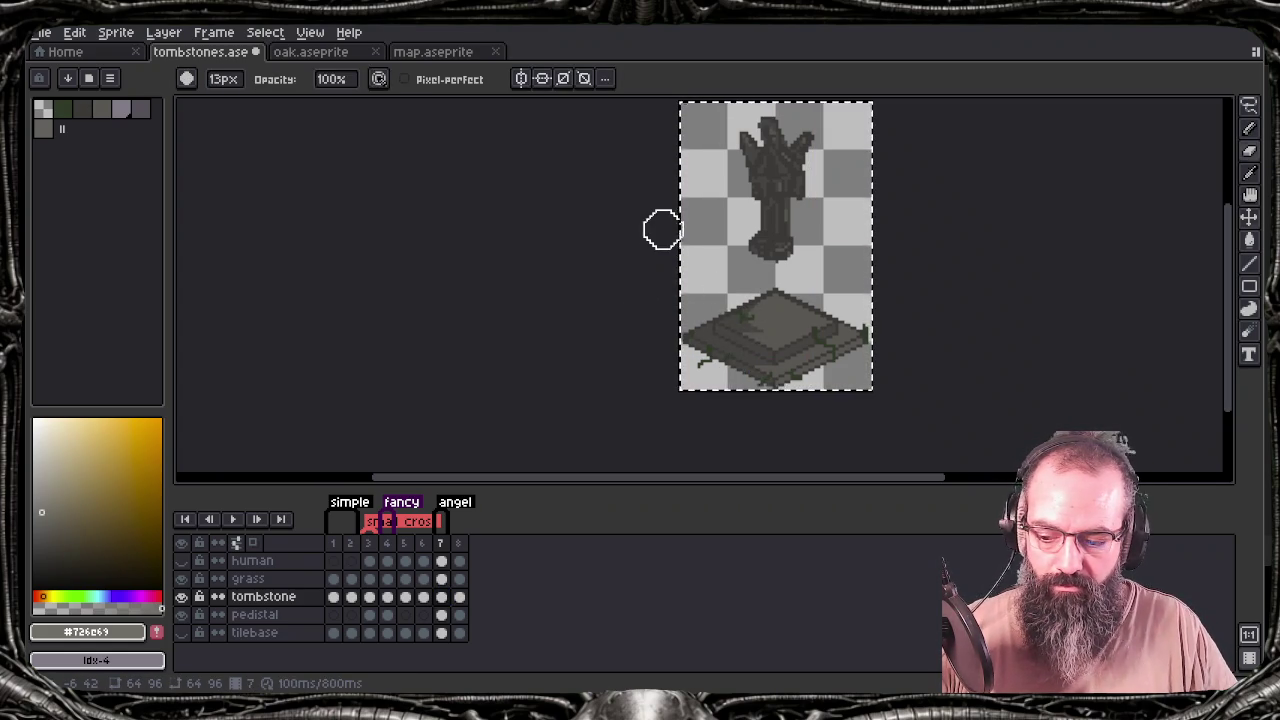
{"action": "key", "text": "ctrl"}
{"action": "left_click_drag", "start_coordinate": [757, 206], "coordinate": [776, 278]}
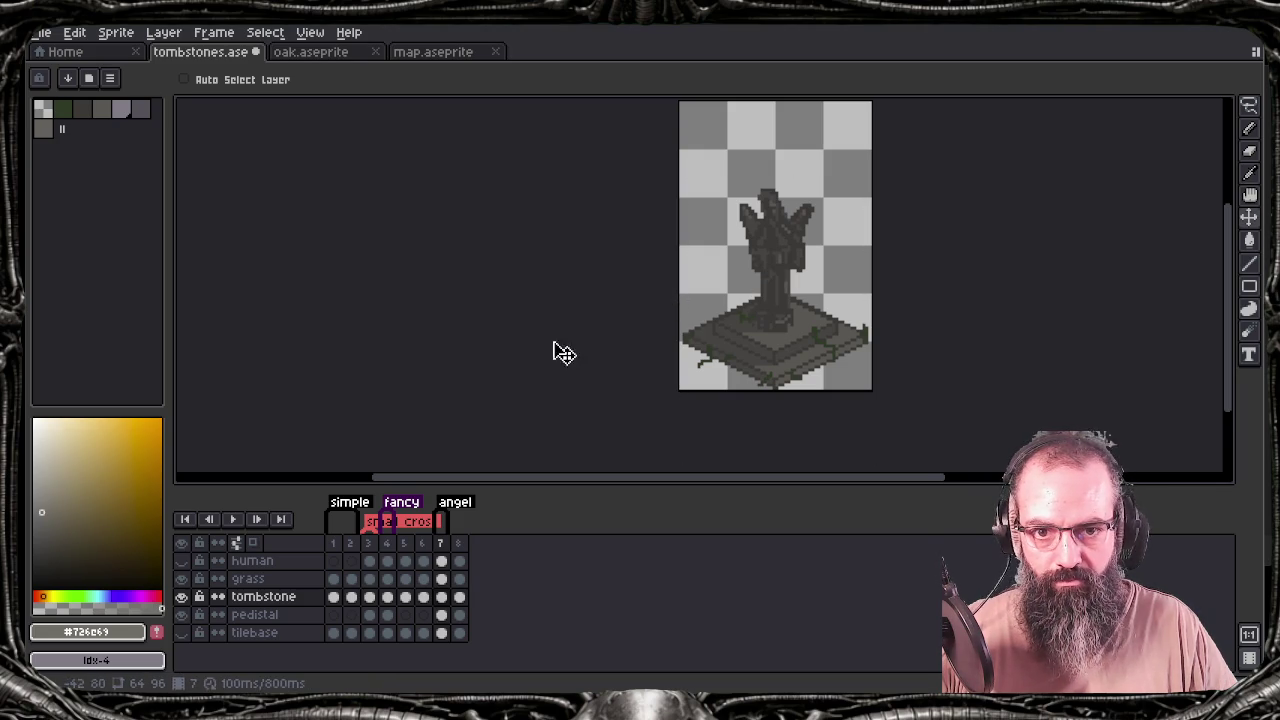
{"action": "key", "text": "ctrl+s"}
Pick the grey from the frame 8 tombstone artwork and add it to the palette
{"action": "scroll", "coordinate": [797, 334], "scroll_direction": "up", "scroll_amount": 2}
{"action": "left_click", "coordinate": [464, 599]}
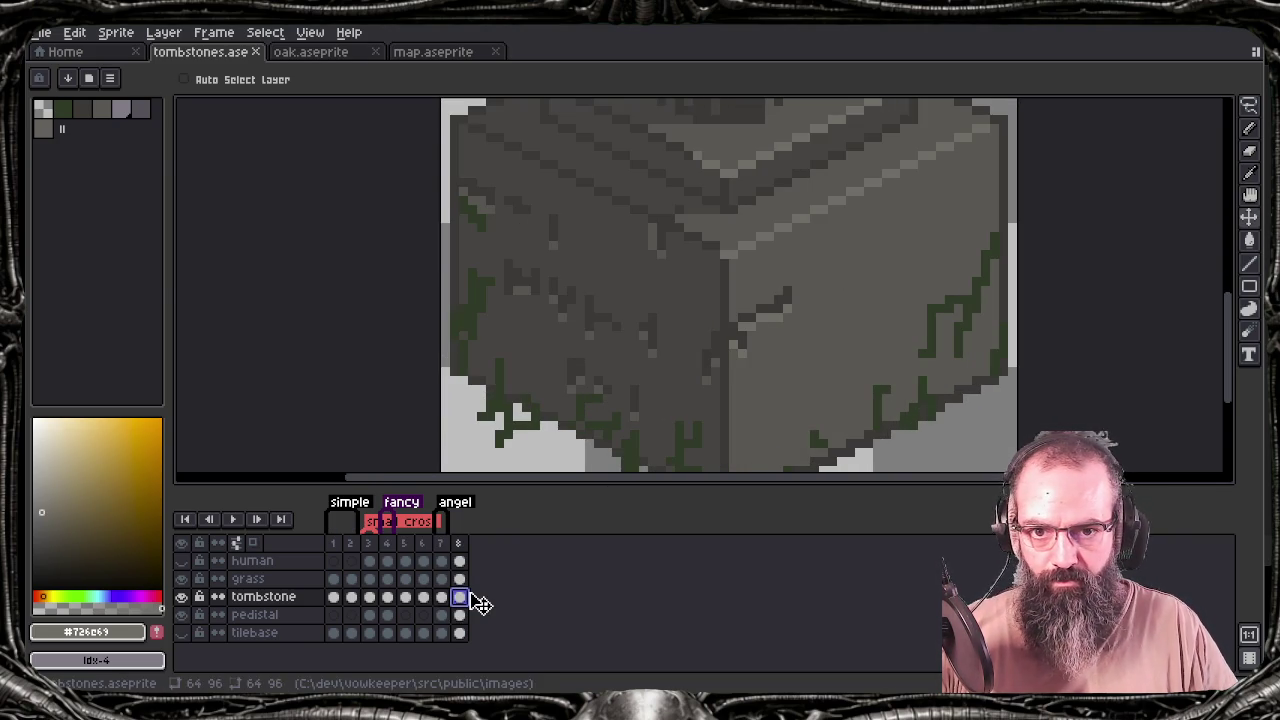
{"action": "key", "text": "alt"}
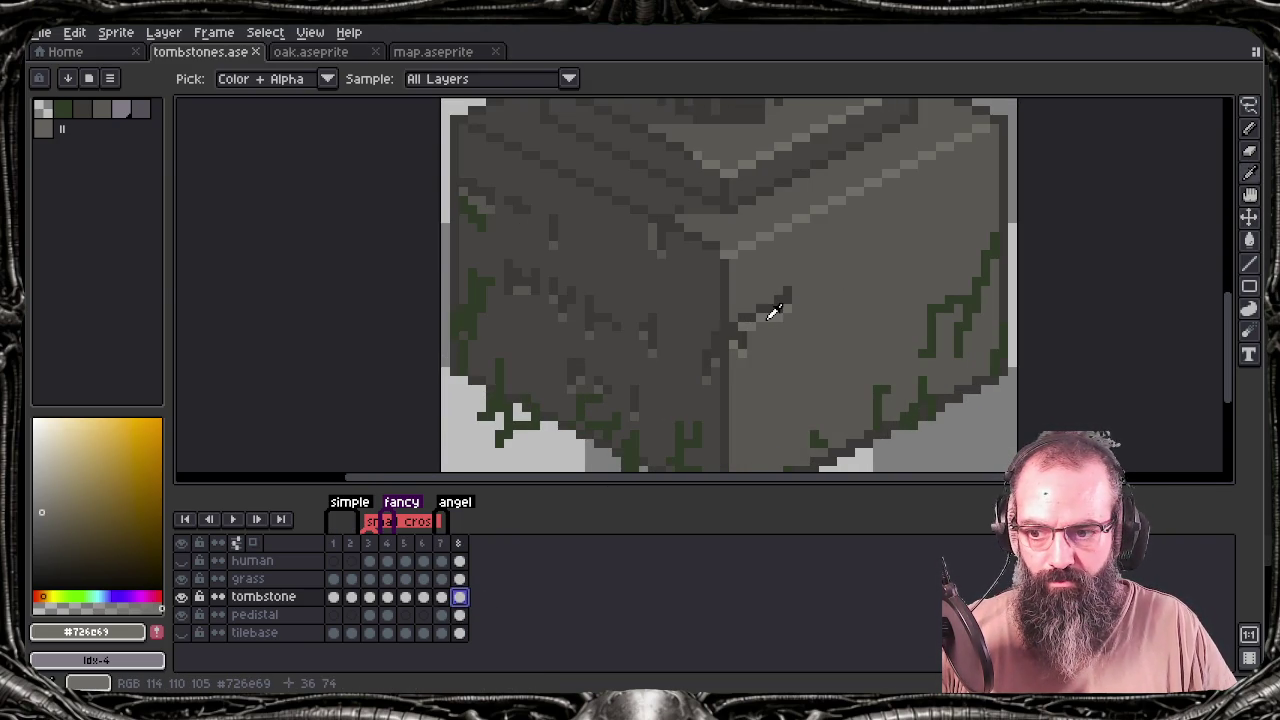
{"action": "left_click", "coordinate": [260, 614]}
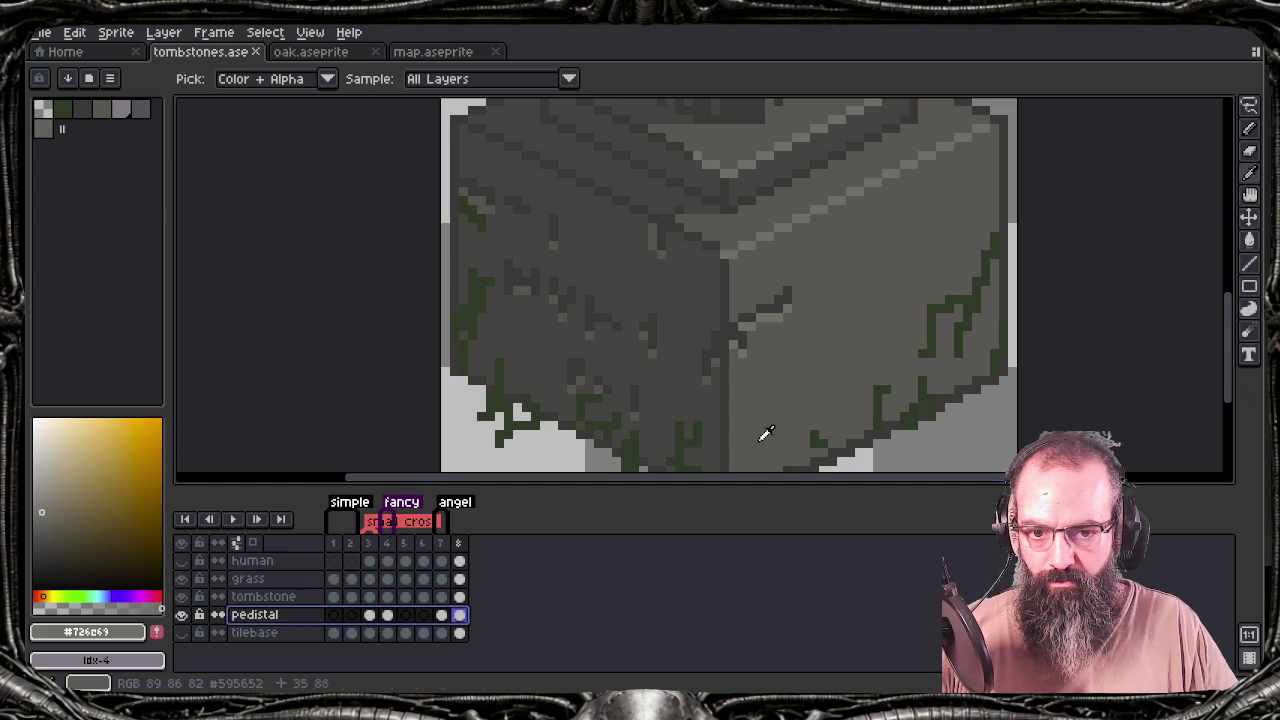
{"action": "left_click", "coordinate": [157, 632]}
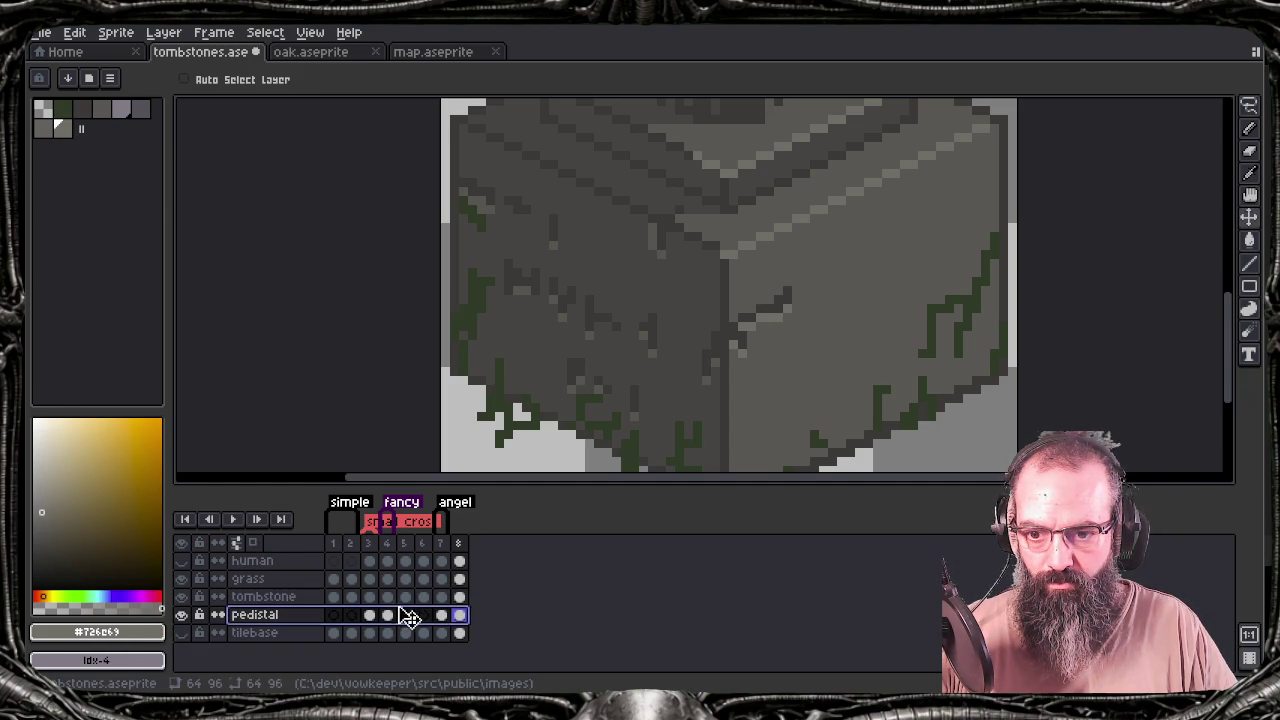
Draw a light grey line highlight along the frame 7 stepped pedestal's right lower edge
{"action": "left_click", "coordinate": [446, 614]}
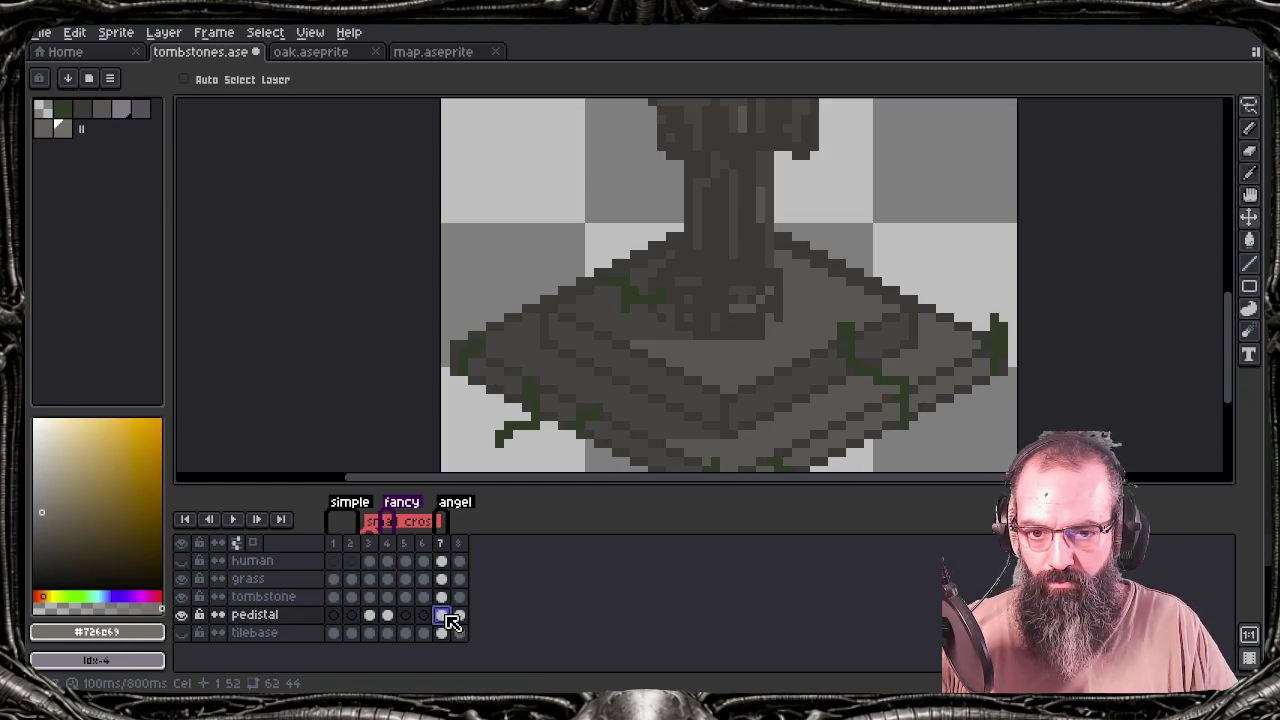
{"action": "key", "text": "b"}
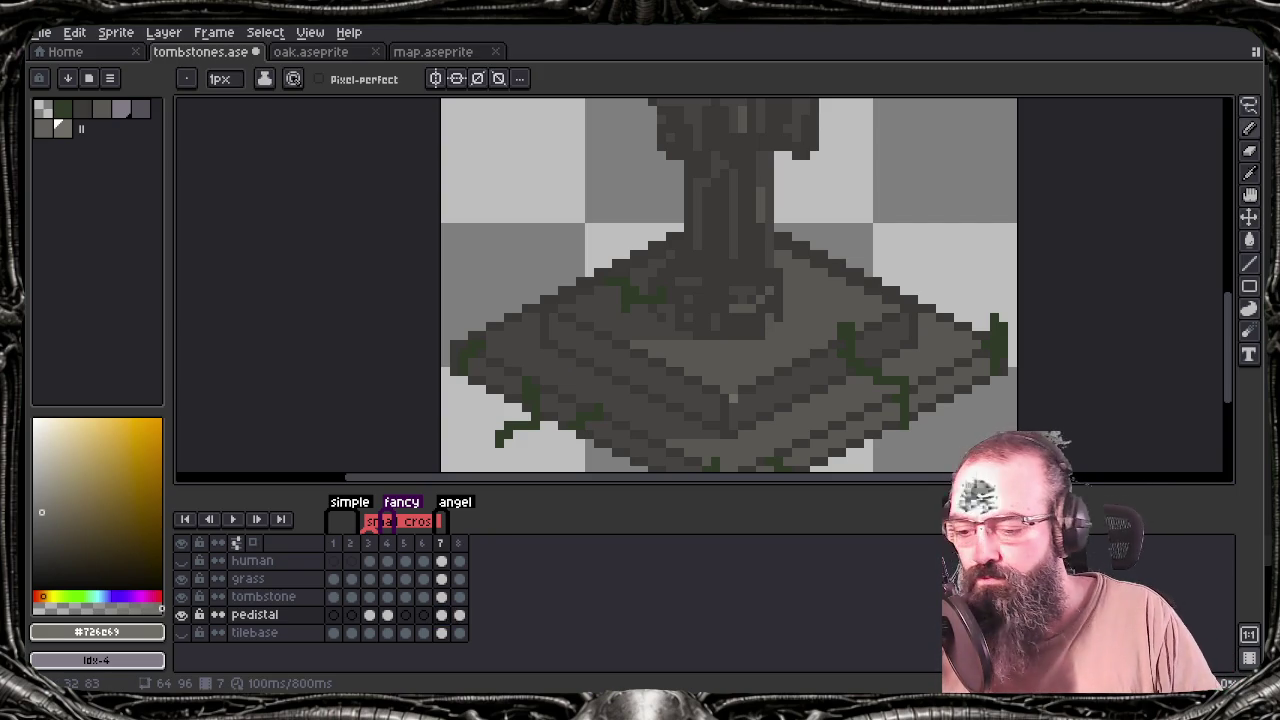
{"action": "key", "text": "l"}
{"action": "left_click_drag", "start_coordinate": [742, 394], "coordinate": [902, 316]}
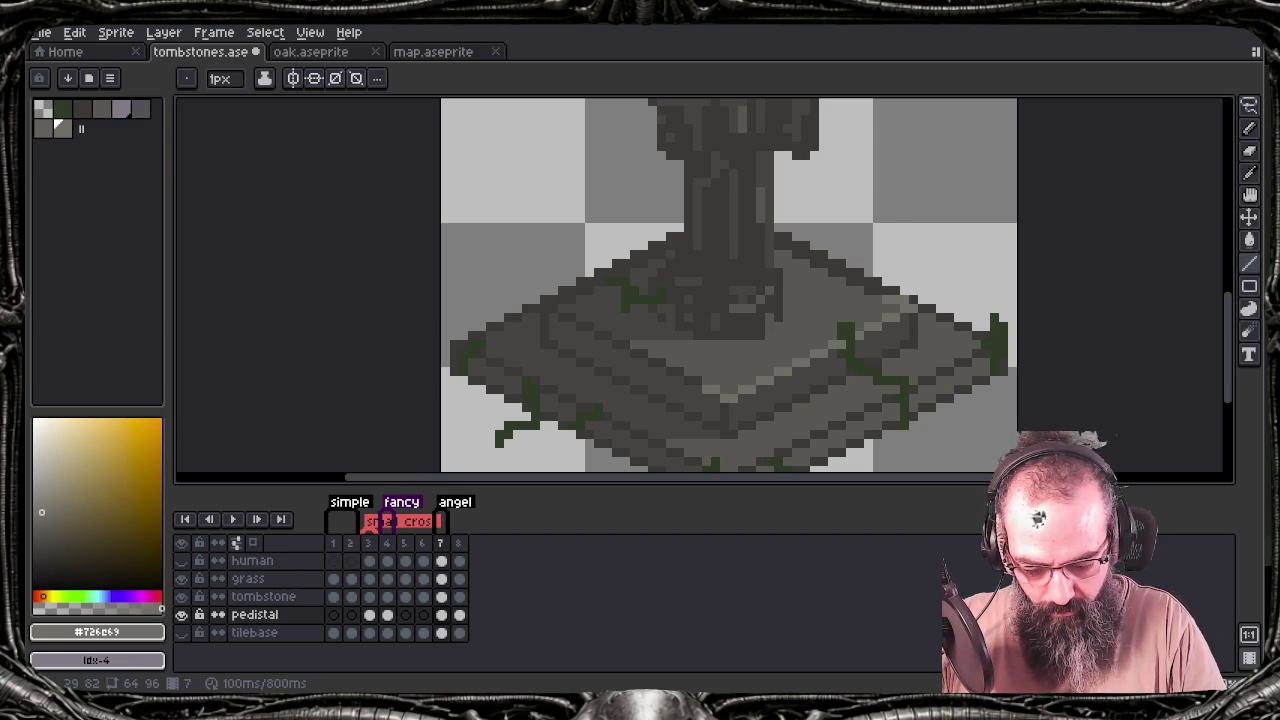
{"action": "left_click_drag", "start_coordinate": [494, 270], "coordinate": [489, 204]}
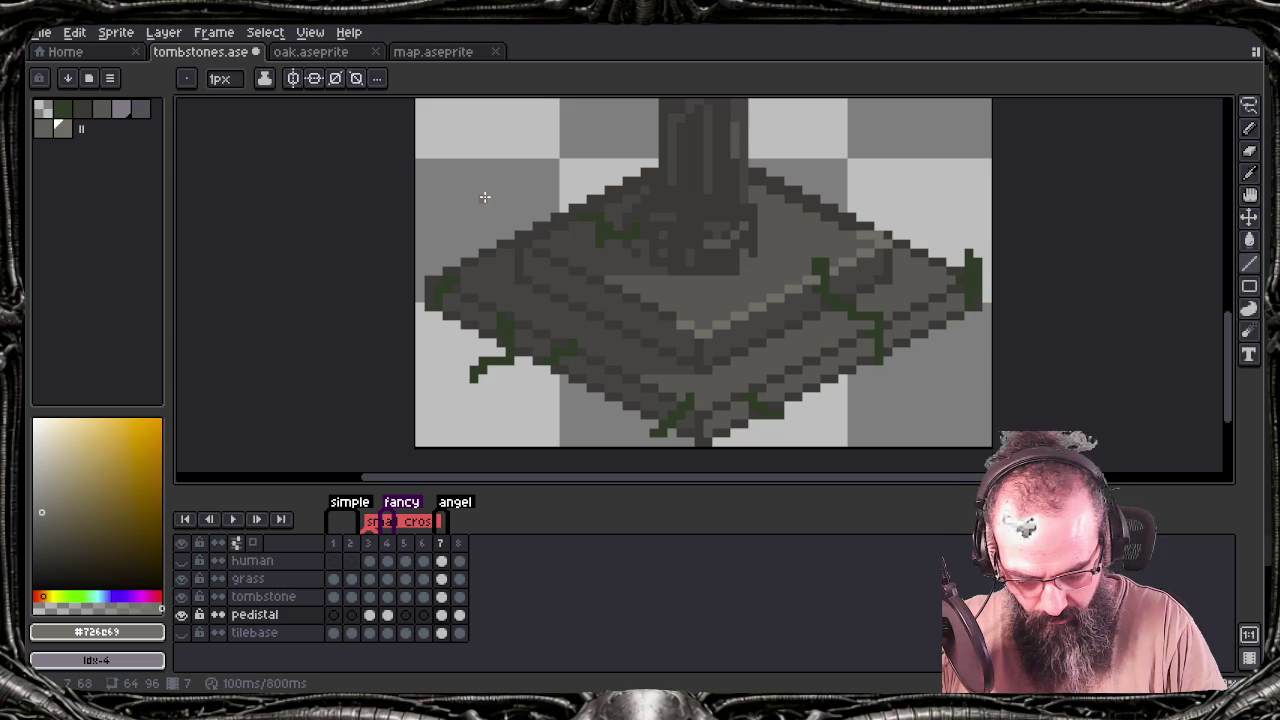
{"action": "left_click_drag", "start_coordinate": [750, 400], "coordinate": [966, 284]}
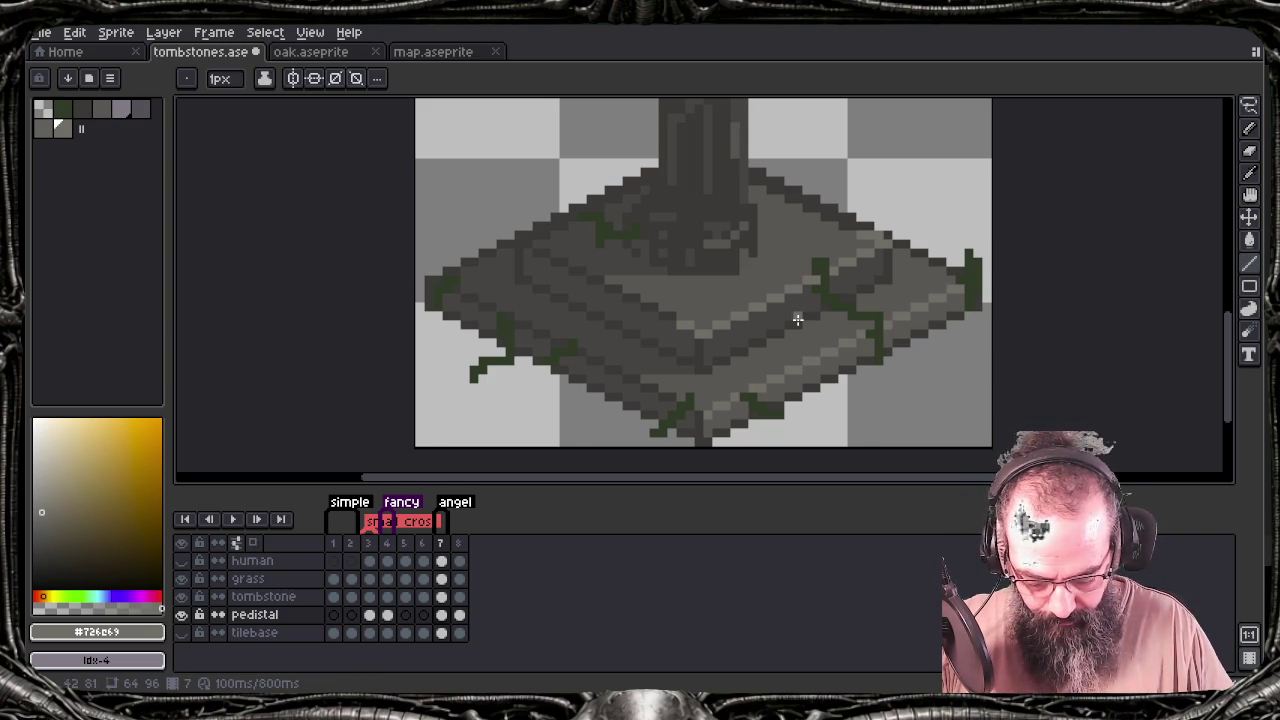
{"action": "left_click_drag", "start_coordinate": [753, 341], "coordinate": [720, 330]}
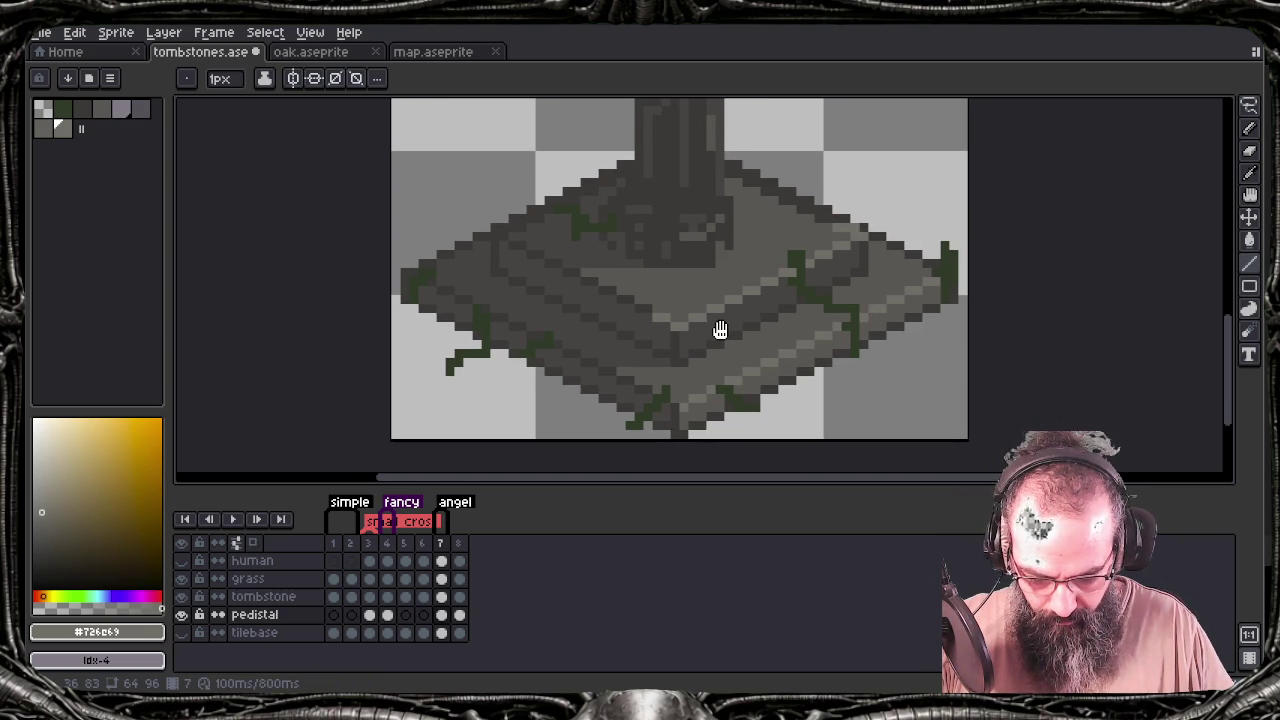
Compare the frame 7 stepped pedestal with the frame 8 block tombstone
{"action": "left_click", "coordinate": [459, 617]}
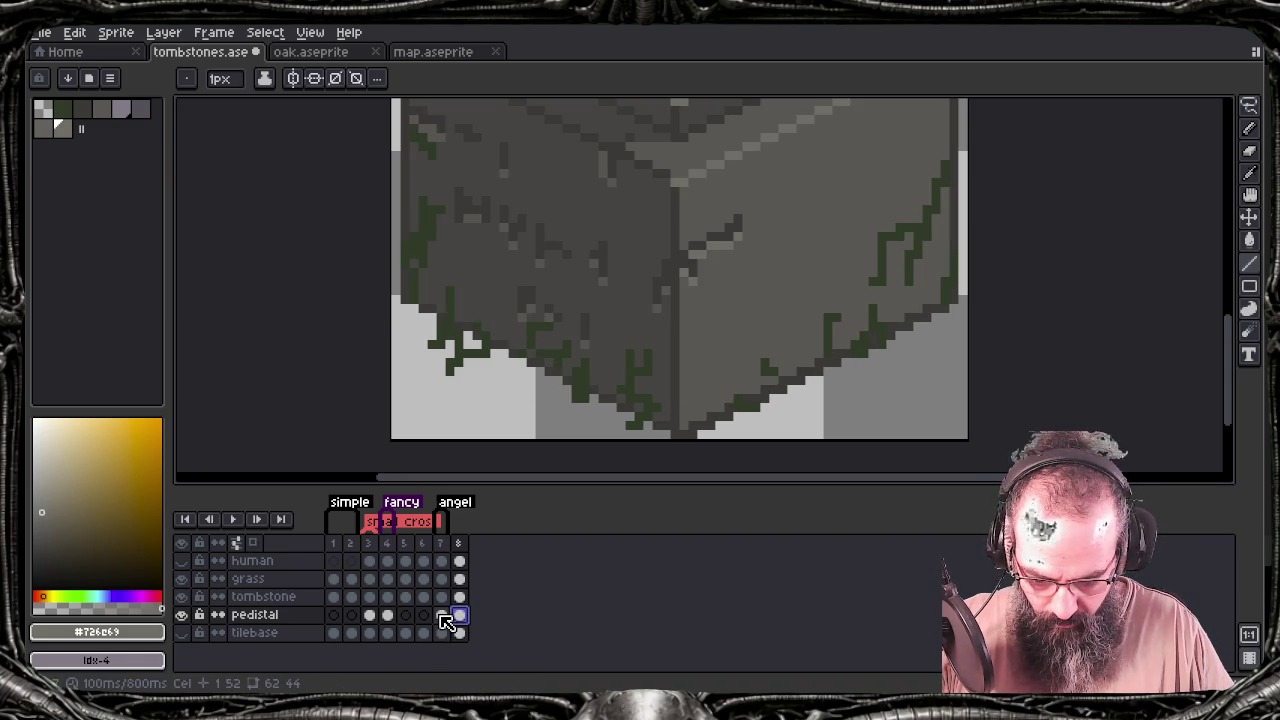
{"action": "left_click", "coordinate": [441, 616]}
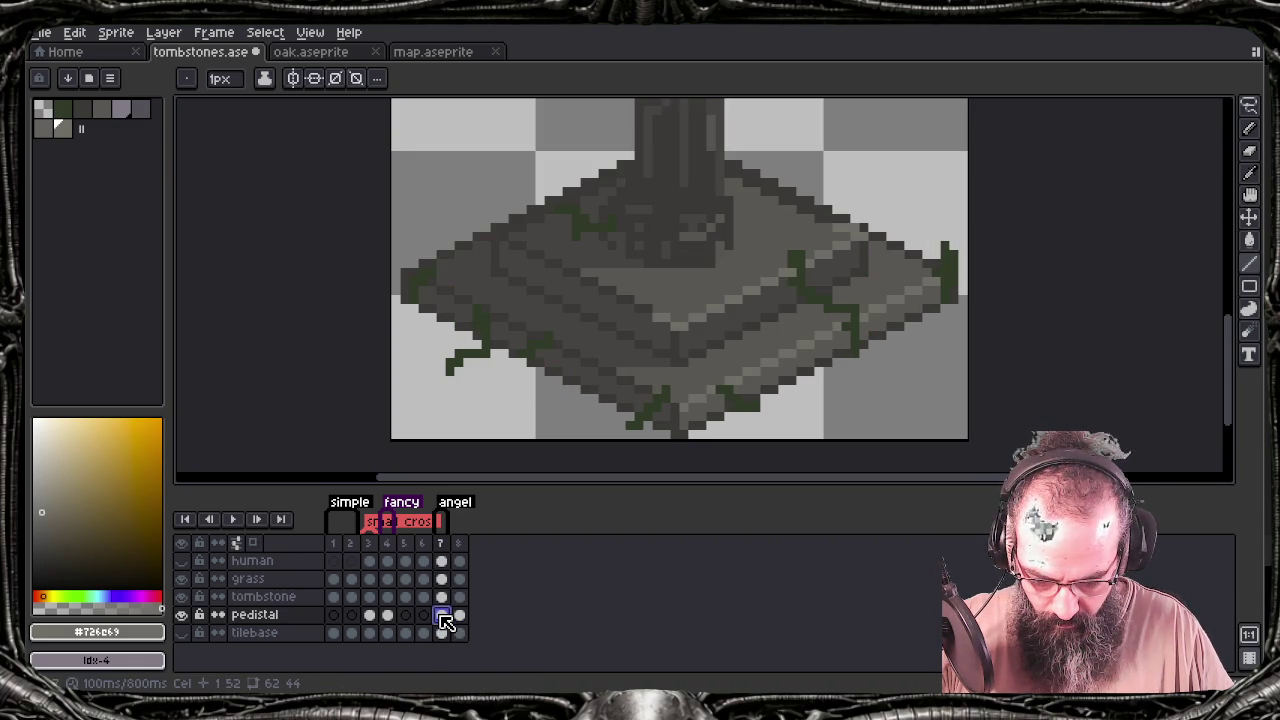
{"action": "left_click", "coordinate": [459, 617]}
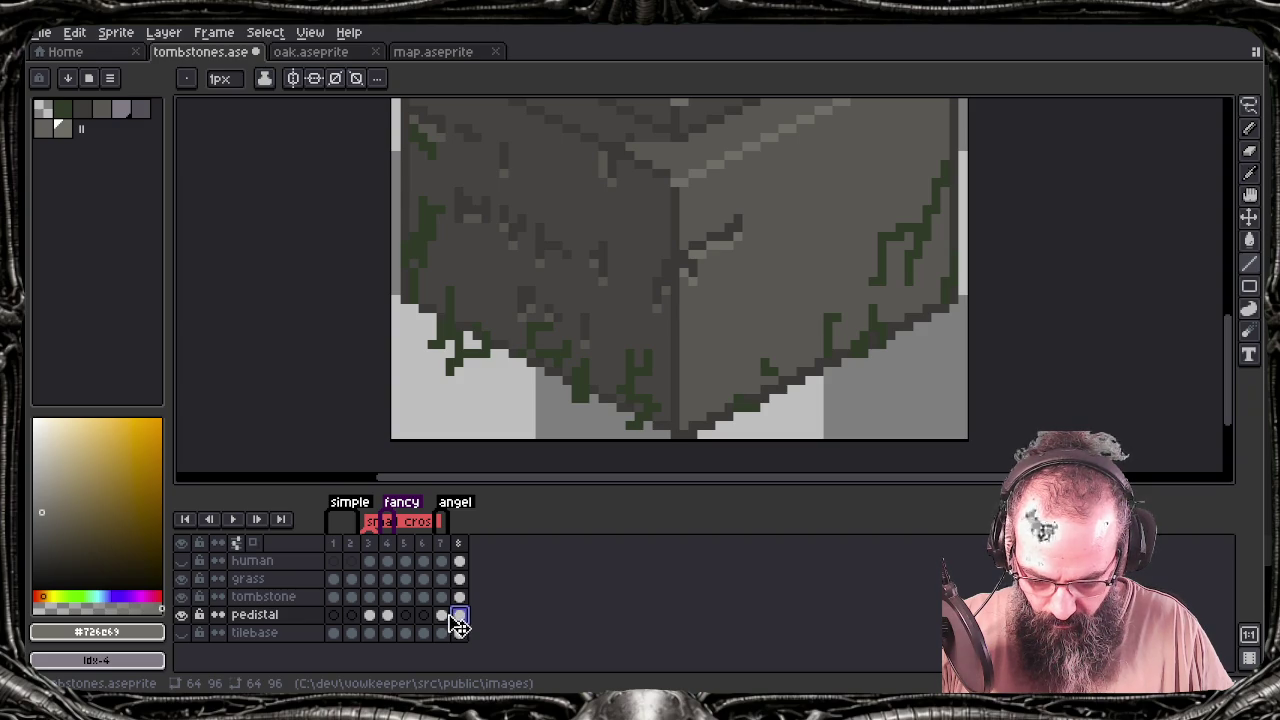
{"action": "left_click", "coordinate": [449, 617]}
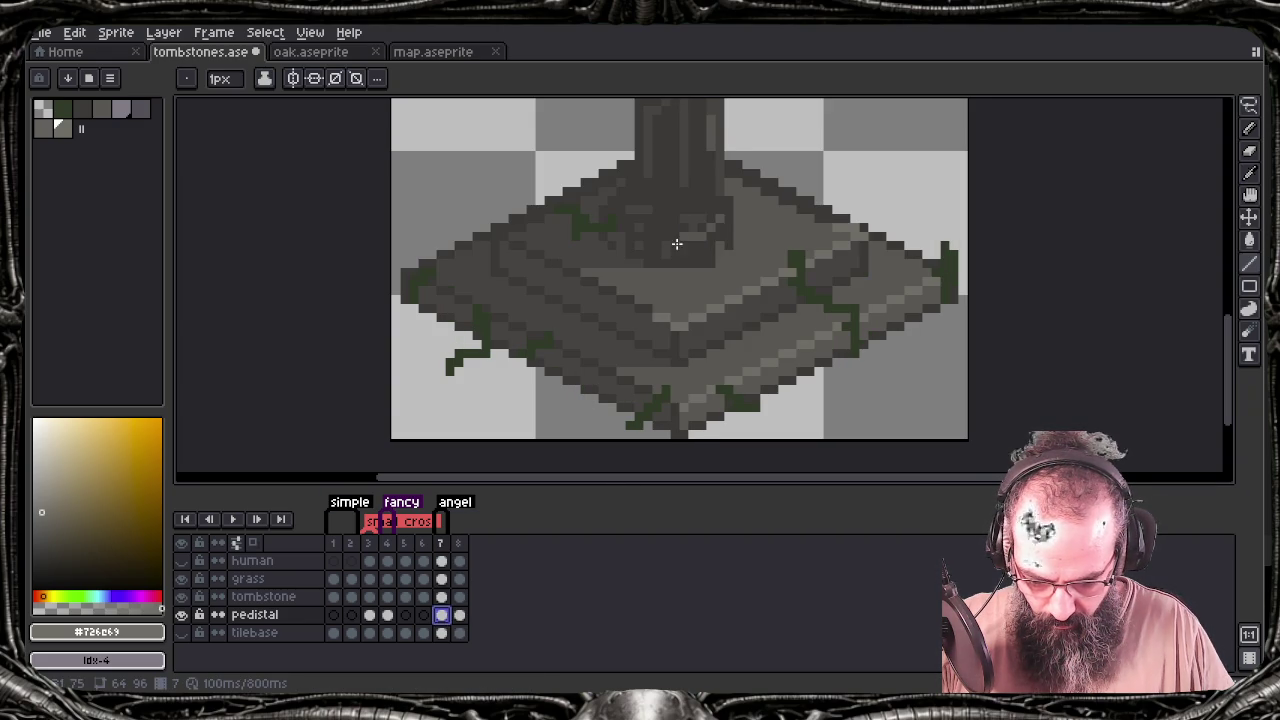
{"action": "left_click_drag", "start_coordinate": [677, 244], "coordinate": [703, 374]}
Save the sprite and re-export the sprite sheet, overwriting tombstones.png
{"action": "key", "text": "ctrl+s"}
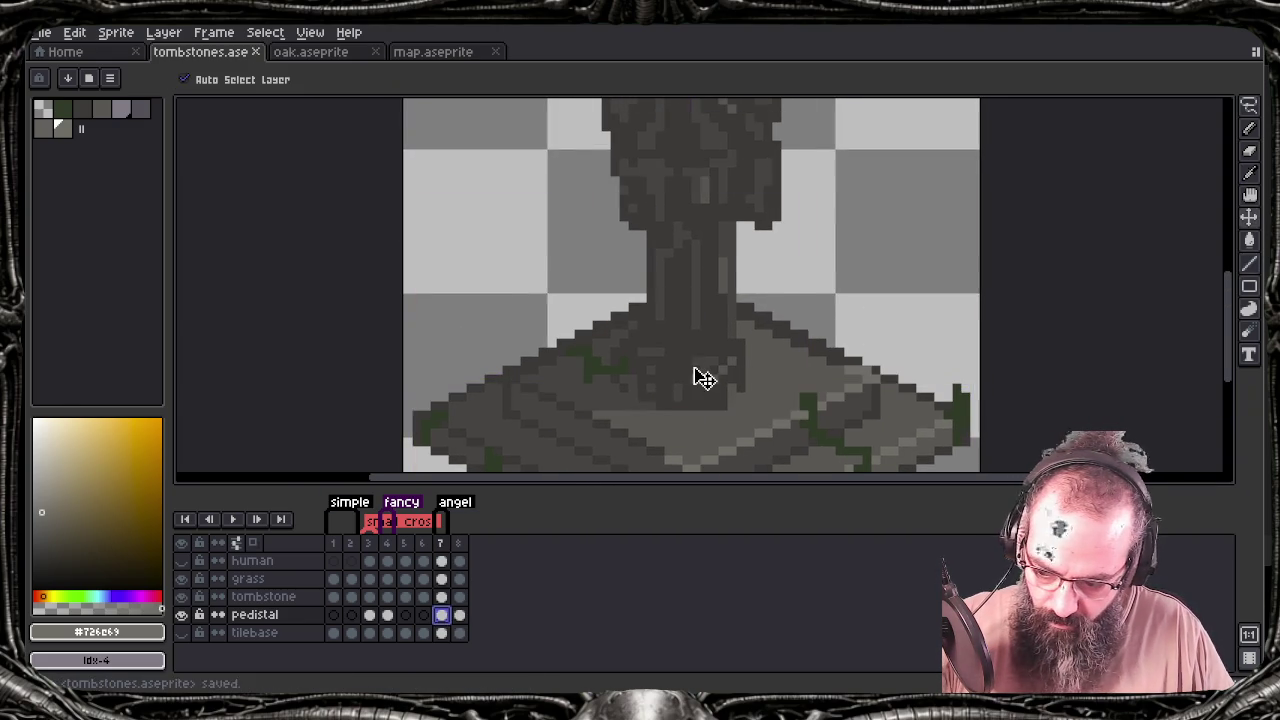
{"action": "key", "text": "ctrl+e"}
{"action": "key", "text": "Return"}
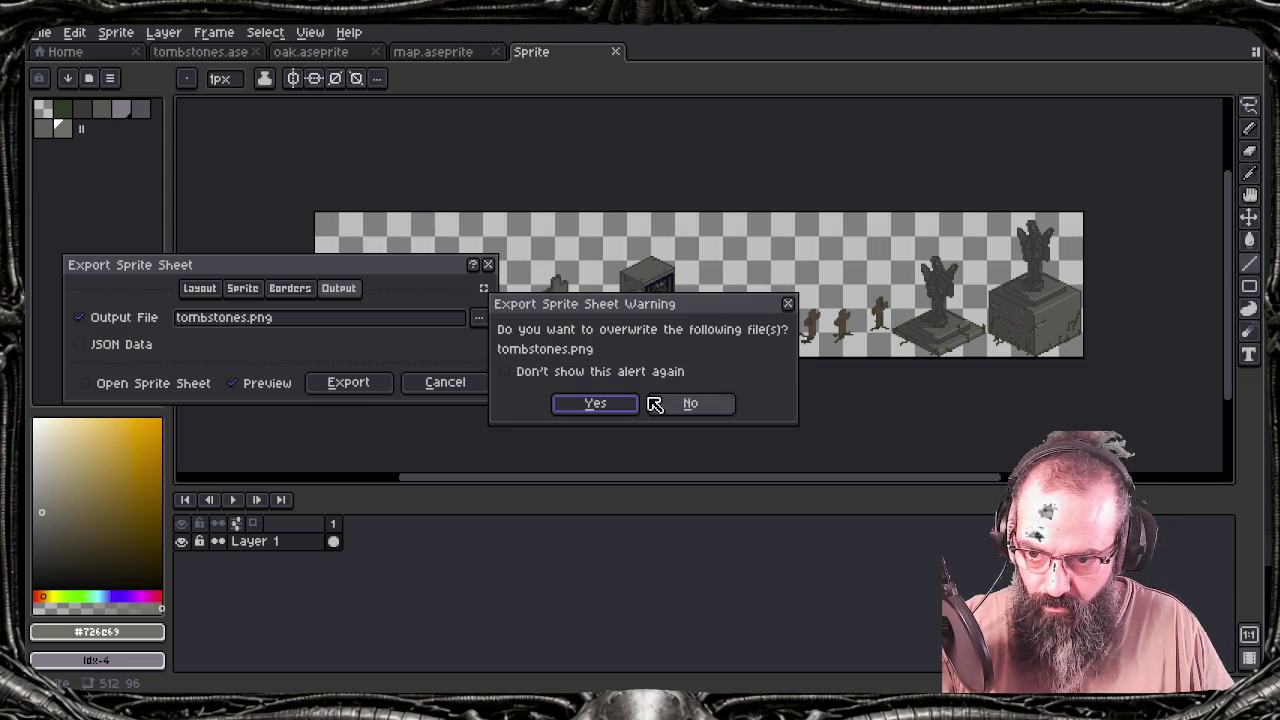
{"action": "left_click", "coordinate": [606, 404]}
{"action": "key", "text": "alt+Tab"}
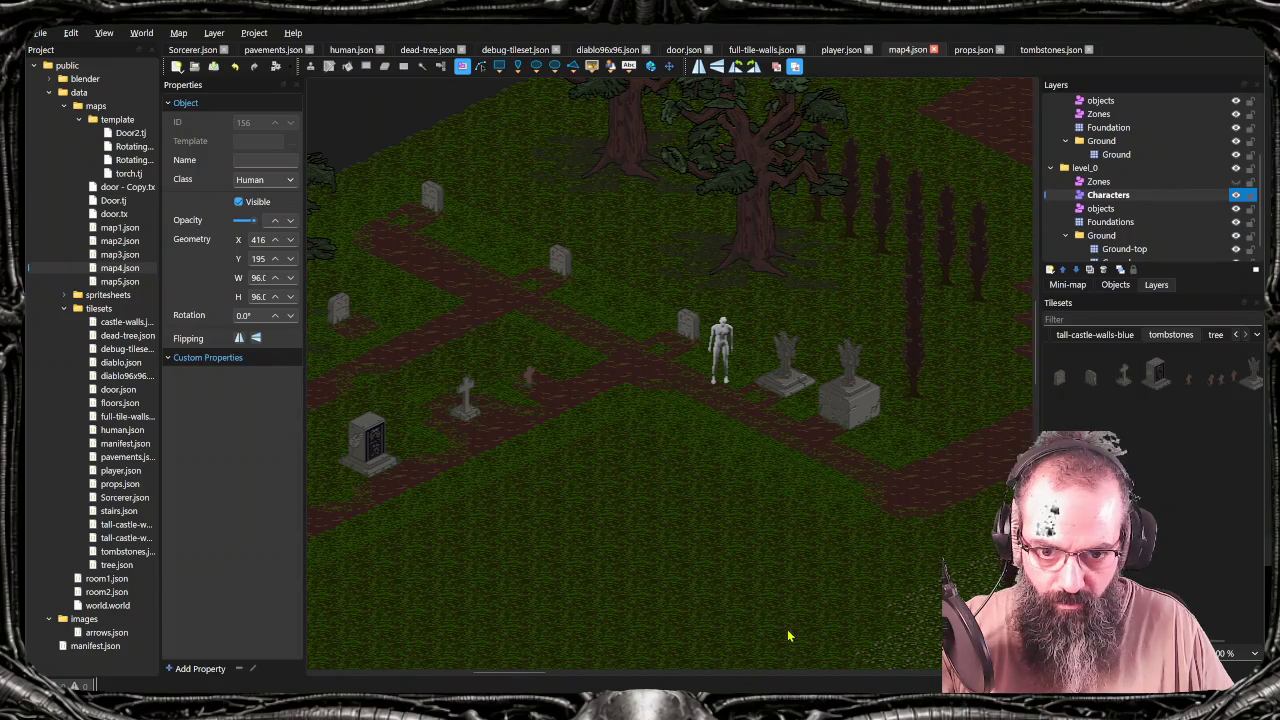
Pan Tiled's graveyard map to frame the re-exported angel tombstones beside the path
{"action": "key", "text": "e"}
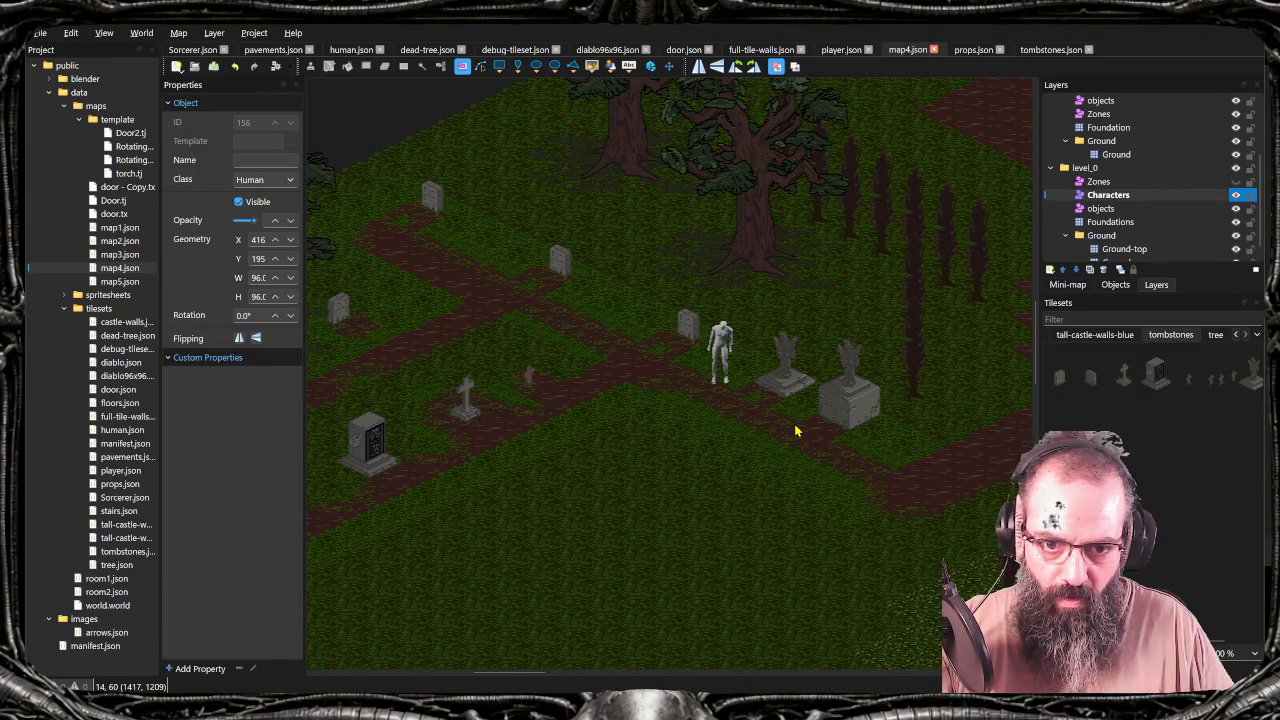
{"action": "left_click_drag", "start_coordinate": [788, 425], "coordinate": [723, 404]}
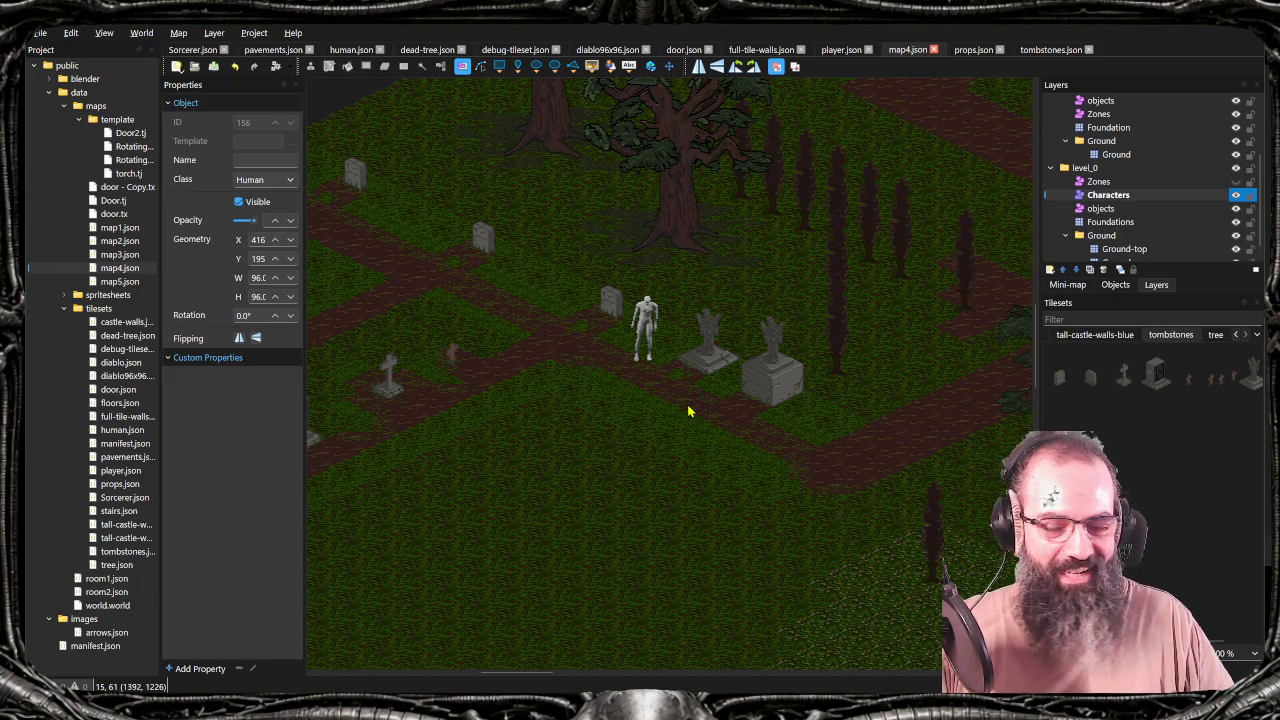
{"action": "left_click_drag", "start_coordinate": [609, 334], "coordinate": [656, 357]}
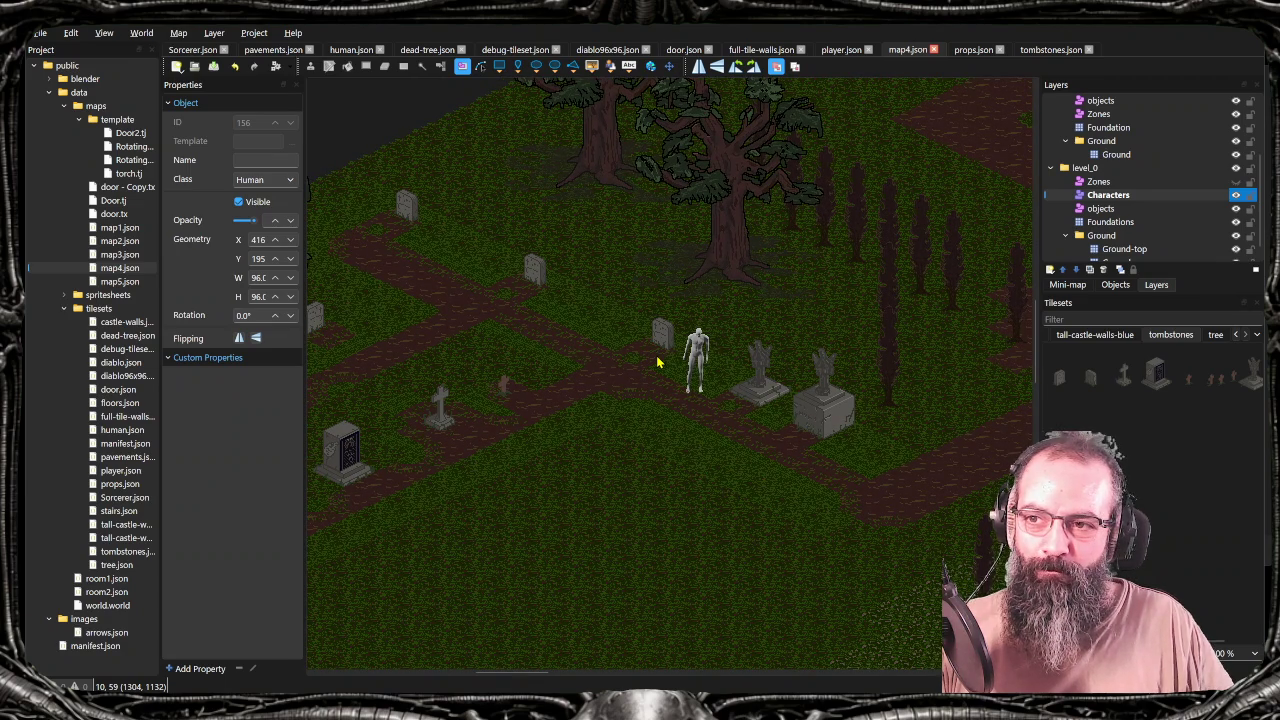
{"action": "left_click_drag", "start_coordinate": [669, 417], "coordinate": [677, 428]}
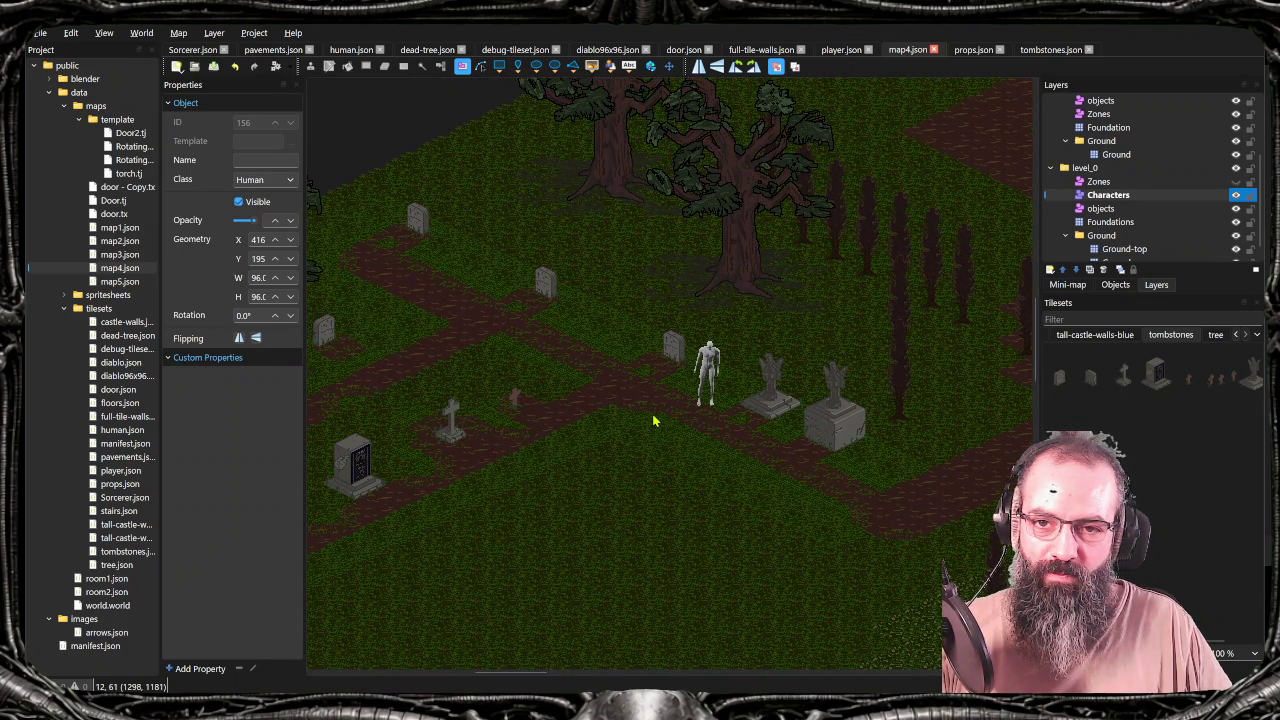
{"action": "key", "text": "alt+Tab"}
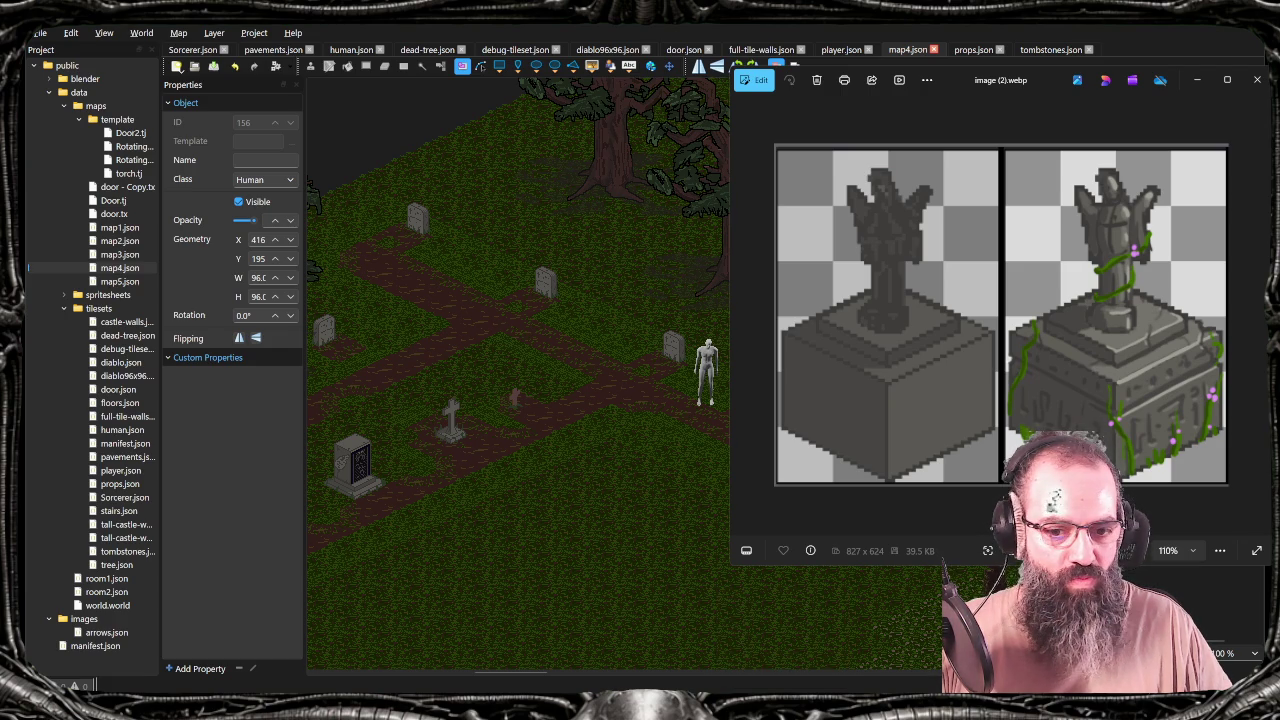
Dismiss the Photos statue picture and bring Tiled's graveyard map back, scrolling it left
{"action": "right_click", "coordinate": [782, 705]}
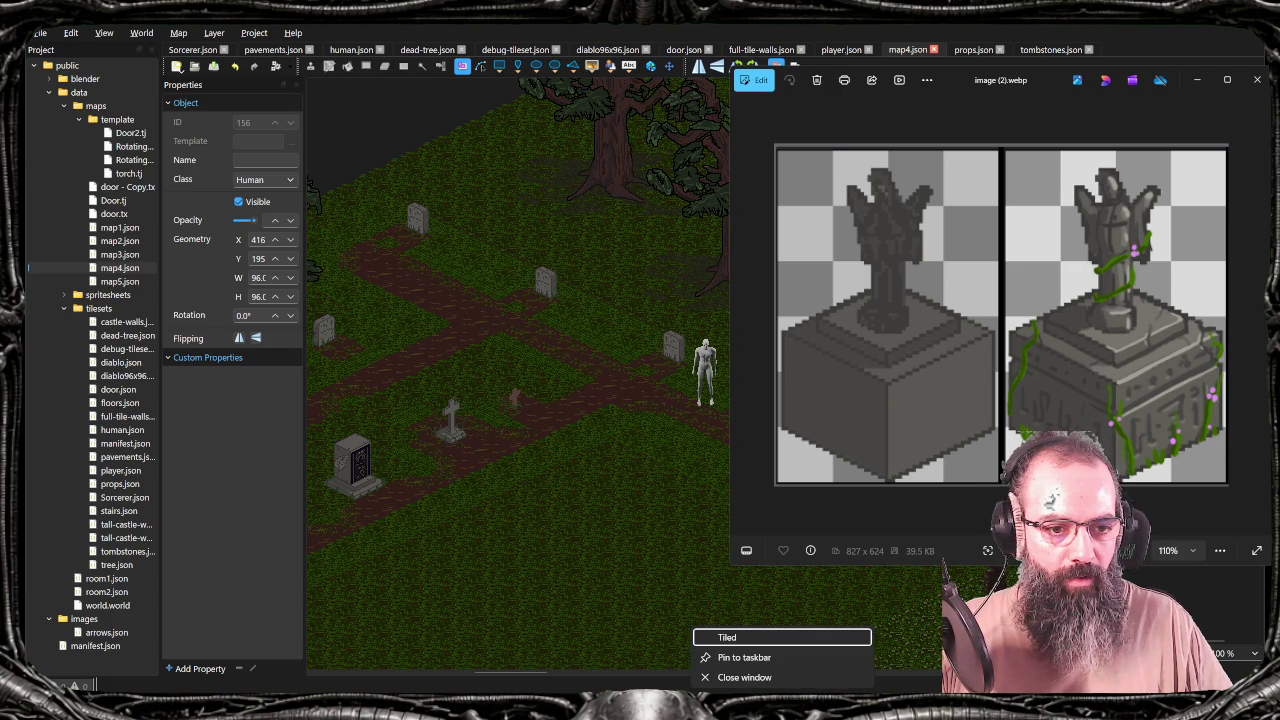
{"action": "key", "text": "Escape"}
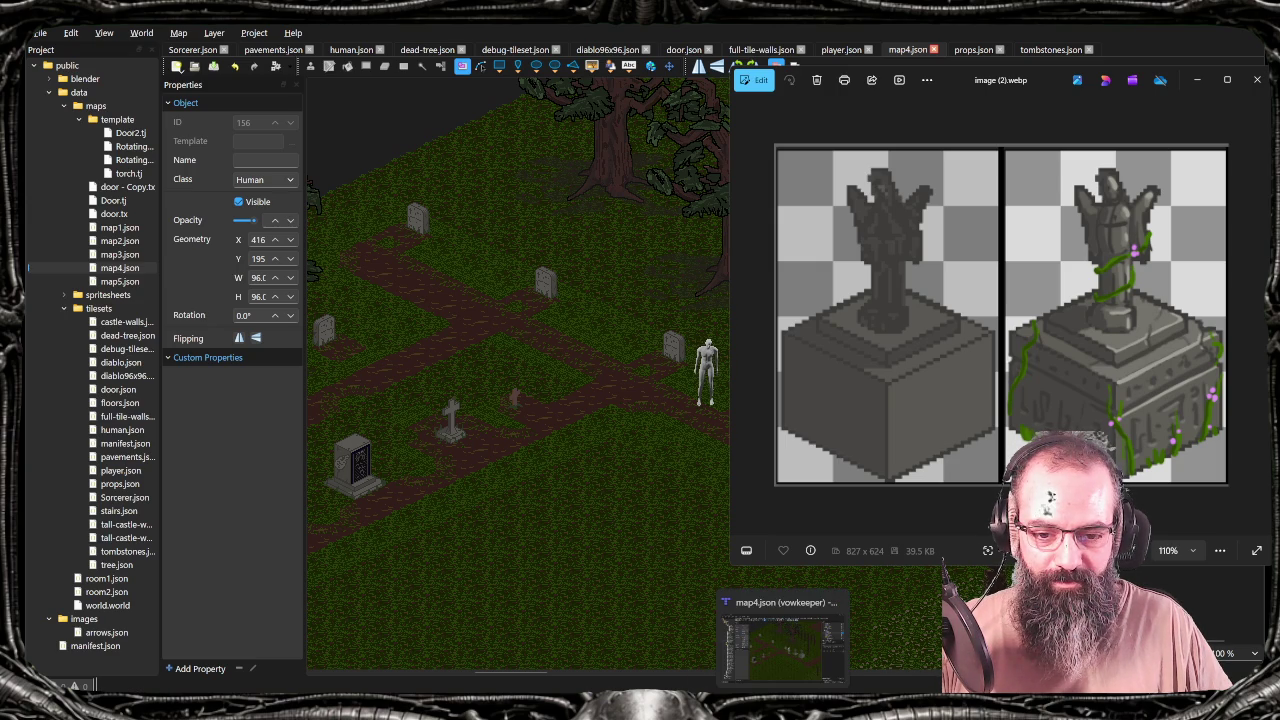
{"action": "left_click", "coordinate": [640, 524]}
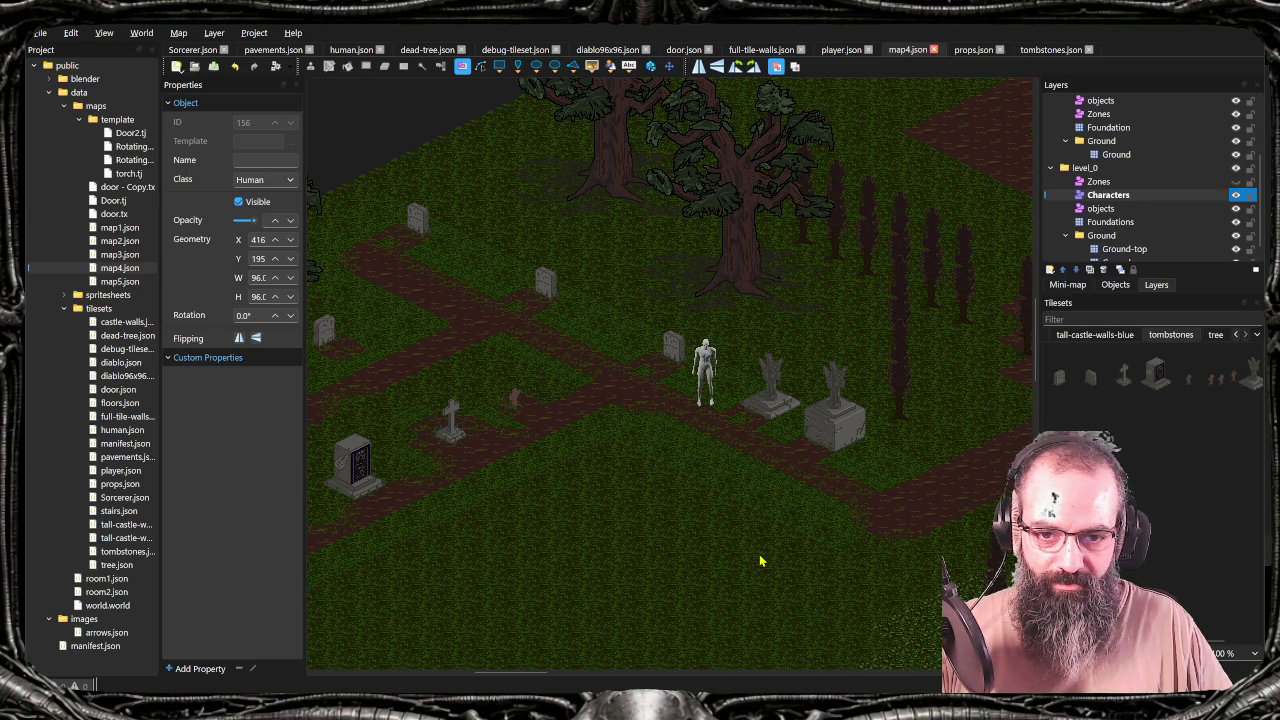
{"action": "scroll", "coordinate": [714, 583], "scroll_direction": "left", "scroll_amount": 3}
{"action": "scroll", "coordinate": [750, 578], "scroll_direction": "left", "scroll_amount": 2}
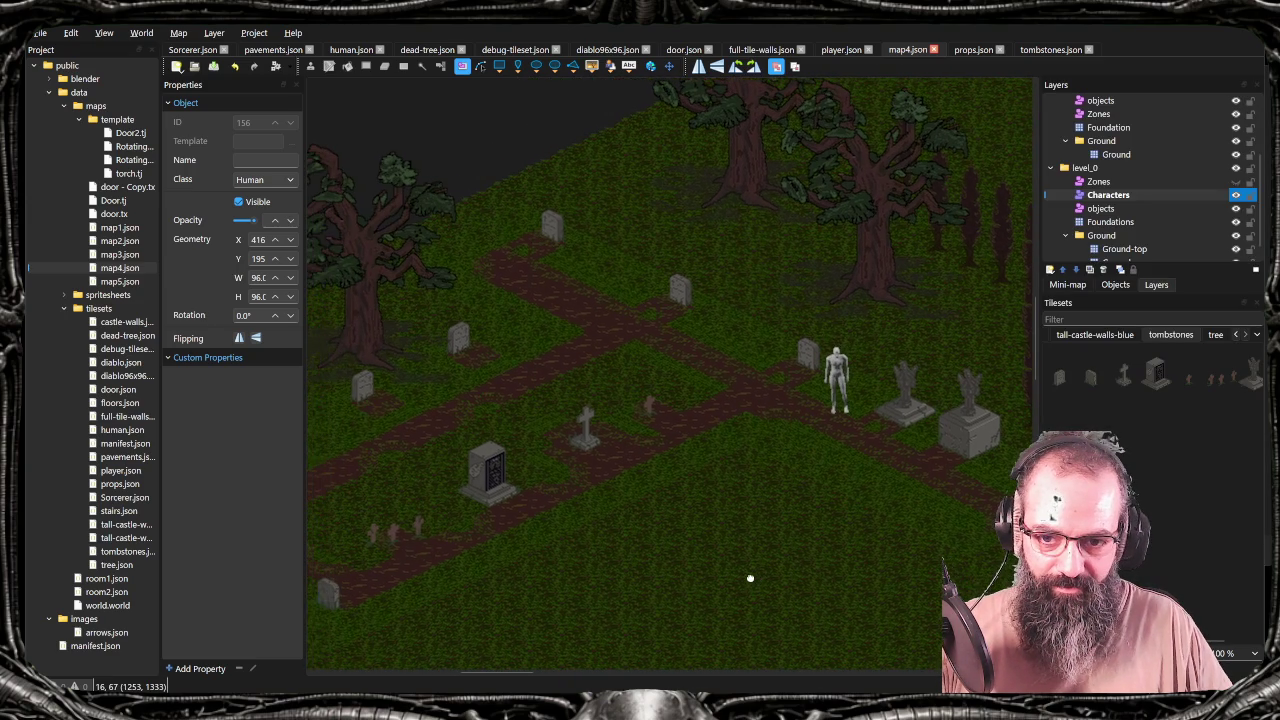
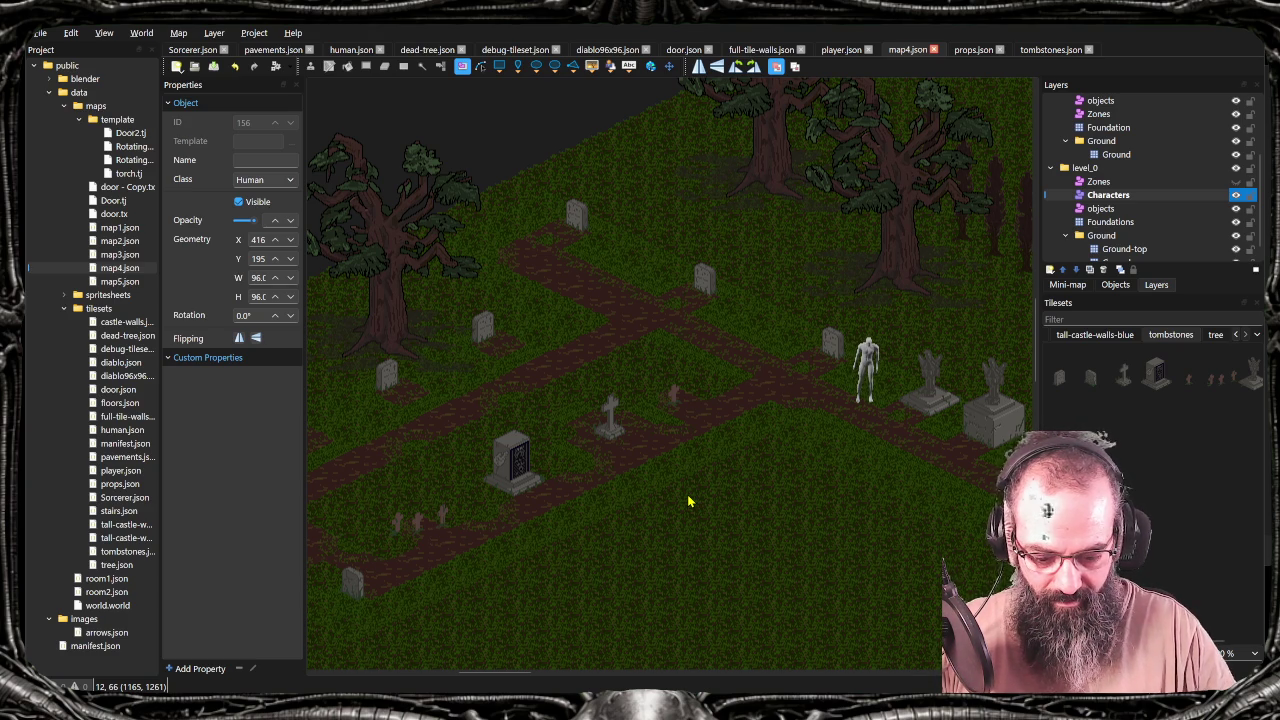
Pan across the graveyard map's tombstones in Tiled, then bring up tombstones.aseprite in Aseprite
{"action": "mouse_move", "coordinate": [622, 487]}
{"action": "left_mouse_down"}
{"action": "mouse_move", "coordinate": [663, 418]}
{"action": "mouse_move", "coordinate": [676, 424]}
{"action": "left_mouse_up"}
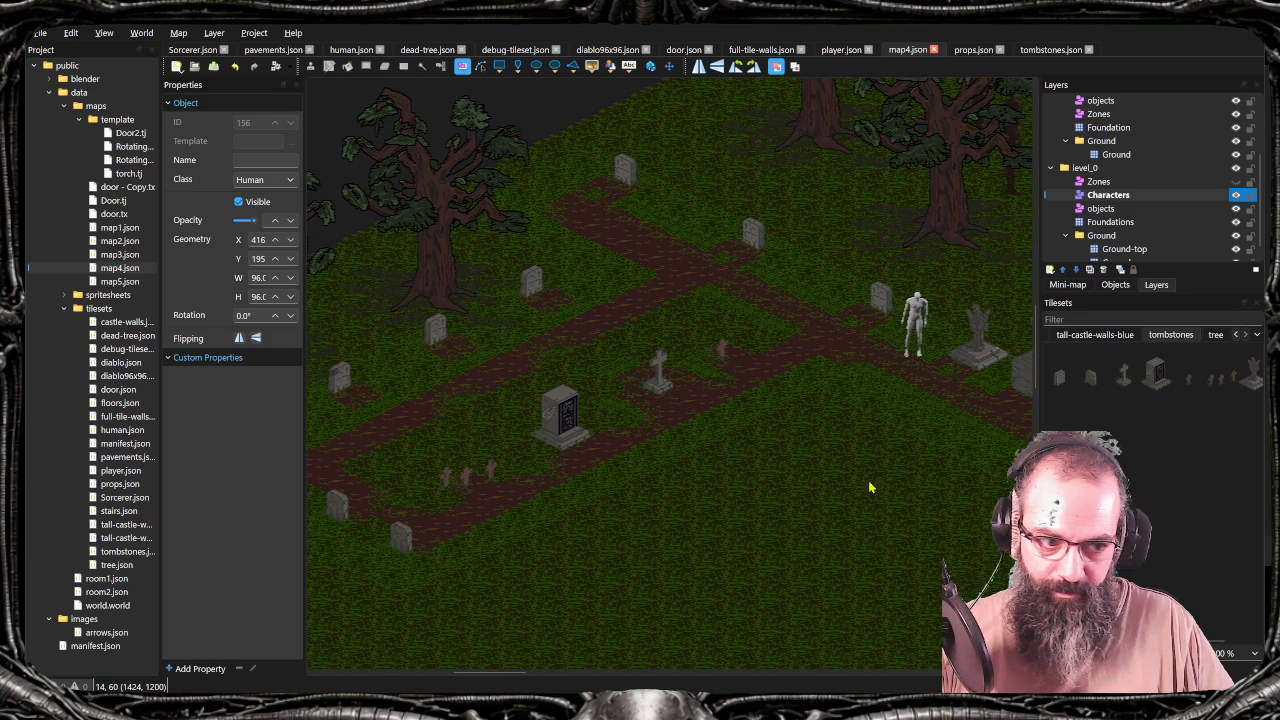
{"action": "left_click_drag", "start_coordinate": [623, 500], "coordinate": [646, 492]}
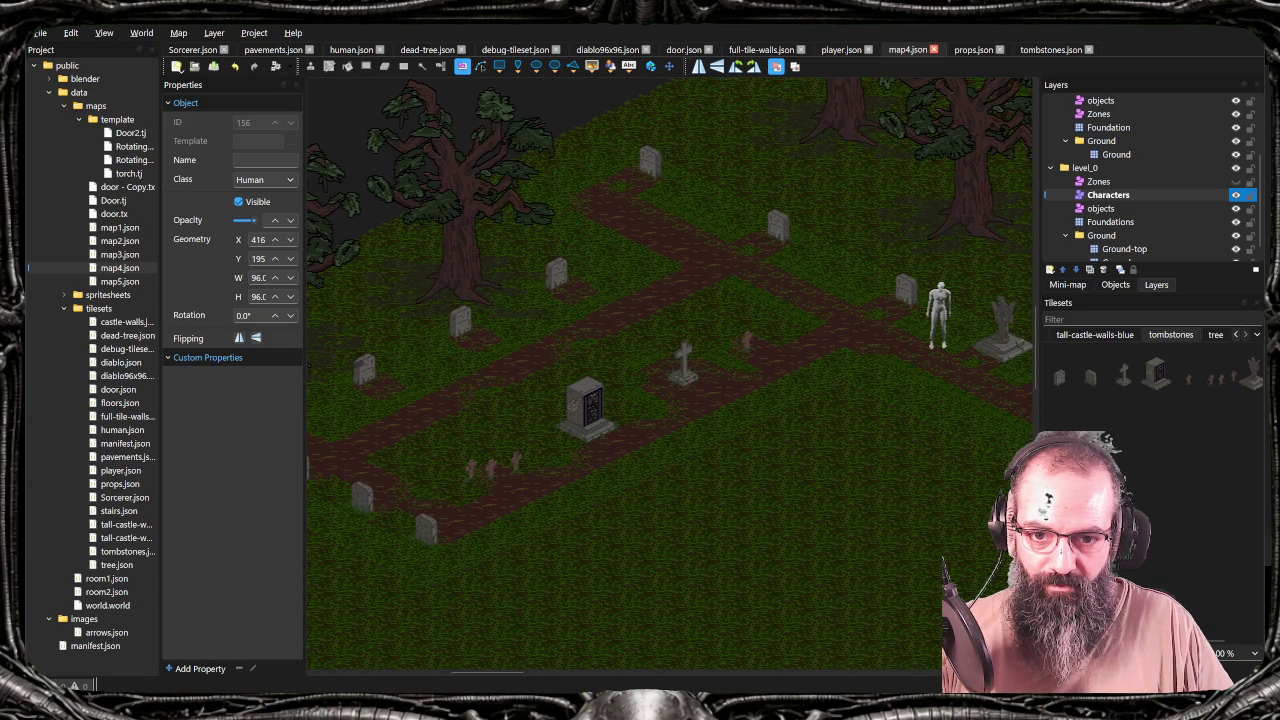
{"action": "left_click", "coordinate": [755, 645]}
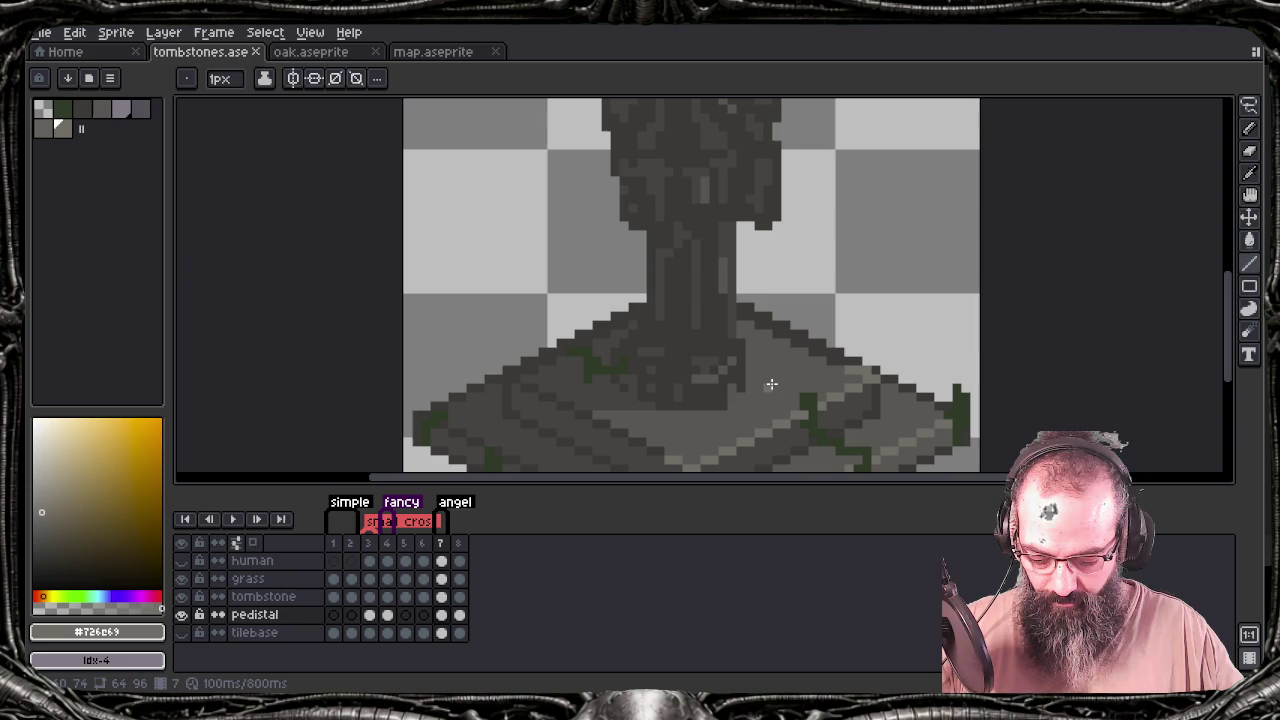
Open frame 4's large stone tombstone and zoom out so the pedestal is in view
{"action": "left_click", "coordinate": [432, 598]}
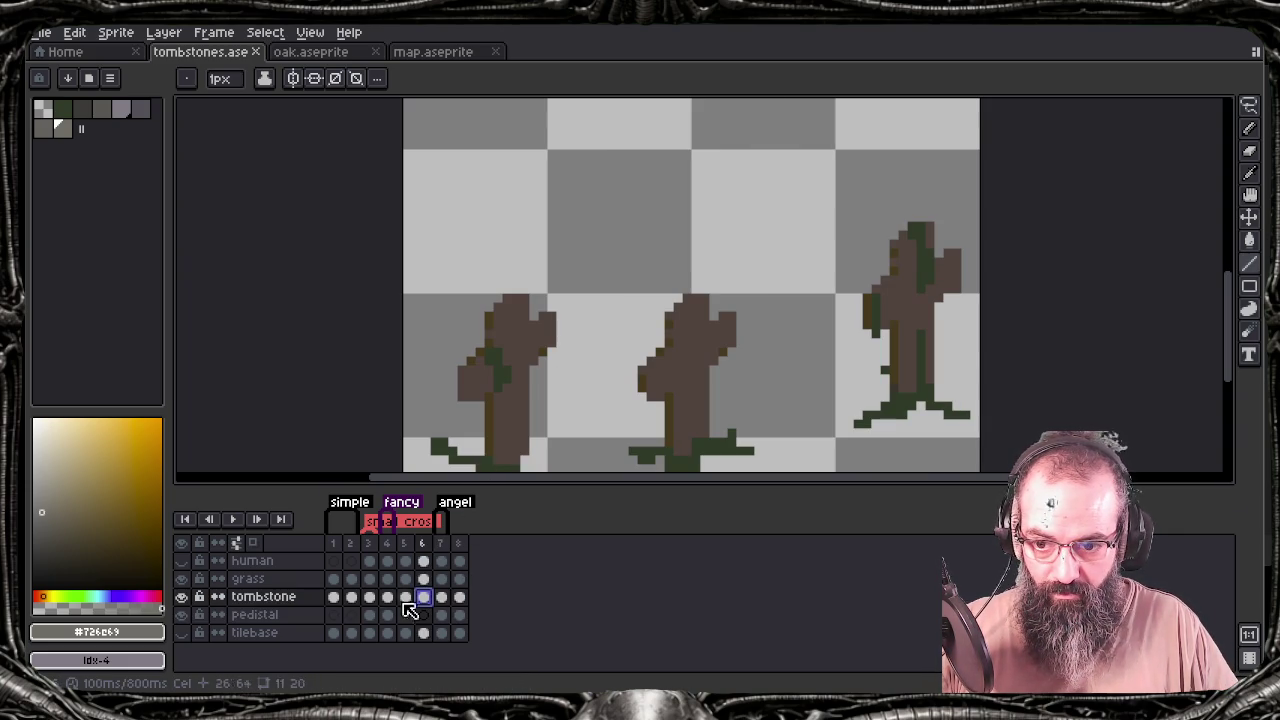
{"action": "left_click", "coordinate": [392, 597]}
{"action": "scroll", "coordinate": [740, 355], "scroll_direction": "down", "scroll_amount": 1}
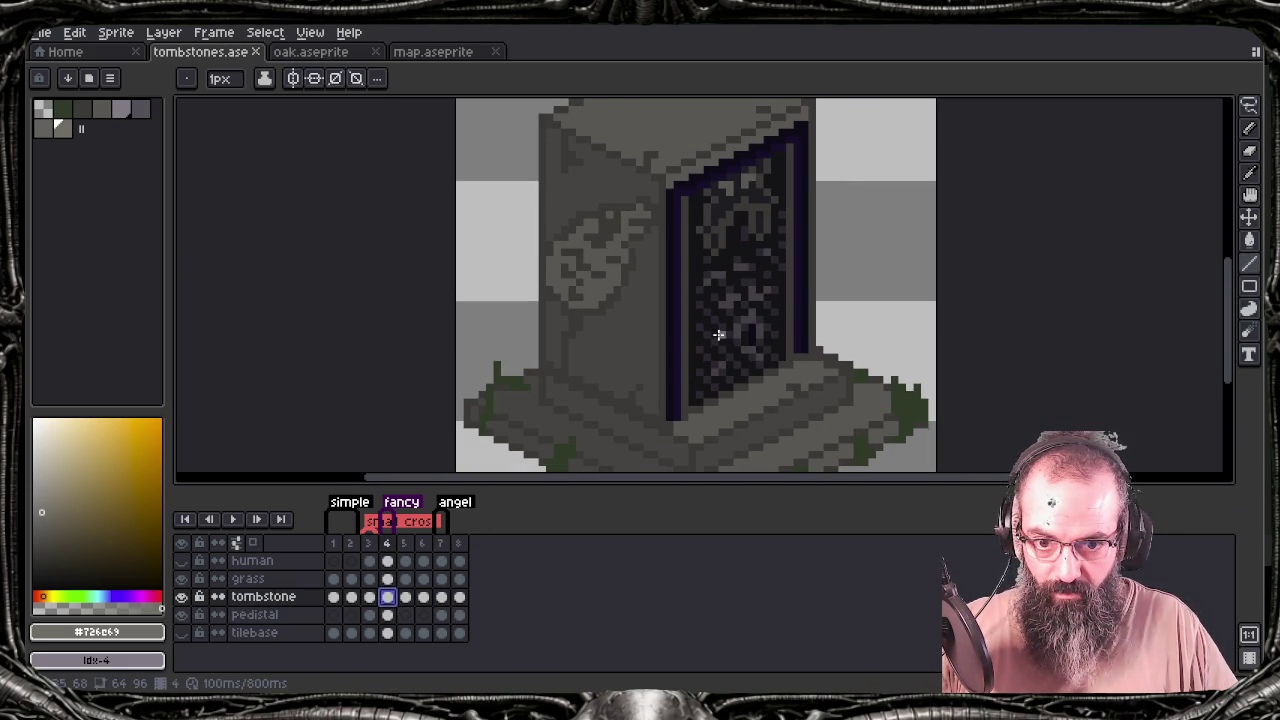
{"action": "left_click_drag", "start_coordinate": [743, 357], "coordinate": [655, 296]}
{"action": "key", "text": "b"}
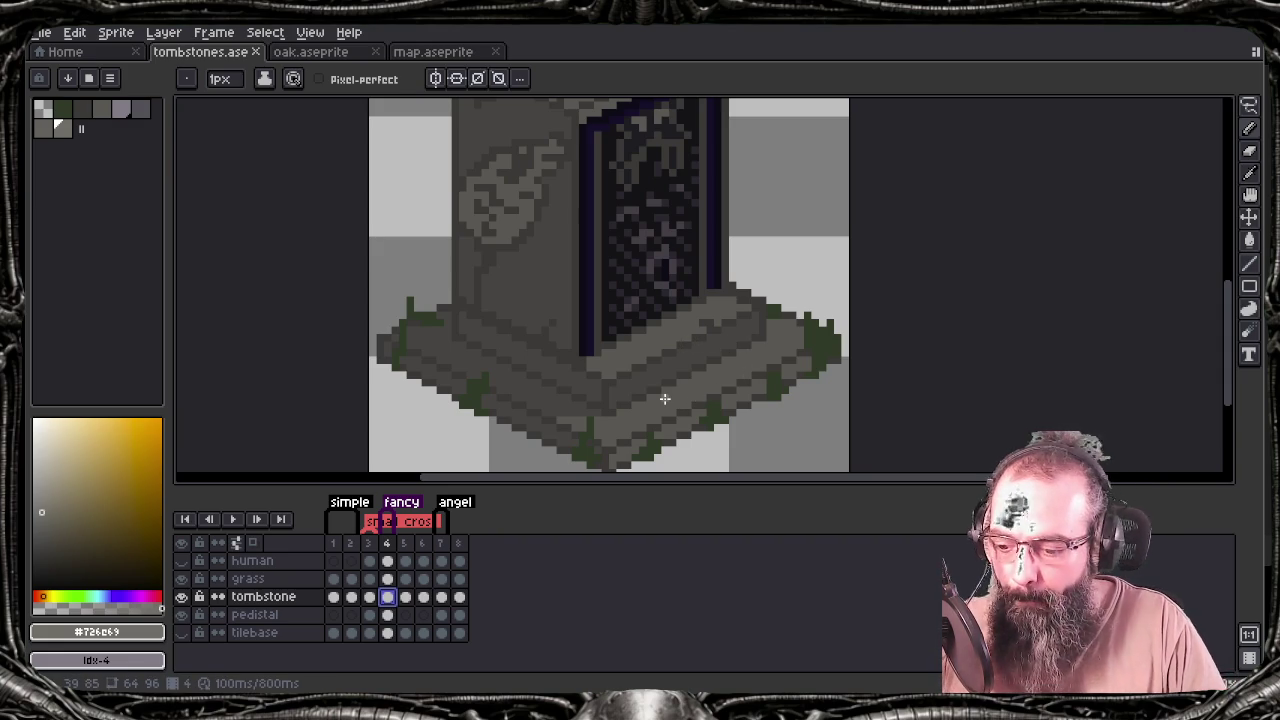
{"action": "key", "text": "shift"}
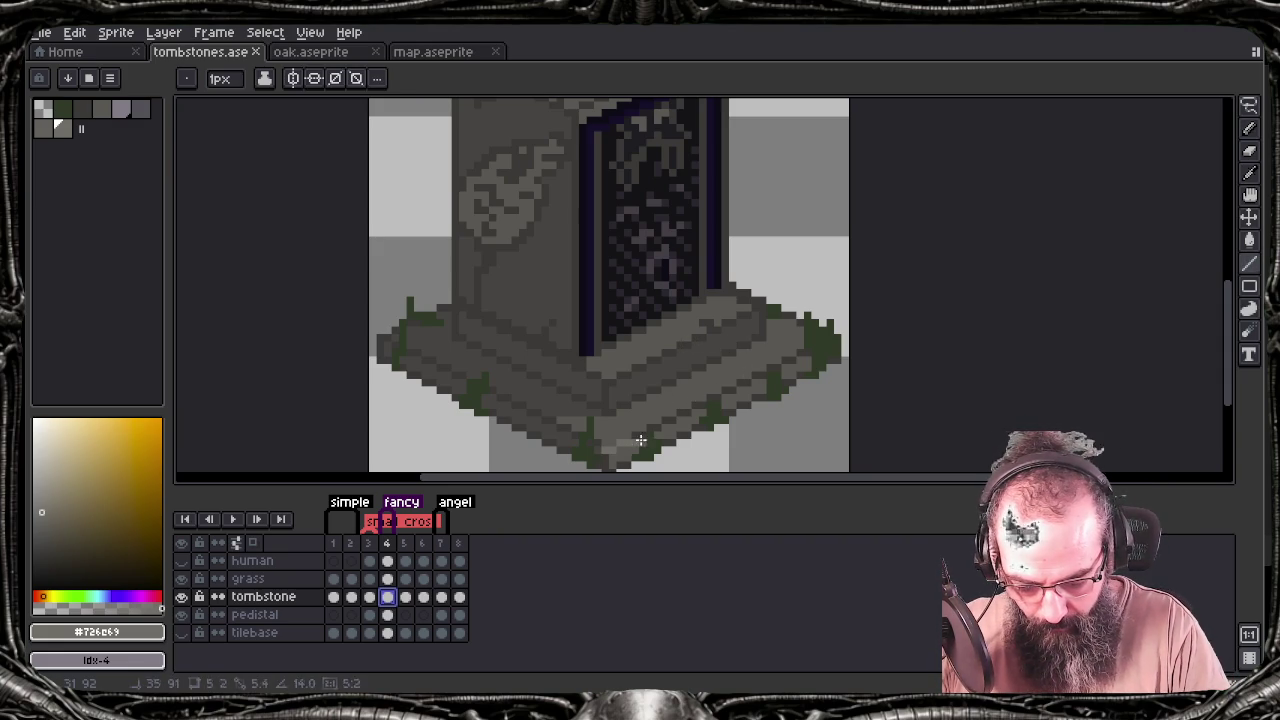
Draw light highlight lines along the pedestal's lower-right and top edges
{"action": "left_click", "coordinate": [834, 331], "text": "shift"}
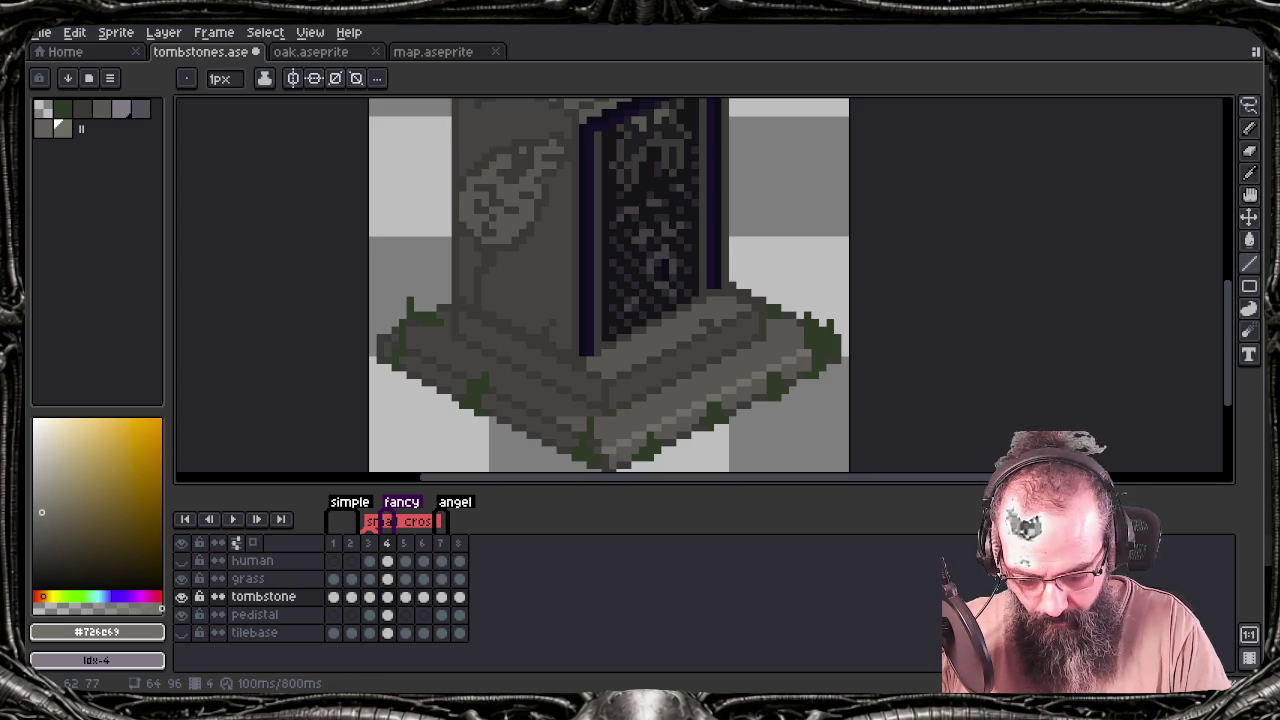
{"action": "left_click", "coordinate": [602, 381]}
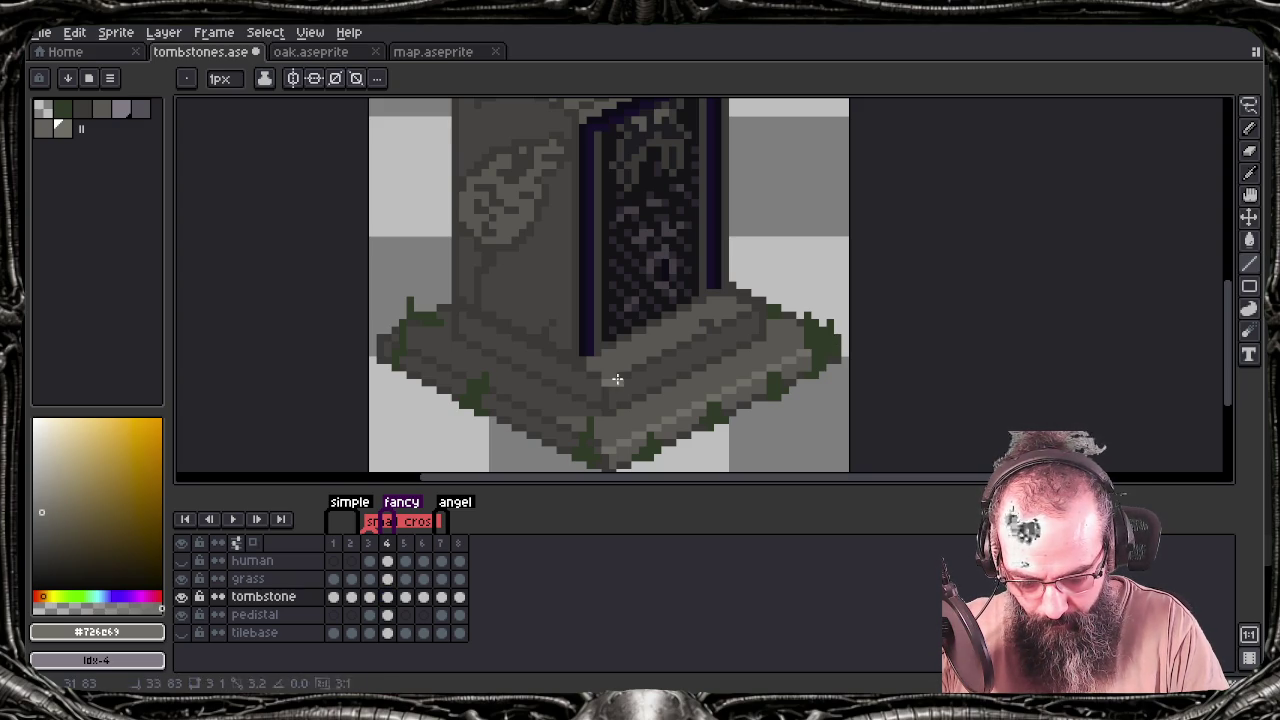
{"action": "left_click", "coordinate": [760, 305], "text": "shift"}
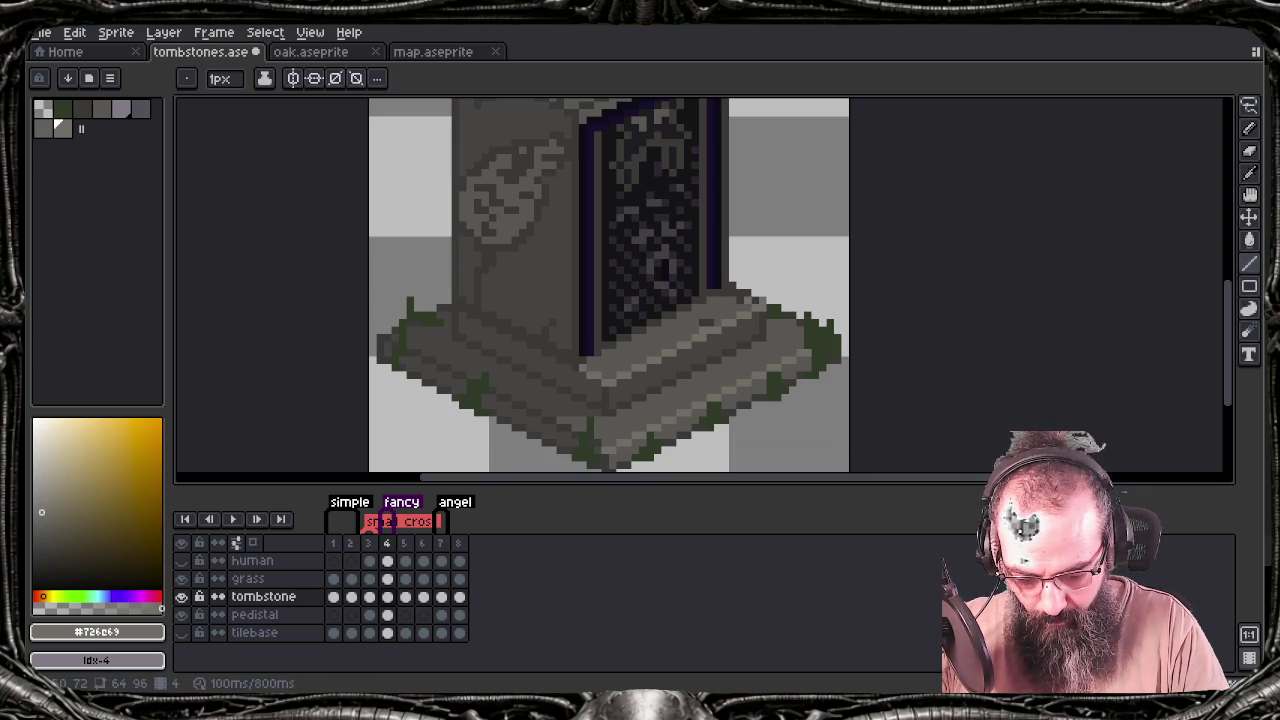
{"action": "key", "text": "ctrl"}
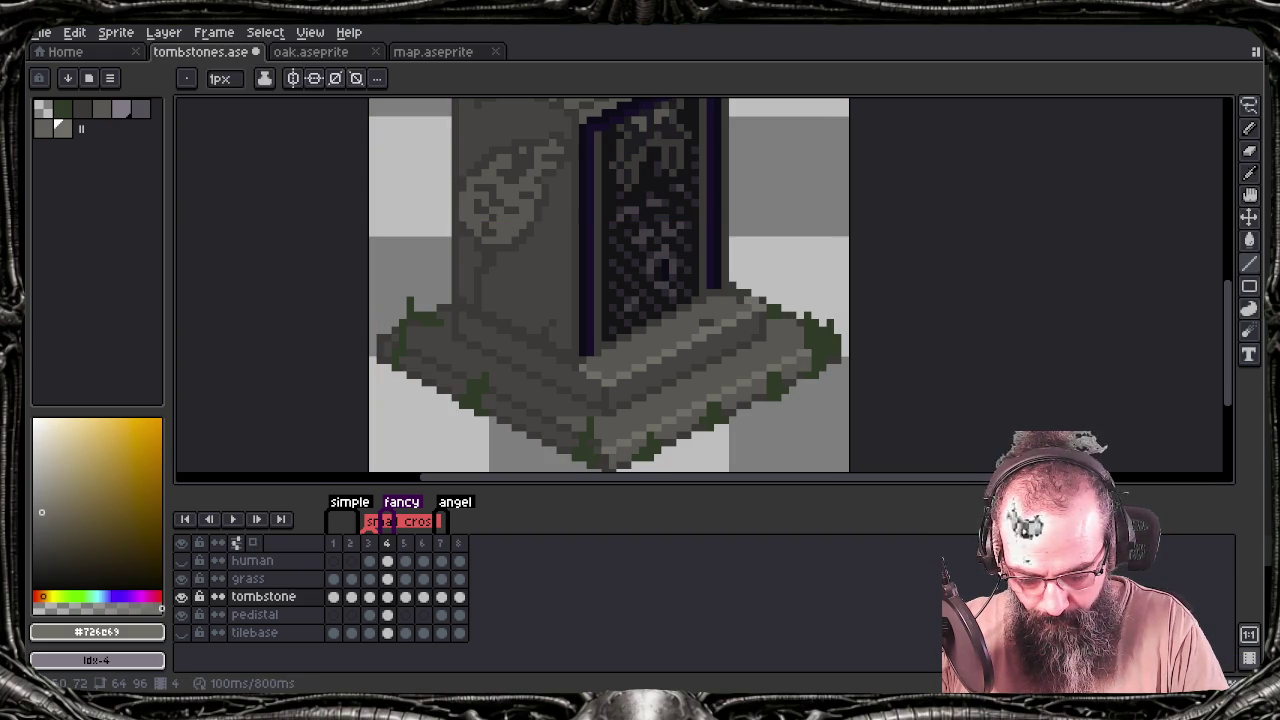
{"action": "key", "text": "ctrl"}
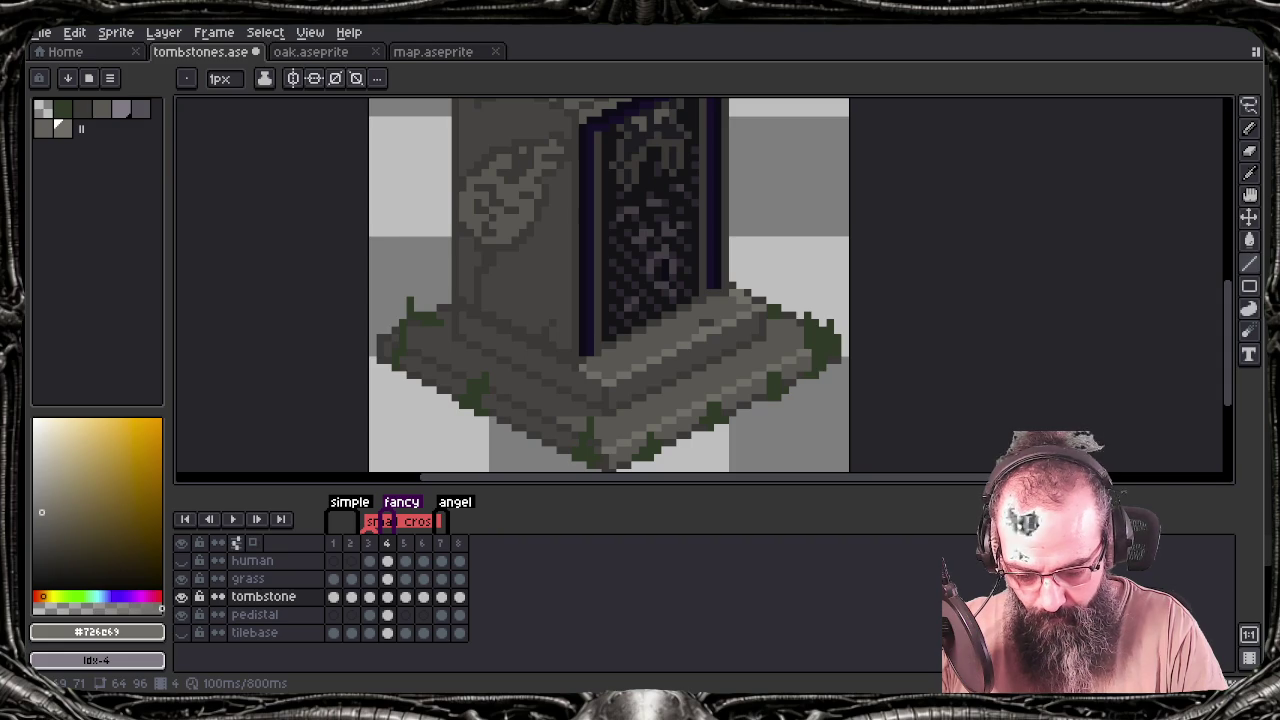
{"action": "key", "text": "ctrl"}
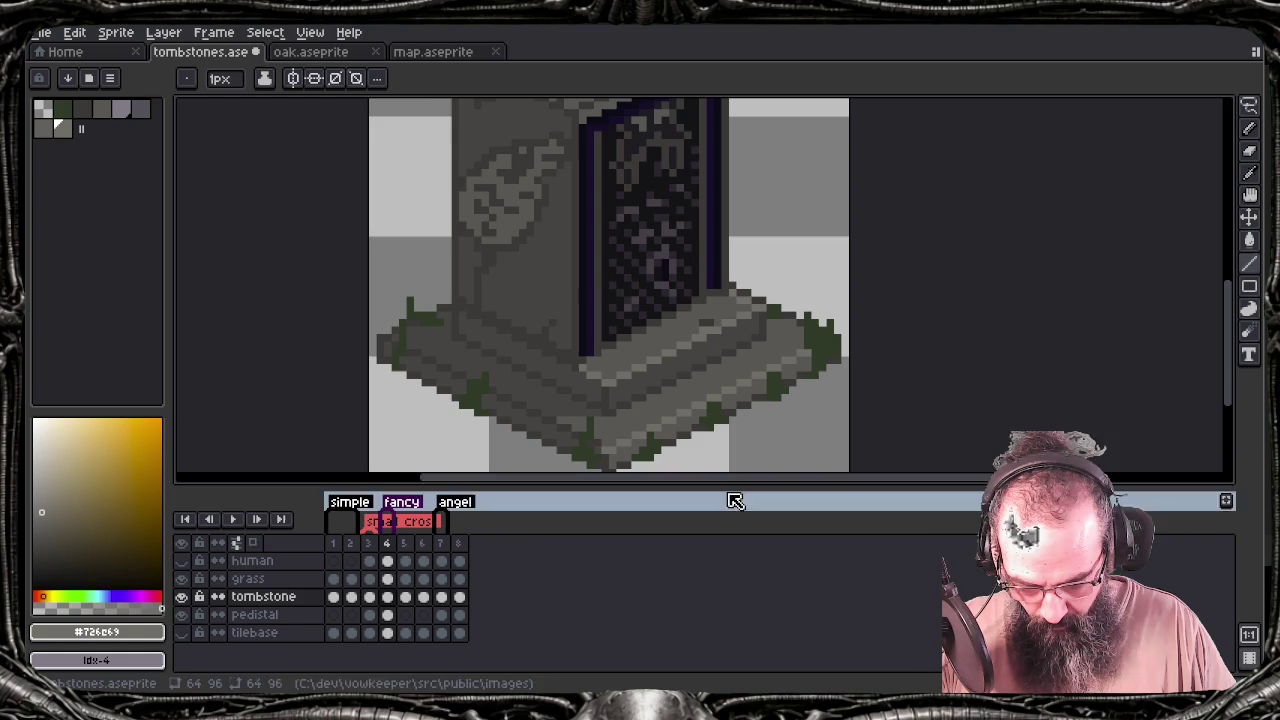
{"action": "left_click_drag", "start_coordinate": [633, 296], "coordinate": [656, 448]}
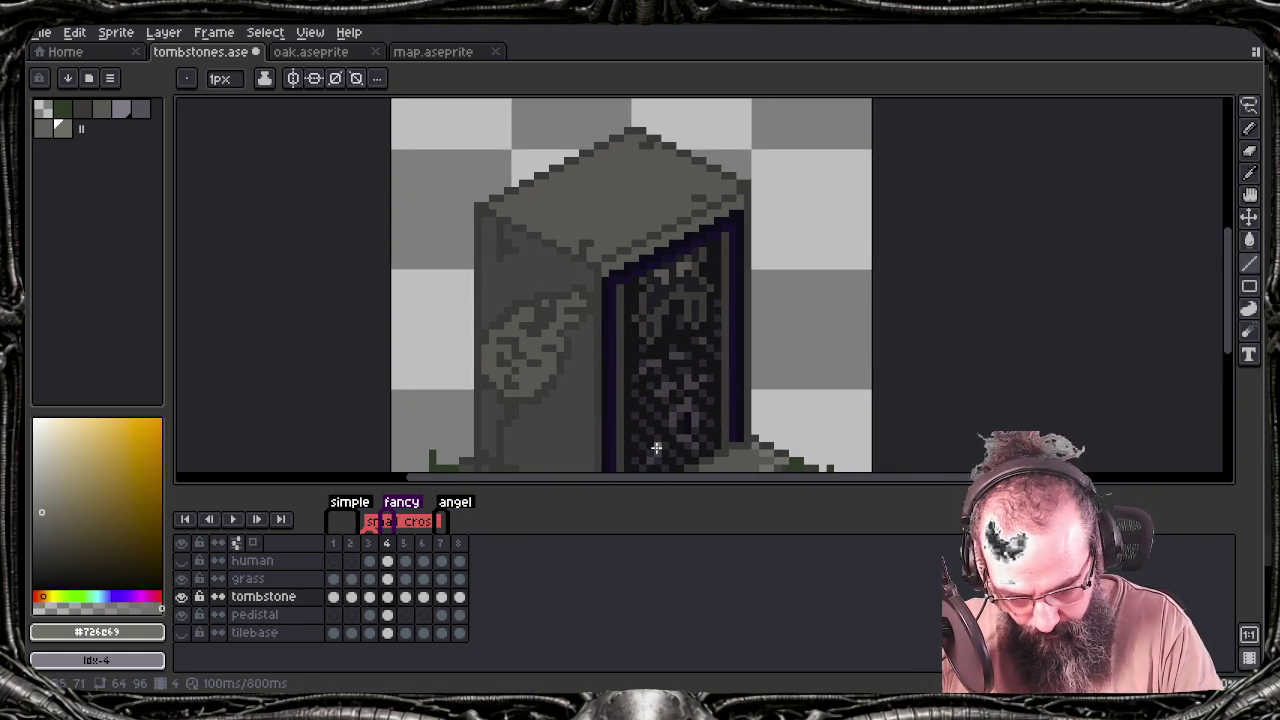
Draw a light highlight line along the tombstone slab's top edge, then view frame 8
{"action": "mouse_move", "coordinate": [600, 264]}
{"action": "left_mouse_down"}
{"action": "mouse_move", "coordinate": [743, 193]}
{"action": "mouse_move", "coordinate": [709, 168]}
{"action": "left_mouse_up"}
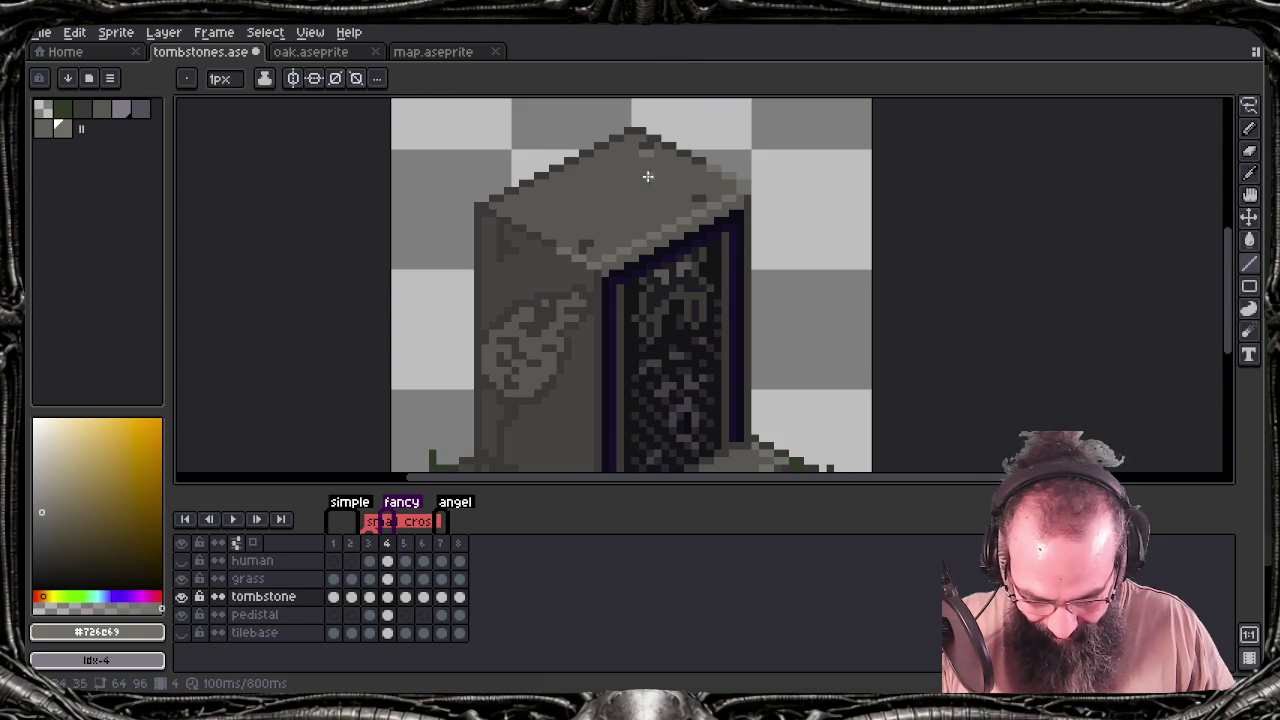
{"action": "scroll", "coordinate": [640, 168], "scroll_direction": "down", "scroll_amount": 1}
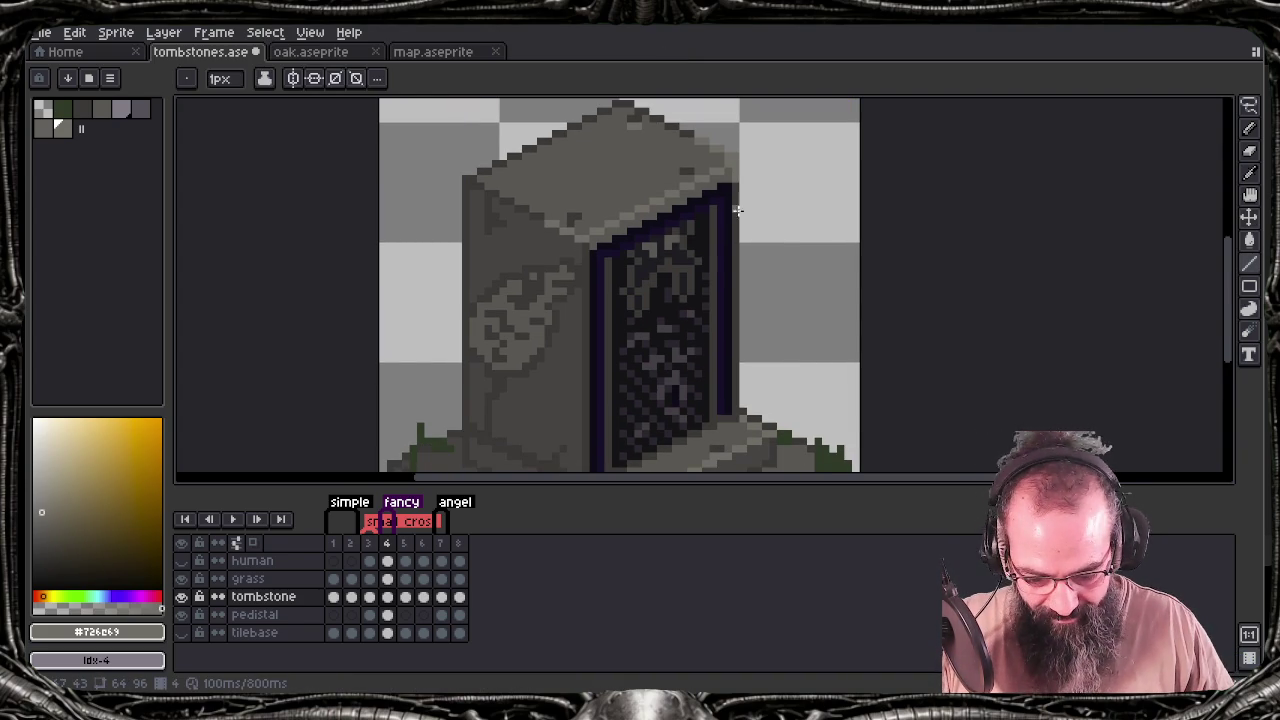
{"action": "scroll", "coordinate": [736, 262], "scroll_direction": "down", "scroll_amount": 1}
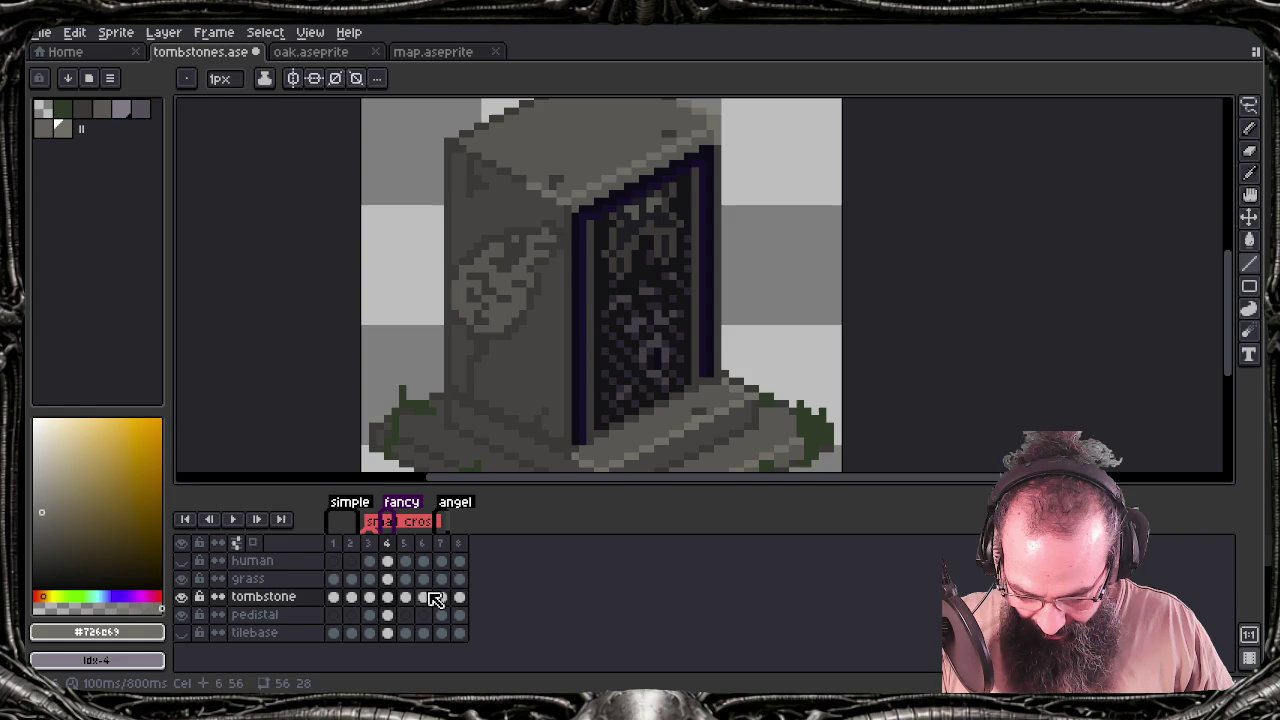
{"action": "left_click", "coordinate": [459, 596]}
Sample the darker grey #585451 from frame 8's pedestal, add it to the palette, return to frame 4
{"action": "key", "text": "alt"}
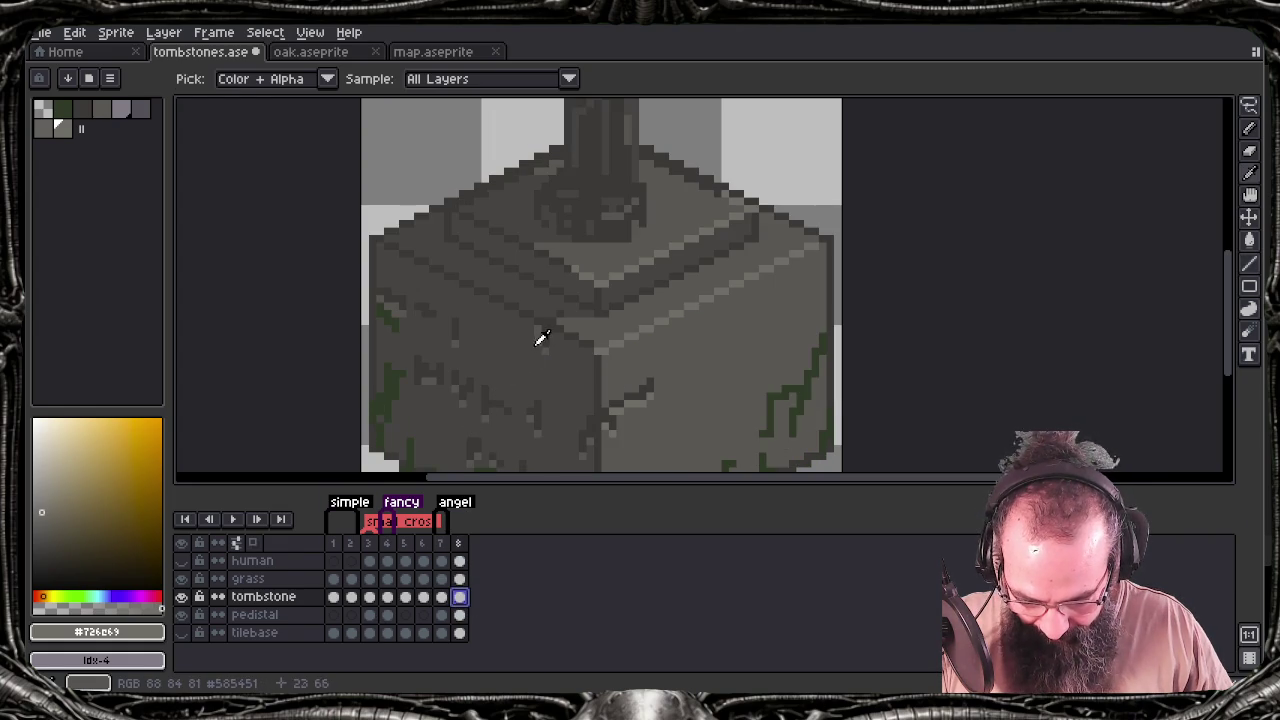
{"action": "left_click", "coordinate": [538, 336], "text": "alt"}
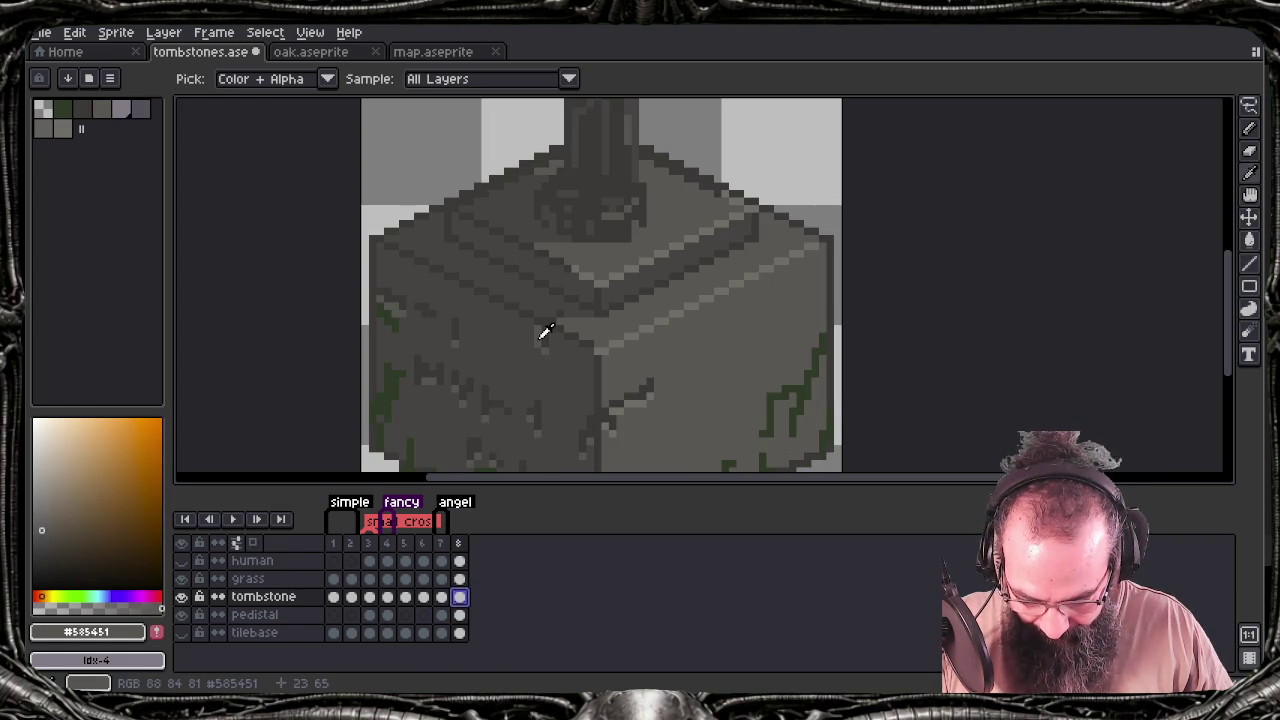
{"action": "left_click", "coordinate": [156, 631]}
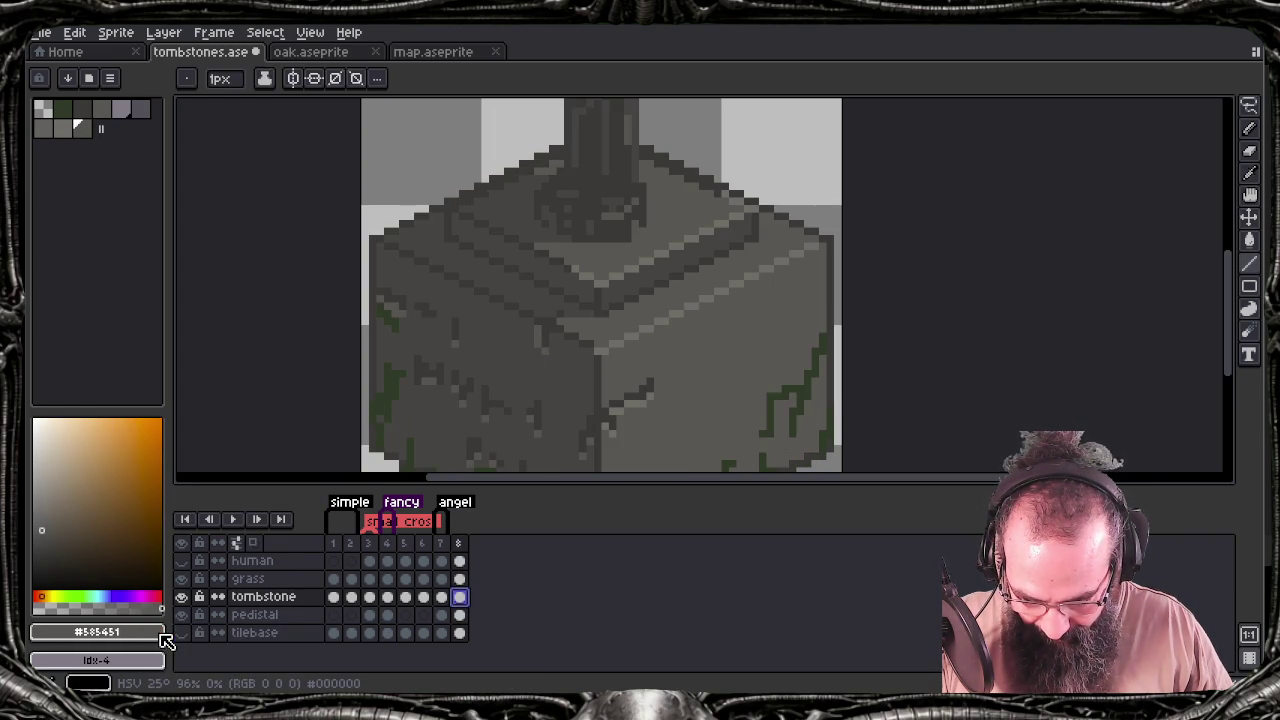
{"action": "left_click", "coordinate": [407, 597]}
{"action": "left_click", "coordinate": [388, 597]}
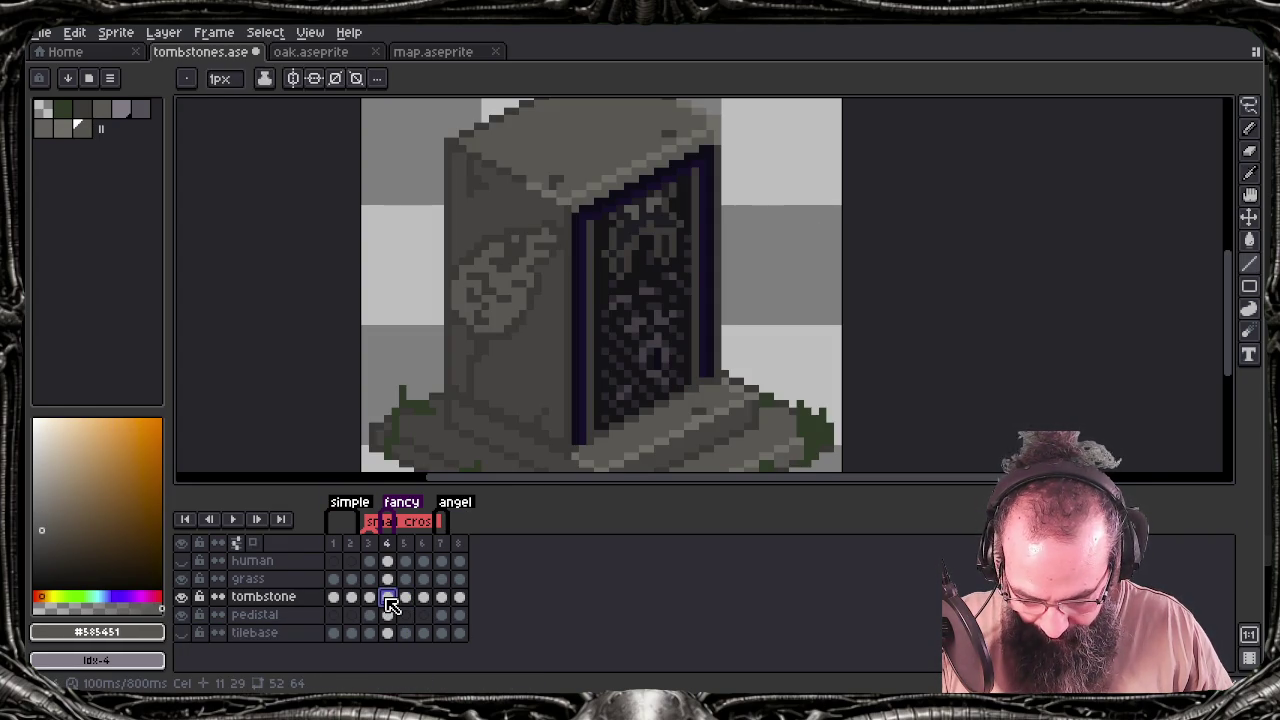
Touch up pixels on the large tombstone's door with the Pencil and save tombstones.aseprite
{"action": "key", "text": "b"}
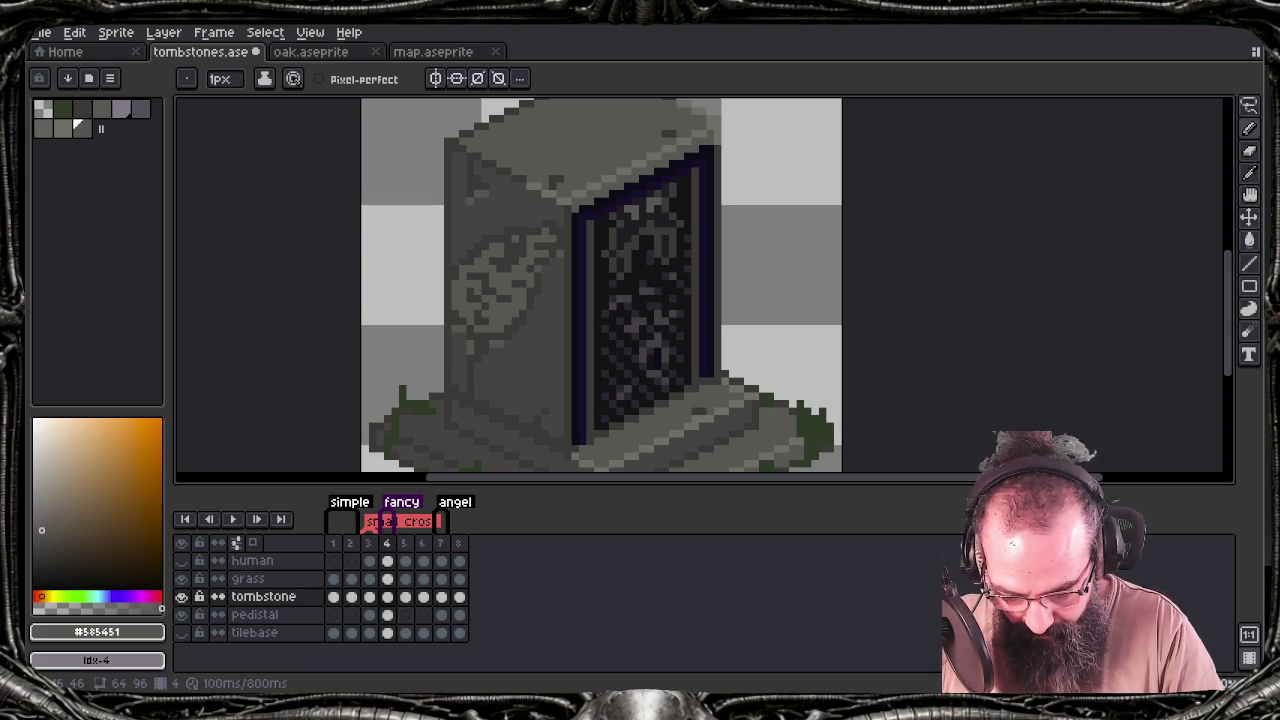
{"action": "mouse_move", "coordinate": [543, 371]}
{"action": "left_mouse_down"}
{"action": "mouse_move", "coordinate": [524, 253]}
{"action": "mouse_move", "coordinate": [537, 424]}
{"action": "left_mouse_up"}
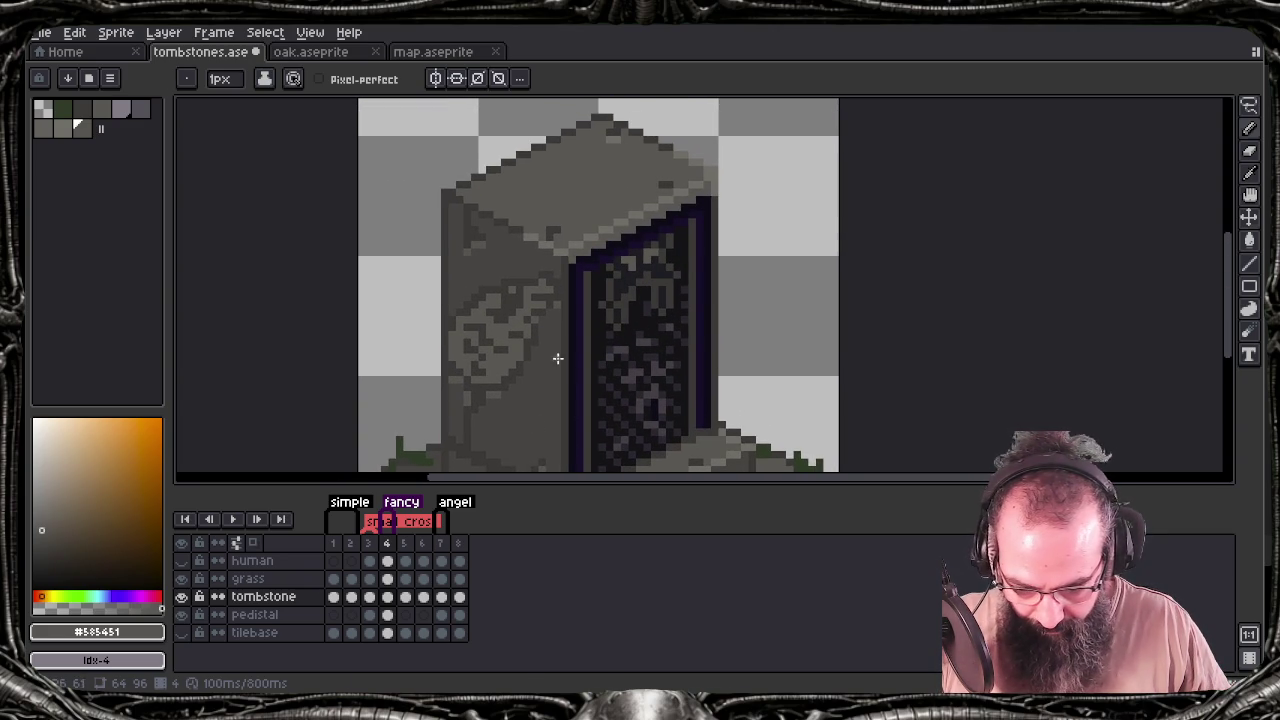
{"action": "key", "text": "ctrl+s"}
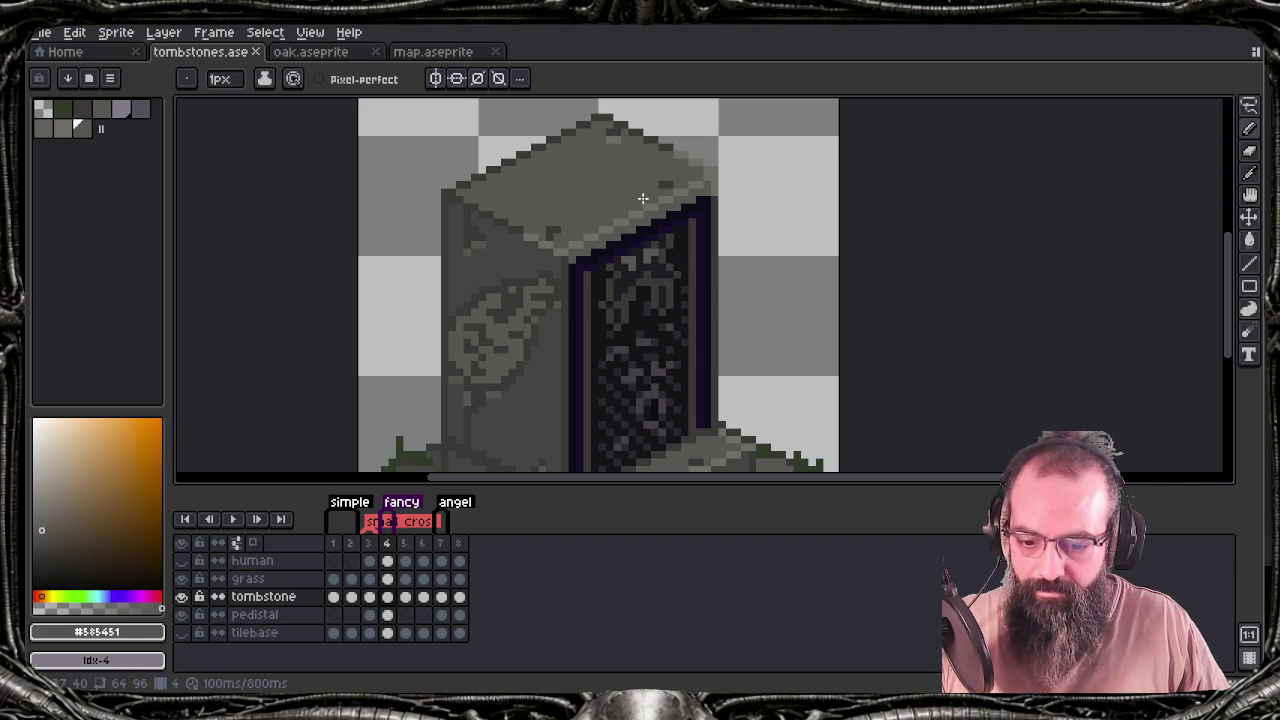
{"action": "left_click_drag", "start_coordinate": [642, 298], "coordinate": [633, 245]}
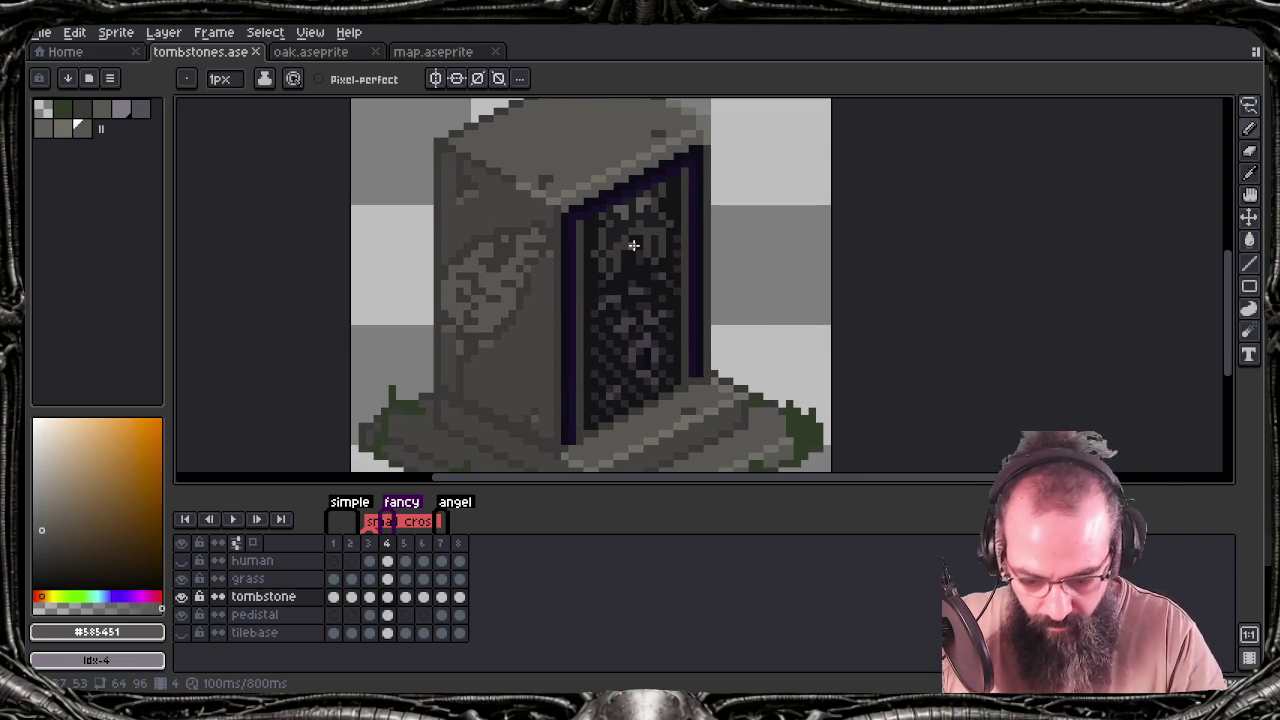
{"action": "left_click", "coordinate": [633, 245]}
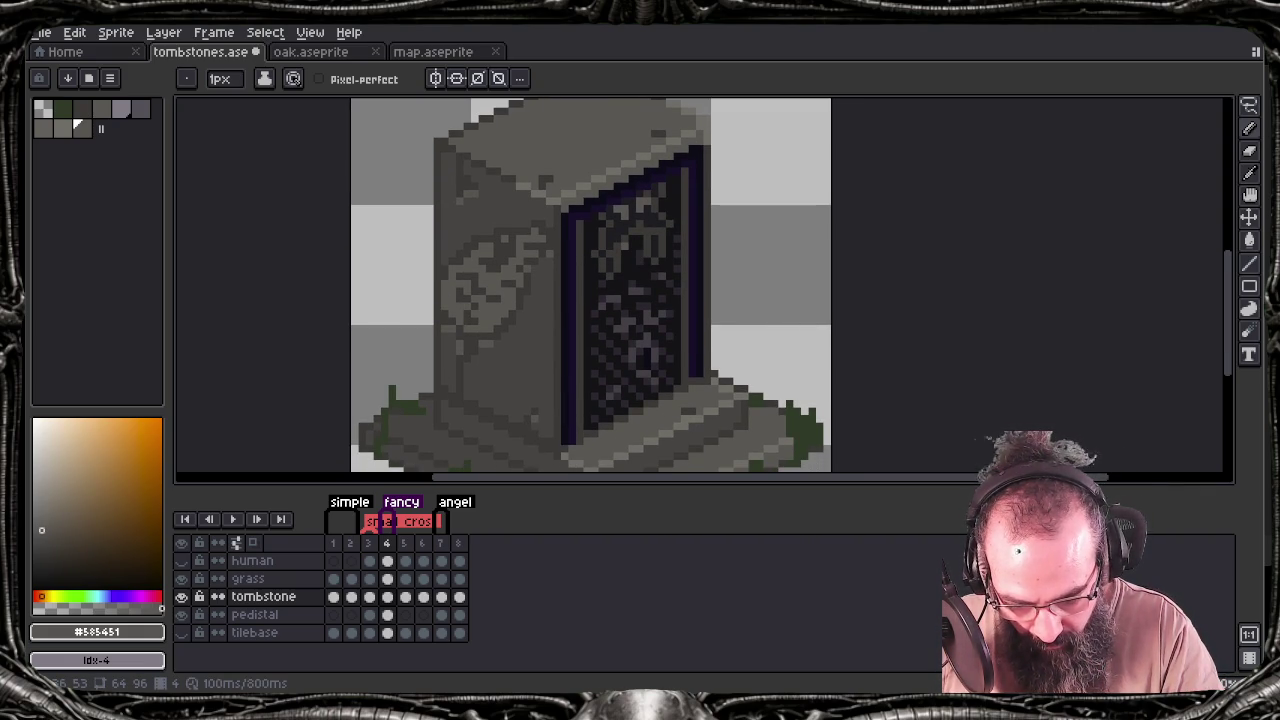
{"action": "key", "text": "ctrl+s"}
{"action": "key", "text": "ctrl+z"}
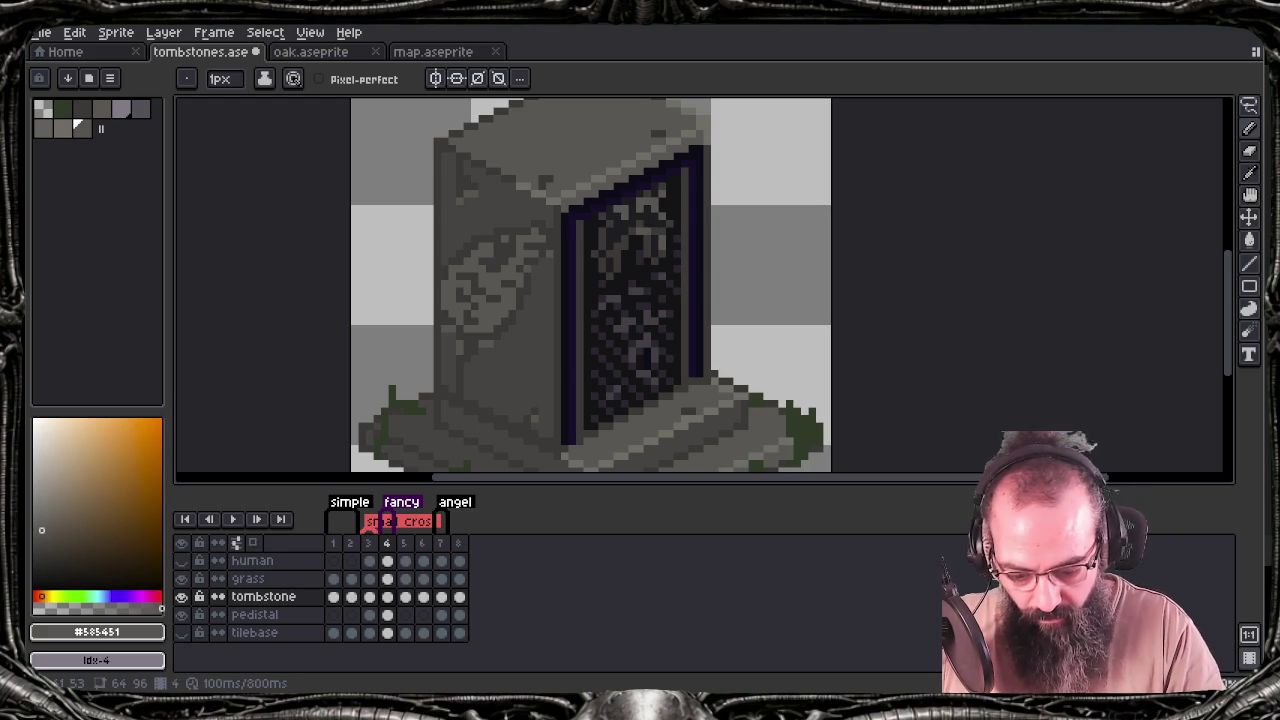
{"action": "key", "text": "ctrl+s"}
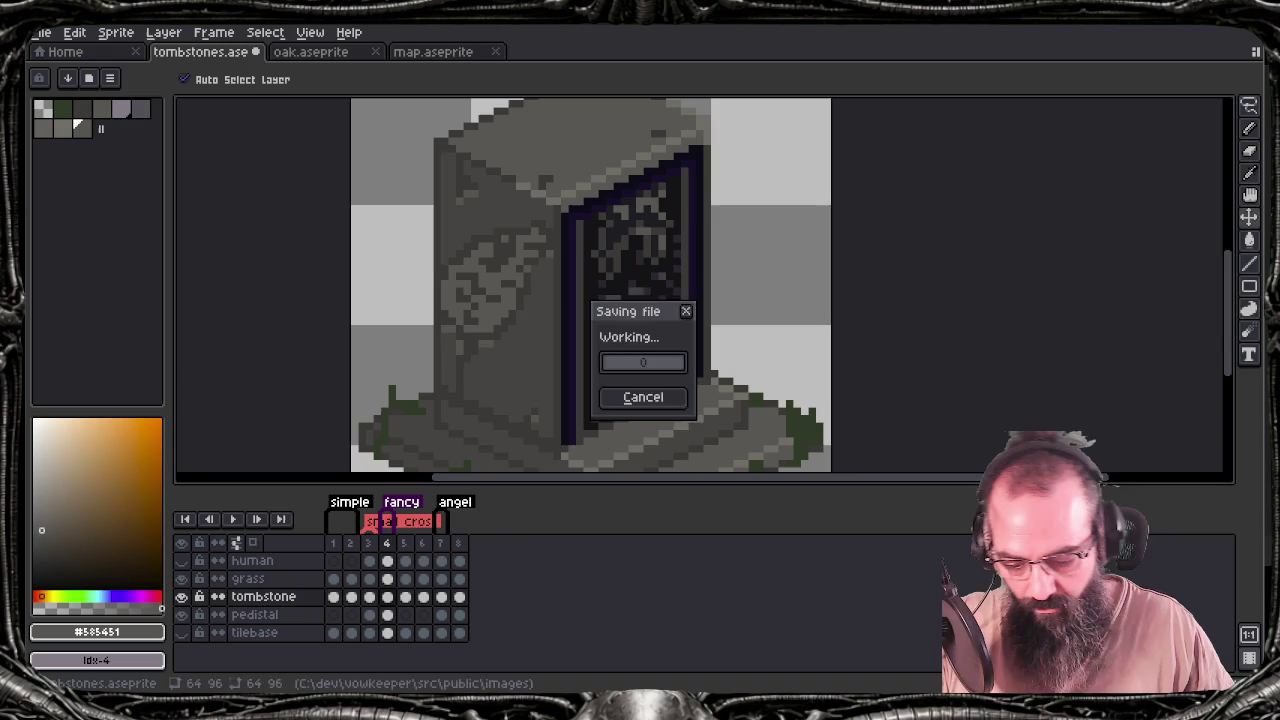
Export the sprite sheet over tombstones.png, glance at Tiled, and return to Aseprite
{"action": "key", "text": "ctrl+e"}
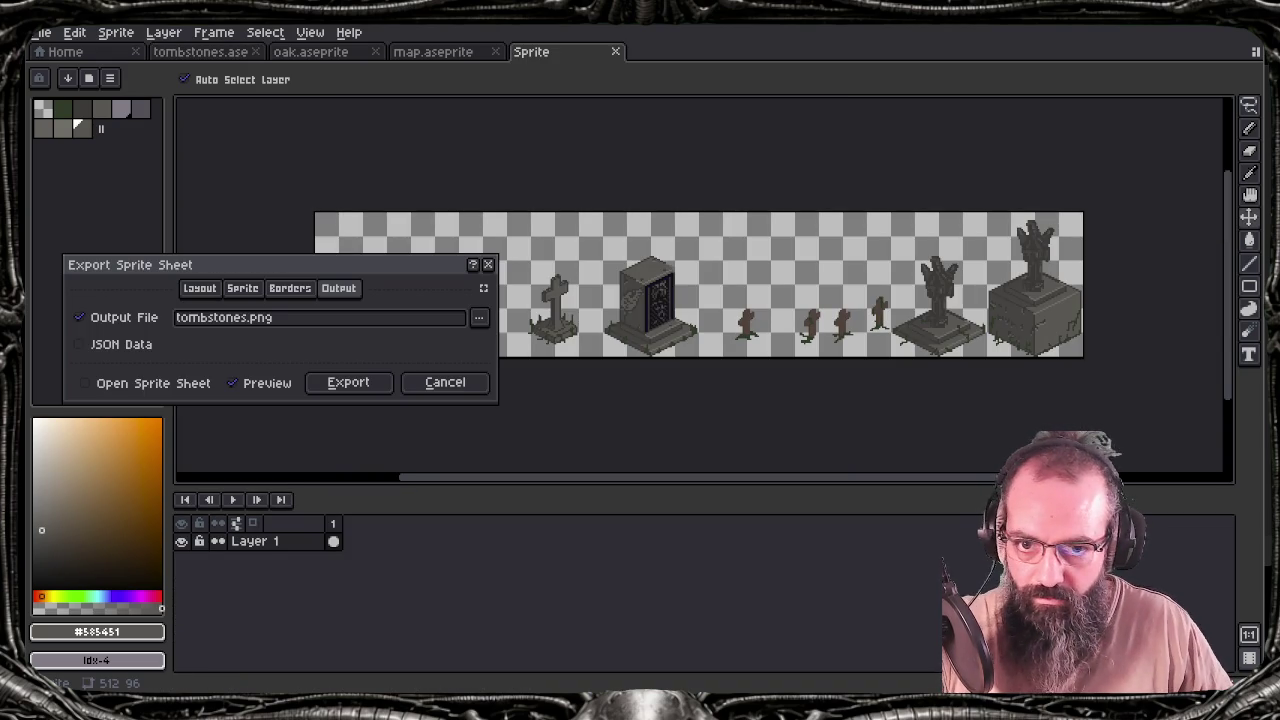
{"action": "left_click", "coordinate": [348, 382]}
{"action": "left_click", "coordinate": [592, 404]}
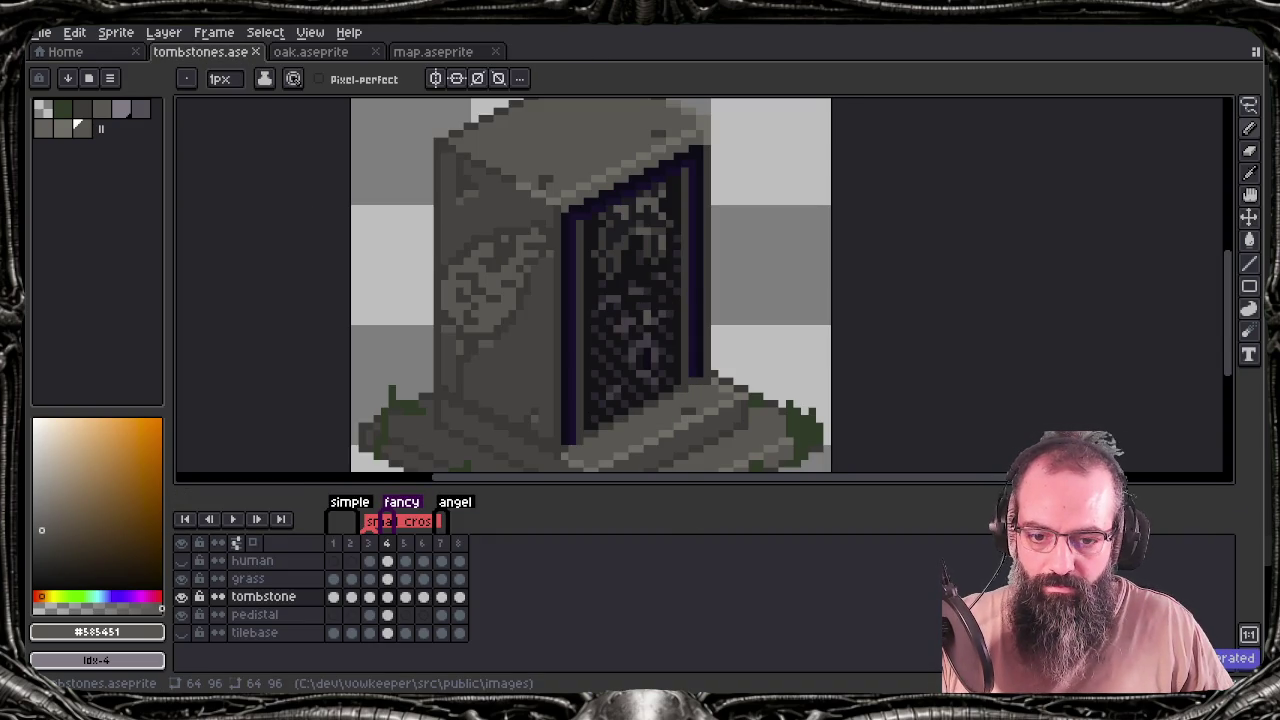
{"action": "key", "text": "alt+Tab"}
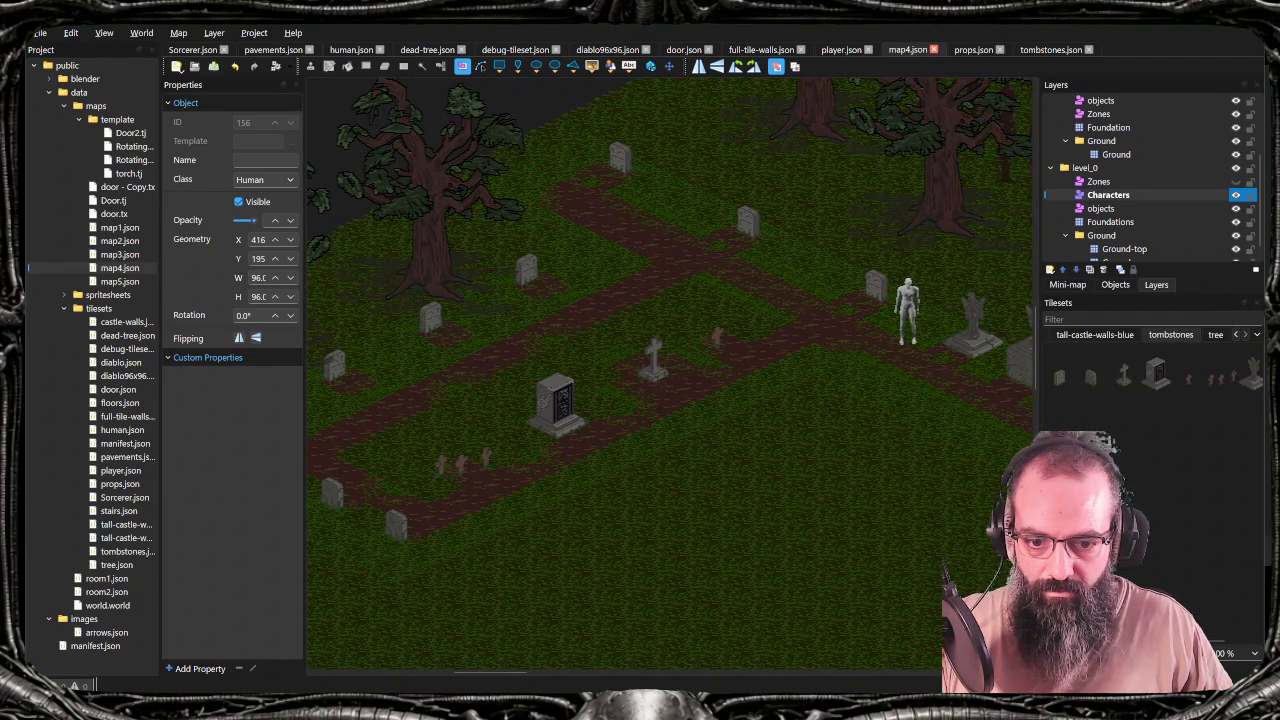
{"action": "key", "text": "alt+Tab"}
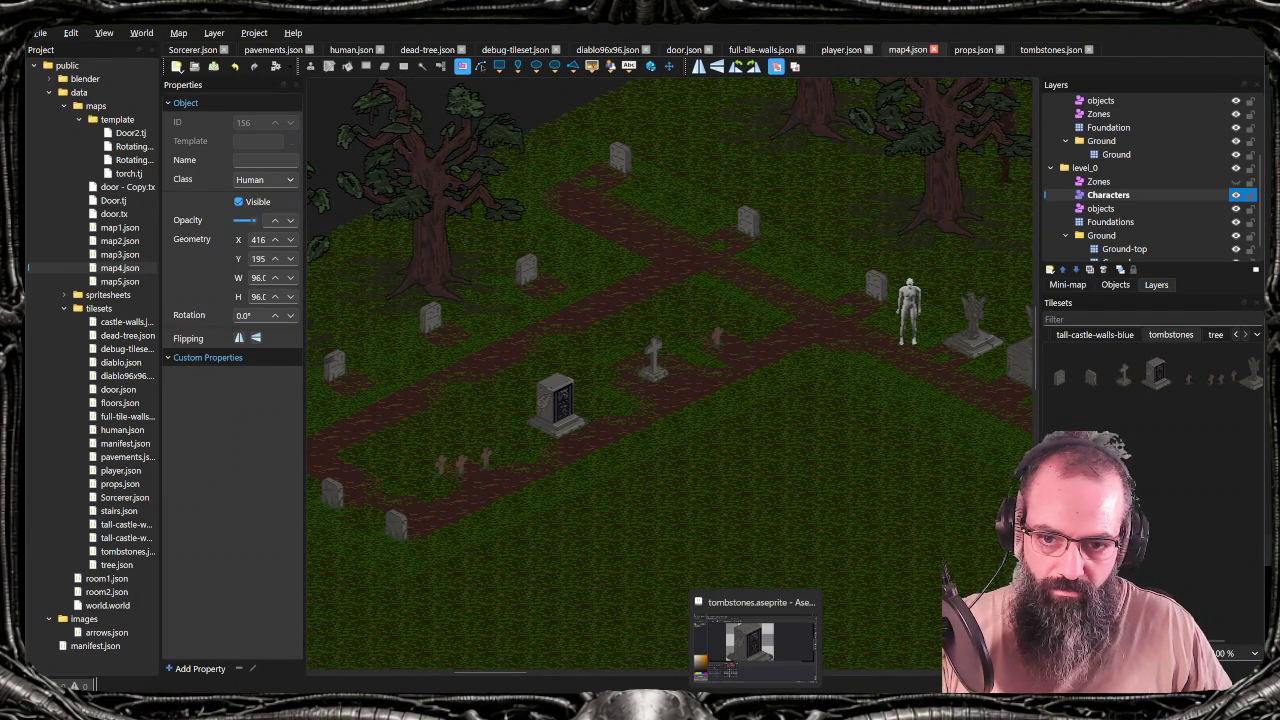
Sample the dark grey from the tombstone, ready the Line tool, and save the file
{"action": "key", "text": "i"}
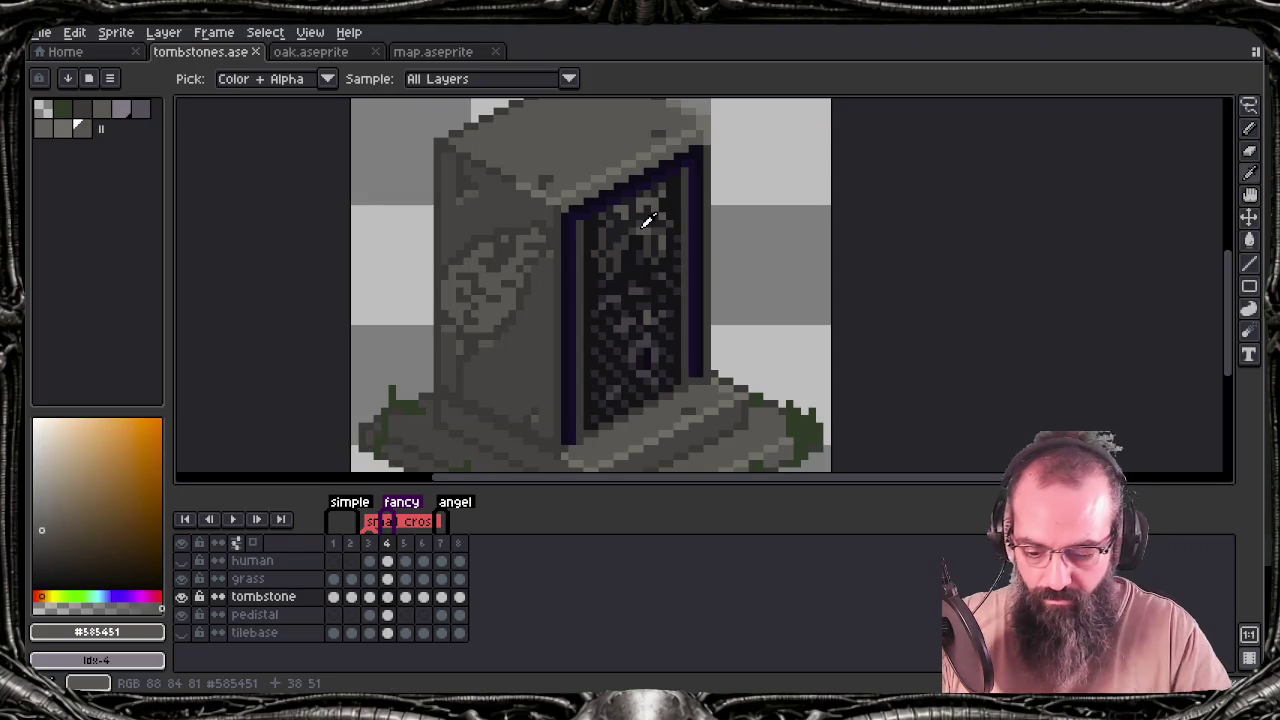
{"action": "left_click", "coordinate": [651, 206]}
{"action": "key", "text": "b"}
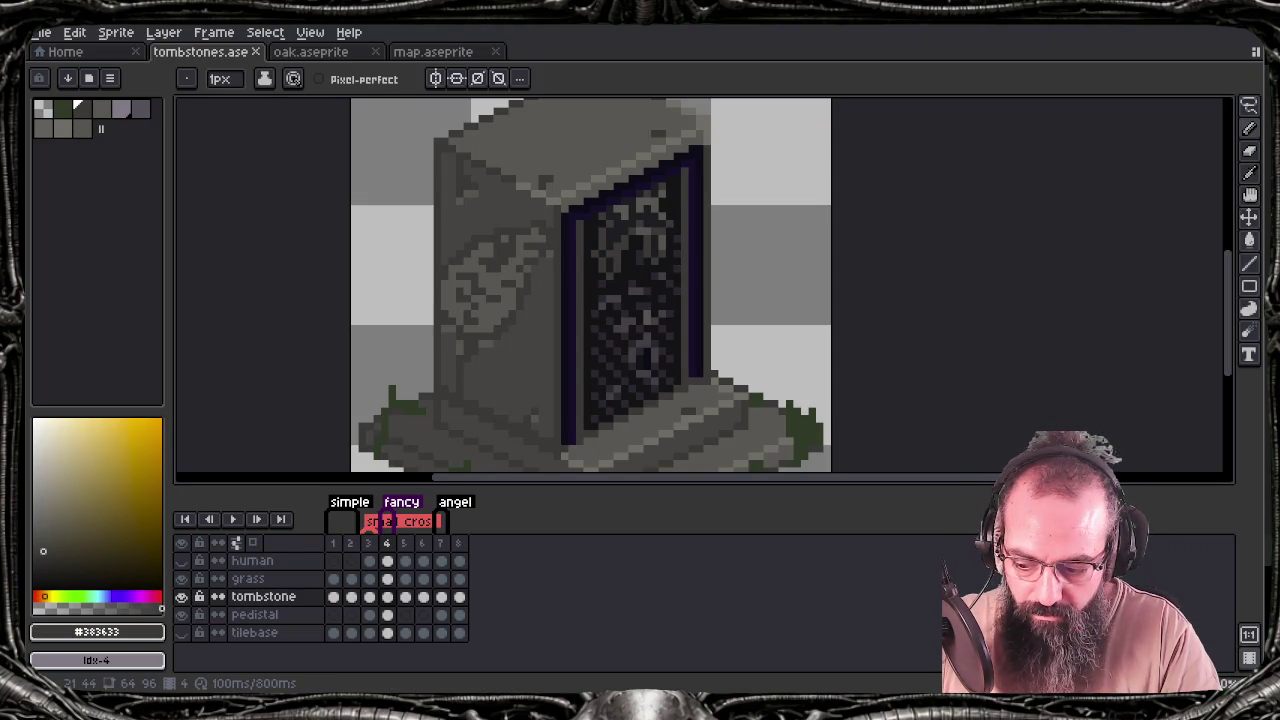
{"action": "key", "text": "l"}
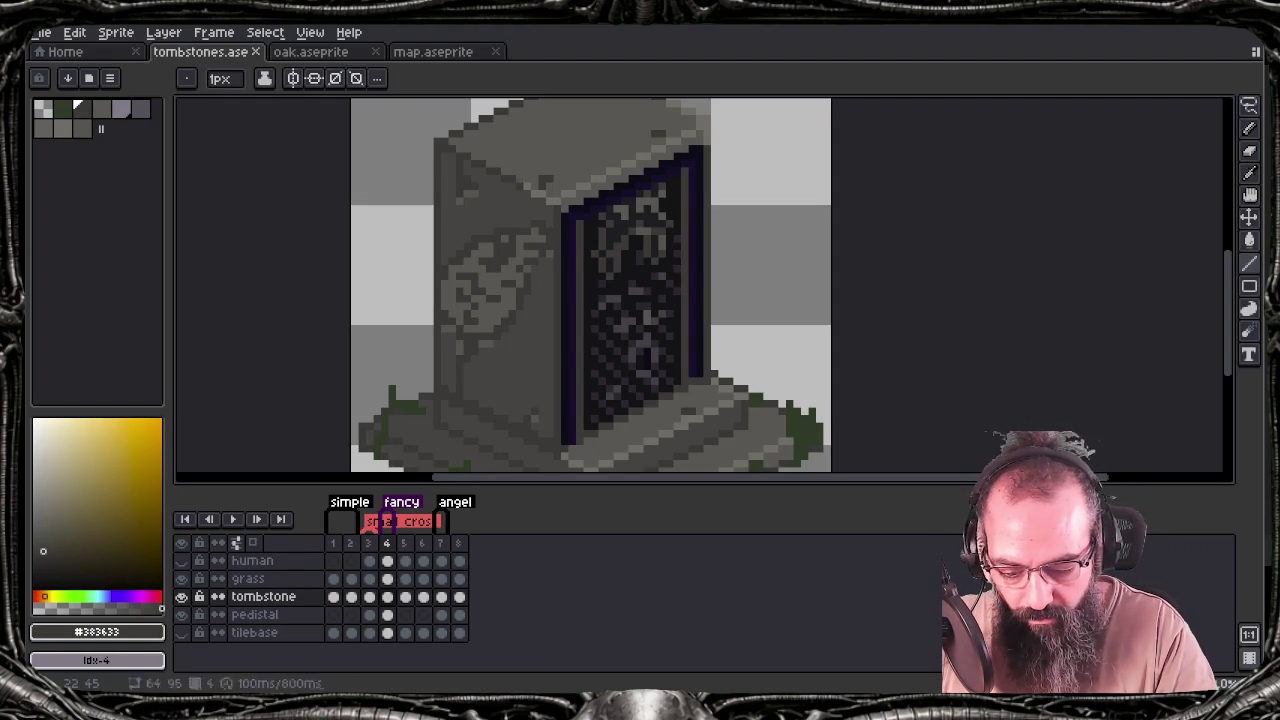
{"action": "key", "text": "ctrl+s"}
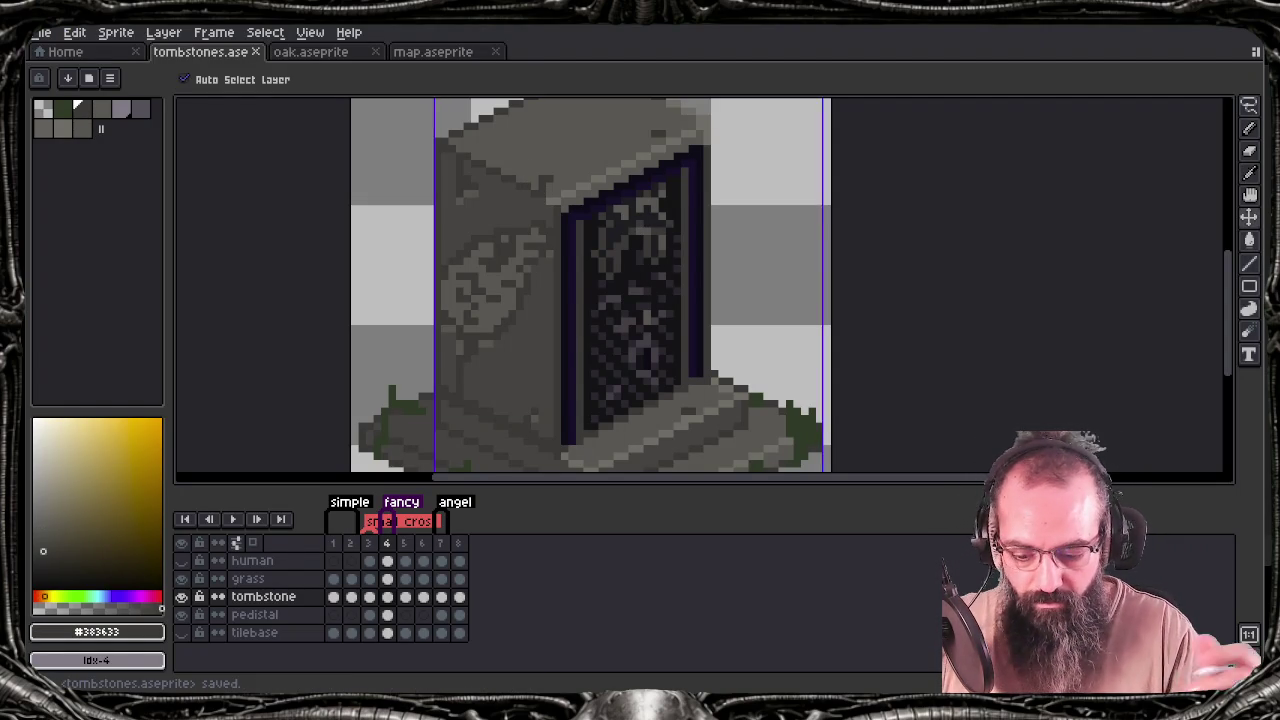
Re-export the sprite sheet twice over tombstones.png, then switch to the Tiled graveyard map
{"action": "key", "text": "ctrl+e"}
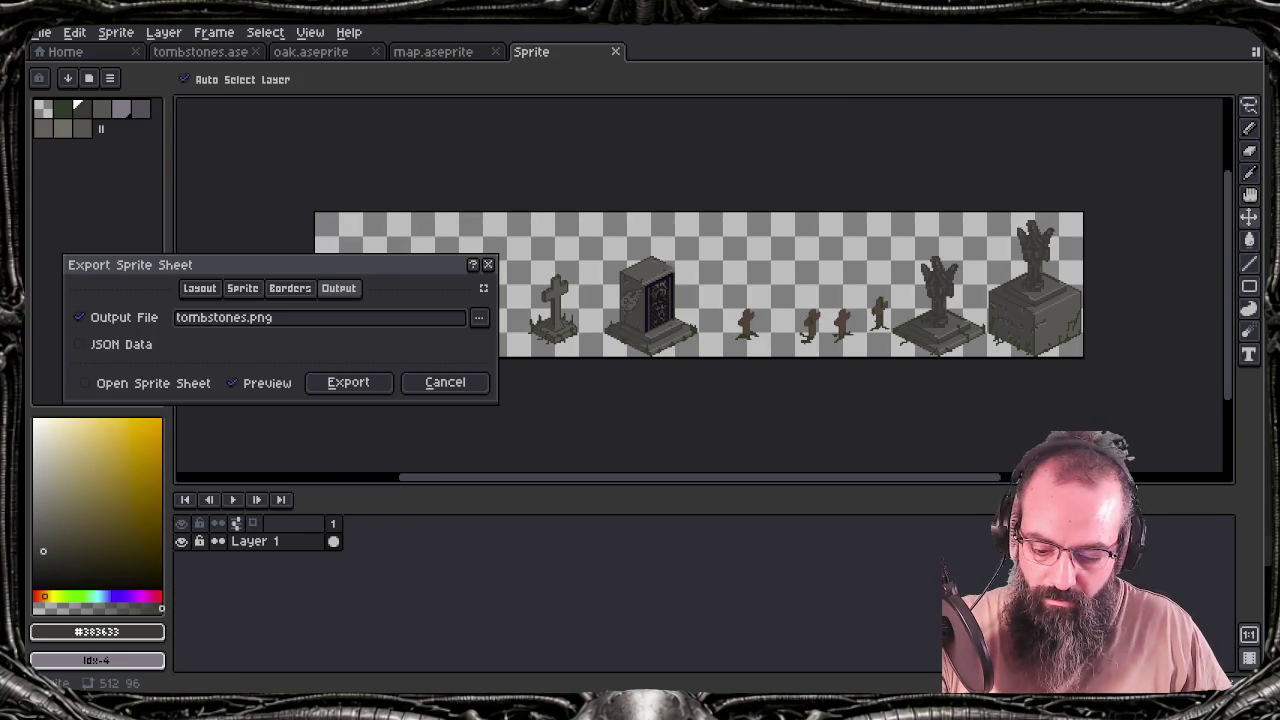
{"action": "left_click", "coordinate": [348, 382]}
{"action": "left_click", "coordinate": [594, 402]}
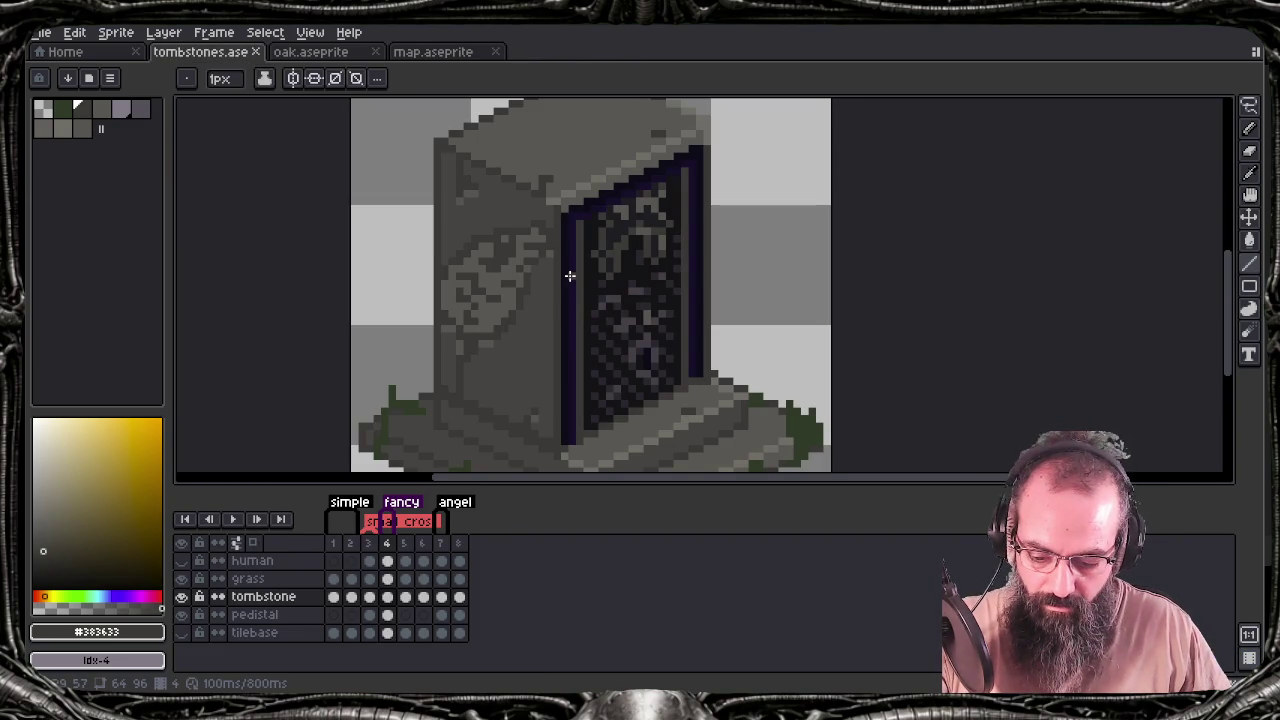
{"action": "left_click", "coordinate": [621, 200]}
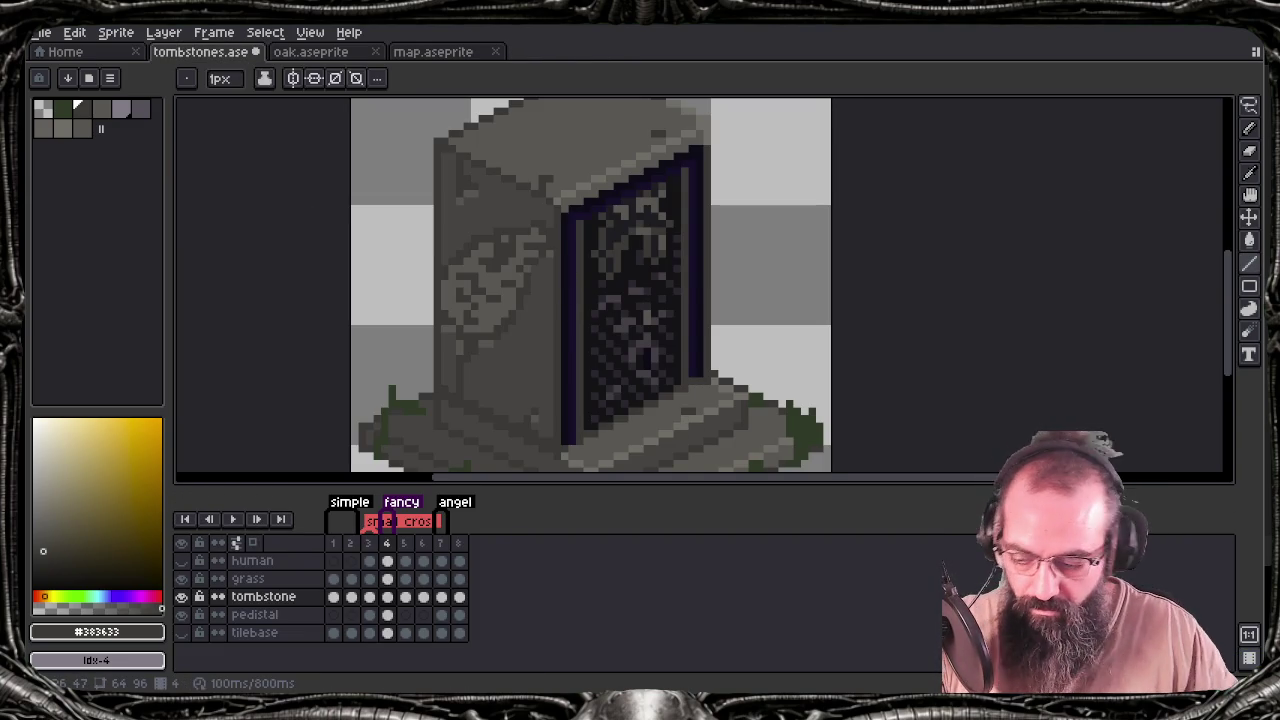
{"action": "key", "text": "ctrl+e"}
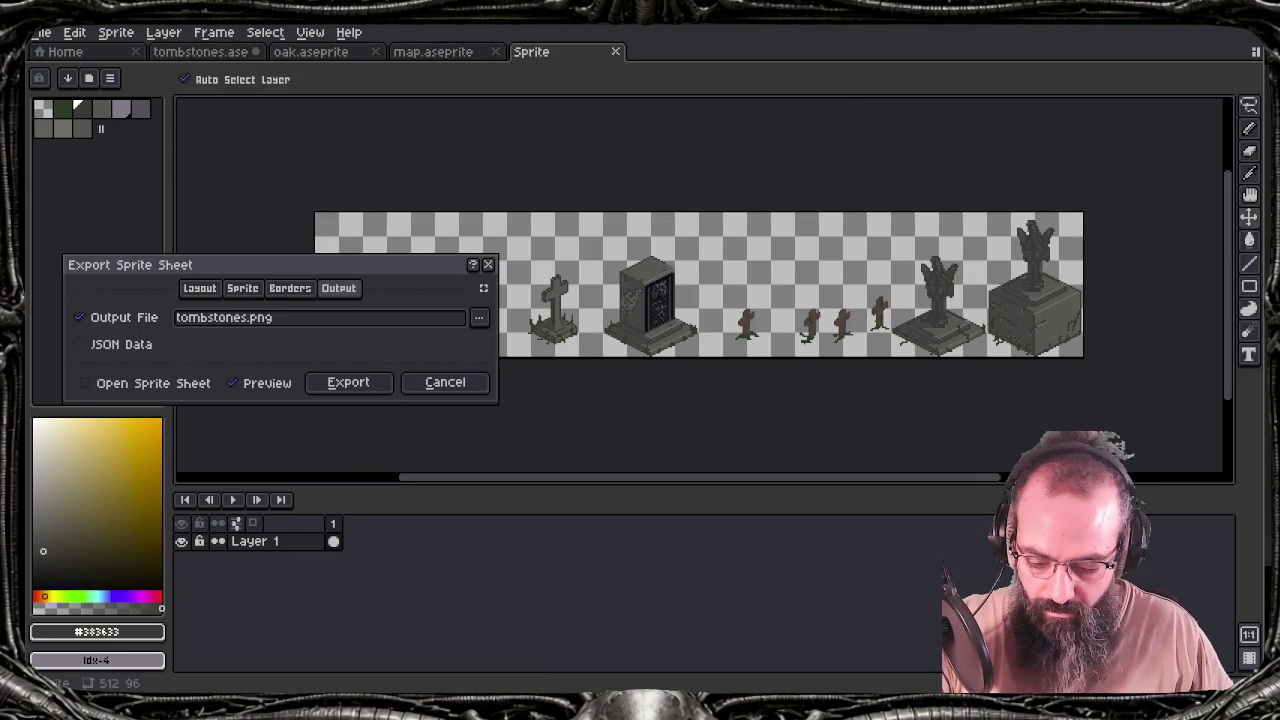
{"action": "left_click", "coordinate": [348, 382]}
{"action": "left_click", "coordinate": [594, 402]}
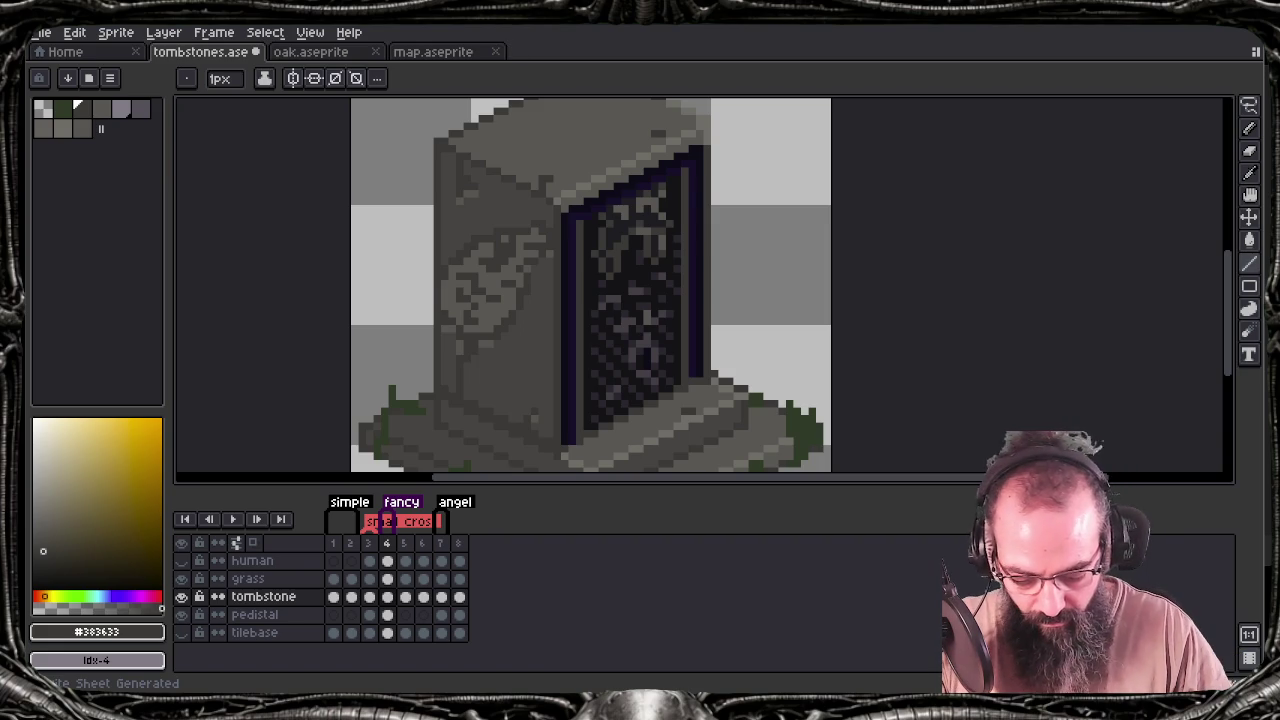
{"action": "key", "text": "alt+Tab"}
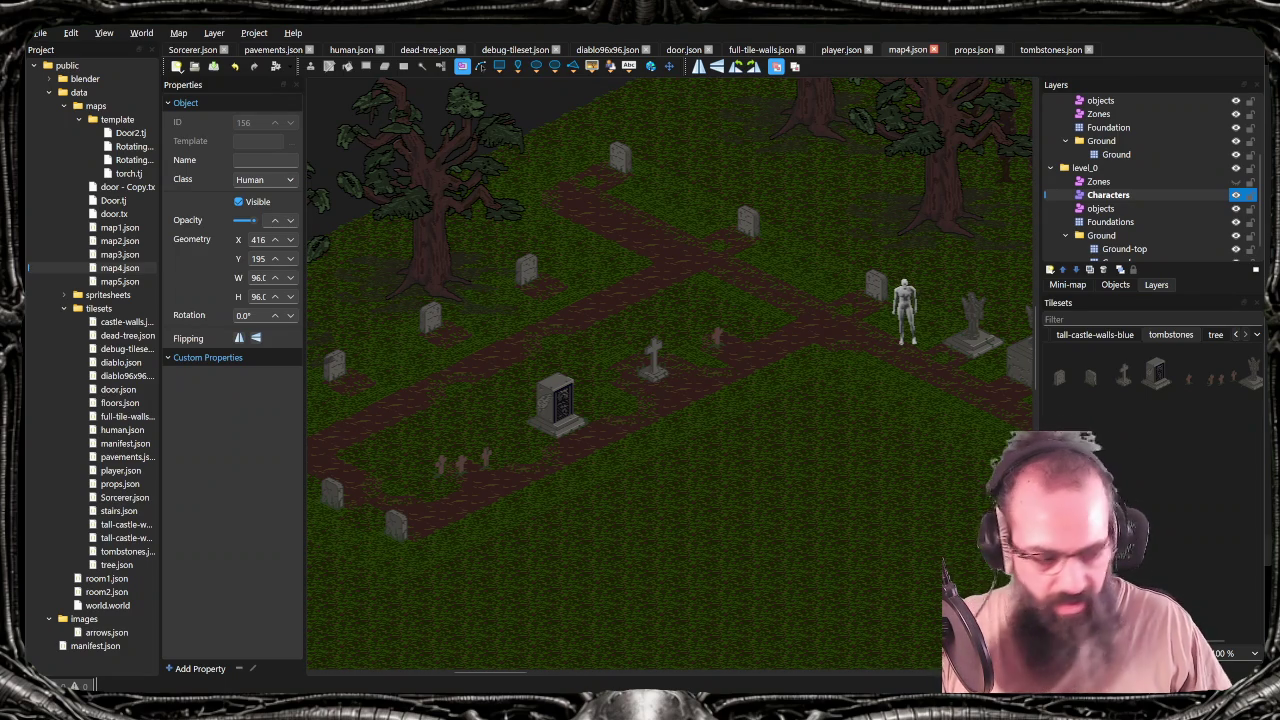
Pan the map4 view to inspect the updated tombstones, then return to Aseprite's frame 4
{"action": "left_click_drag", "start_coordinate": [778, 719], "coordinate": [778, 603]}
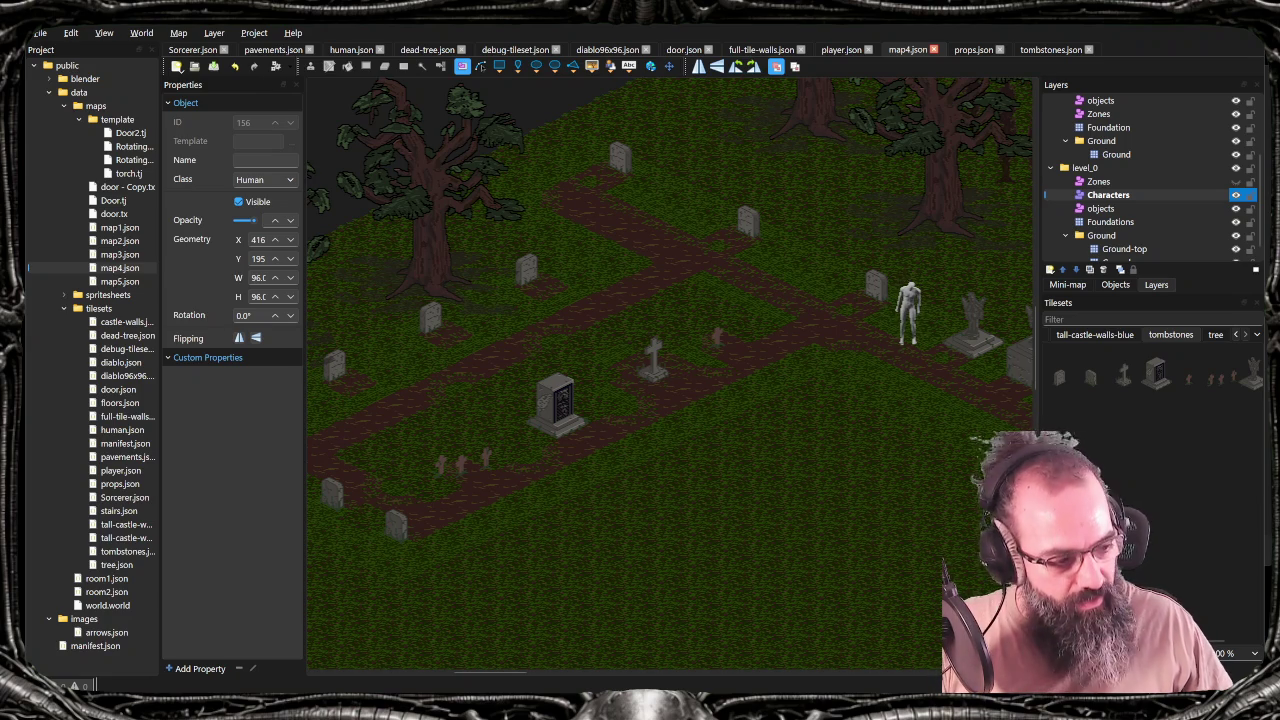
{"action": "left_click_drag", "start_coordinate": [727, 395], "coordinate": [789, 460]}
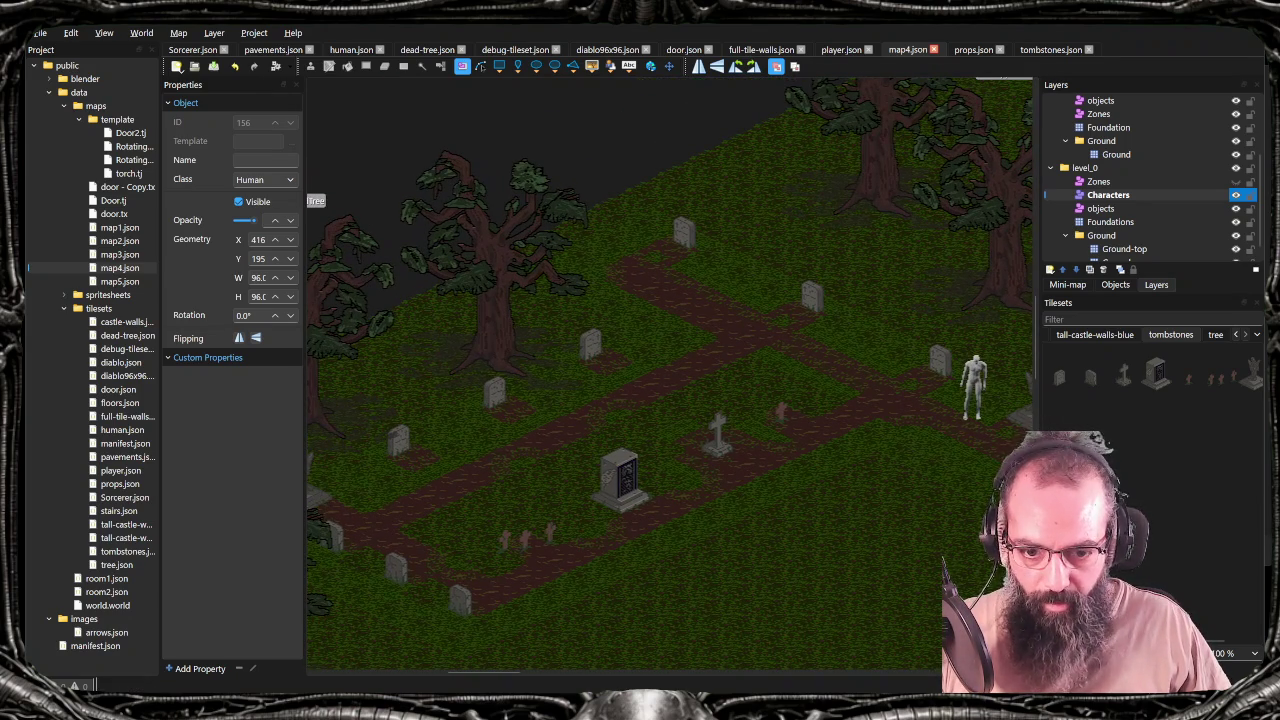
{"action": "left_click_drag", "start_coordinate": [820, 523], "coordinate": [768, 487]}
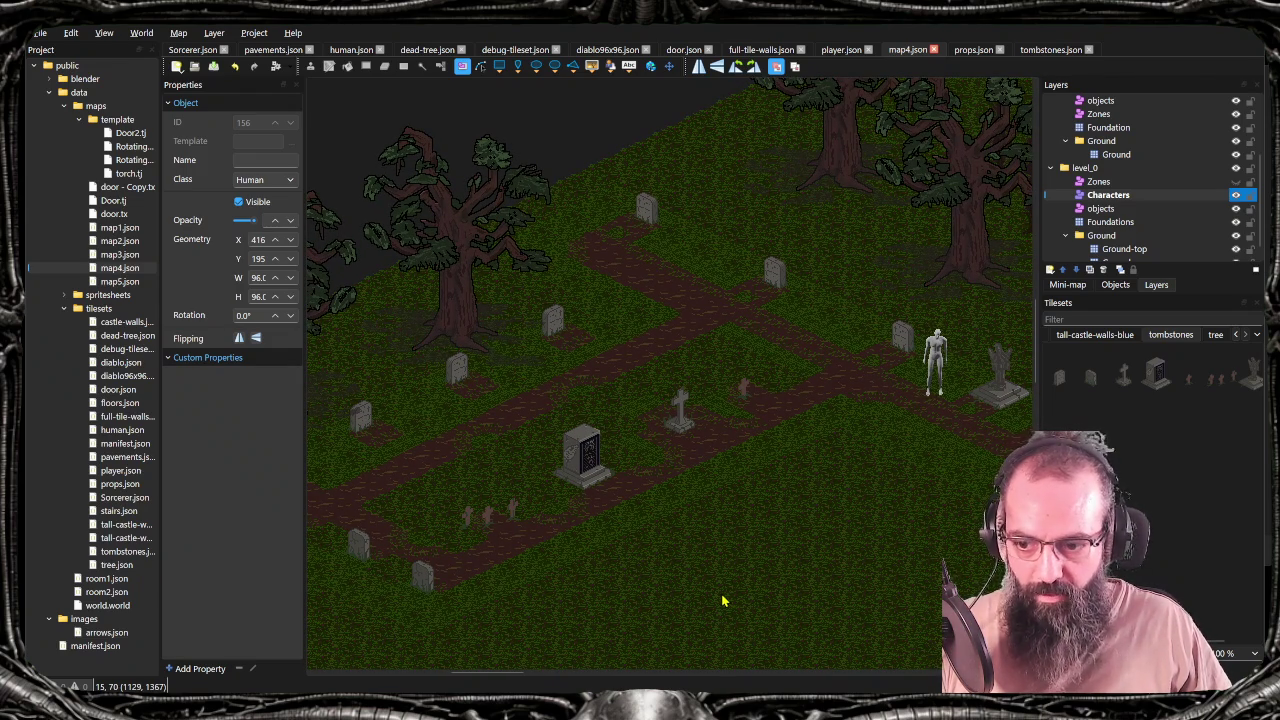
{"action": "key", "text": "alt+Tab"}
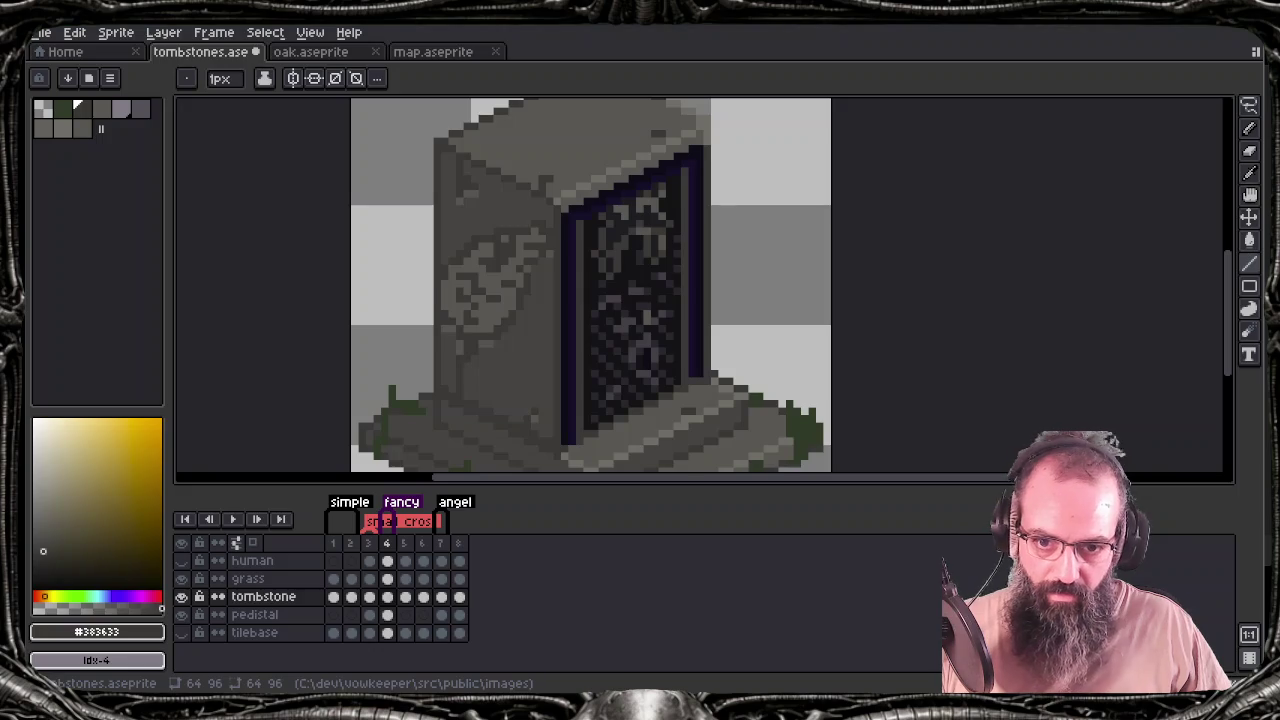
Go to frame 3's cross tombstone and centre it in the view
{"action": "left_click", "coordinate": [408, 599]}
{"action": "left_click", "coordinate": [369, 598]}
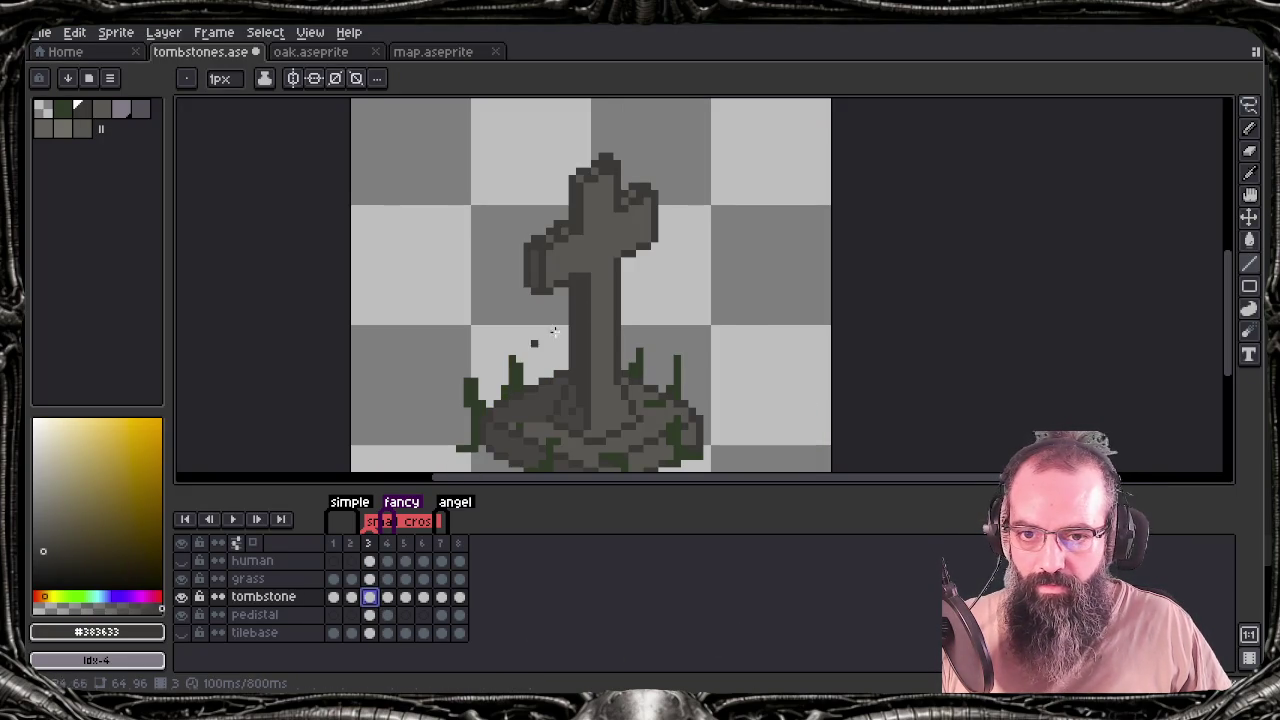
{"action": "left_click_drag", "start_coordinate": [621, 329], "coordinate": [611, 310]}
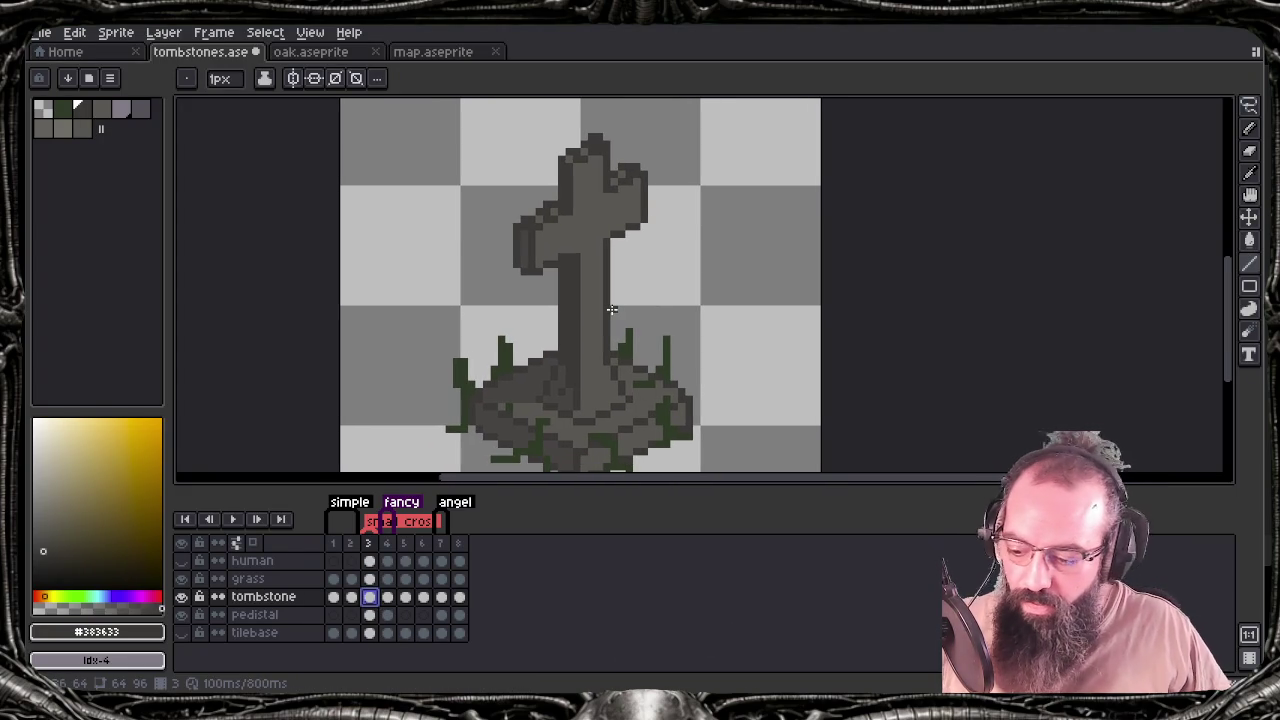
{"action": "key", "text": "b"}
{"action": "left_click_drag", "start_coordinate": [649, 241], "coordinate": [663, 245]}
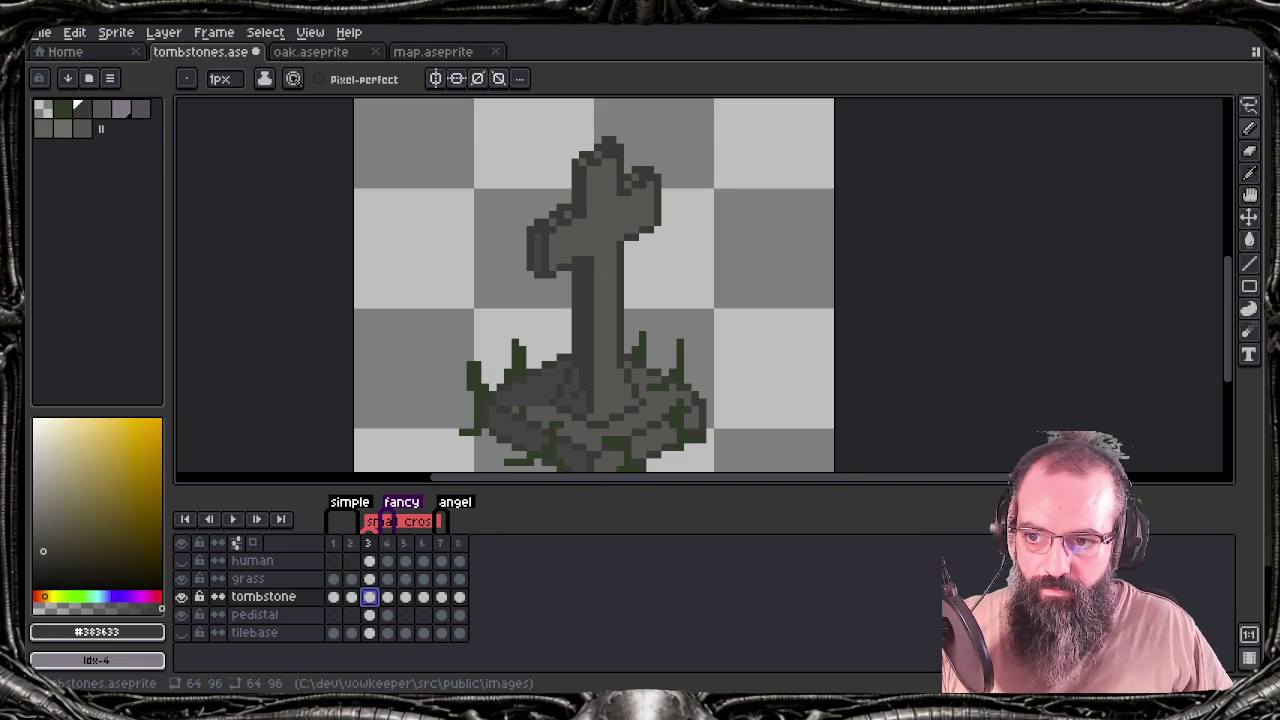
{"action": "left_click", "coordinate": [82, 128]}
{"action": "key", "text": "b"}
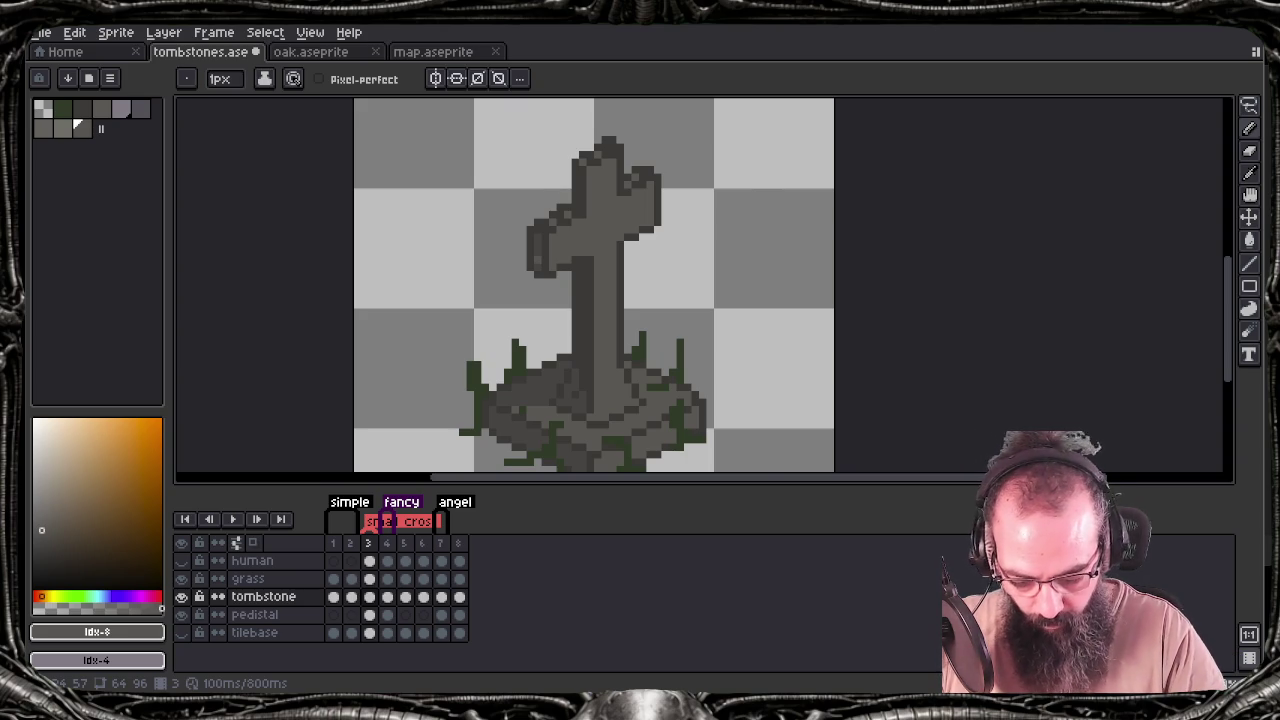
Sample the stone grey #726c69 from the last frame's pedestal and return to frame 3
{"action": "key", "text": "End"}
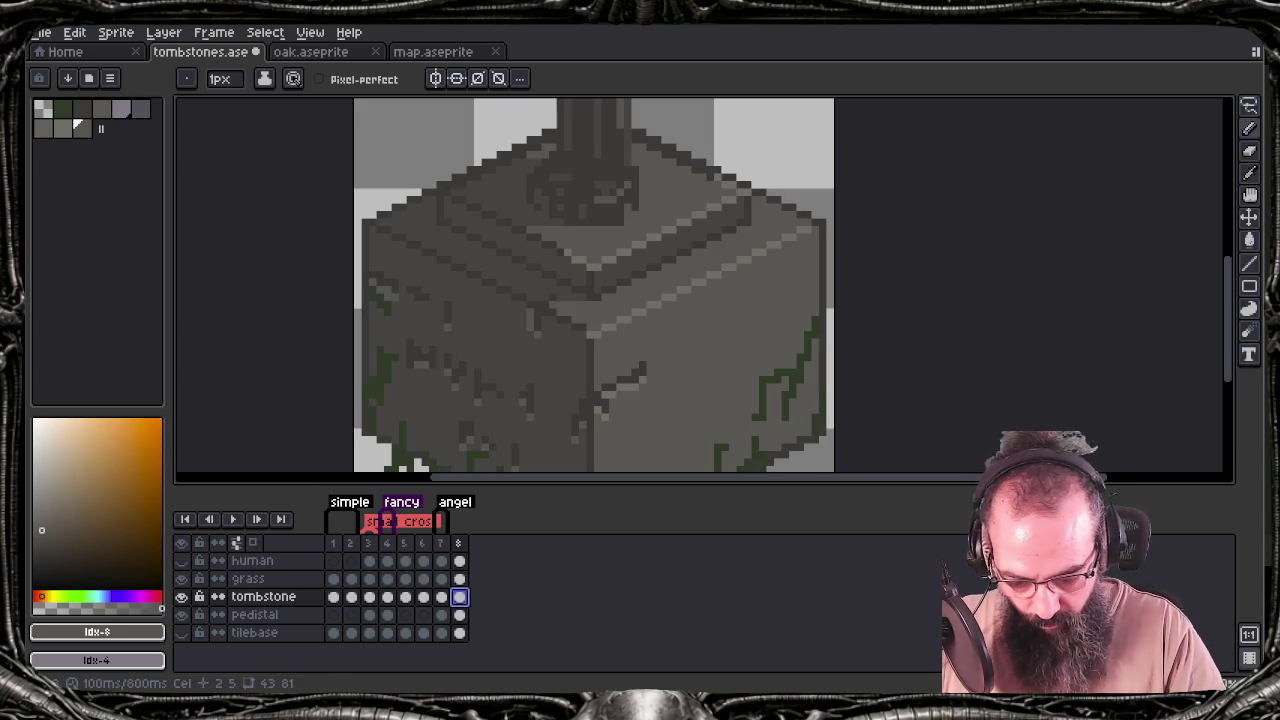
{"action": "left_click", "coordinate": [634, 309], "text": "alt"}
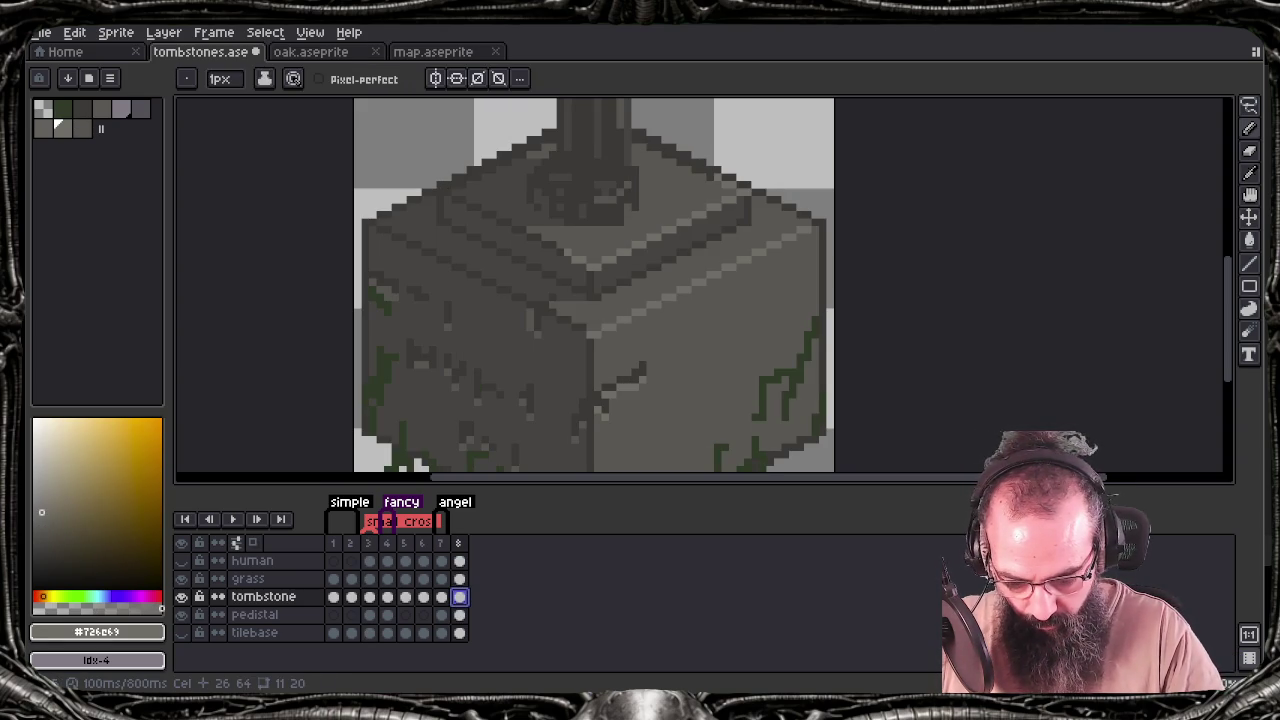
{"action": "key", "text": "Left"}
{"action": "key", "text": "Left"}
{"action": "key", "text": "Left"}
{"action": "key", "text": "Left"}
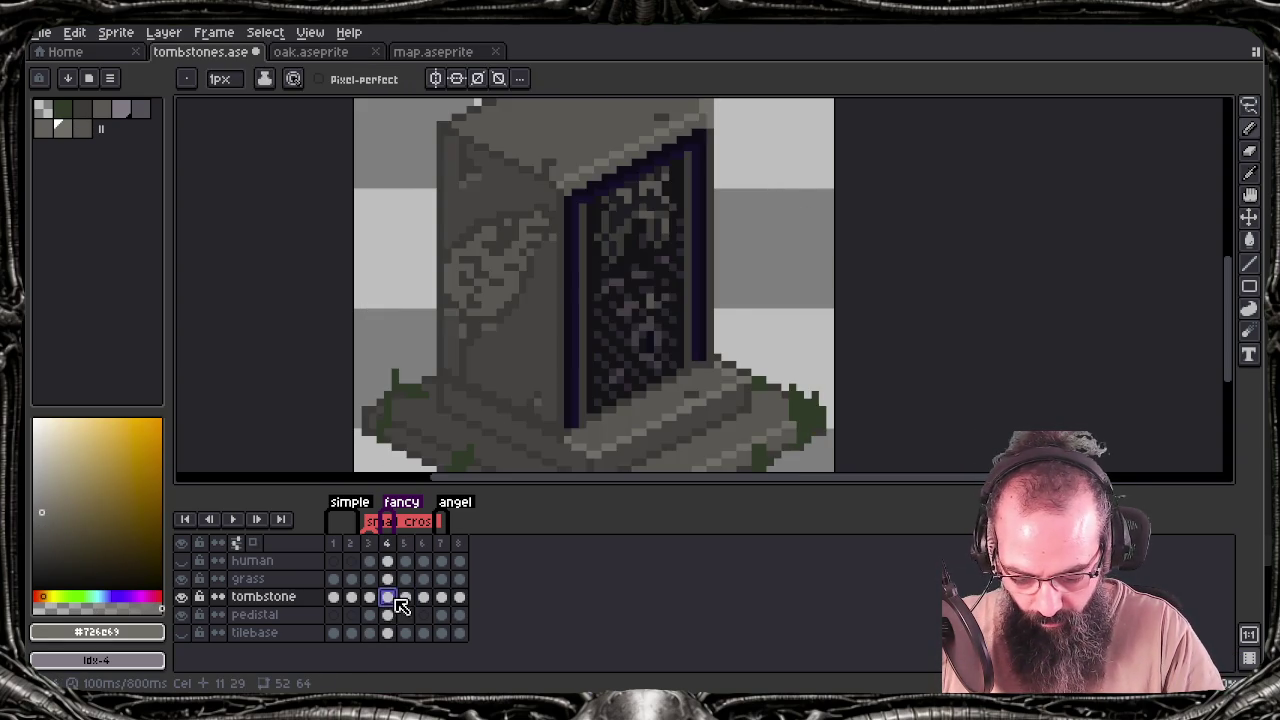
{"action": "key", "text": "Left"}
{"action": "key", "text": "b"}
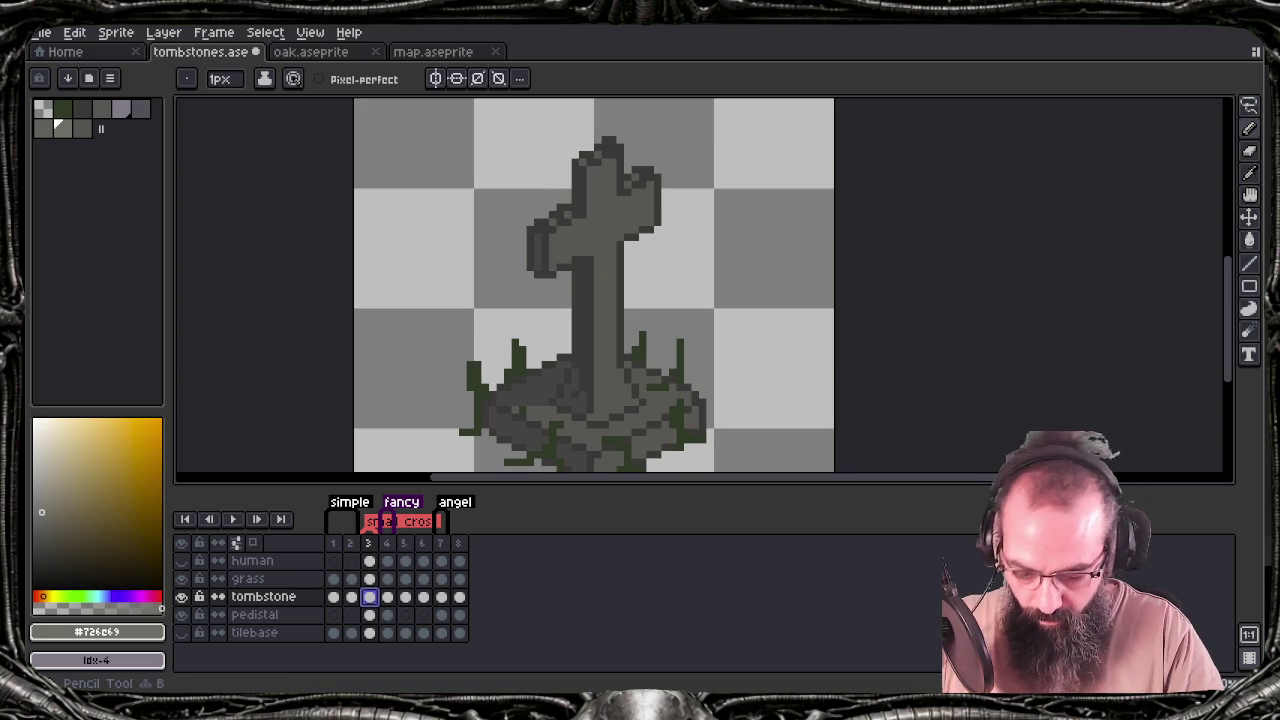
Draw lighter lines at the cross top and down its stem, then save the file
{"action": "key", "text": "l"}
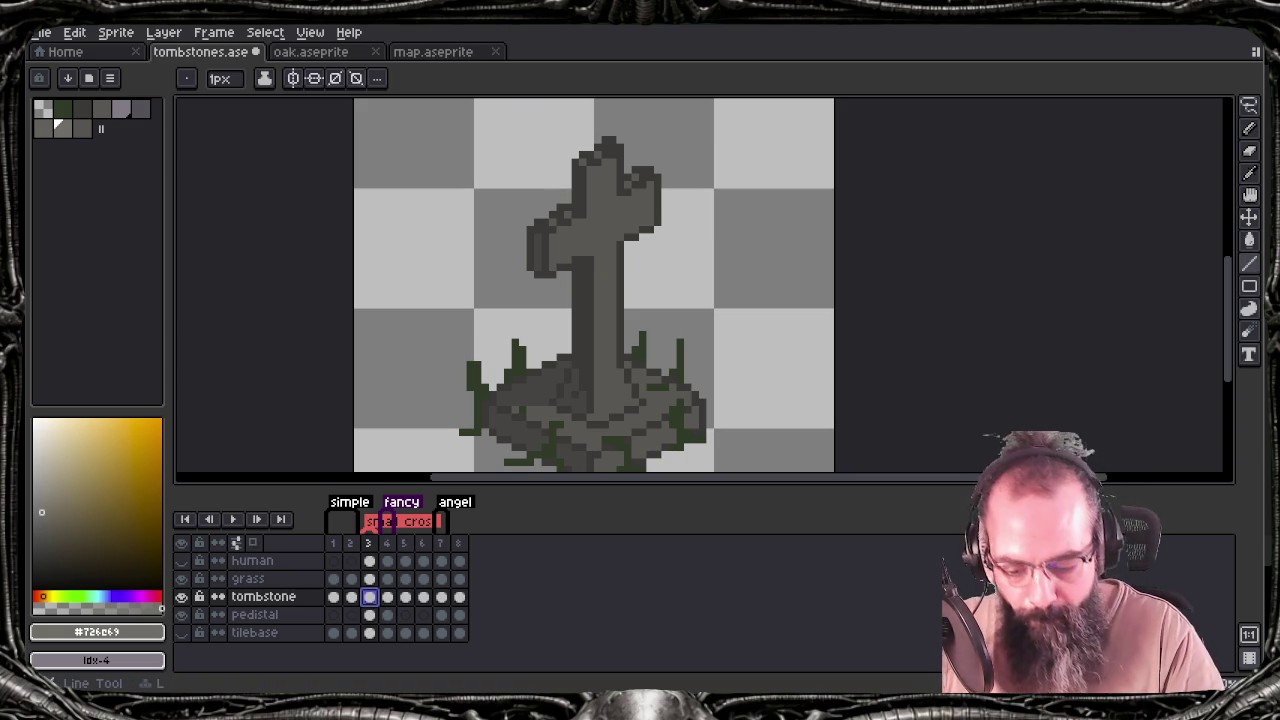
{"action": "left_click_drag", "start_coordinate": [584, 168], "coordinate": [620, 149]}
{"action": "key", "text": "Return"}
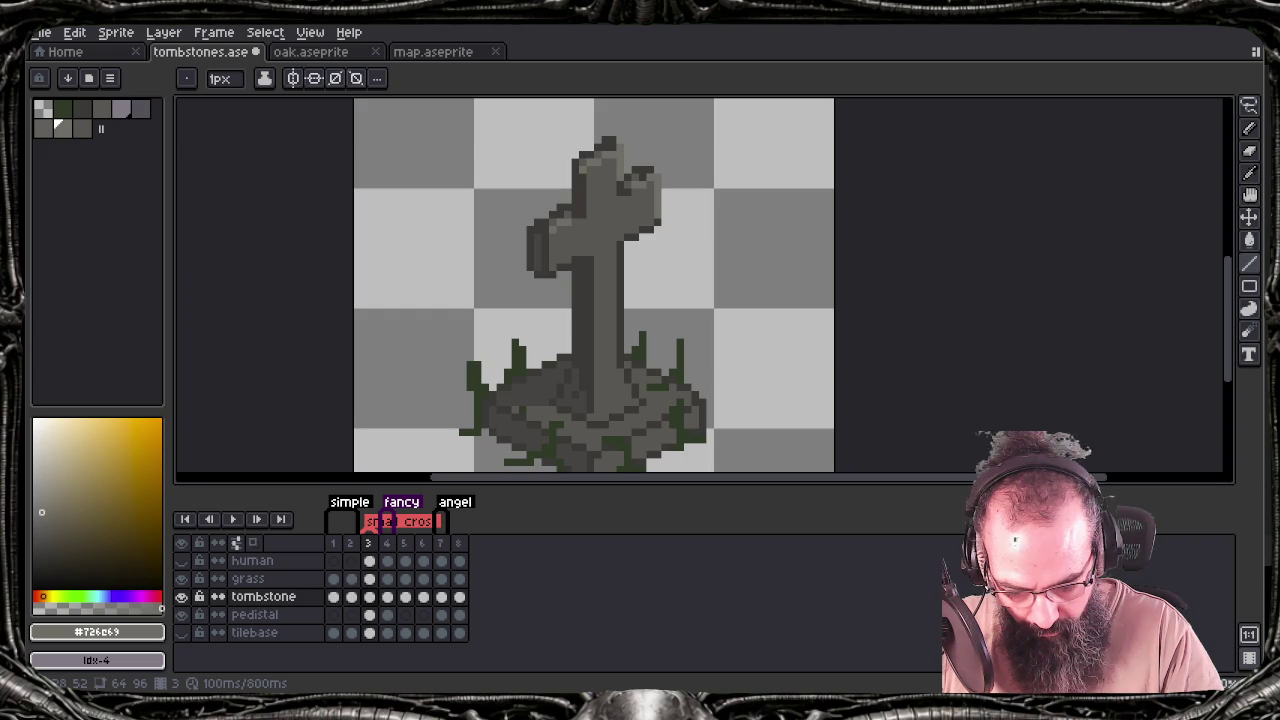
{"action": "left_click_drag", "start_coordinate": [621, 267], "coordinate": [621, 362]}
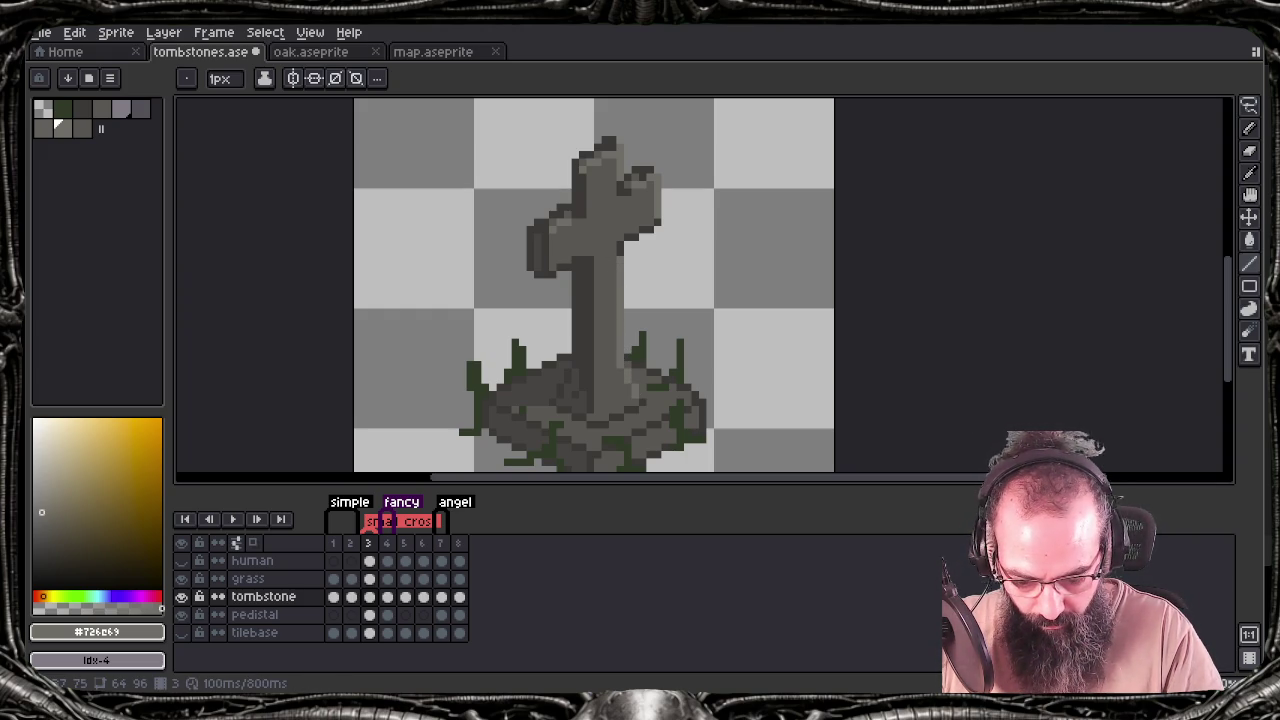
{"action": "key", "text": "ctrl+s"}
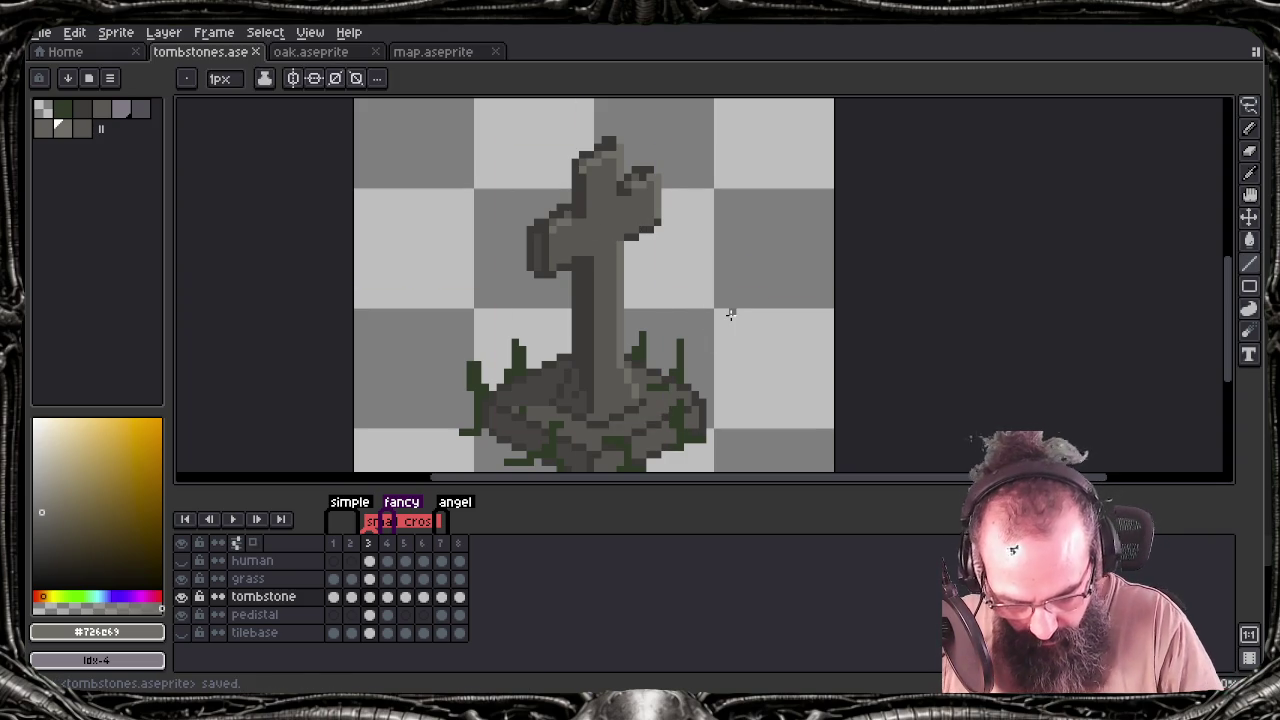
Touch up a pixel at the cross base and paint a lighter line down the stem, saving
{"action": "left_click", "coordinate": [611, 447]}
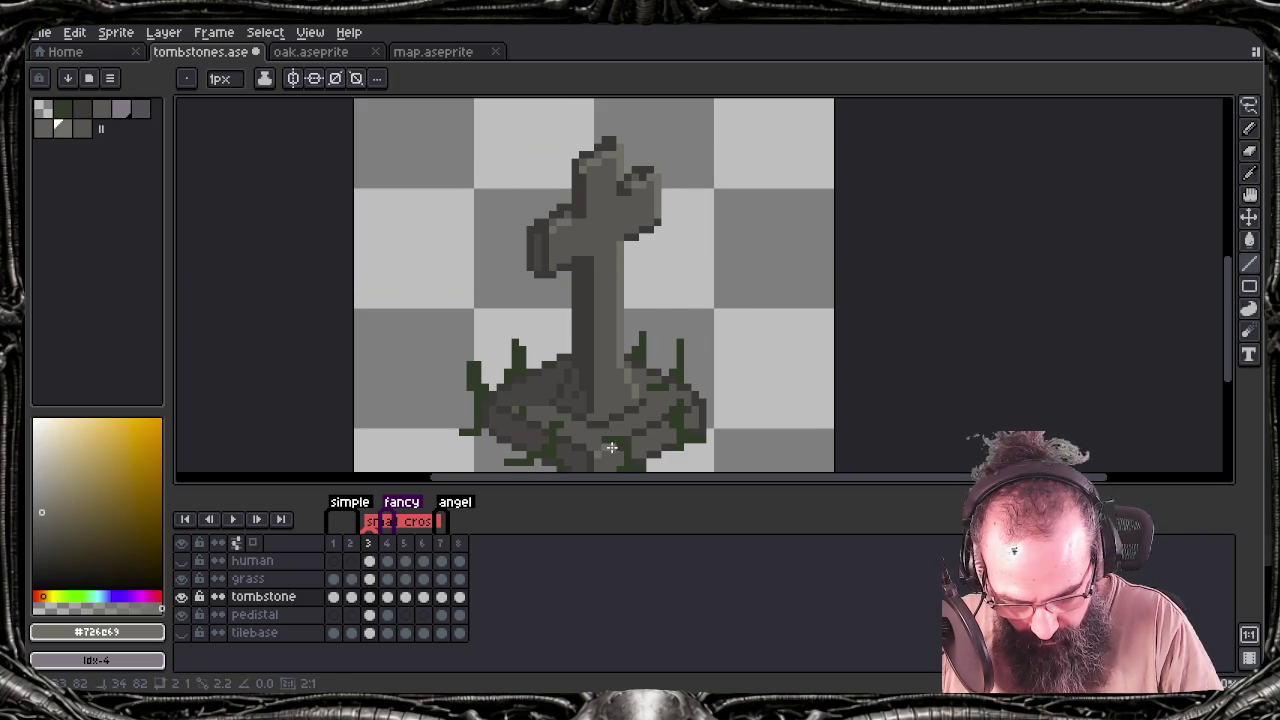
{"action": "key", "text": "Return"}
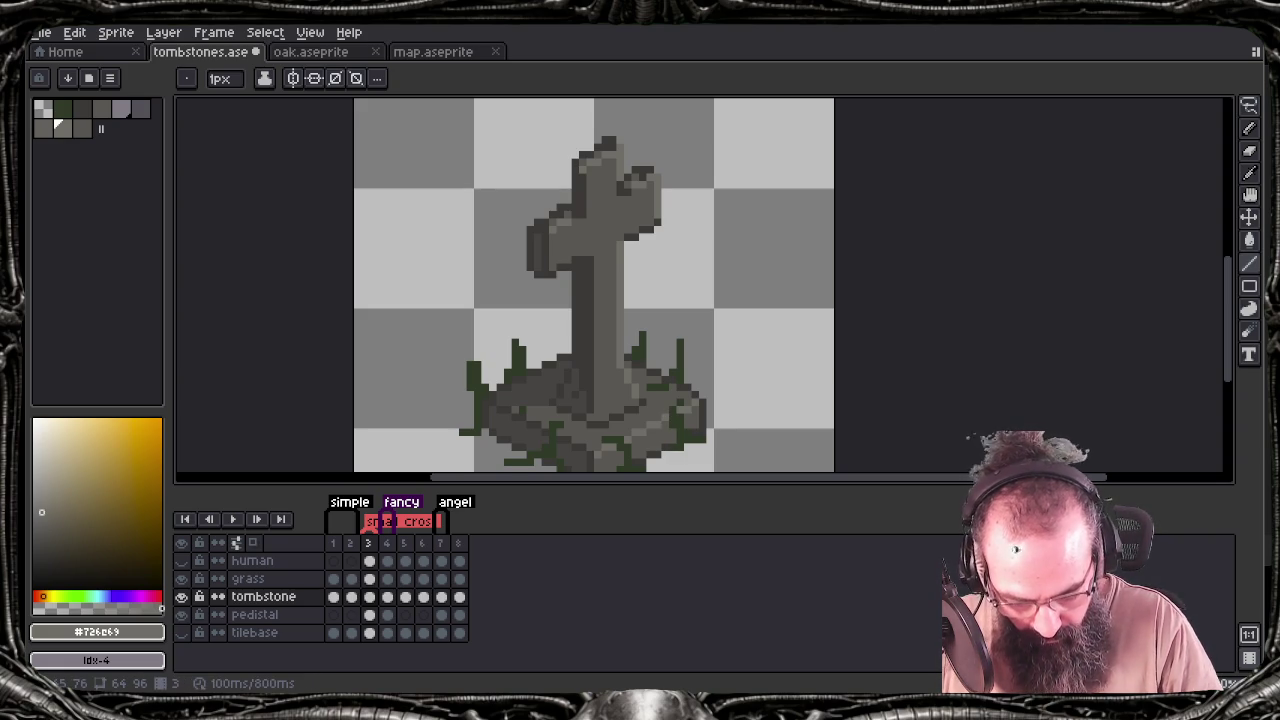
{"action": "key", "text": "ctrl+s"}
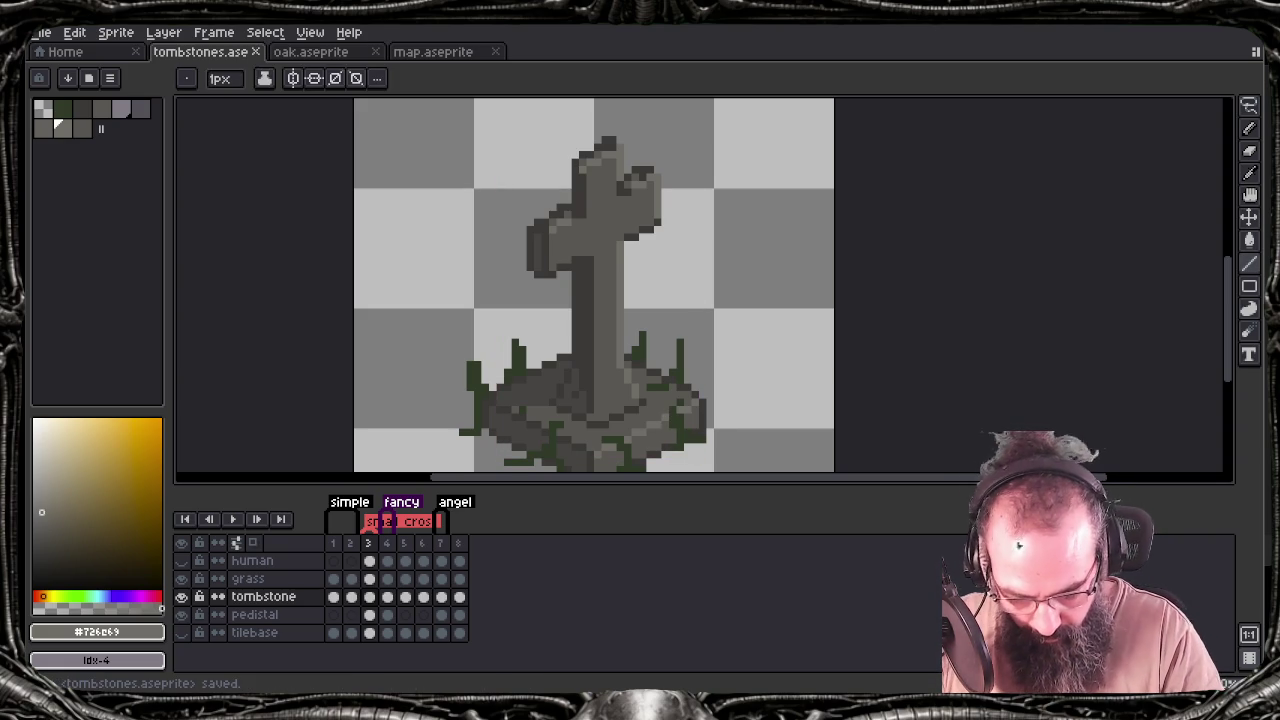
{"action": "left_click_drag", "start_coordinate": [591, 284], "coordinate": [591, 369]}
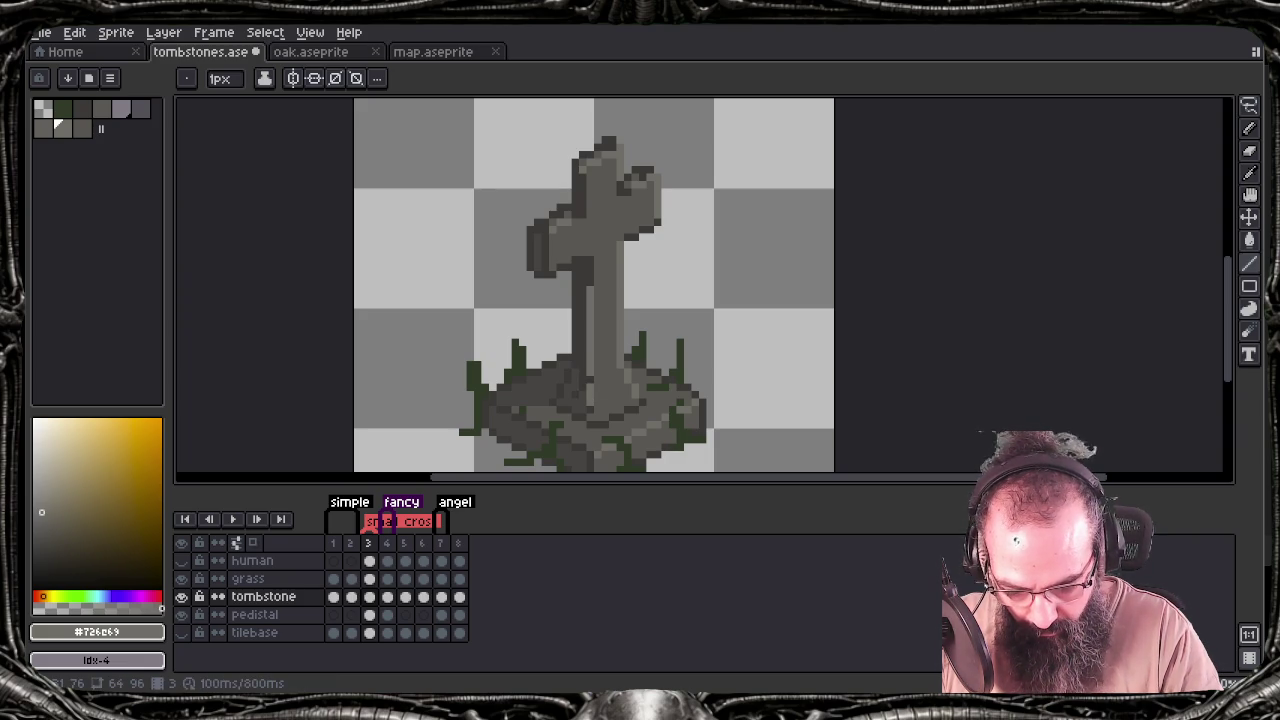
{"action": "key", "text": "ctrl+s"}
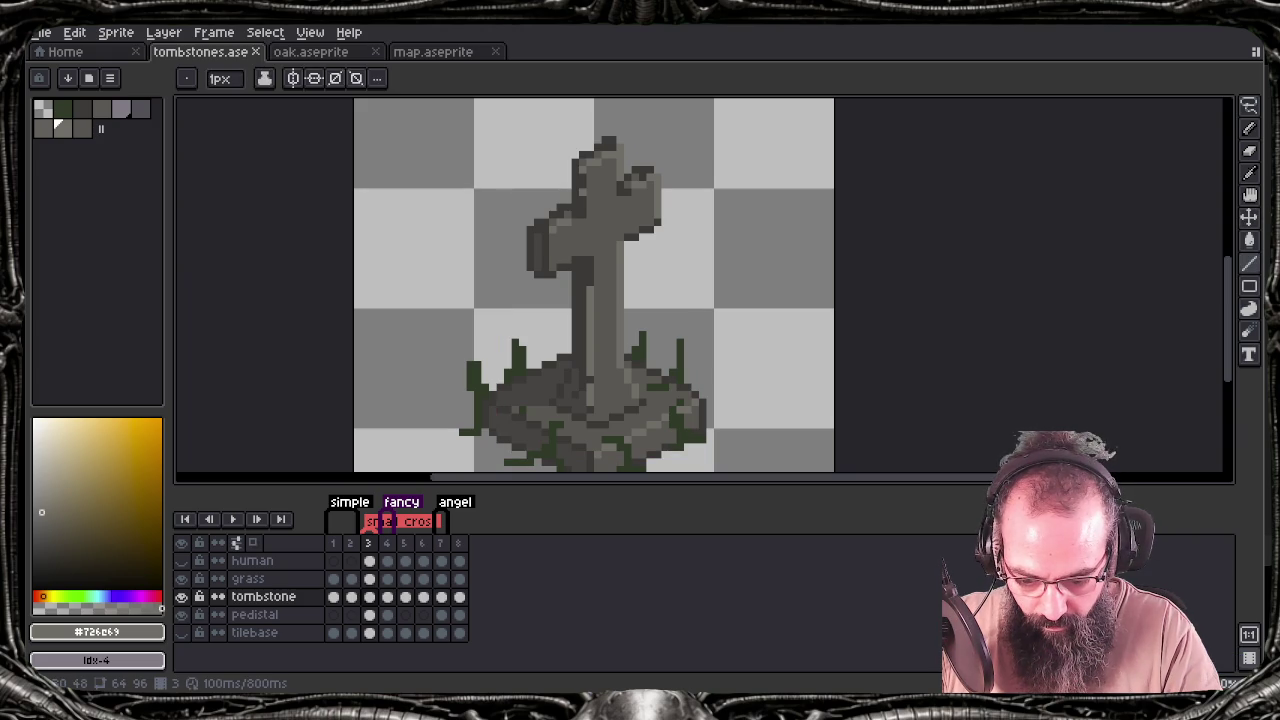
Repaint pixels on the cross's upper-right arm with the Pencil and save
{"action": "key", "text": "e"}
{"action": "key", "text": "ctrl"}
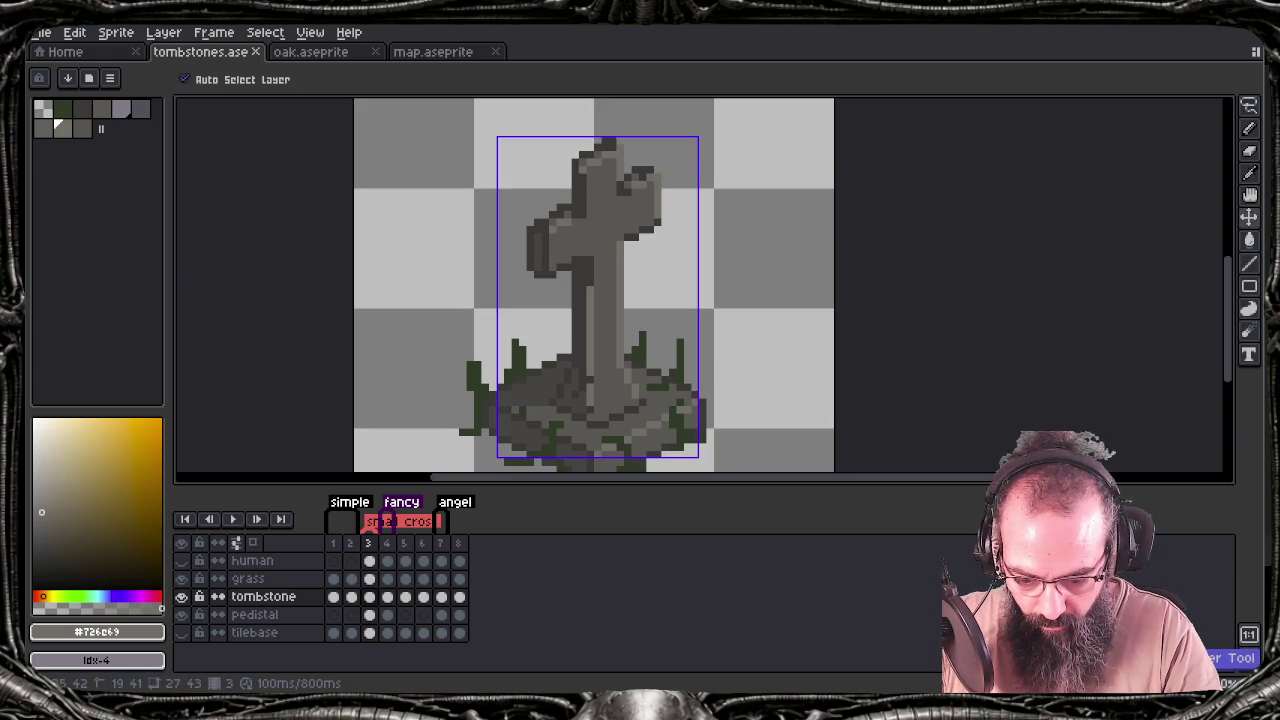
{"action": "key", "text": "ctrl"}
{"action": "key", "text": "b"}
{"action": "left_click", "coordinate": [640, 178]}
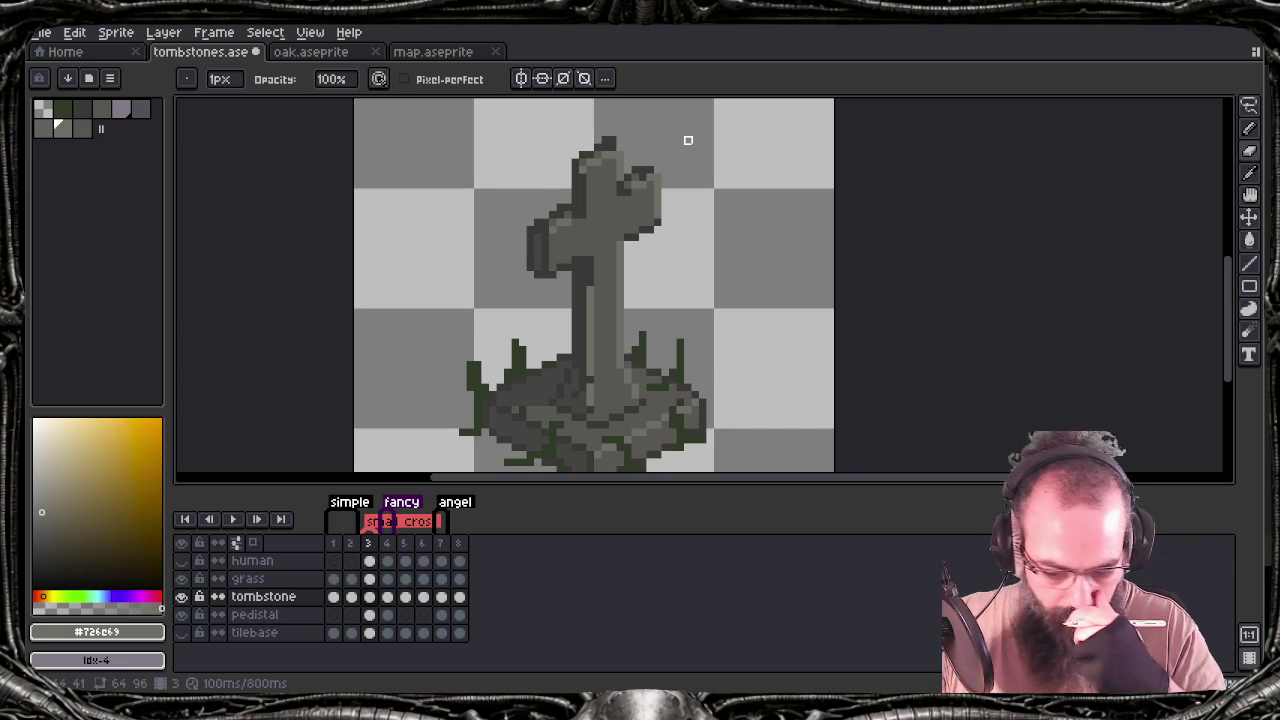
{"action": "key", "text": "ctrl+s"}
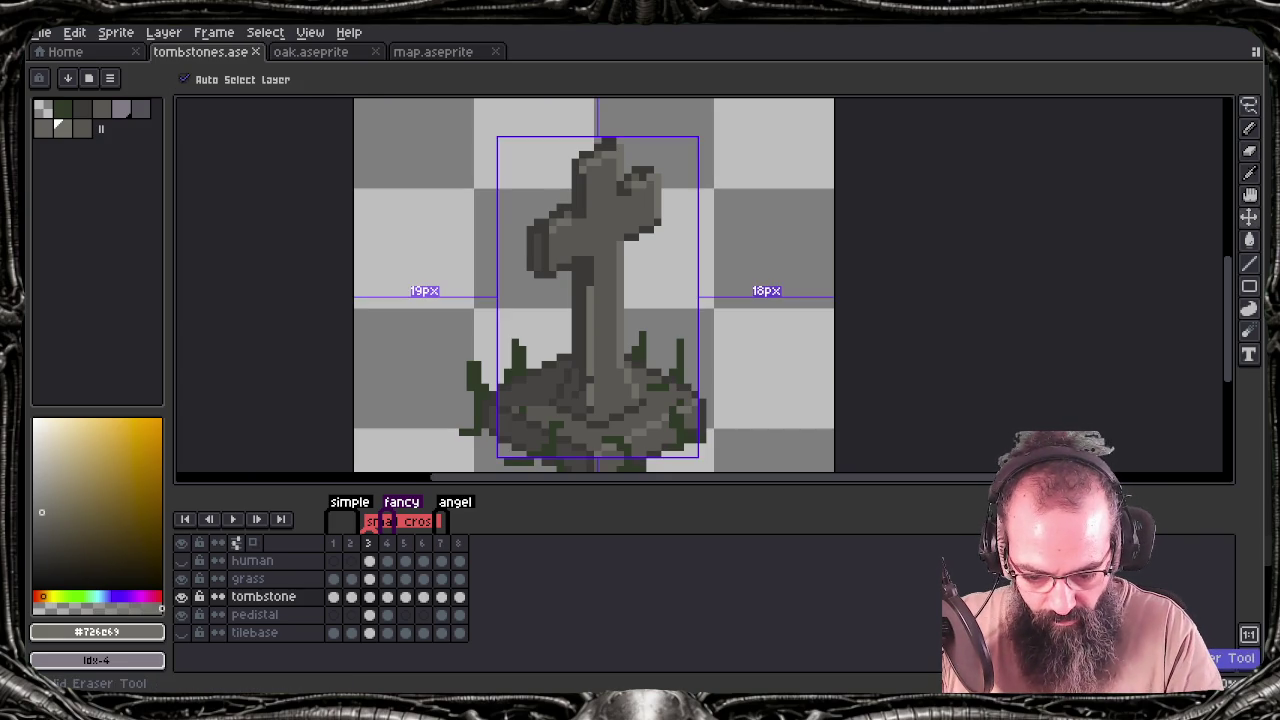
Add a dark outline pixel atop the cross, save, and pick the stem's mid-grey #726c69
{"action": "left_click", "coordinate": [613, 141], "text": "alt"}
{"action": "left_click", "coordinate": [612, 143]}
{"action": "key", "text": "alt"}
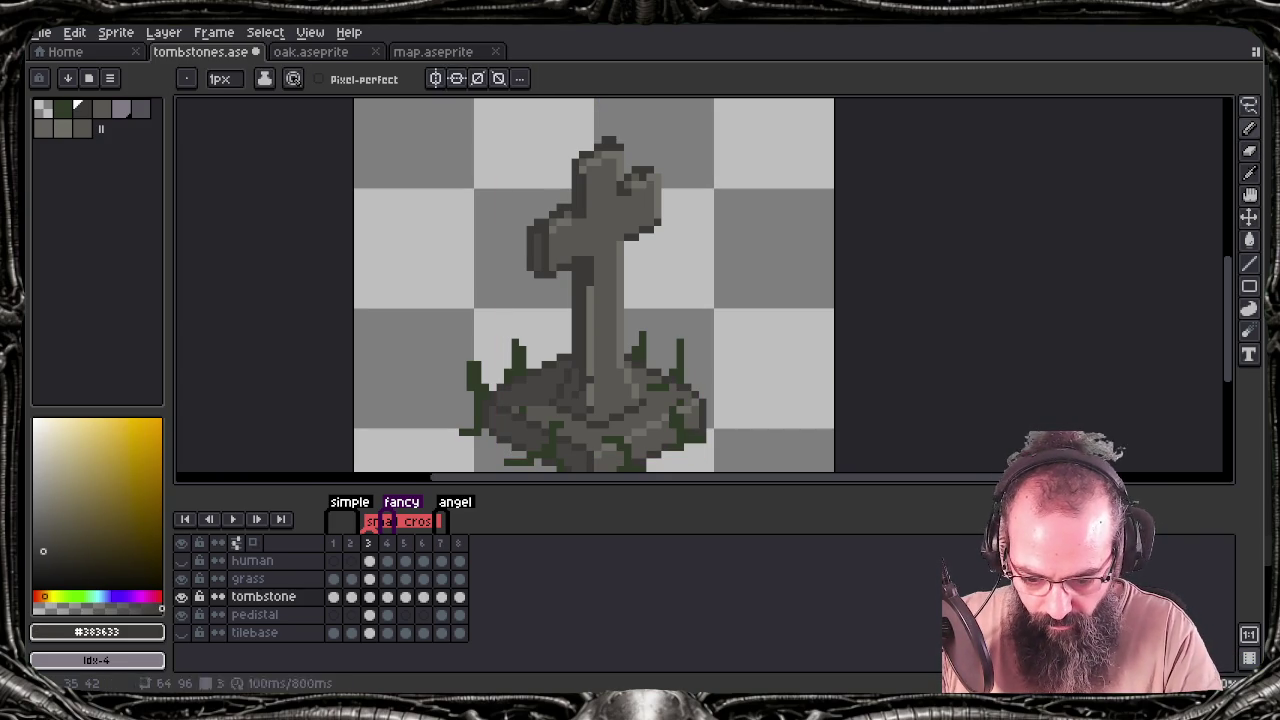
{"action": "key", "text": "ctrl+s"}
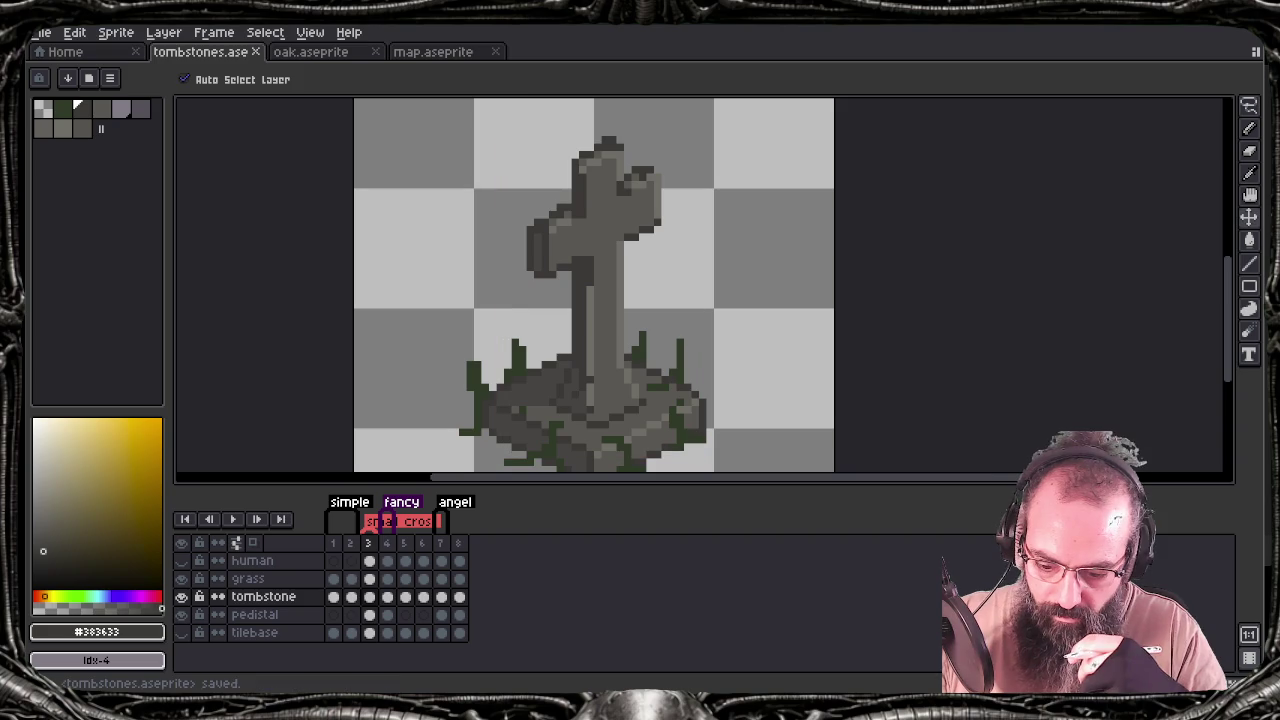
{"action": "key", "text": "alt"}
{"action": "left_click", "coordinate": [616, 384], "text": "alt"}
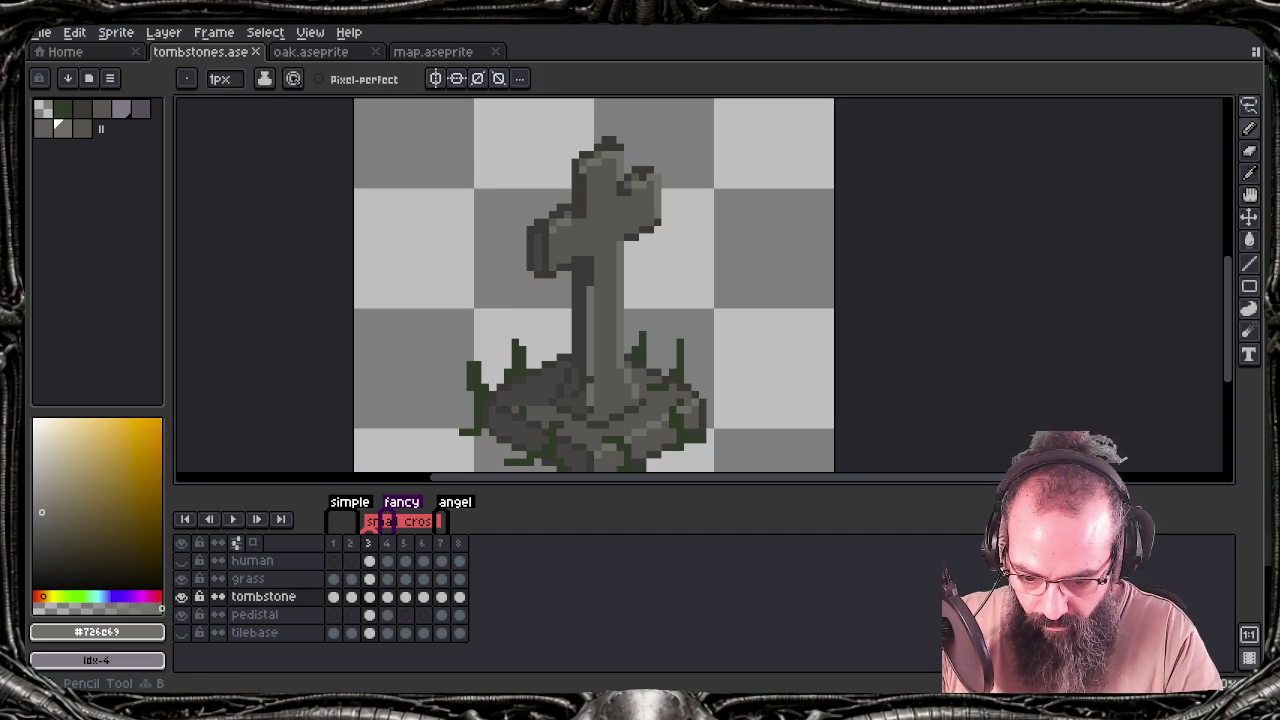
Re-export the sprite sheet over tombstones.png, check it in Tiled, and come back to frame 3
{"action": "key", "text": "ctrl+e"}
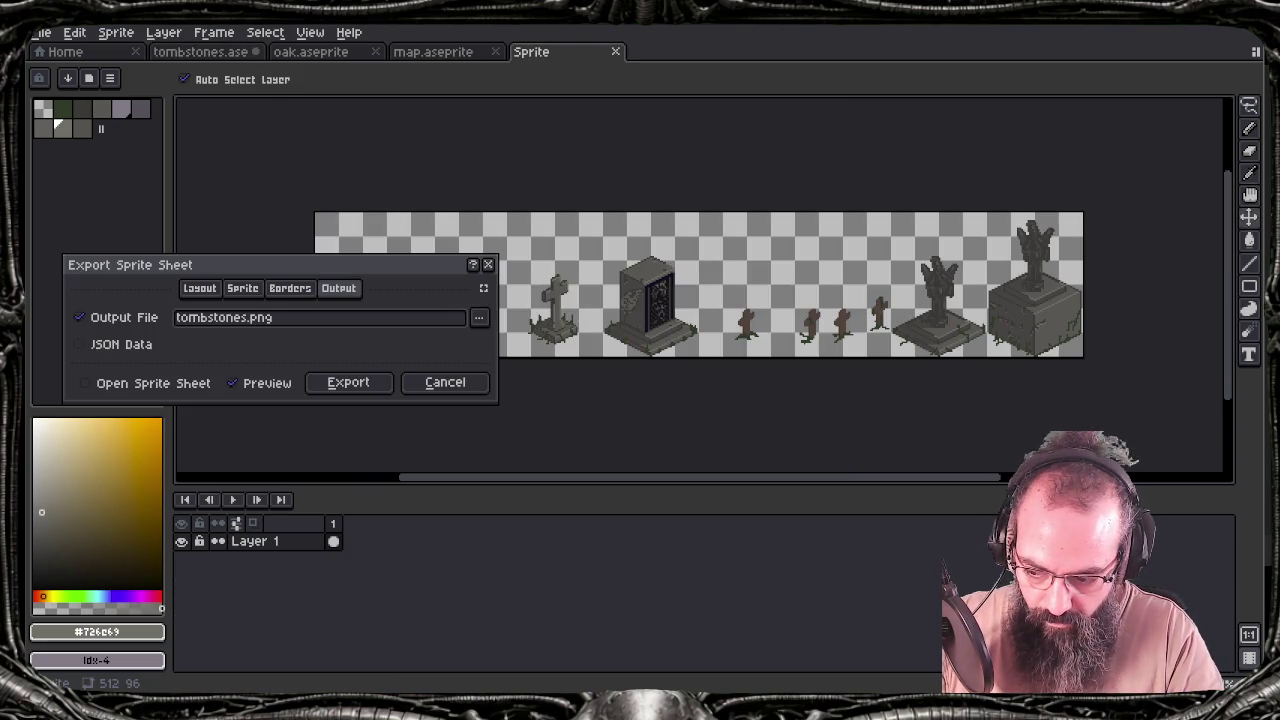
{"action": "key", "text": "Return"}
{"action": "key", "text": "Return"}
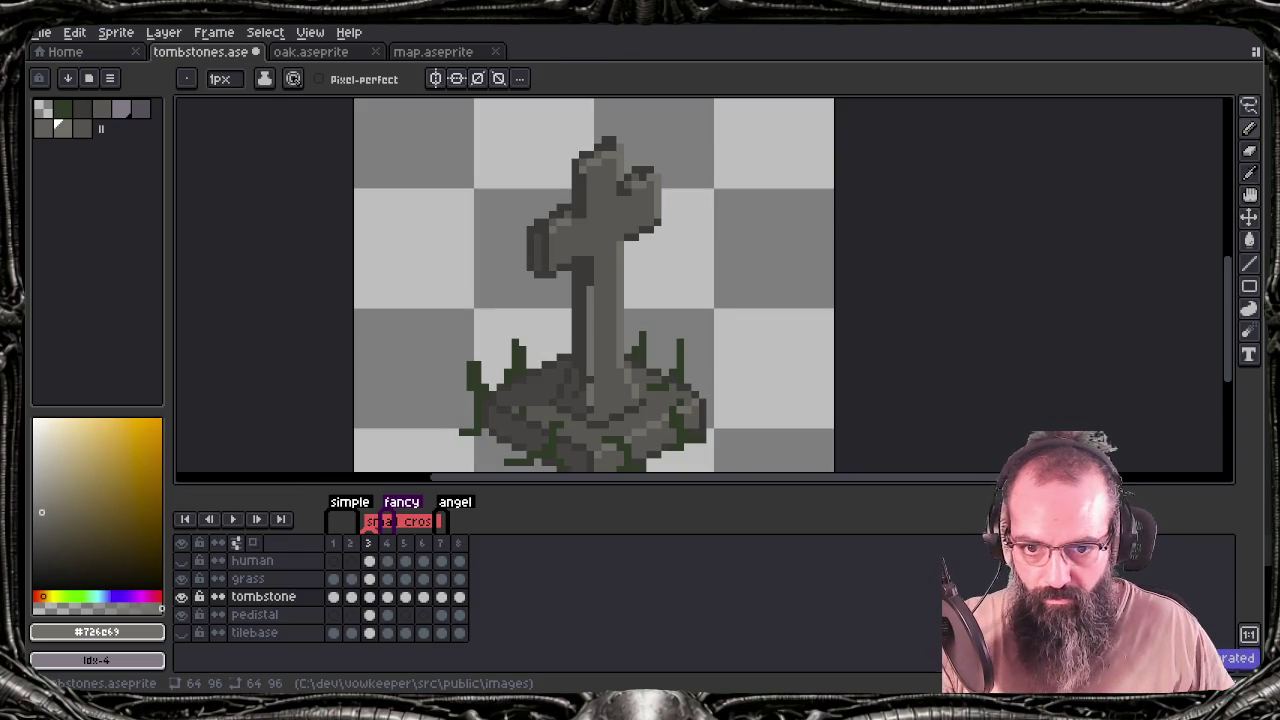
{"action": "key", "text": "alt+Tab"}
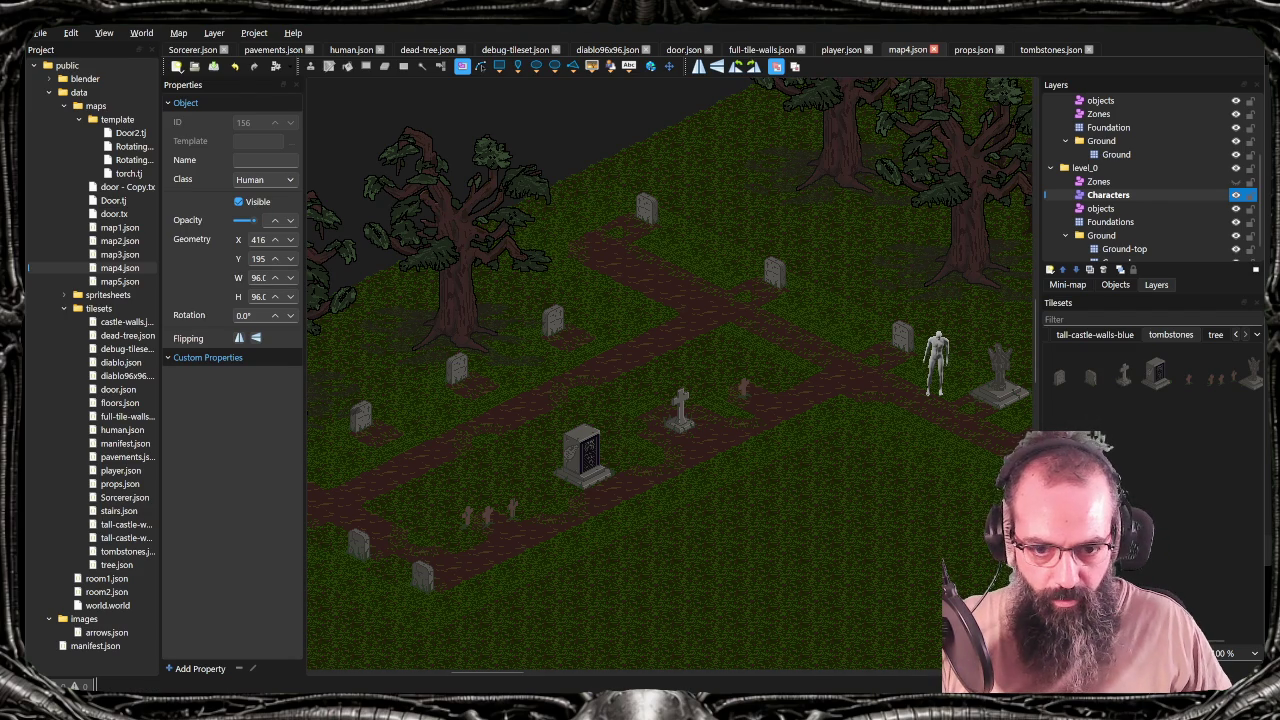
{"action": "key", "text": "alt+Tab"}
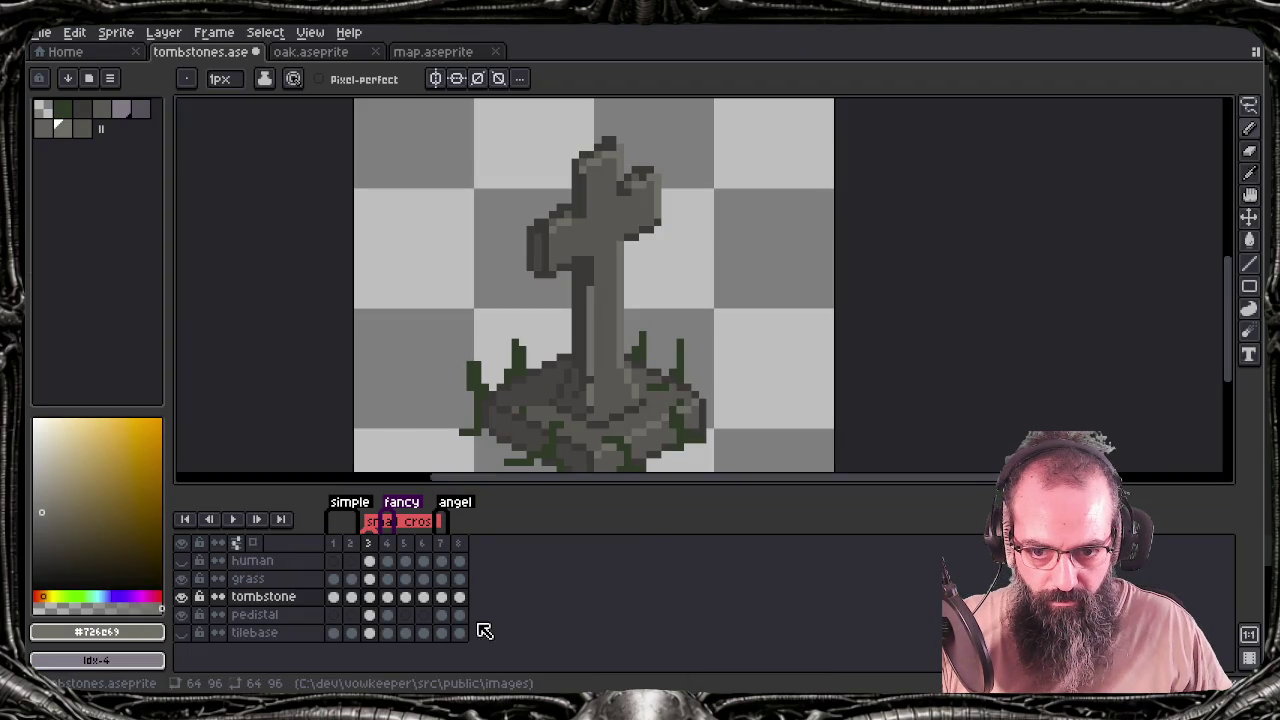
Choose palette colour index 8, then eyedrop the stem's grey #726c69 with the Pencil active
{"action": "left_click", "coordinate": [81, 128]}
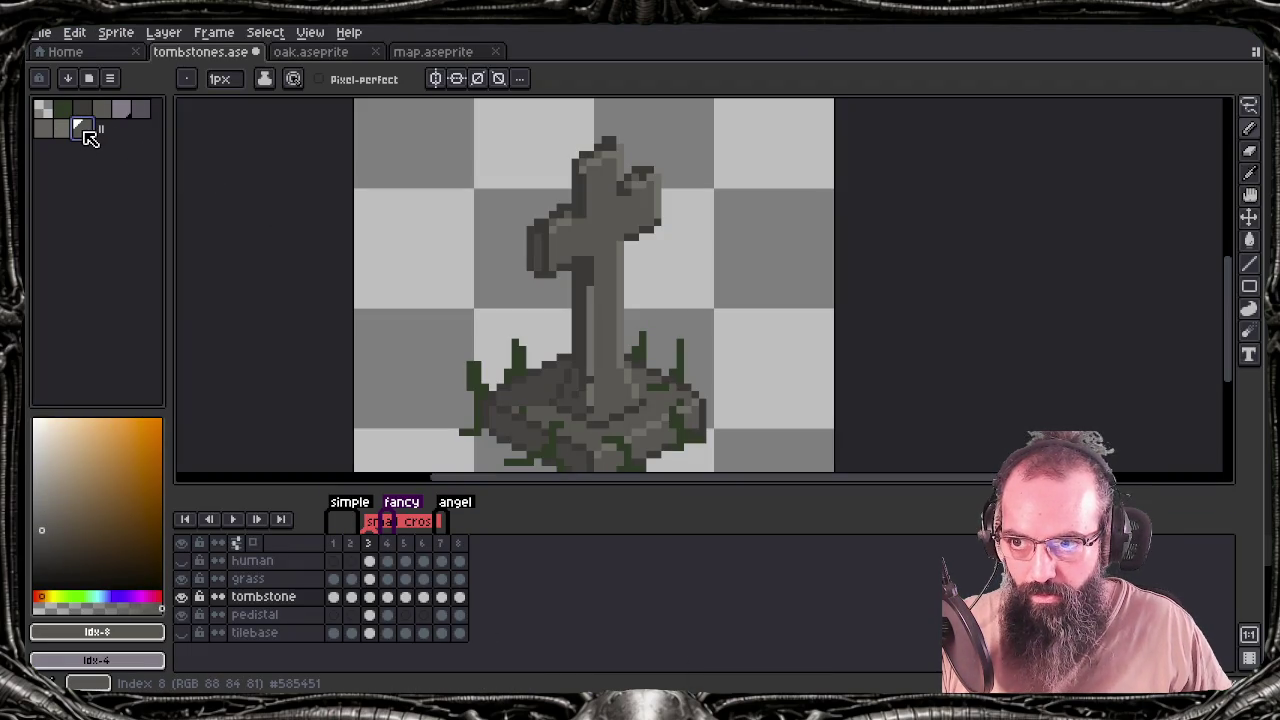
{"action": "key", "text": "b"}
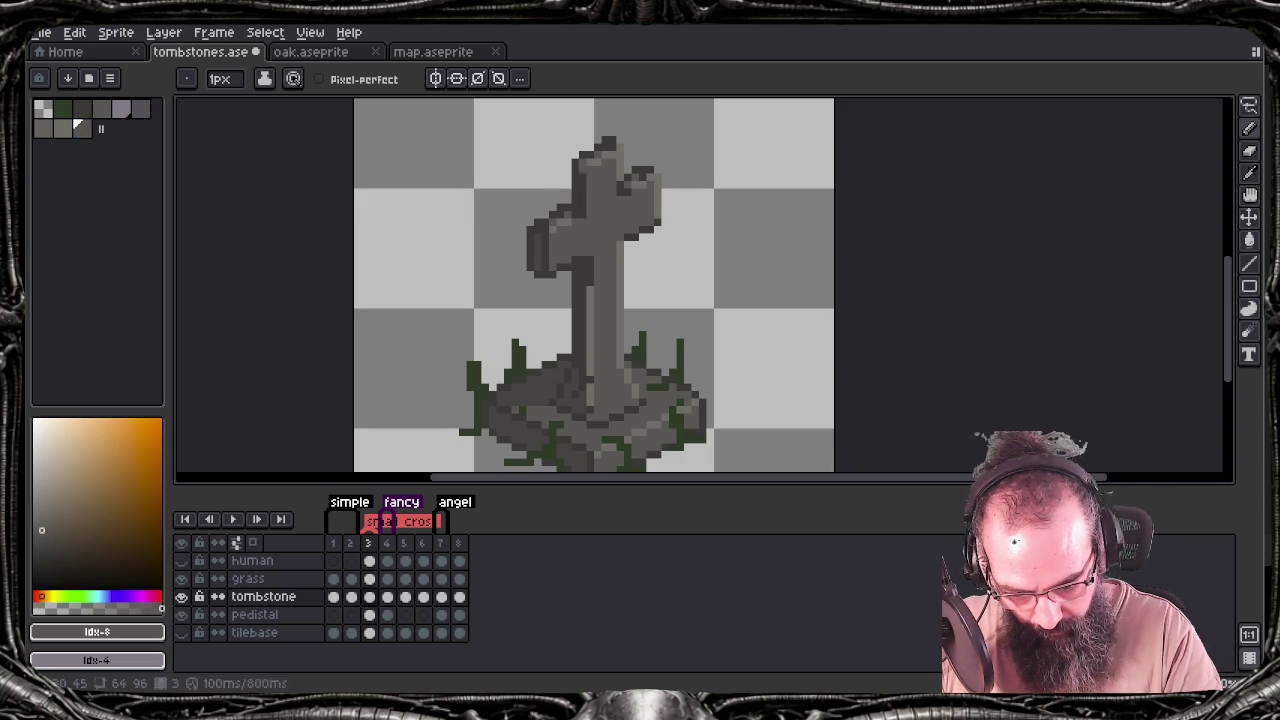
{"action": "key", "text": "ctrl"}
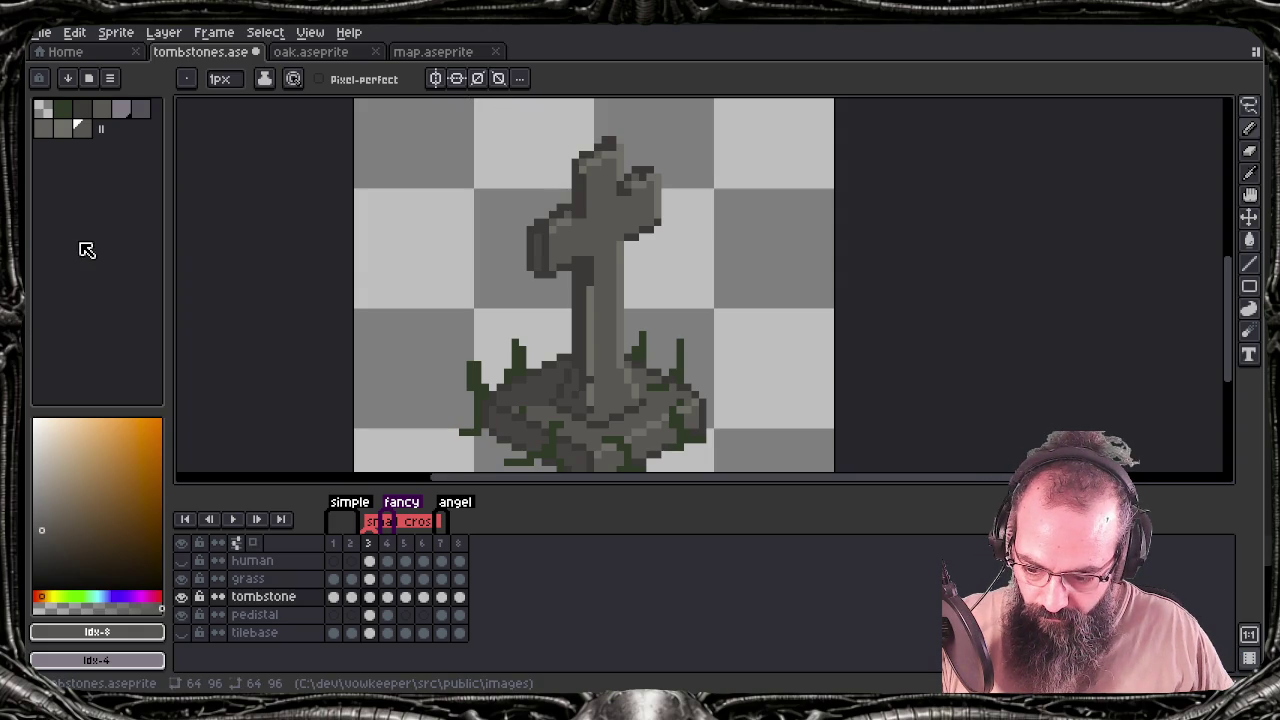
{"action": "key", "text": "alt"}
{"action": "left_click", "coordinate": [594, 323]}
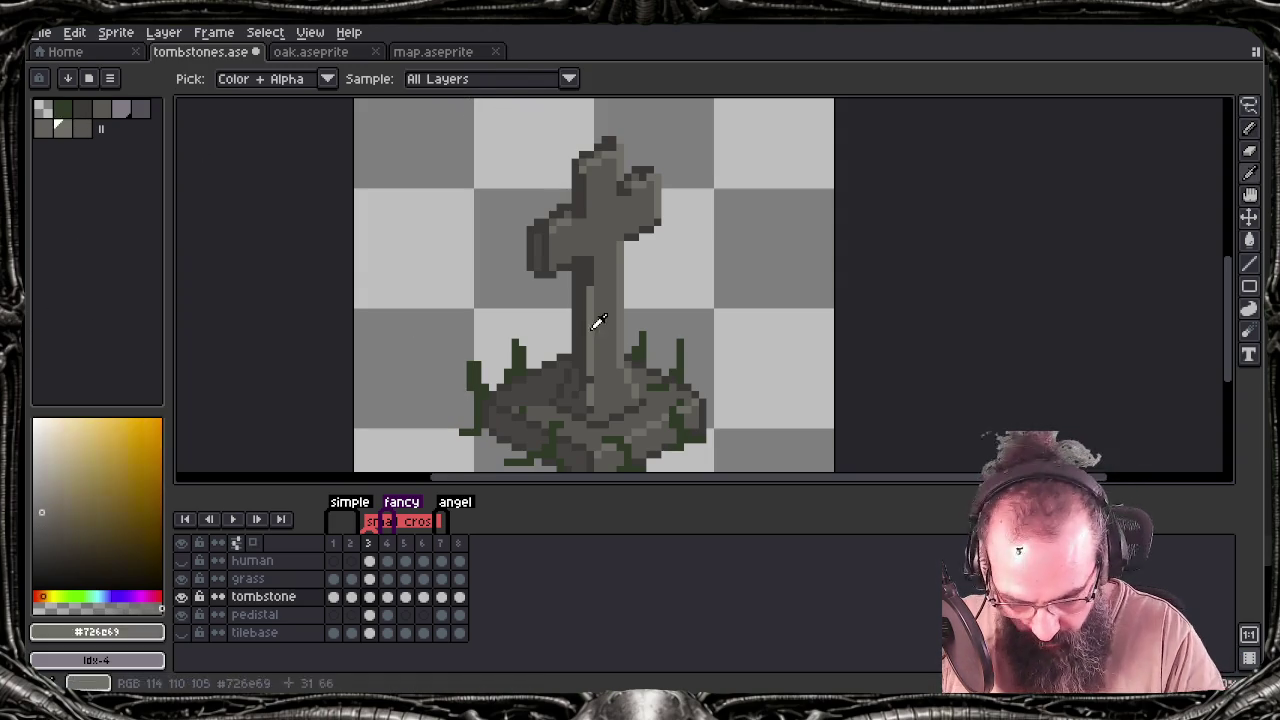
Pick grey #585451 from the last frame's tombstone, compare frame 4, then return to frame 3
{"action": "key", "text": "End"}
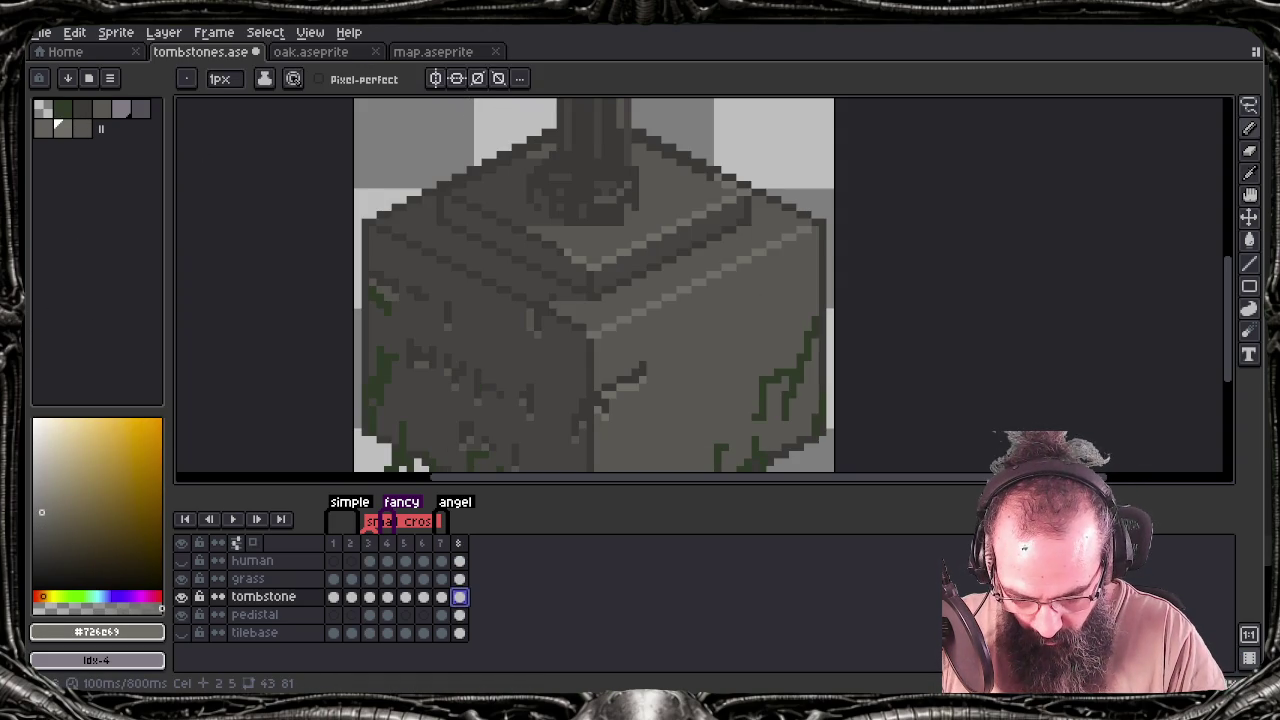
{"action": "left_click", "coordinate": [711, 300], "text": "alt"}
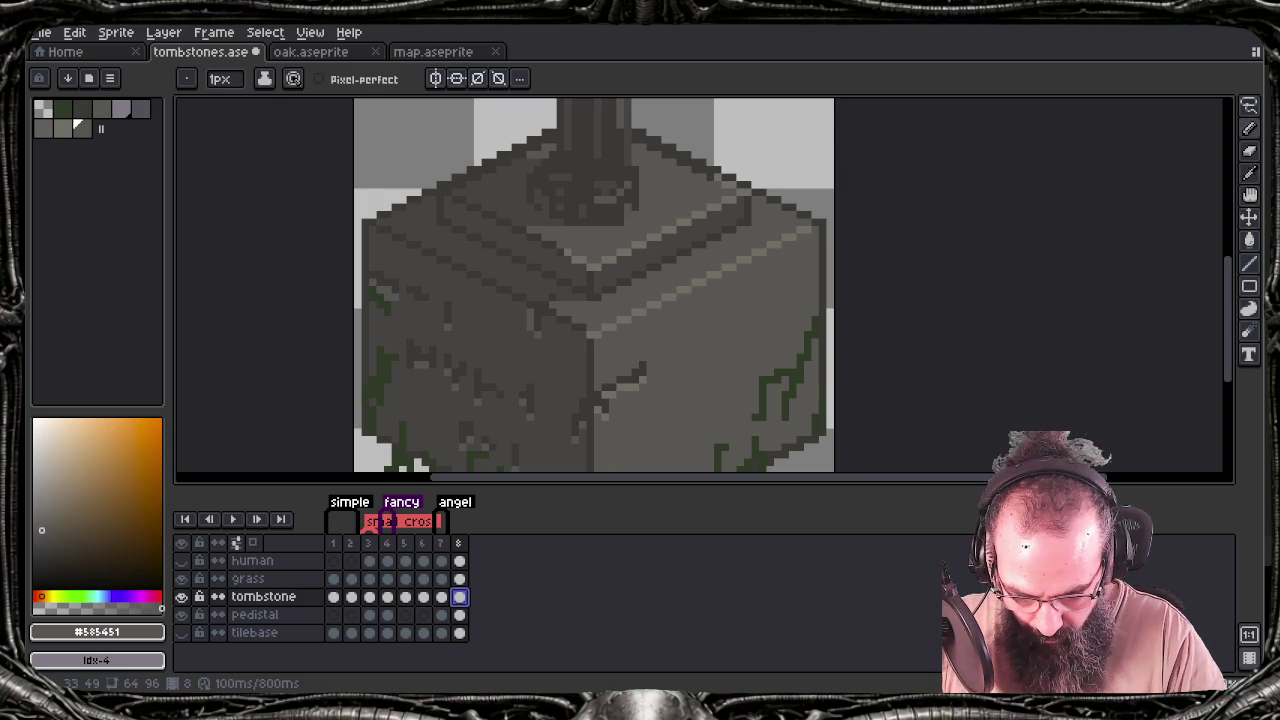
{"action": "left_click", "coordinate": [387, 596]}
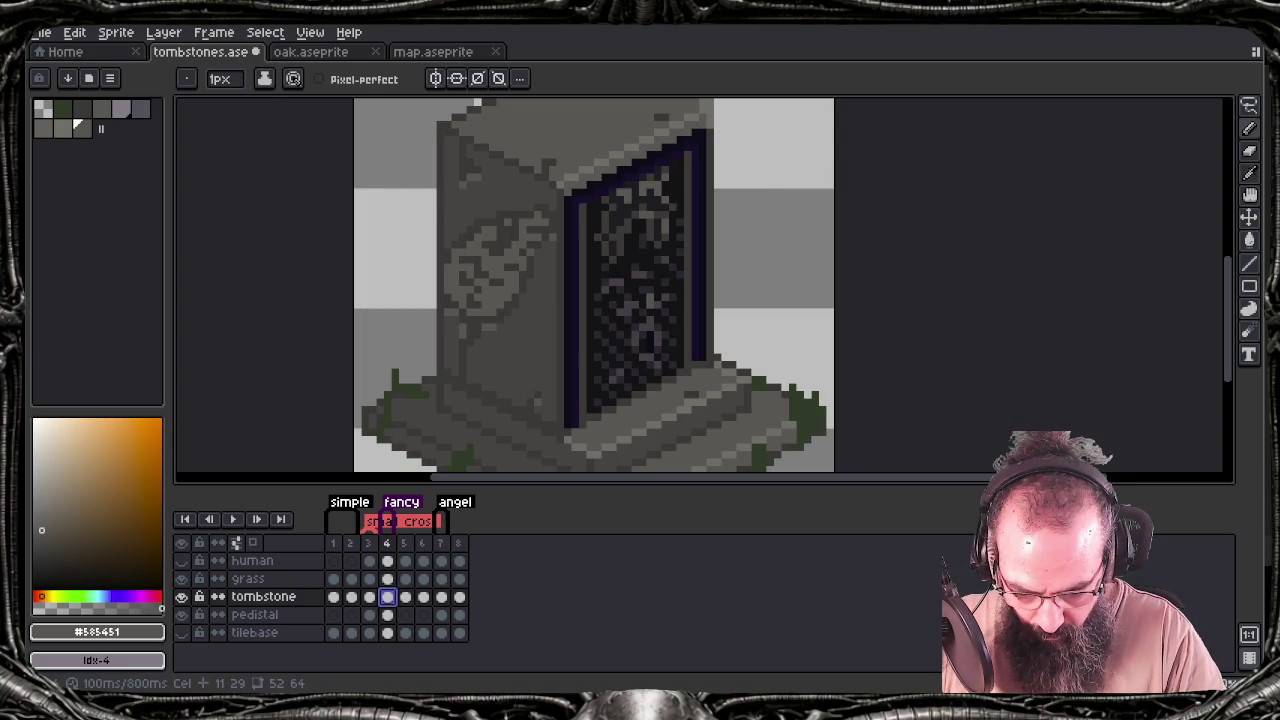
{"action": "left_click", "coordinate": [371, 597]}
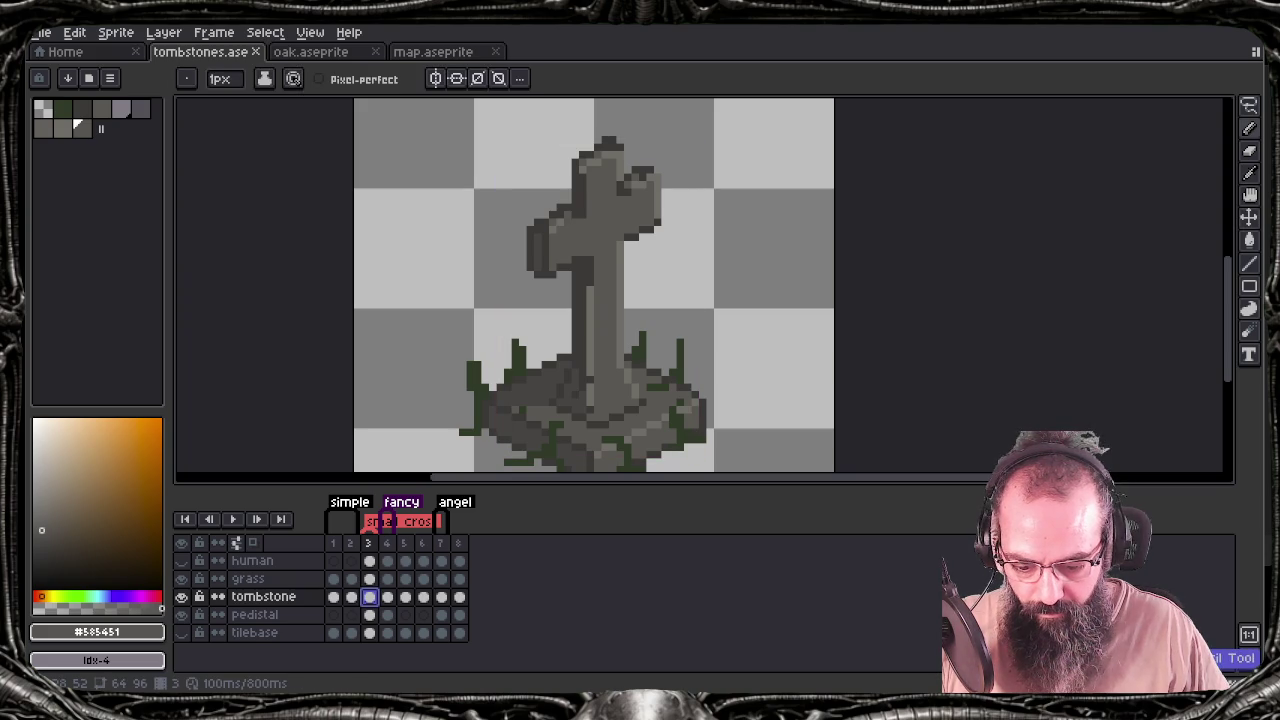
Save, then pick the dark outline grey #383633 from the cross and touch up a pixel
{"action": "key", "text": "ctrl+s"}
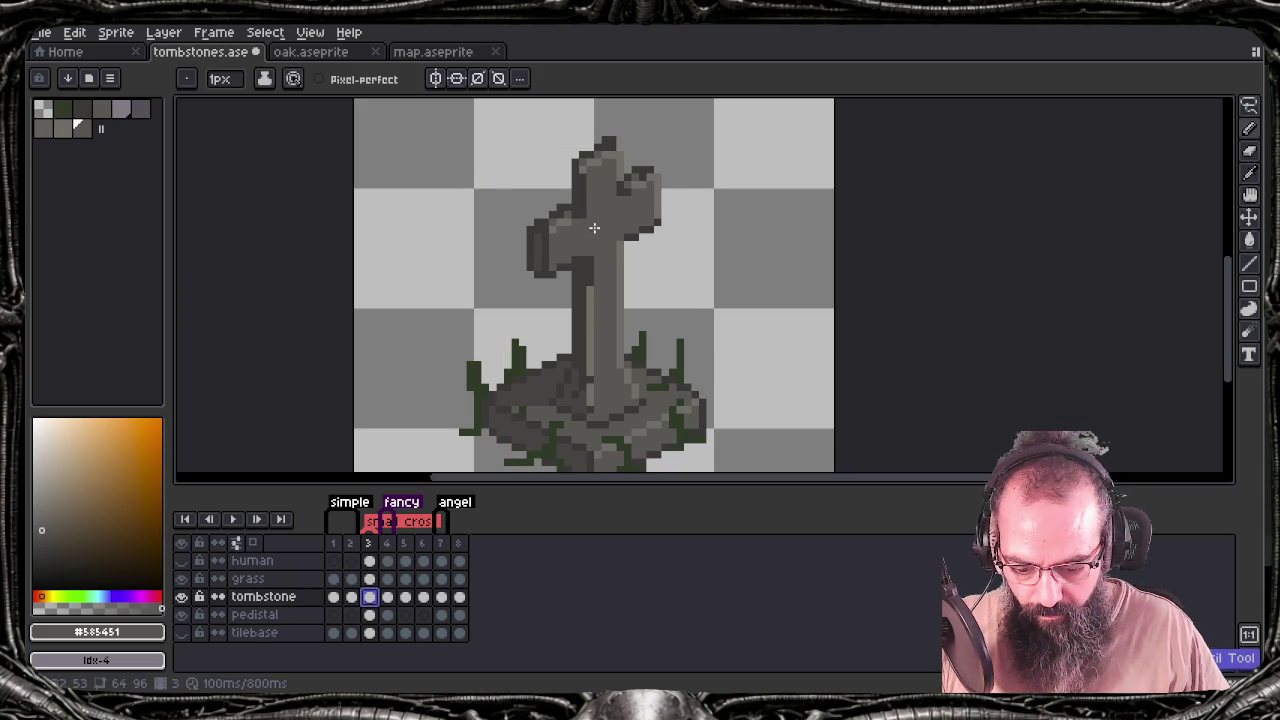
{"action": "left_click", "coordinate": [632, 230]}
{"action": "key", "text": "ctrl"}
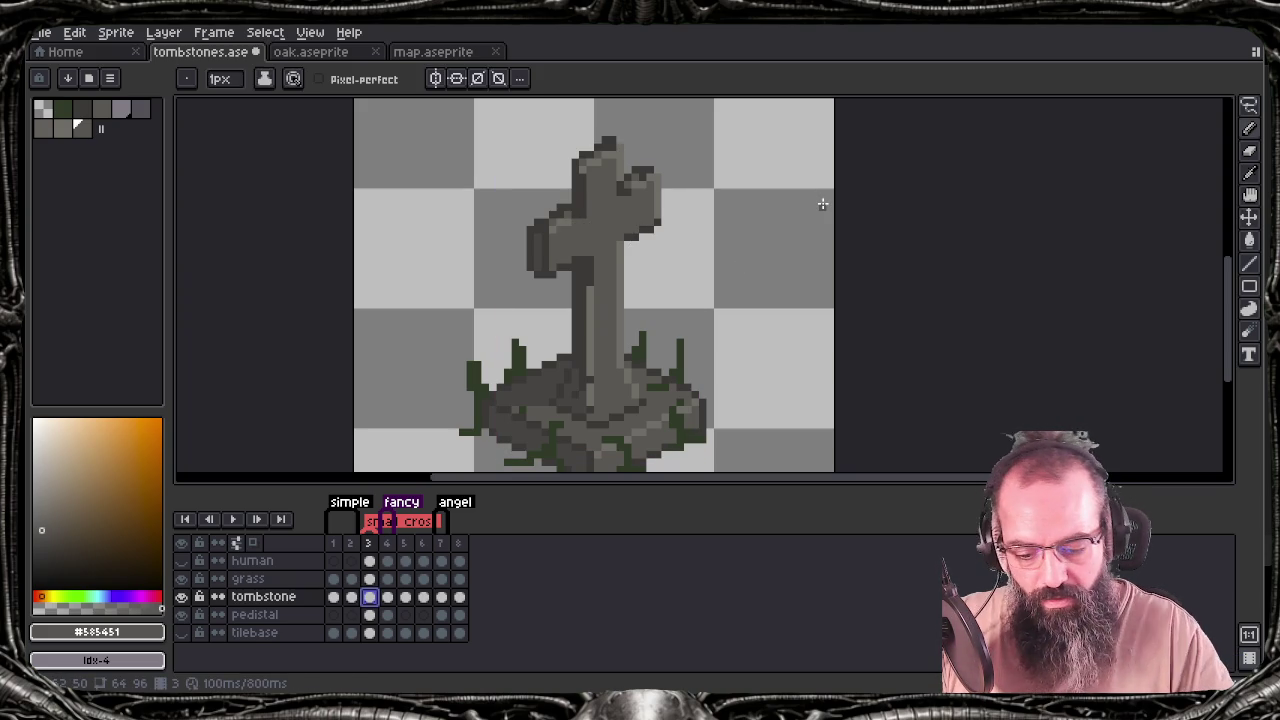
{"action": "left_click", "coordinate": [628, 177], "text": "alt"}
{"action": "key", "text": "b"}
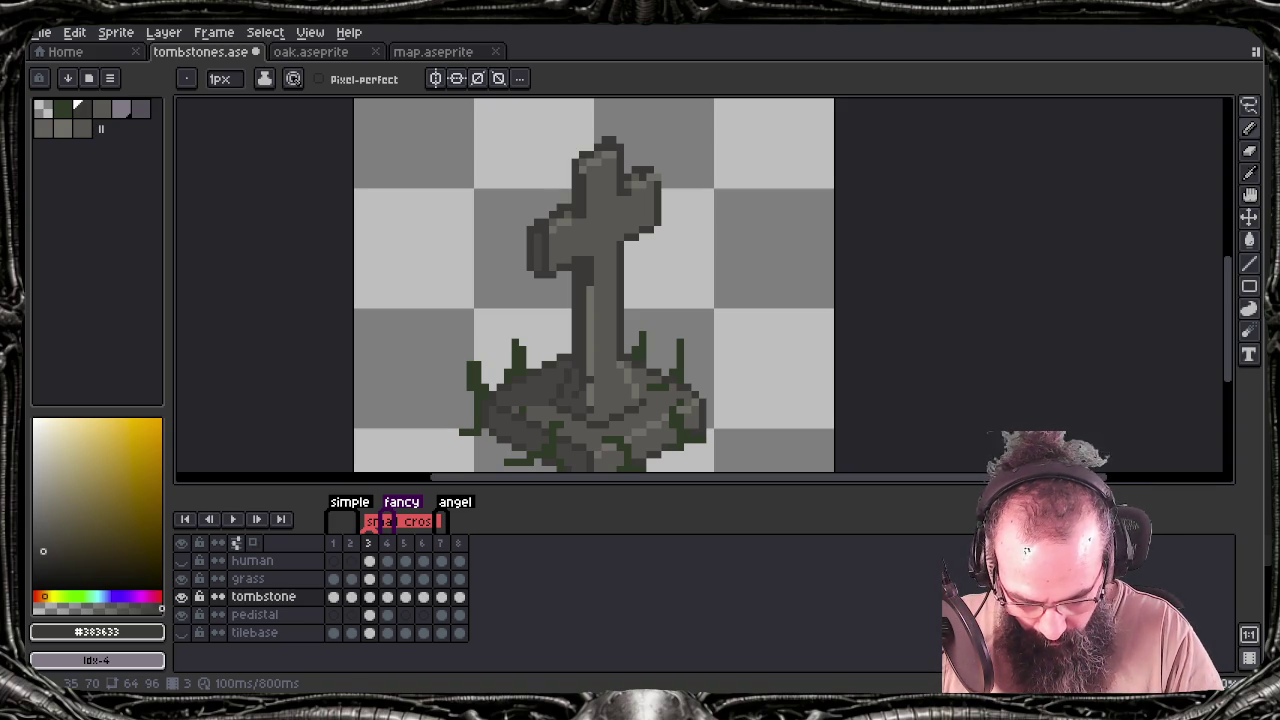
Save and re-export the sprite sheet over tombstones.png, checking it in the Tiled map
{"action": "key", "text": "ctrl+s"}
{"action": "key", "text": "ctrl+e"}
{"action": "key", "text": "Return"}
{"action": "key", "text": "Return"}
{"action": "key", "text": "alt+Tab"}
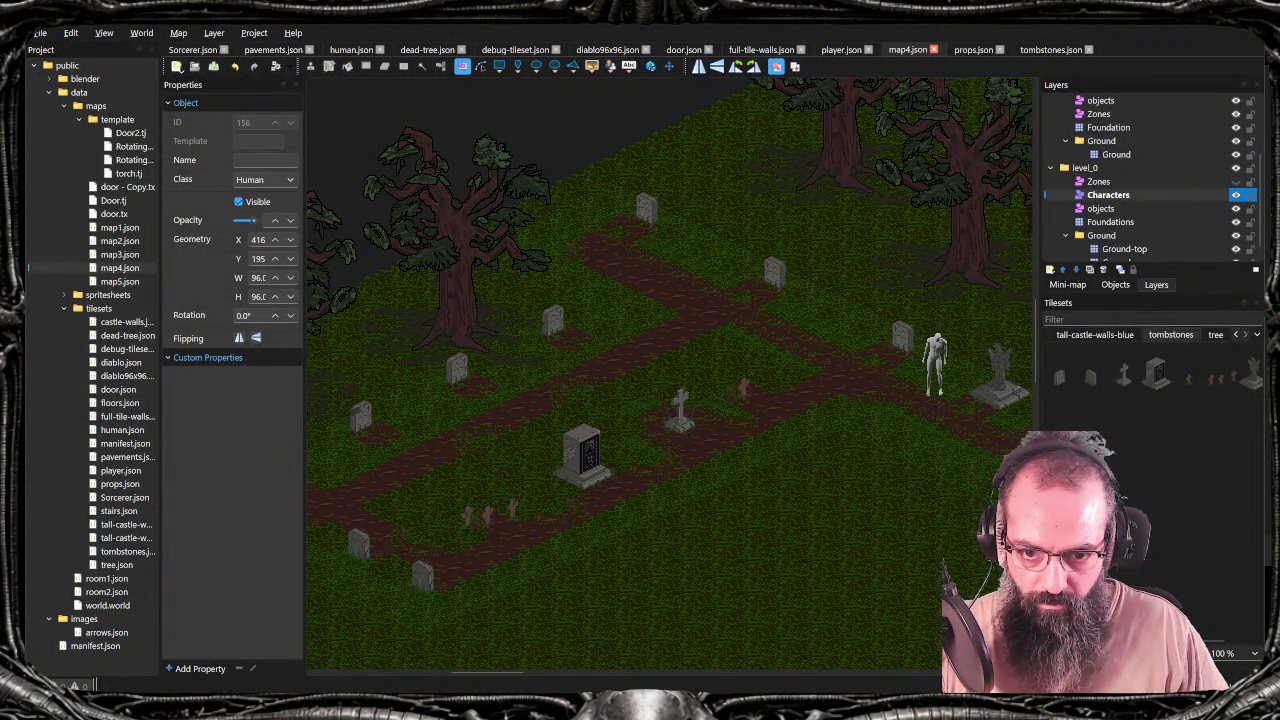
{"action": "key", "text": "alt+Tab"}
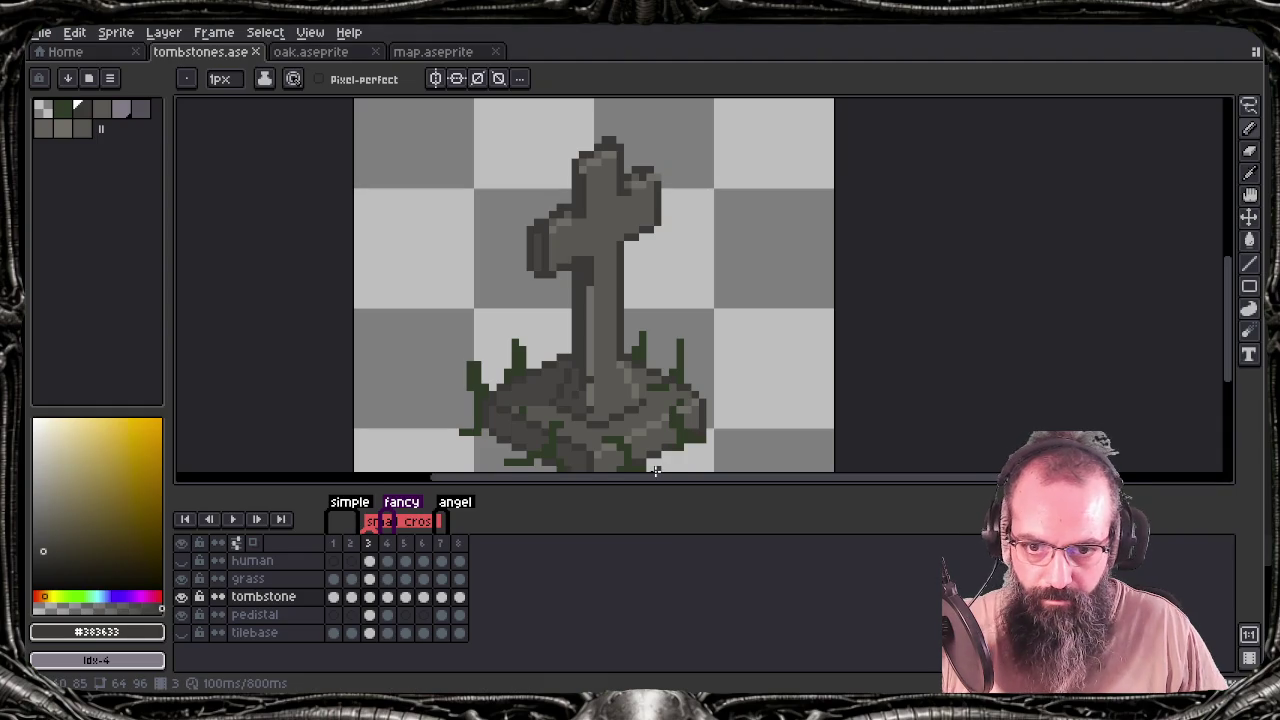
Draw a darker line down the cross stem, save, re-export tombstones.png and check Tiled
{"action": "key", "text": "alt"}
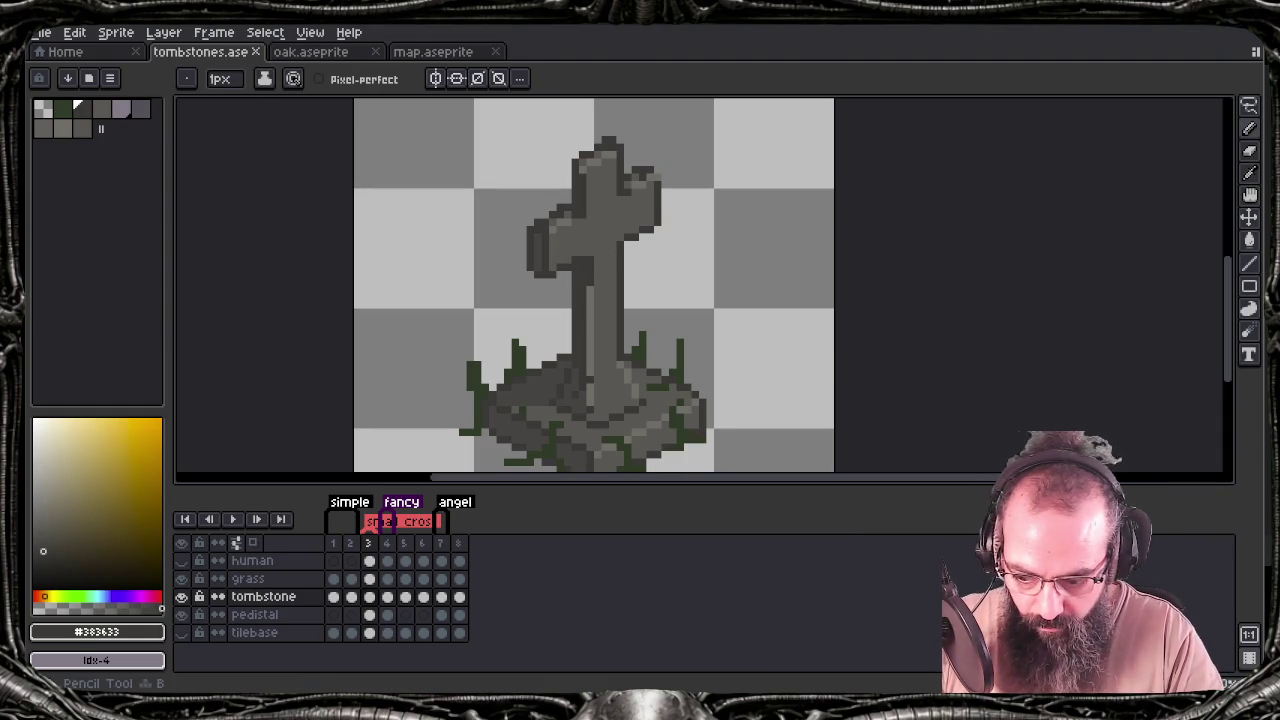
{"action": "left_click_drag", "start_coordinate": [590, 288], "coordinate": [590, 378]}
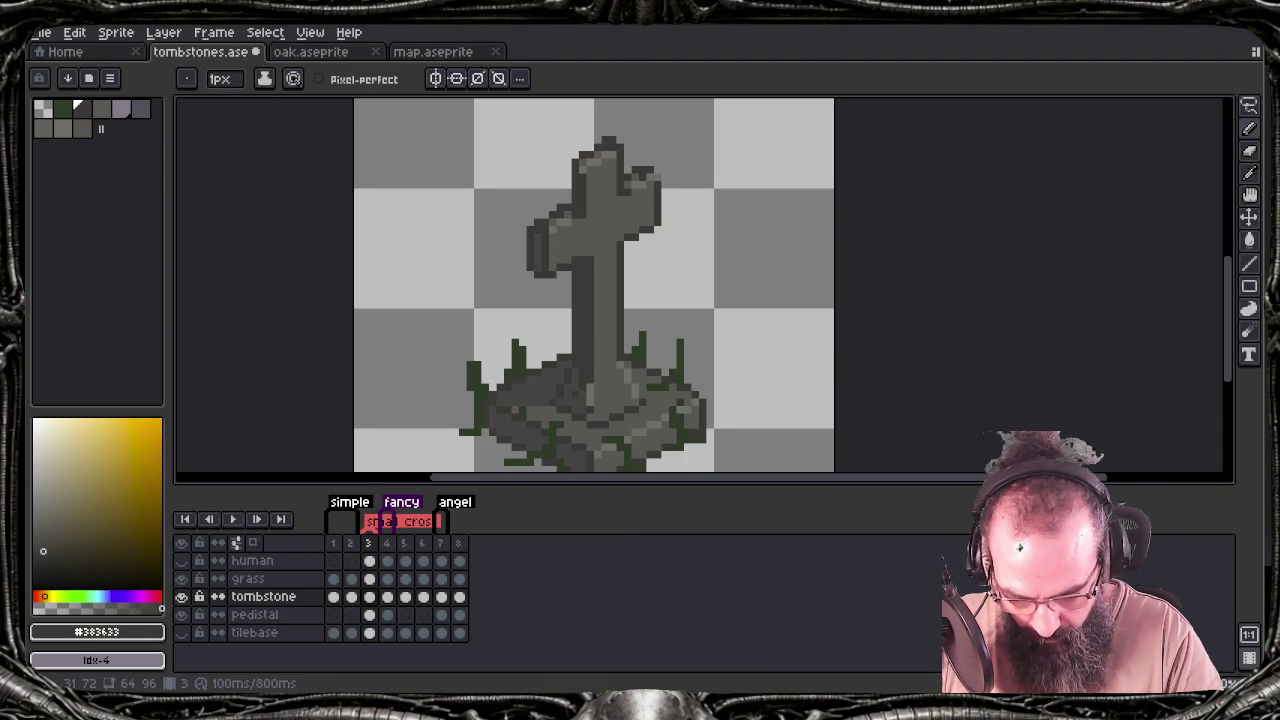
{"action": "key", "text": "ctrl+s"}
{"action": "key", "text": "ctrl+e"}
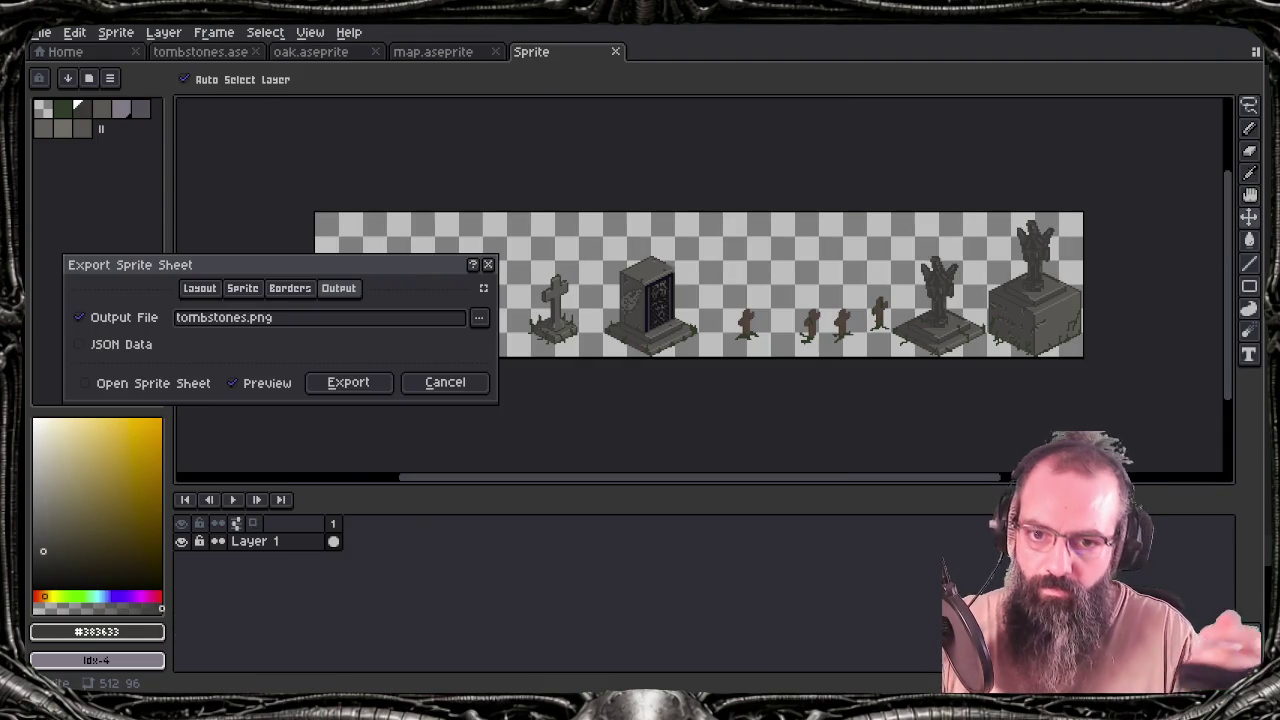
{"action": "key", "text": "Return"}
{"action": "key", "text": "Return"}
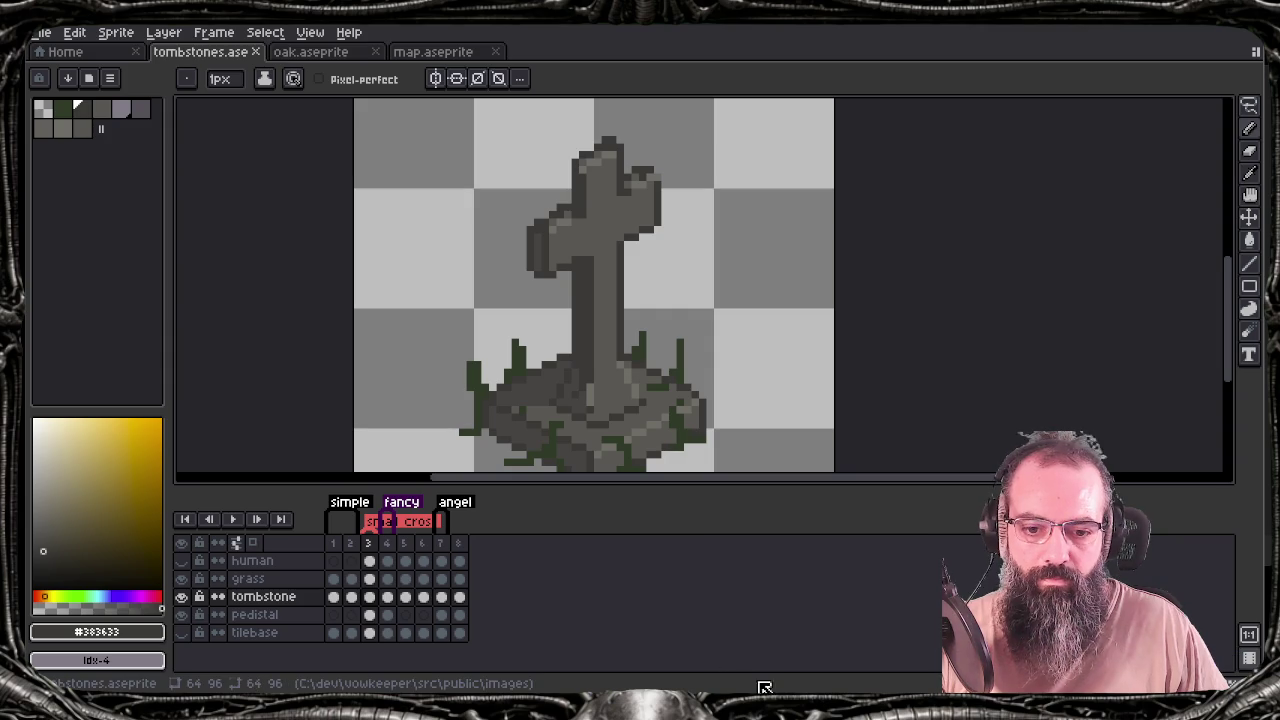
{"action": "key", "text": "alt+Tab"}
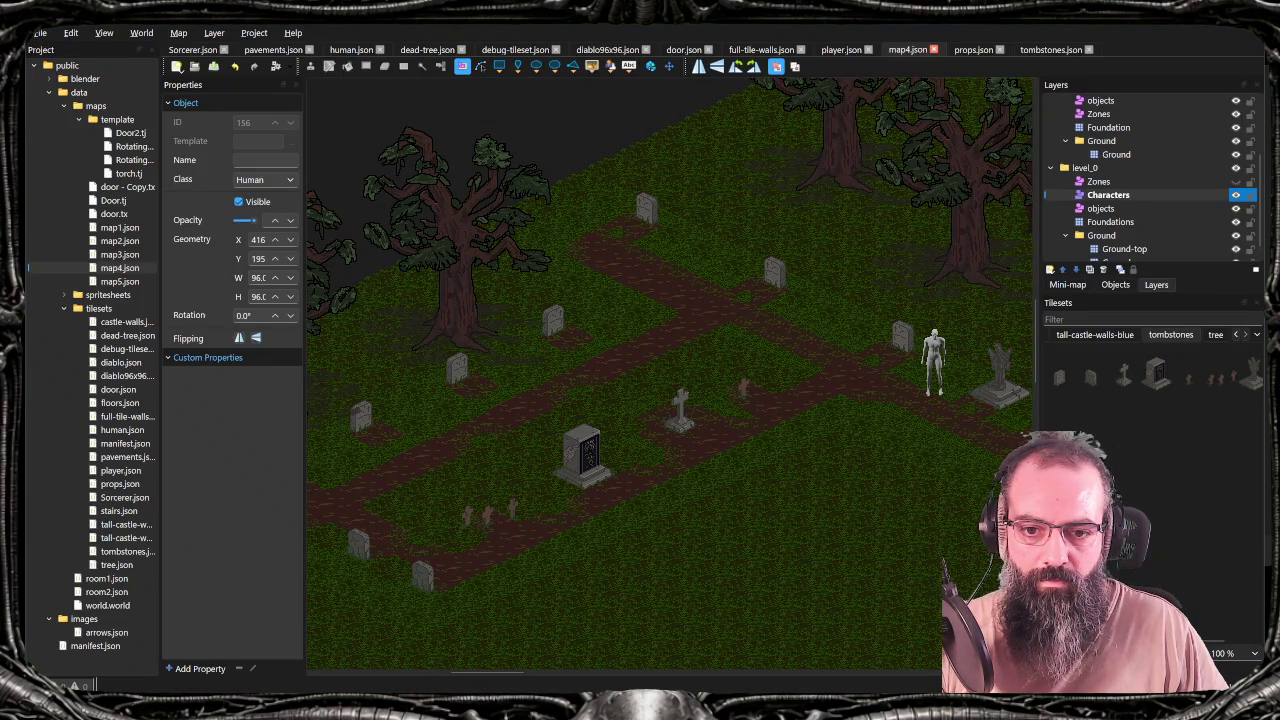
{"action": "key", "text": "alt+Tab"}
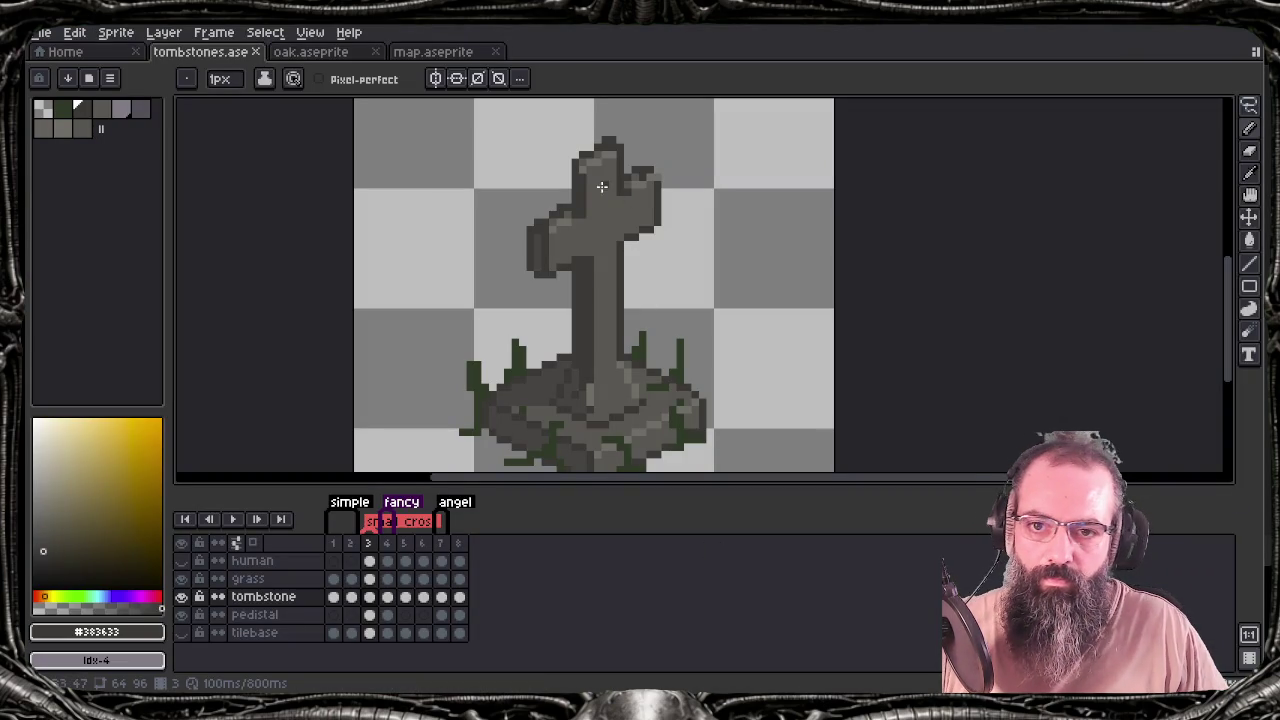
Add a pixel near the cross top, save, and export over tombstones.png, confirming the overwrite
{"action": "key", "text": "alt"}
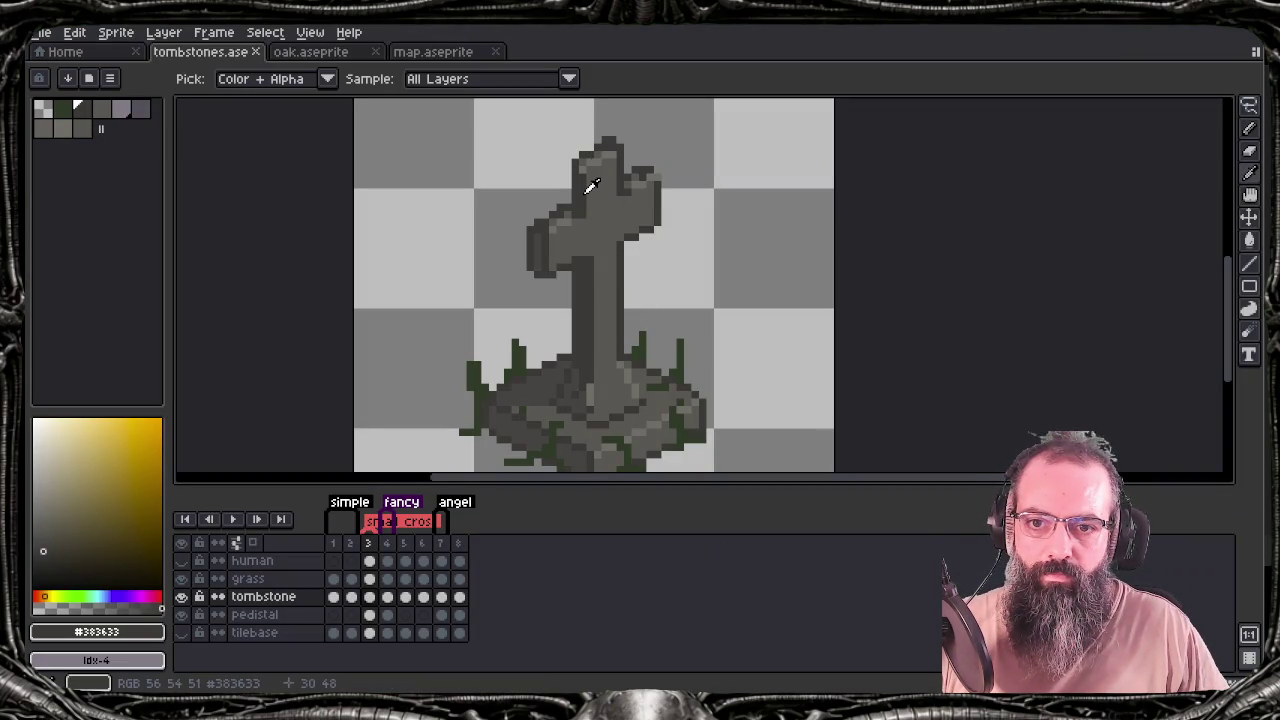
{"action": "left_click", "coordinate": [588, 172]}
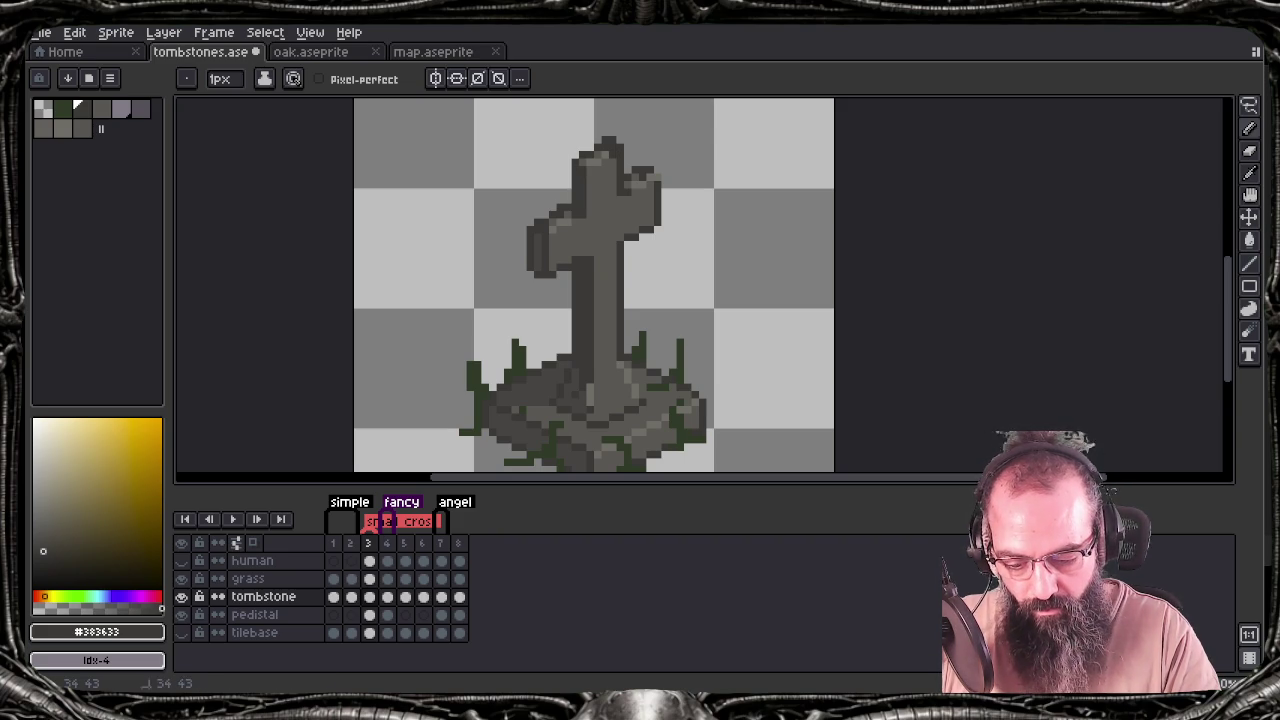
{"action": "key", "text": "v"}
{"action": "key", "text": "ctrl+s"}
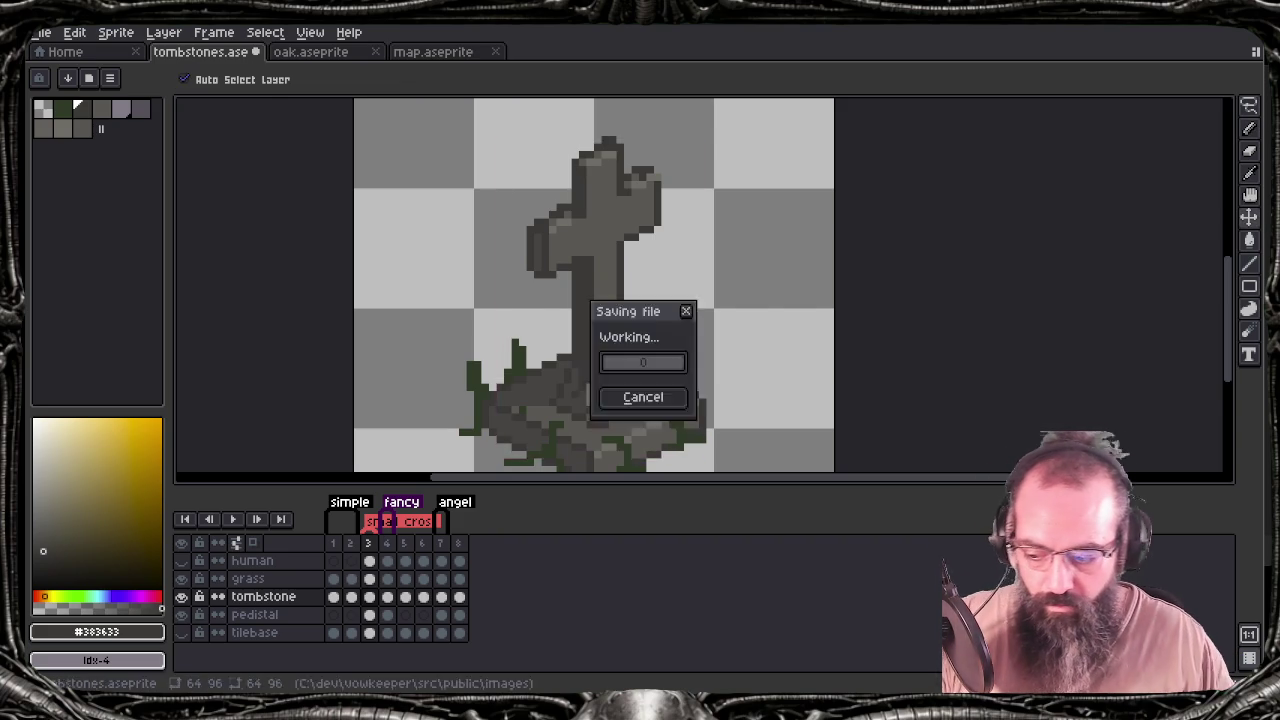
{"action": "key", "text": "ctrl+e"}
{"action": "left_click", "coordinate": [348, 382]}
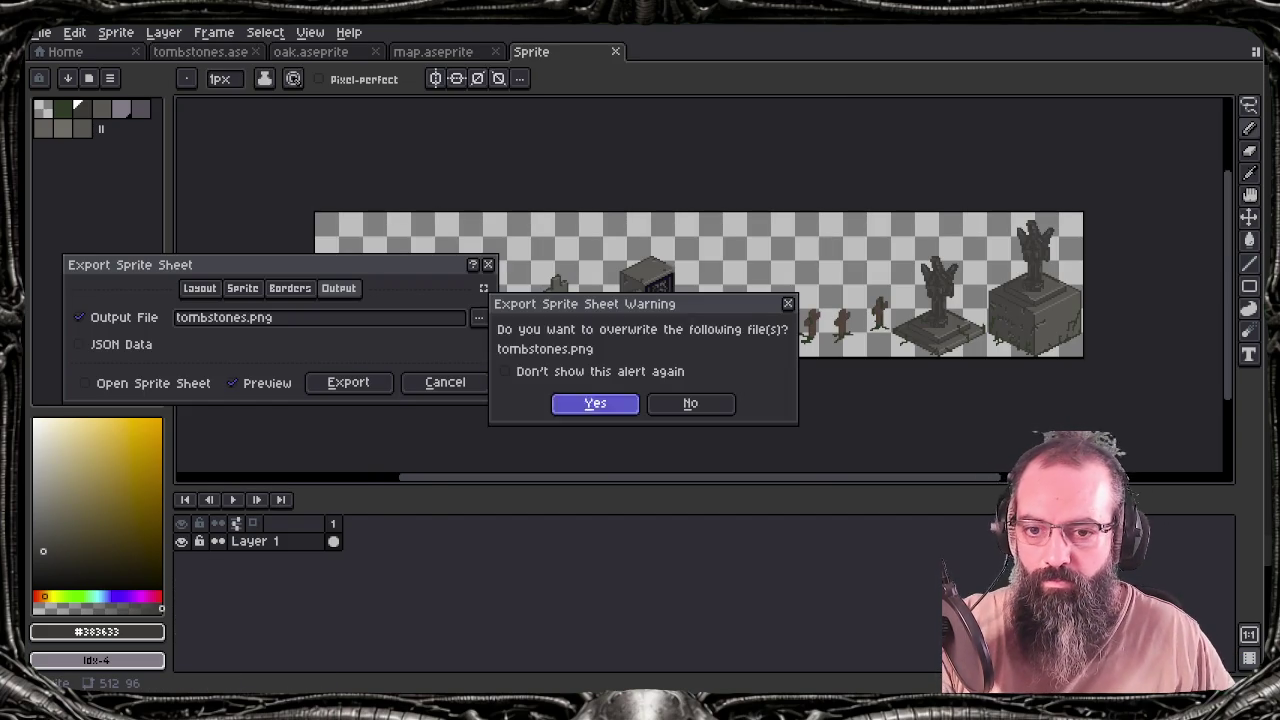
{"action": "left_click", "coordinate": [596, 403]}
{"action": "key", "text": "alt+Tab"}
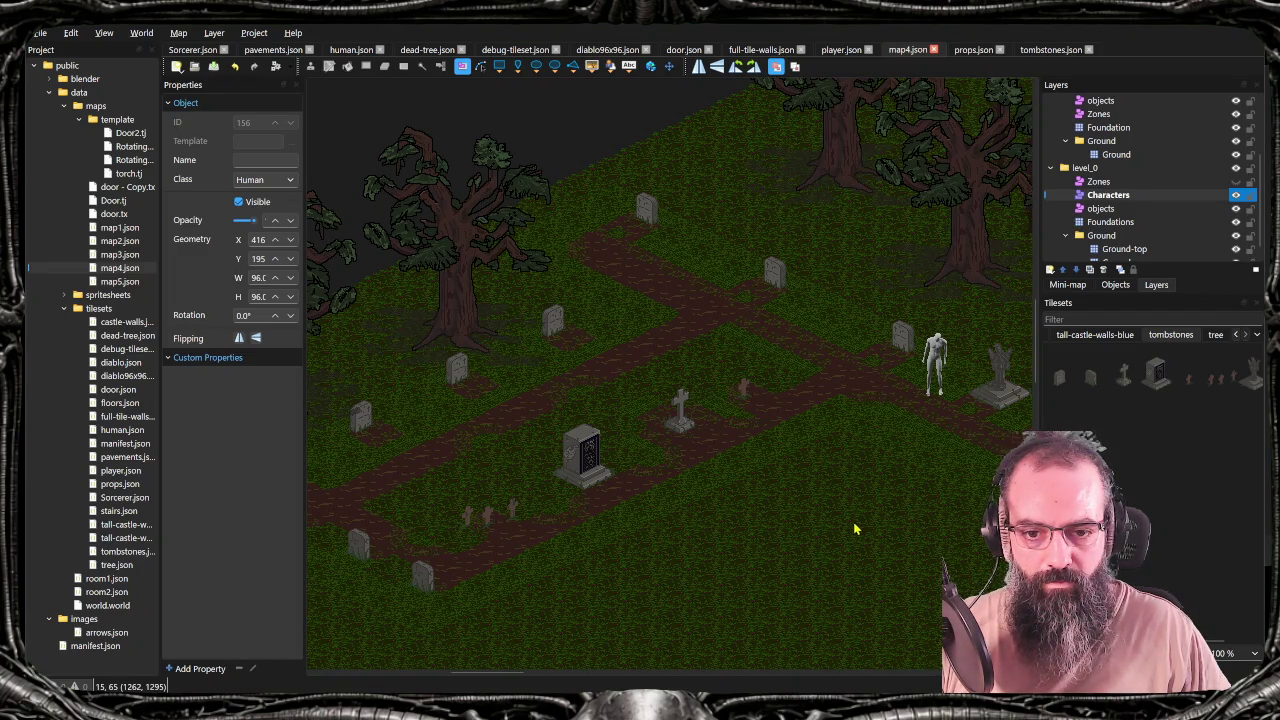
Pan the Tiled map up and left to inspect the tombstones, then return to Aseprite
{"action": "left_click_drag", "start_coordinate": [860, 537], "coordinate": [819, 518]}
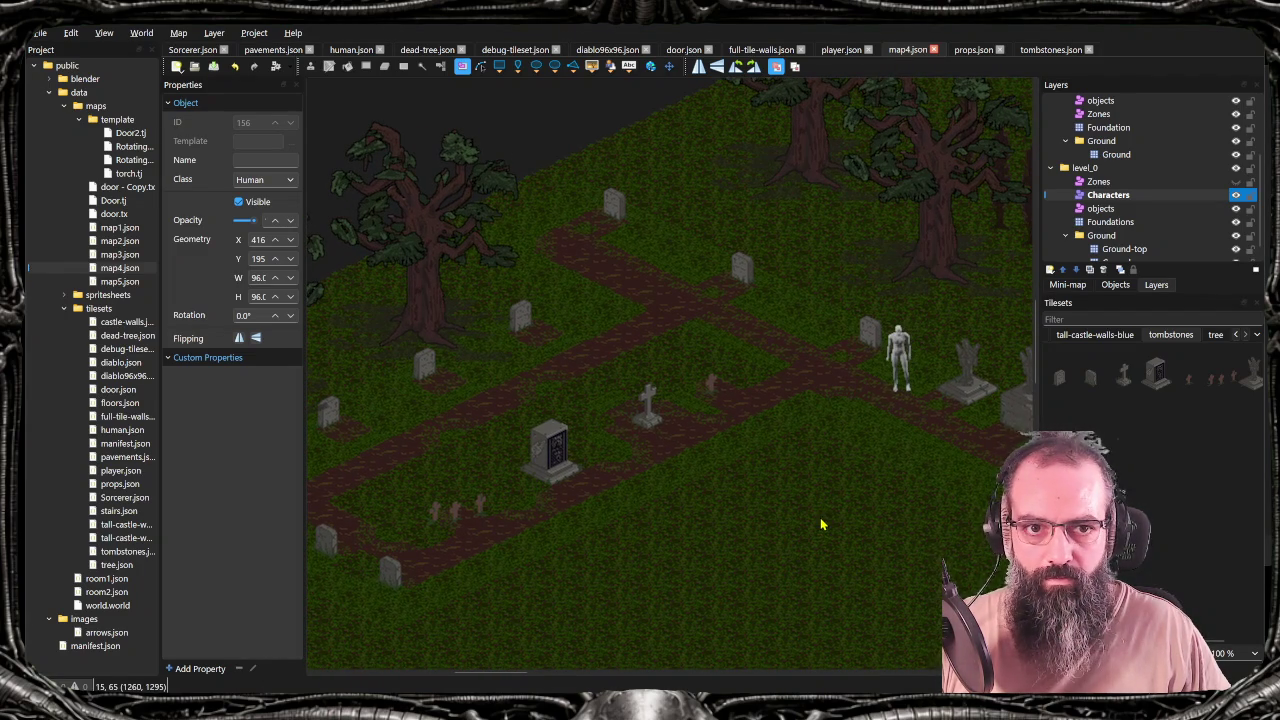
{"action": "left_click_drag", "start_coordinate": [843, 566], "coordinate": [788, 518]}
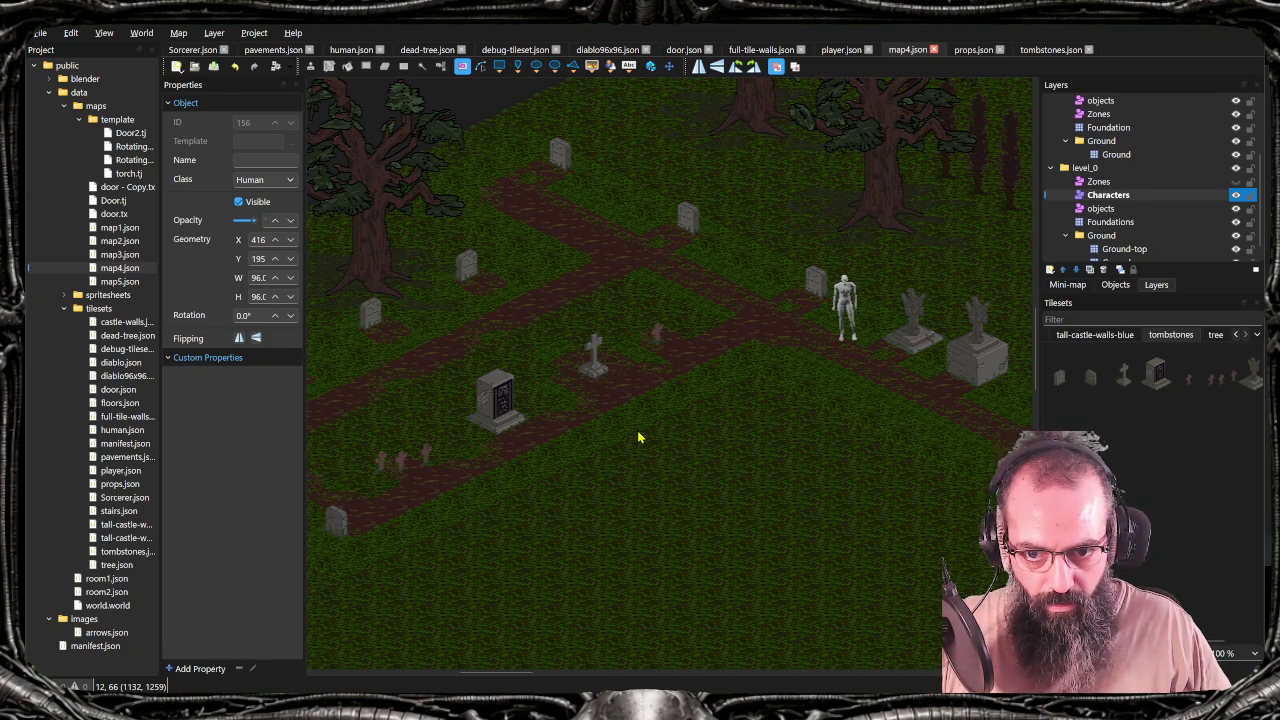
{"action": "key", "text": "alt+Tab"}
Sample the tombstone's mid grey and lower its HSL lightness to 38
{"action": "key", "text": "i"}
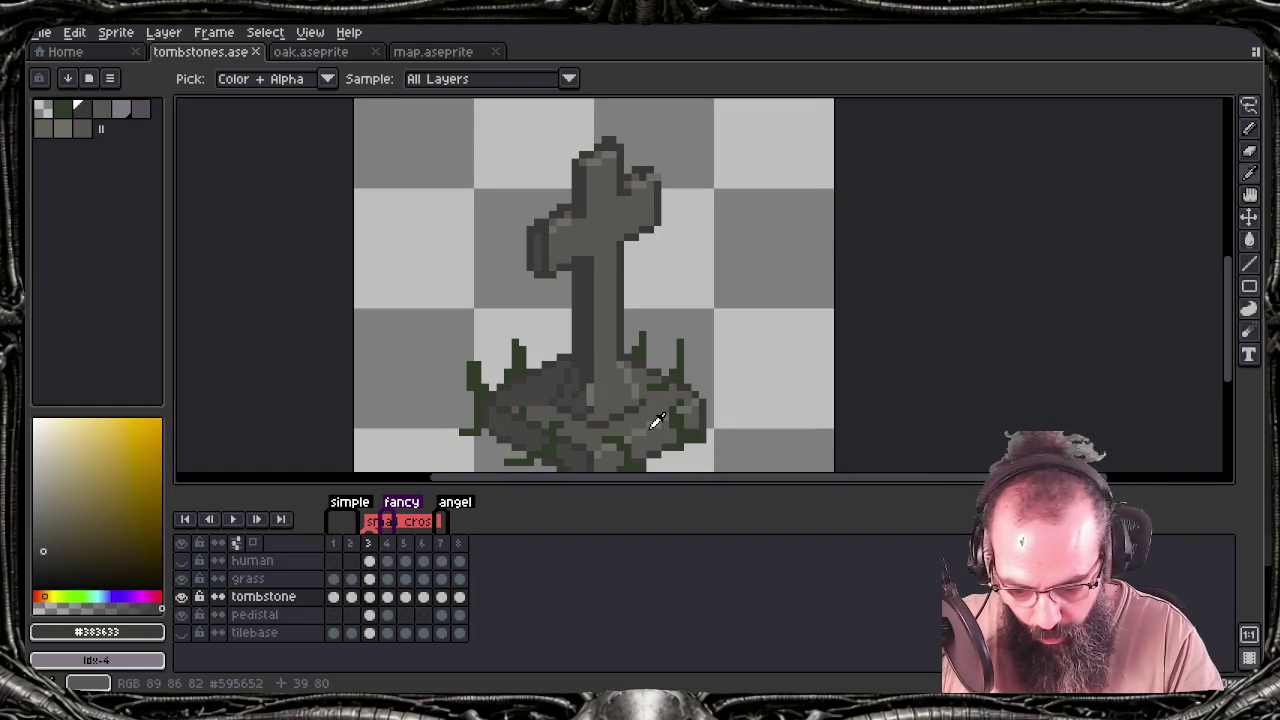
{"action": "left_click", "coordinate": [599, 158]}
{"action": "key", "text": "b"}
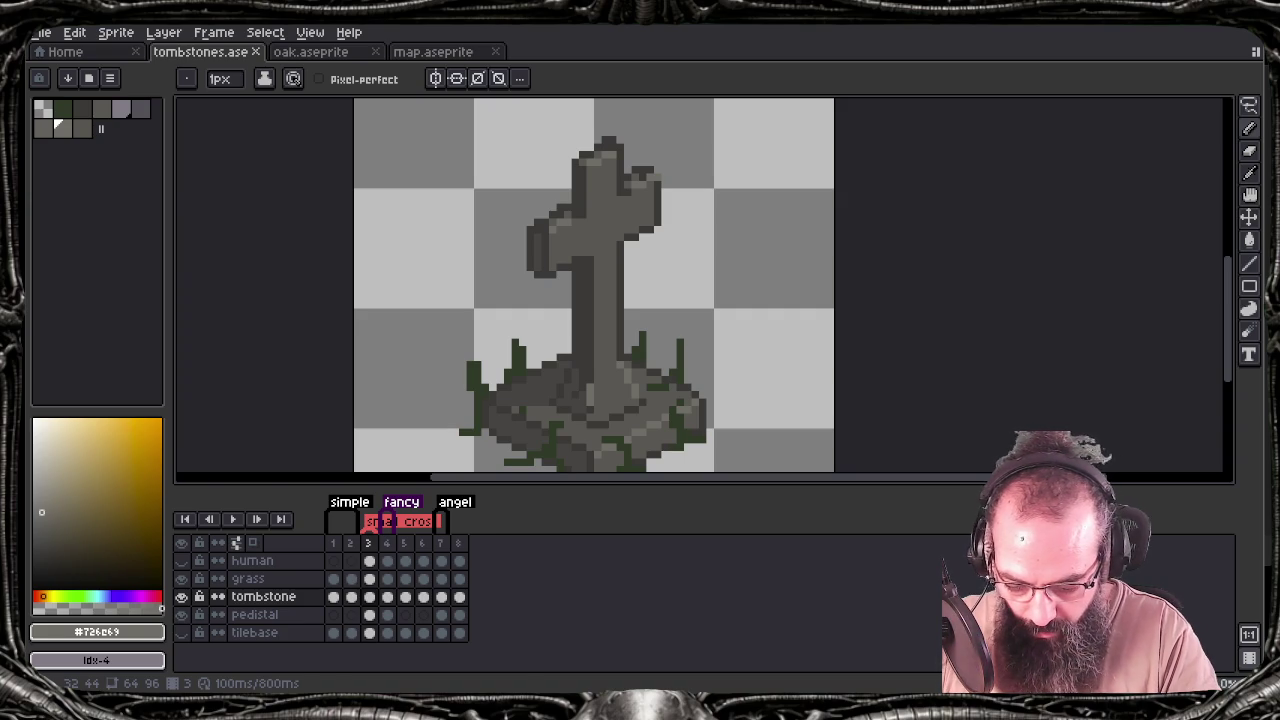
{"action": "left_click", "coordinate": [97, 632]}
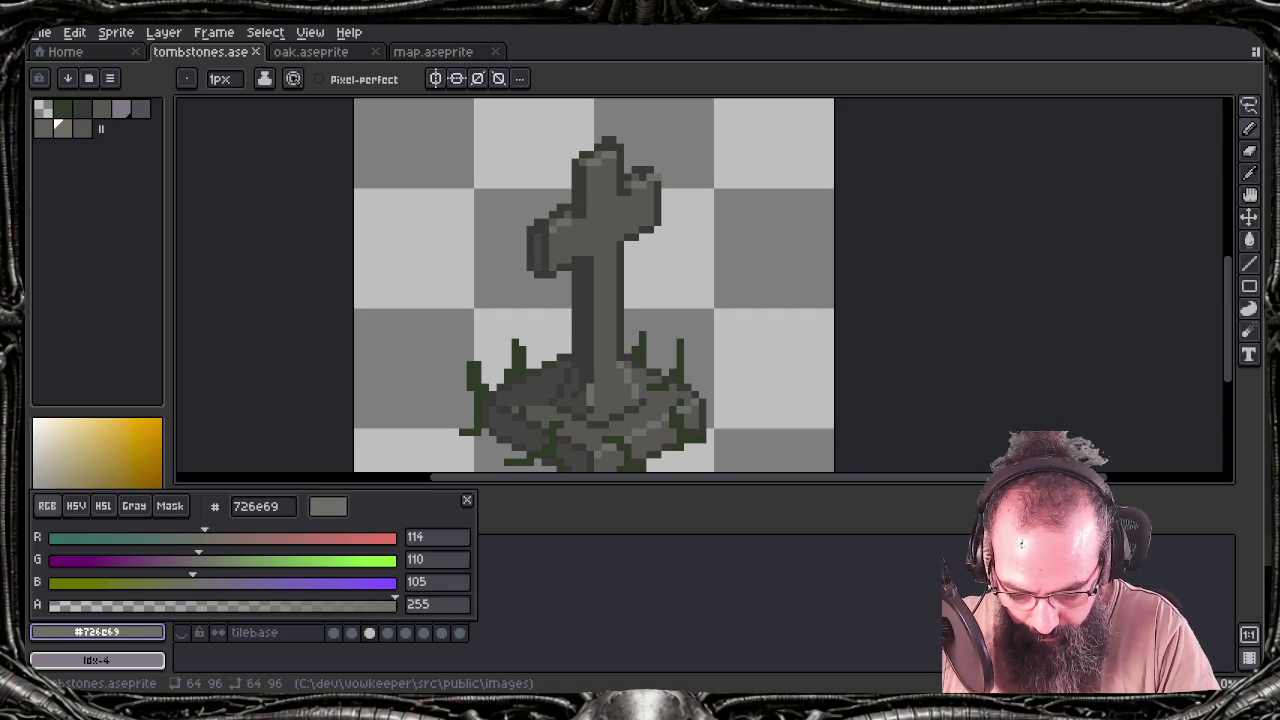
{"action": "left_click", "coordinate": [103, 505]}
{"action": "left_click_drag", "start_coordinate": [203, 583], "coordinate": [186, 584]}
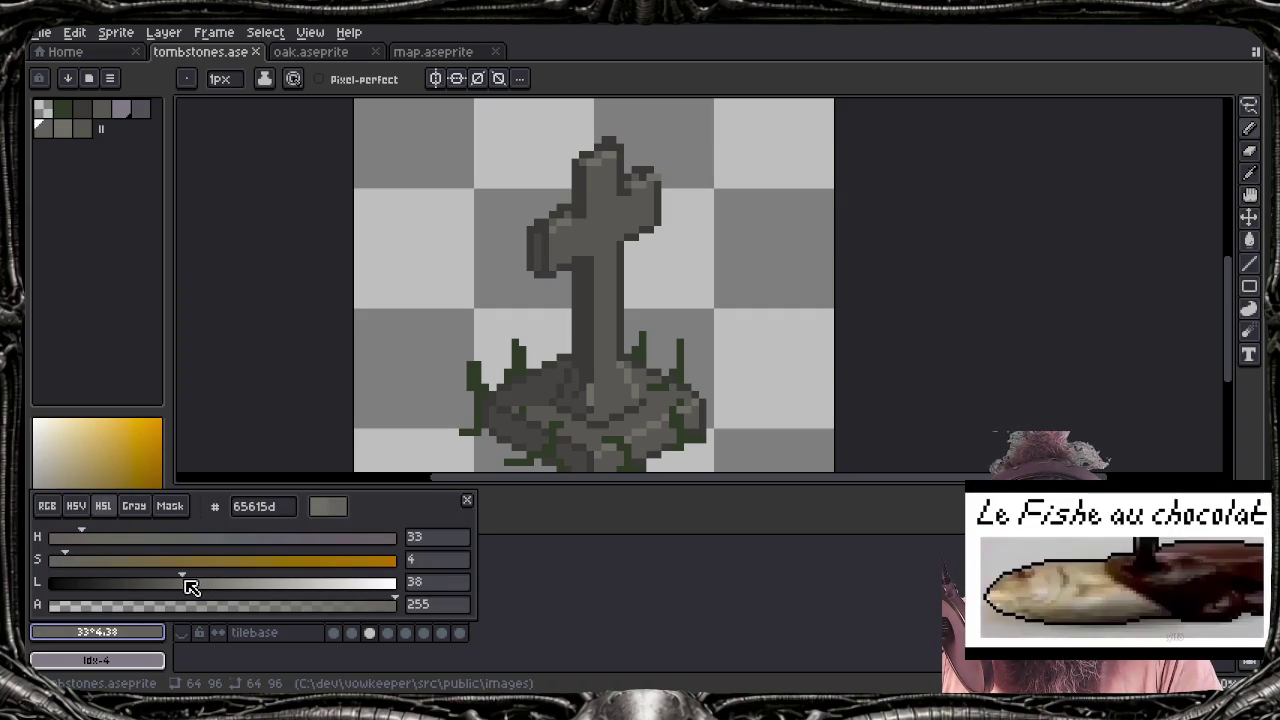
{"action": "key", "text": "Escape"}
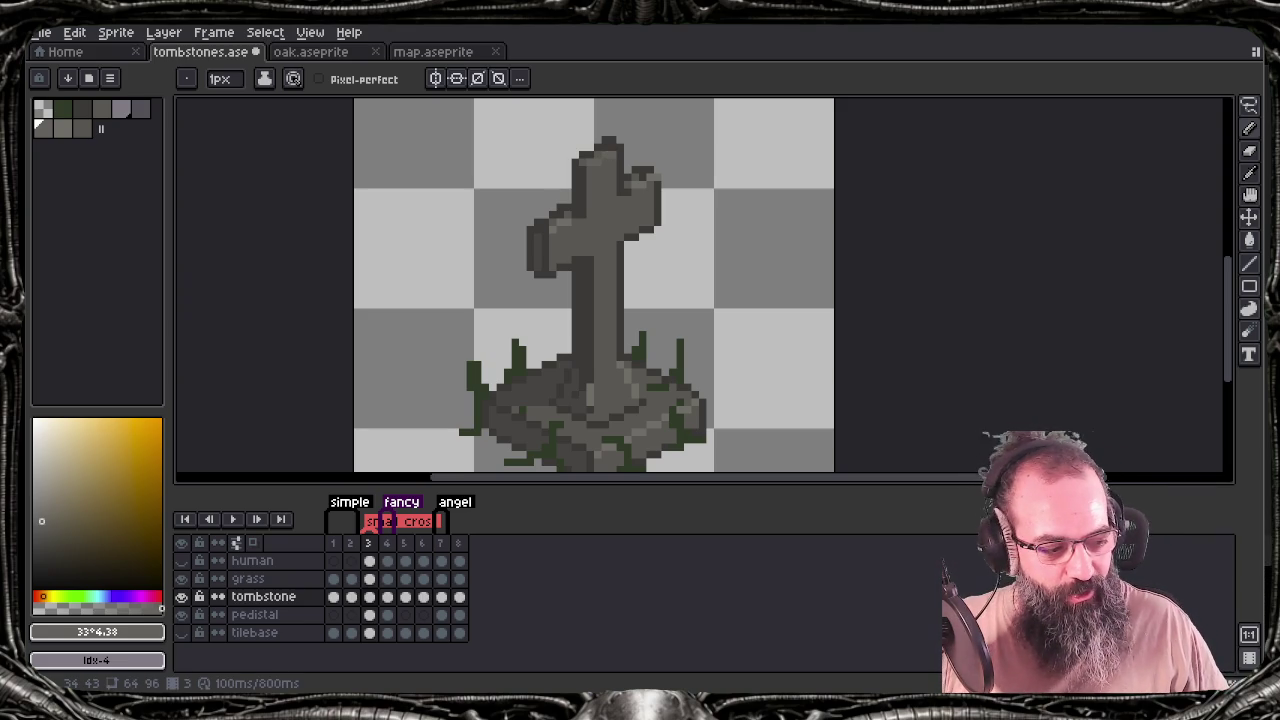
Save tombstones.aseprite and glance at the Tiled graveyard map before returning
{"action": "key", "text": "ctrl+s"}
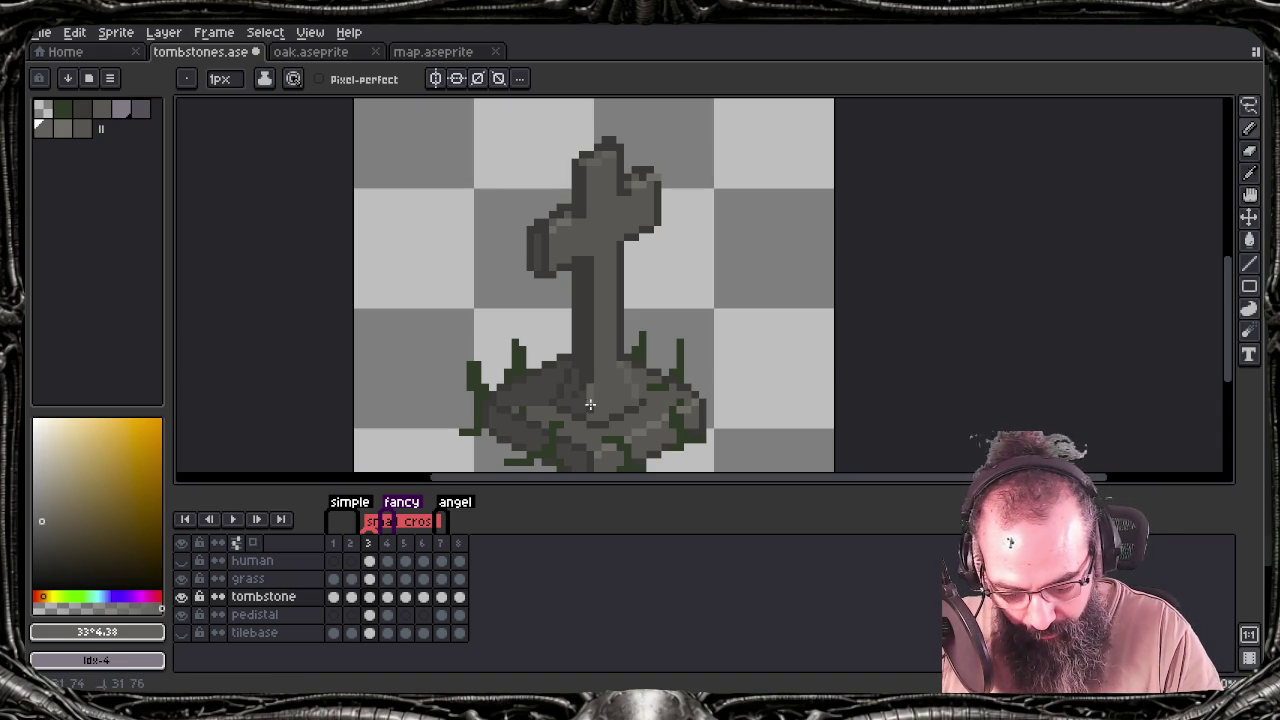
{"action": "key", "text": "ctrl+s"}
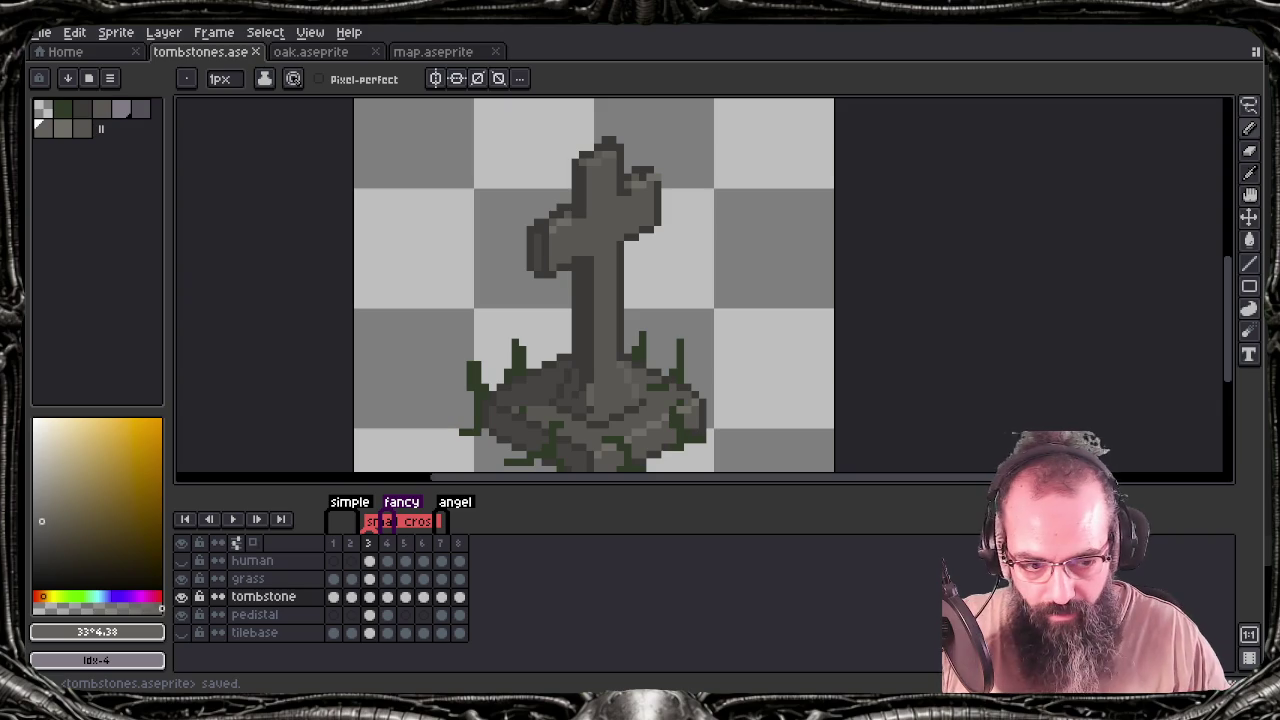
{"action": "key", "text": "ctrl+s"}
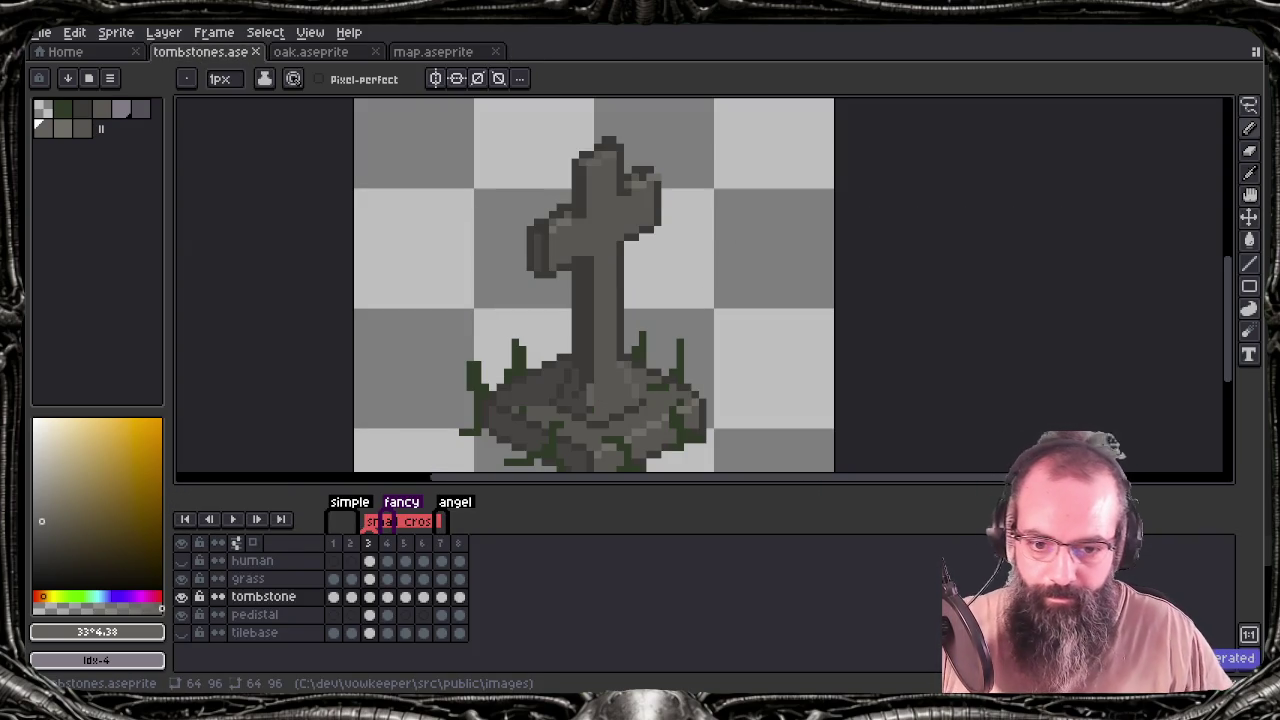
{"action": "key", "text": "alt+Tab"}
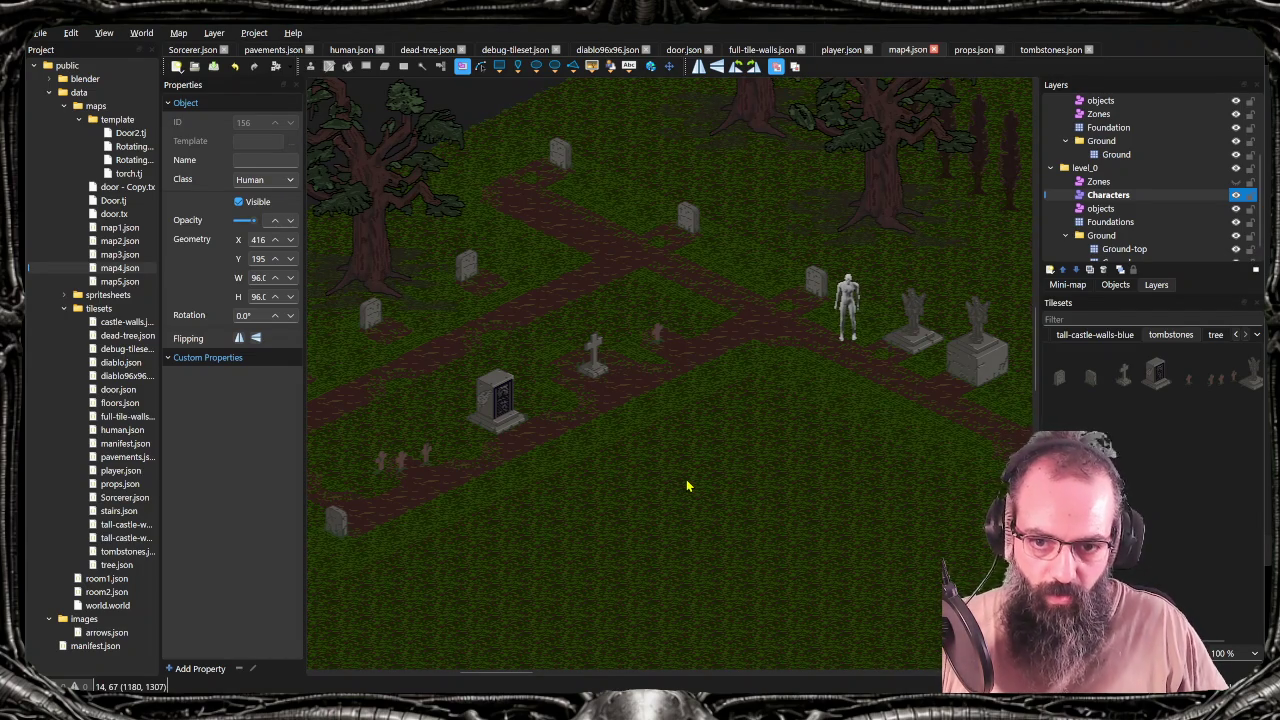
{"action": "key", "text": "alt+Tab"}
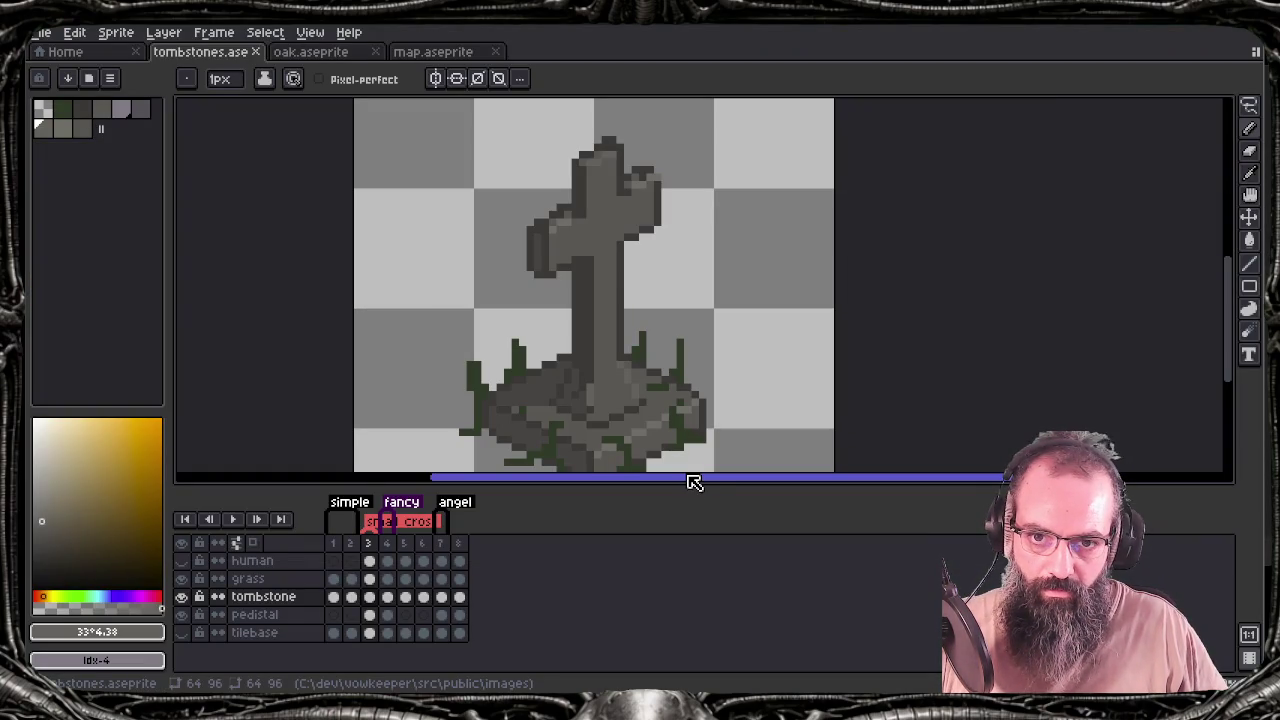
Fill the right-arm gap with dark grey #383633, re-export tombstones.png, and inspect it in Tiled
{"action": "left_click", "coordinate": [658, 178], "text": "alt"}
{"action": "left_click", "coordinate": [658, 178]}
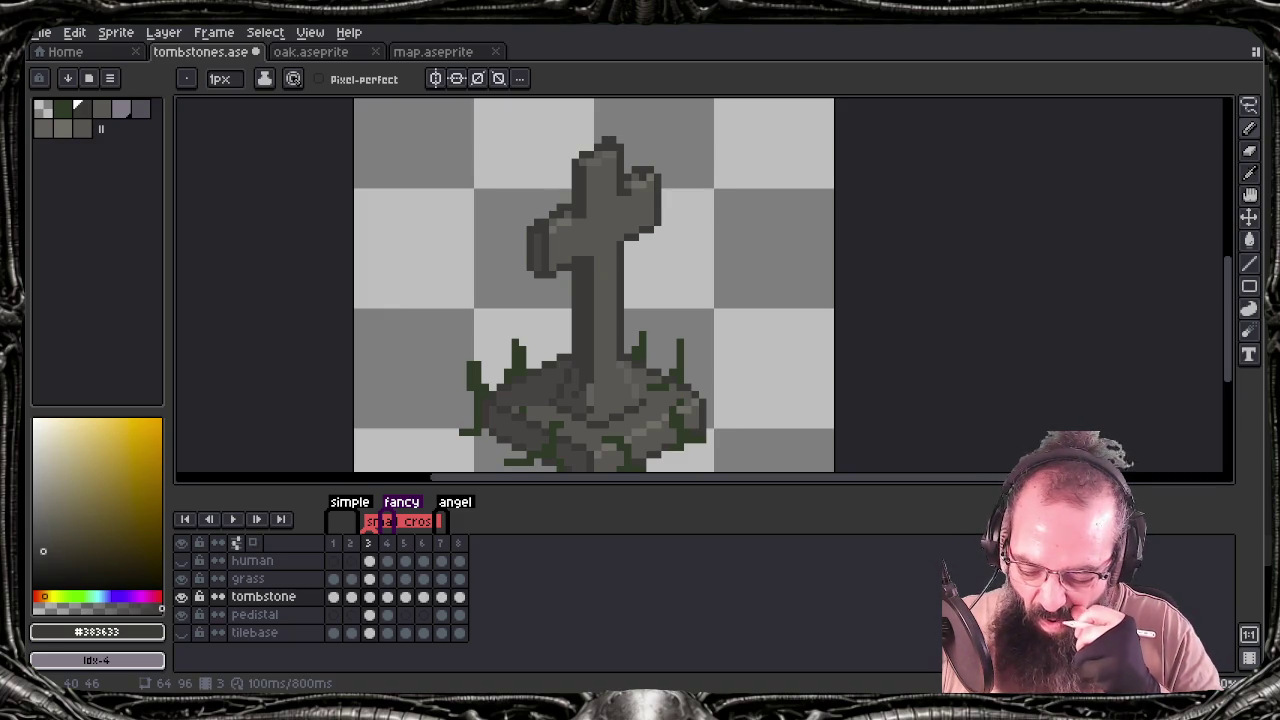
{"action": "key", "text": "ctrl+e"}
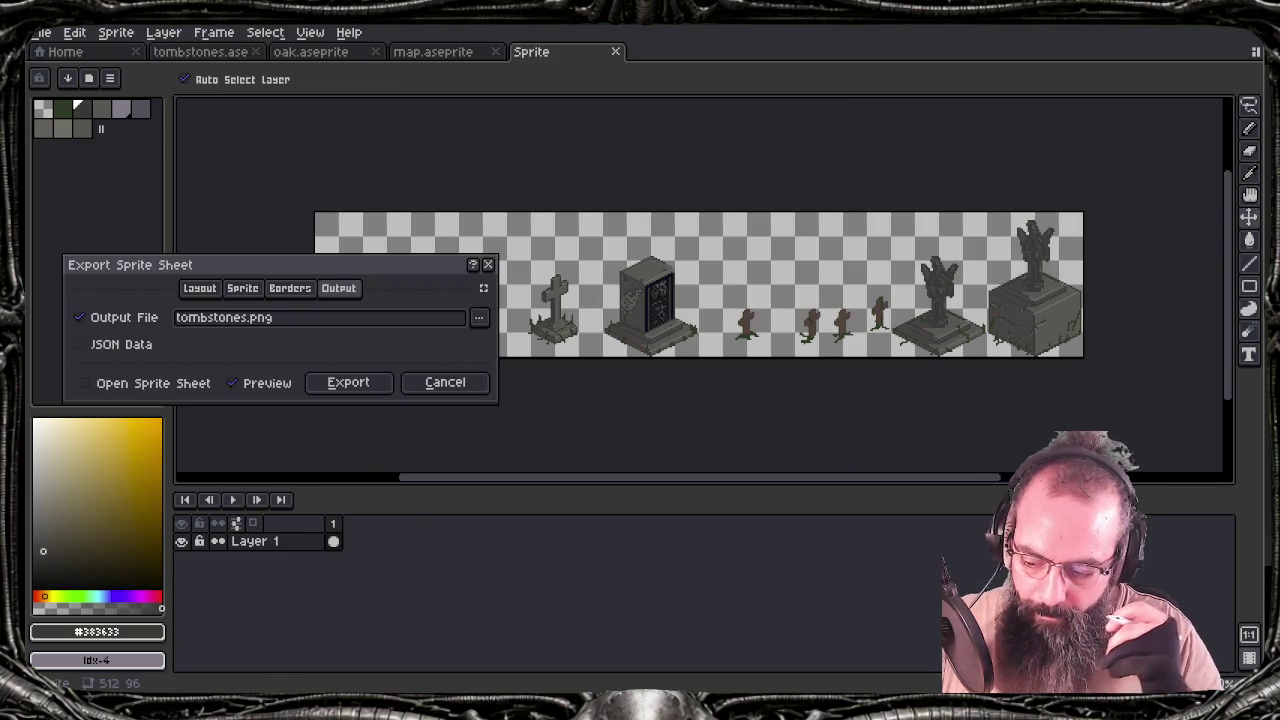
{"action": "key", "text": "Return"}
{"action": "key", "text": "Return"}
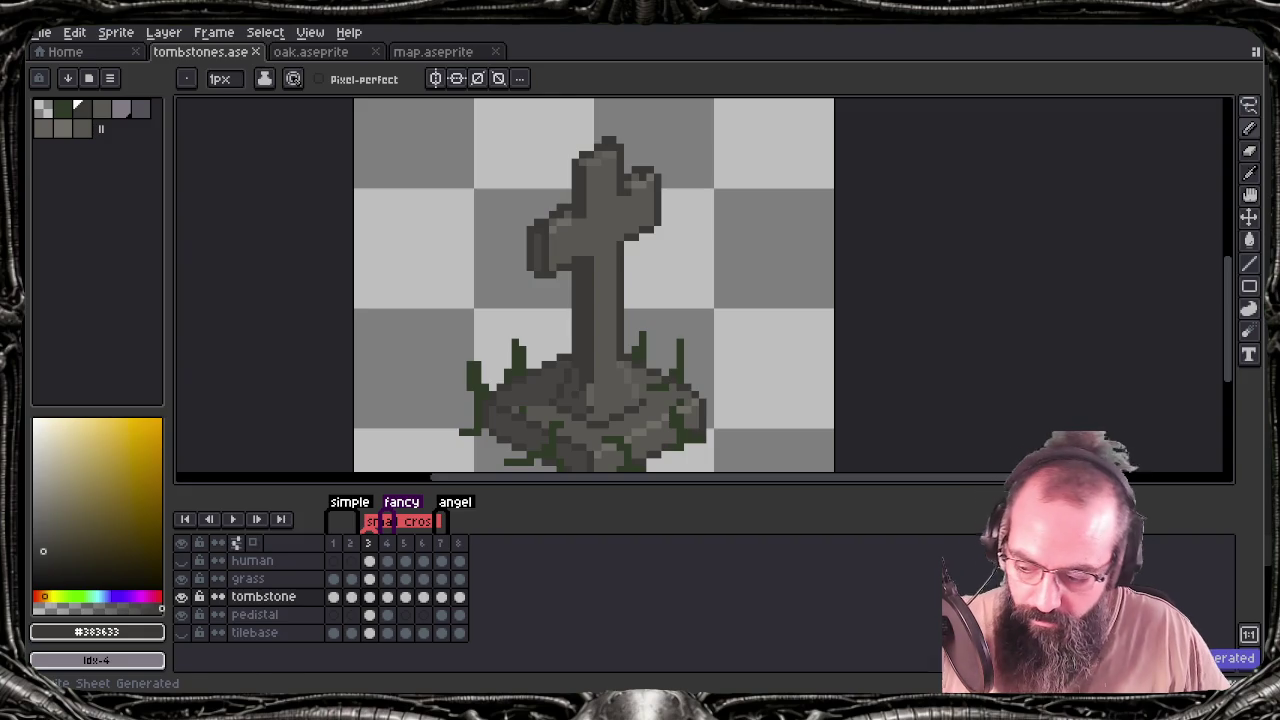
{"action": "key", "text": "alt+Tab"}
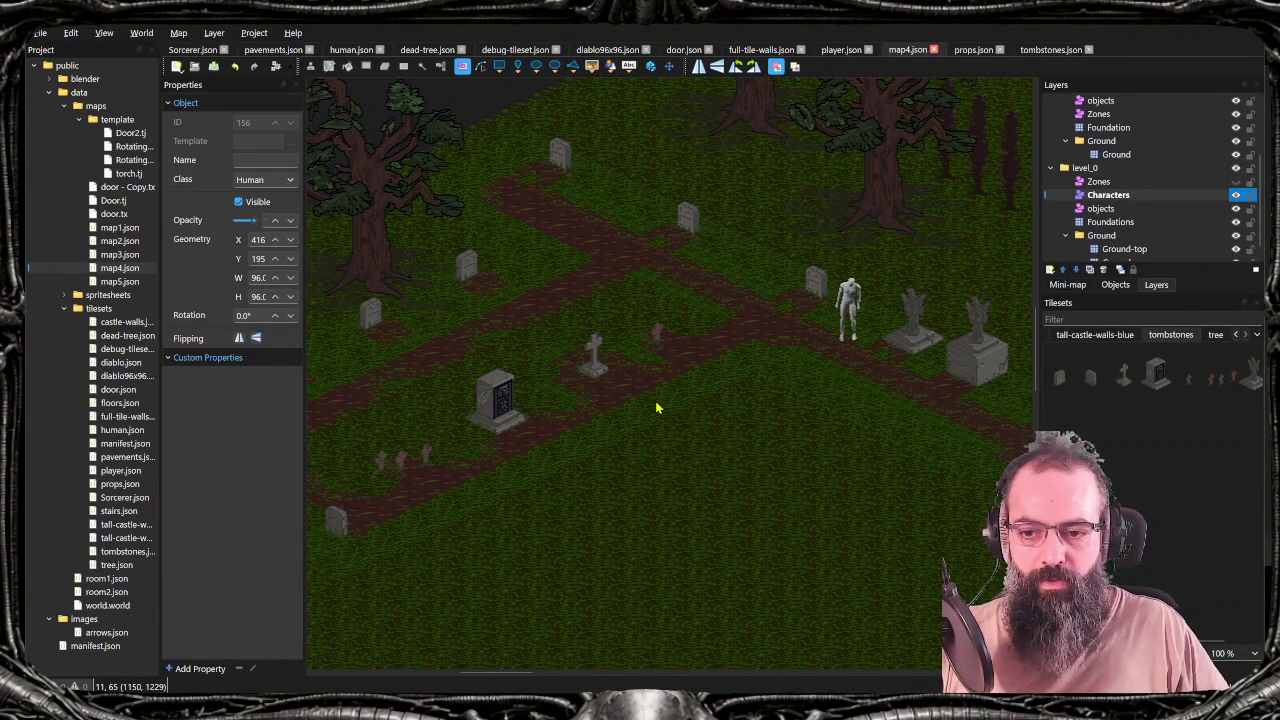
{"action": "left_click_drag", "start_coordinate": [655, 405], "coordinate": [746, 422]}
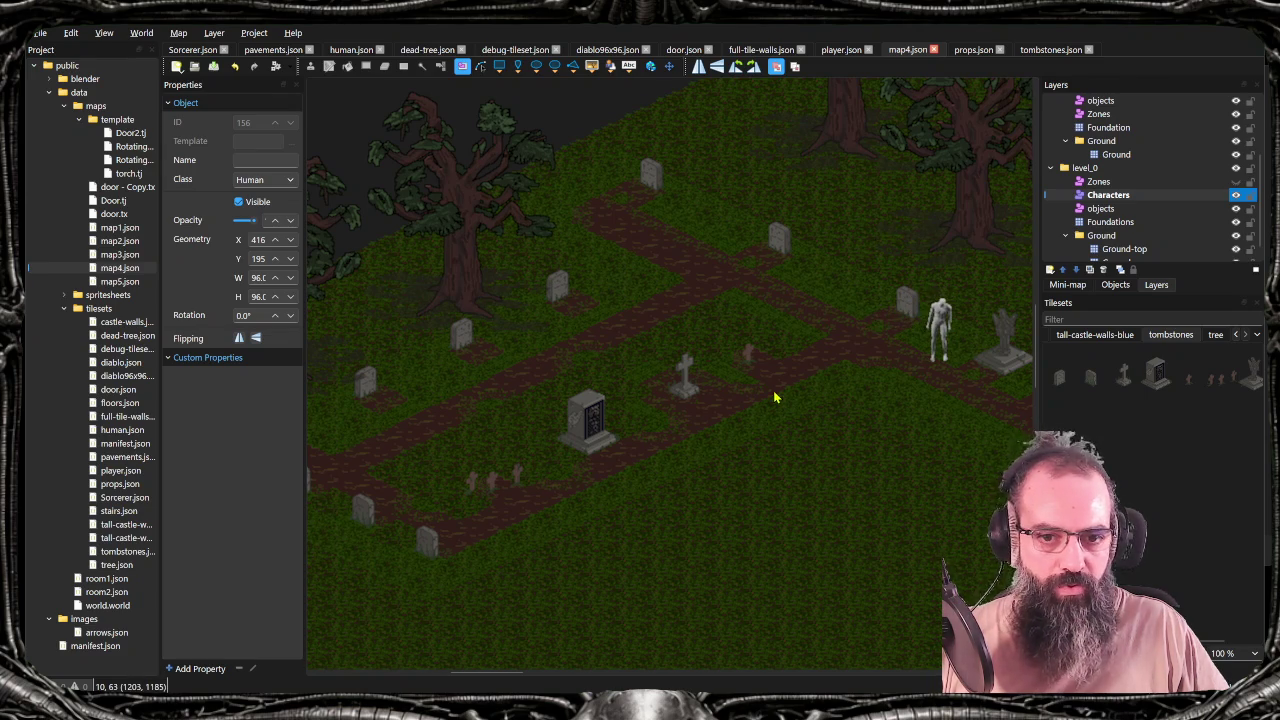
{"action": "key", "text": "alt+Tab"}
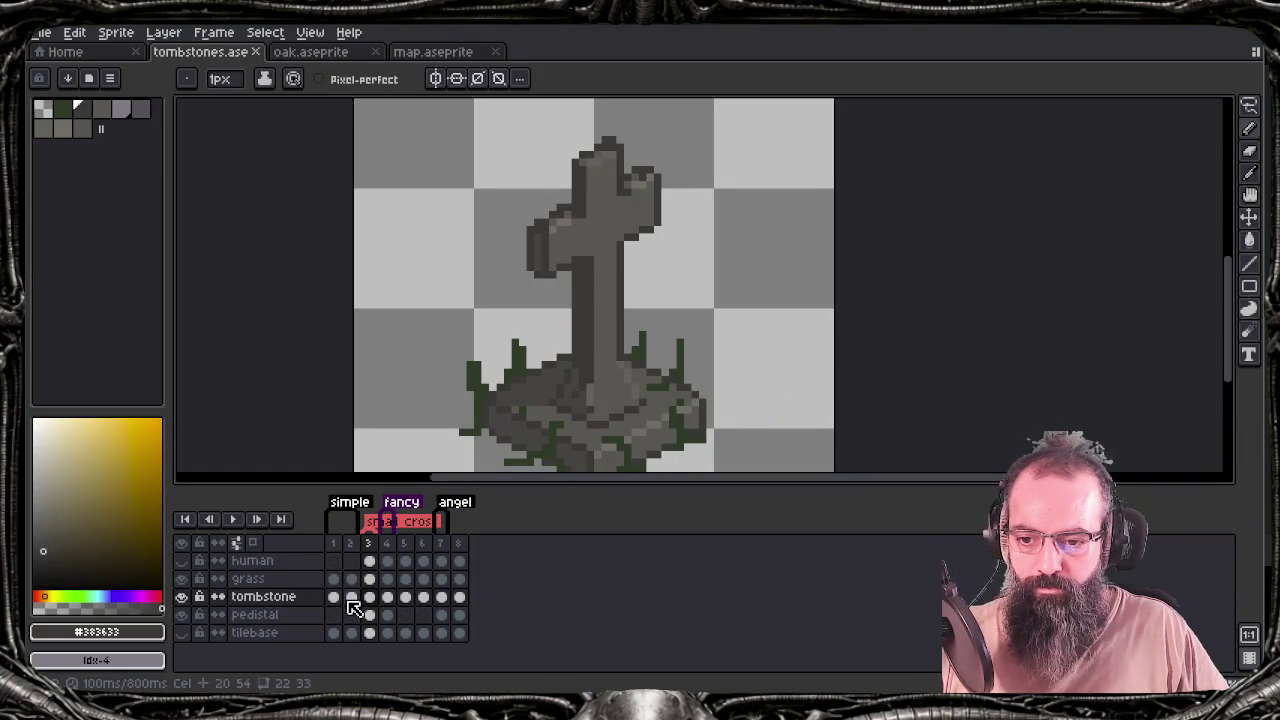
Compare the tombstones across frames 1–3 and select frame 2's cel
{"action": "left_click", "coordinate": [350, 598]}
{"action": "left_click", "coordinate": [333, 599]}
{"action": "left_click", "coordinate": [349, 599]}
{"action": "left_click", "coordinate": [368, 598]}
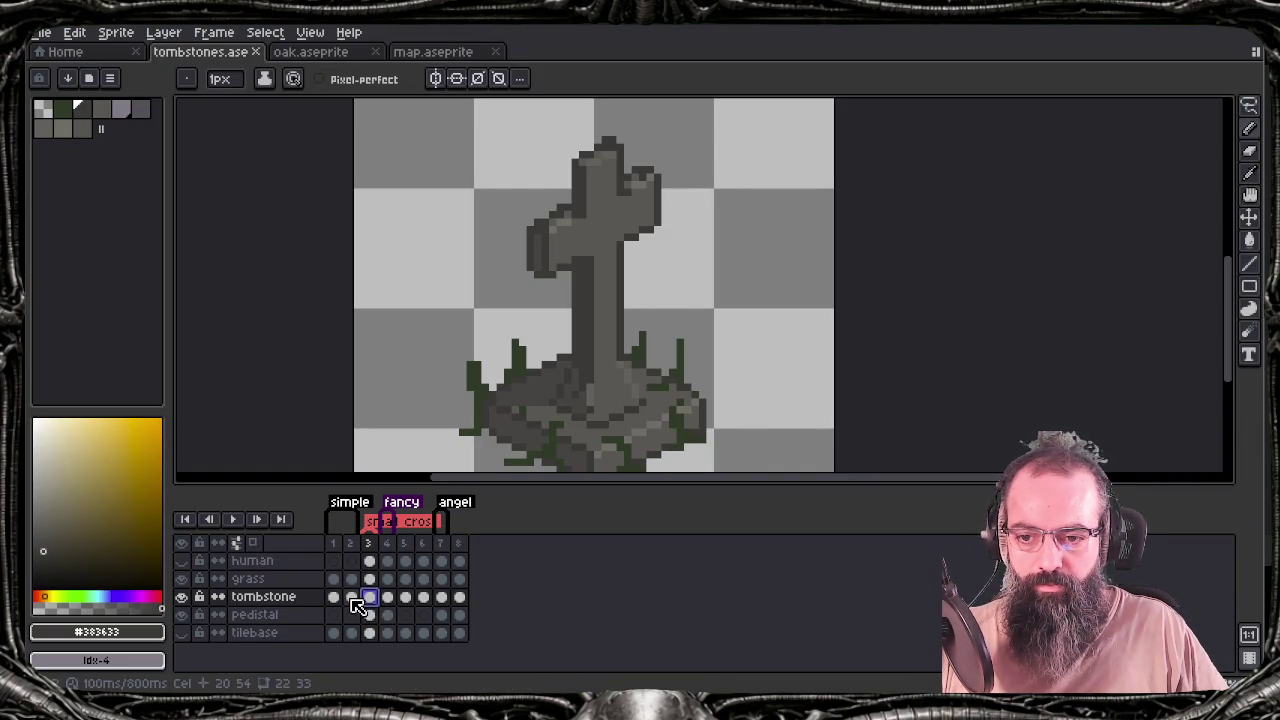
{"action": "left_click", "coordinate": [350, 598]}
{"action": "left_click", "coordinate": [334, 598]}
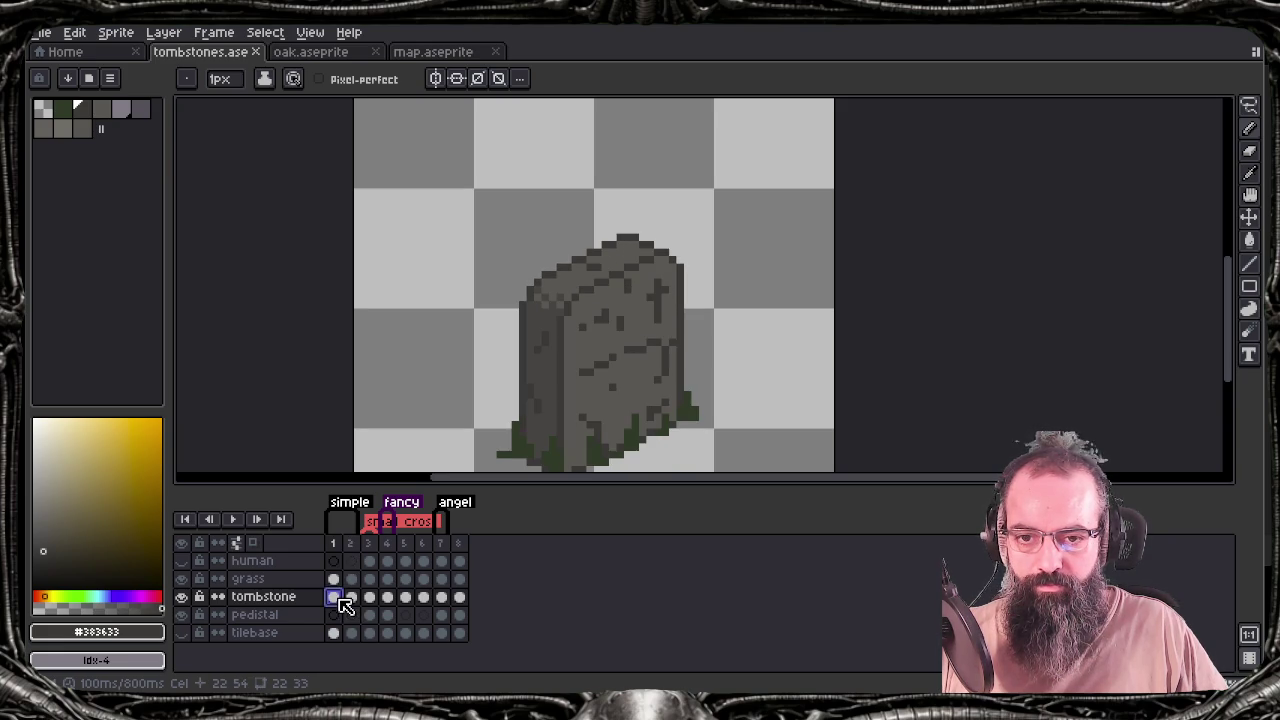
{"action": "right_click", "coordinate": [348, 599]}
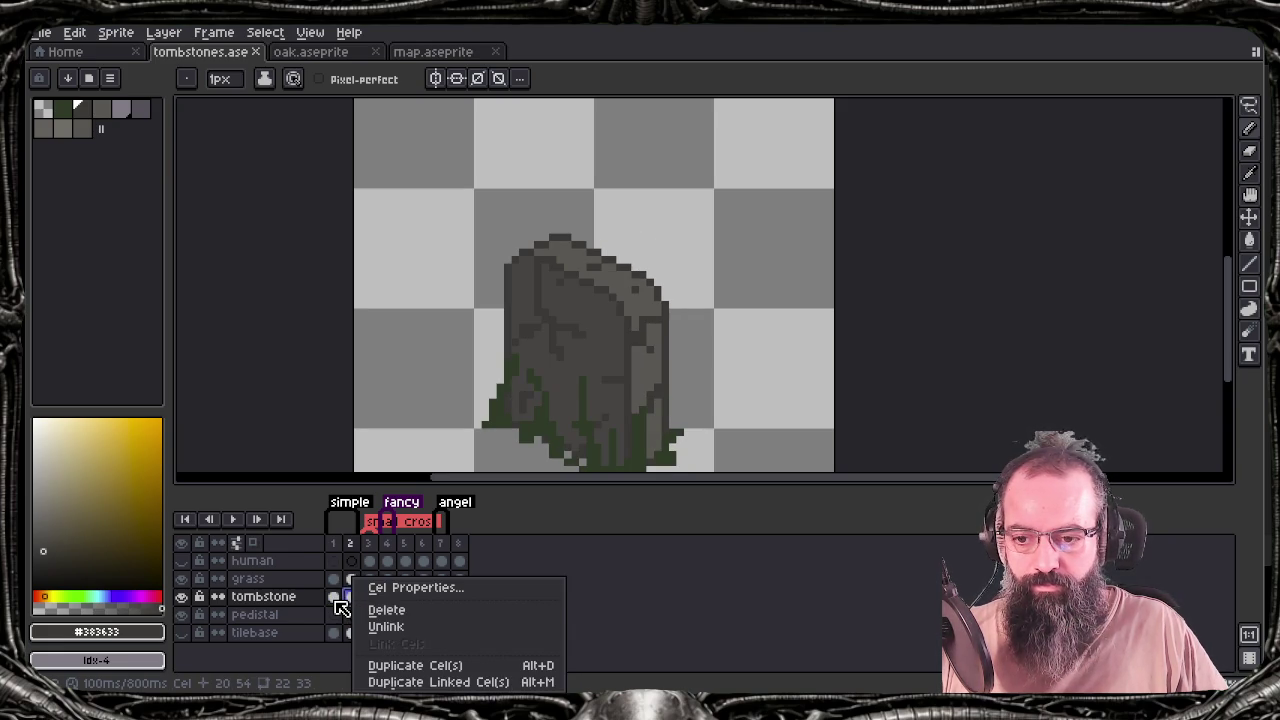
{"action": "key", "text": "Escape"}
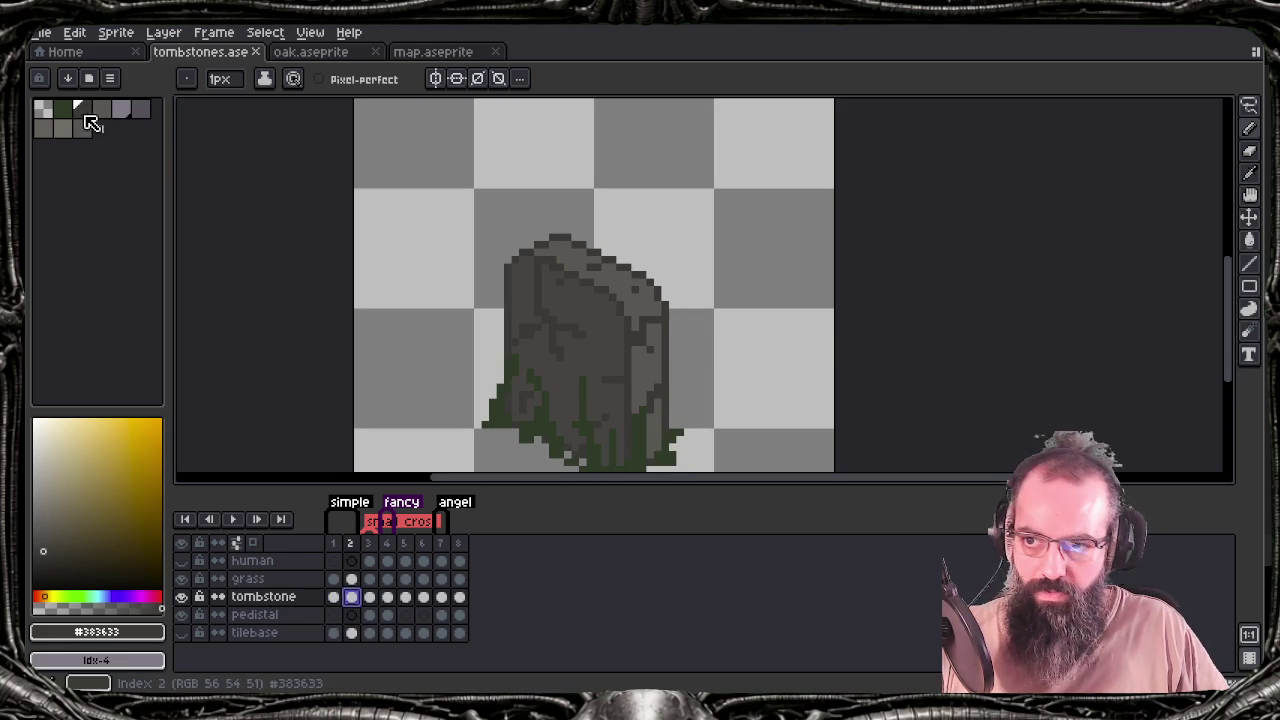
Draw a pixel on the frame 2 tombstone with palette colour idx-7, then choose idx-8
{"action": "left_click", "coordinate": [68, 132]}
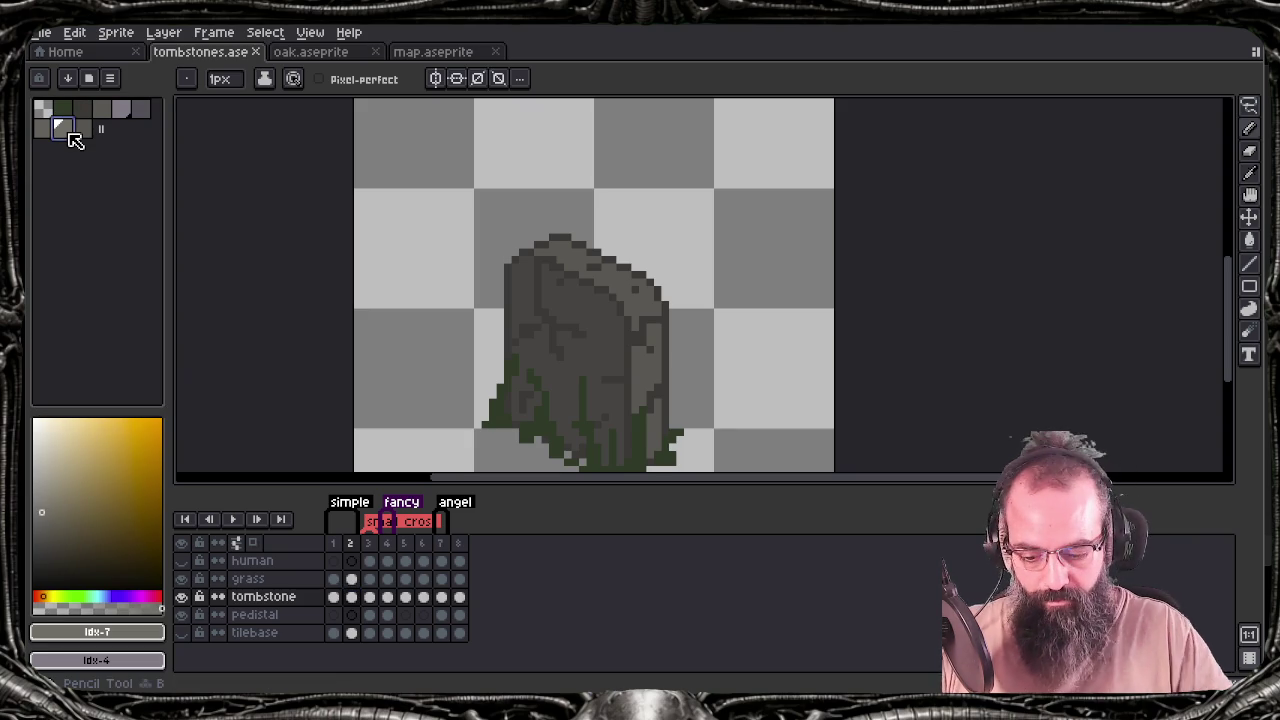
{"action": "left_click", "coordinate": [537, 318]}
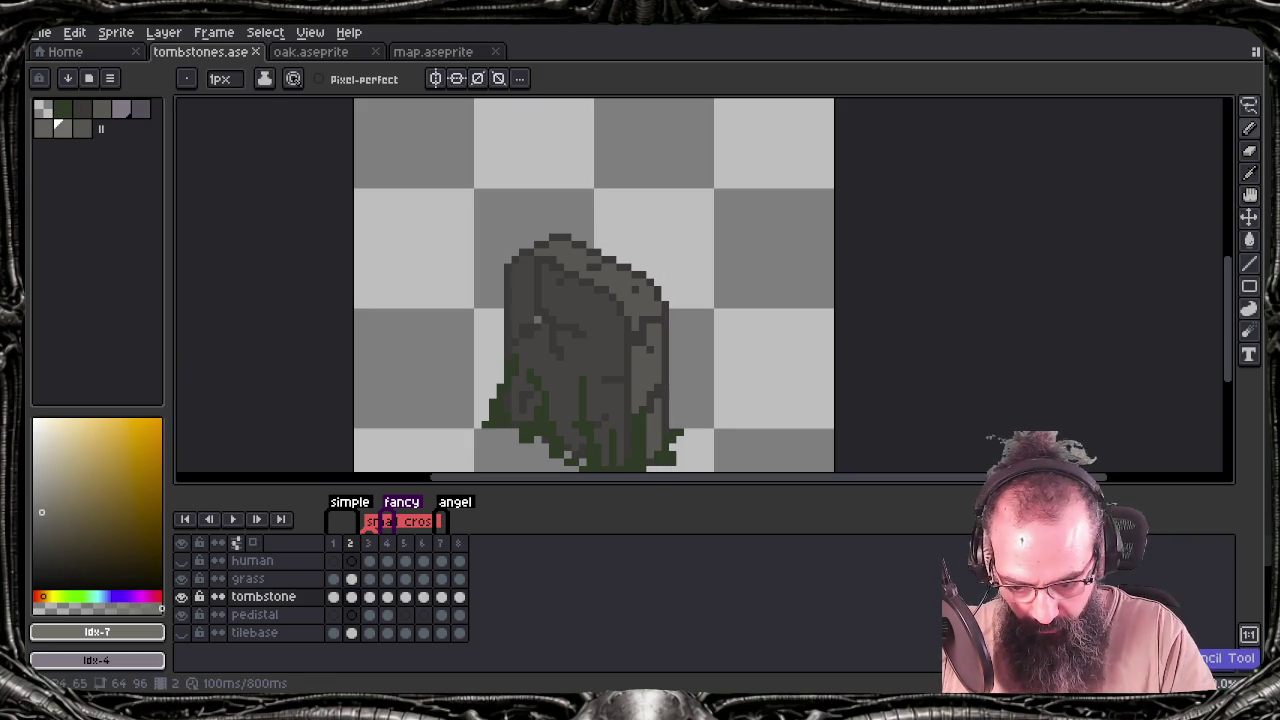
{"action": "left_click", "coordinate": [81, 127]}
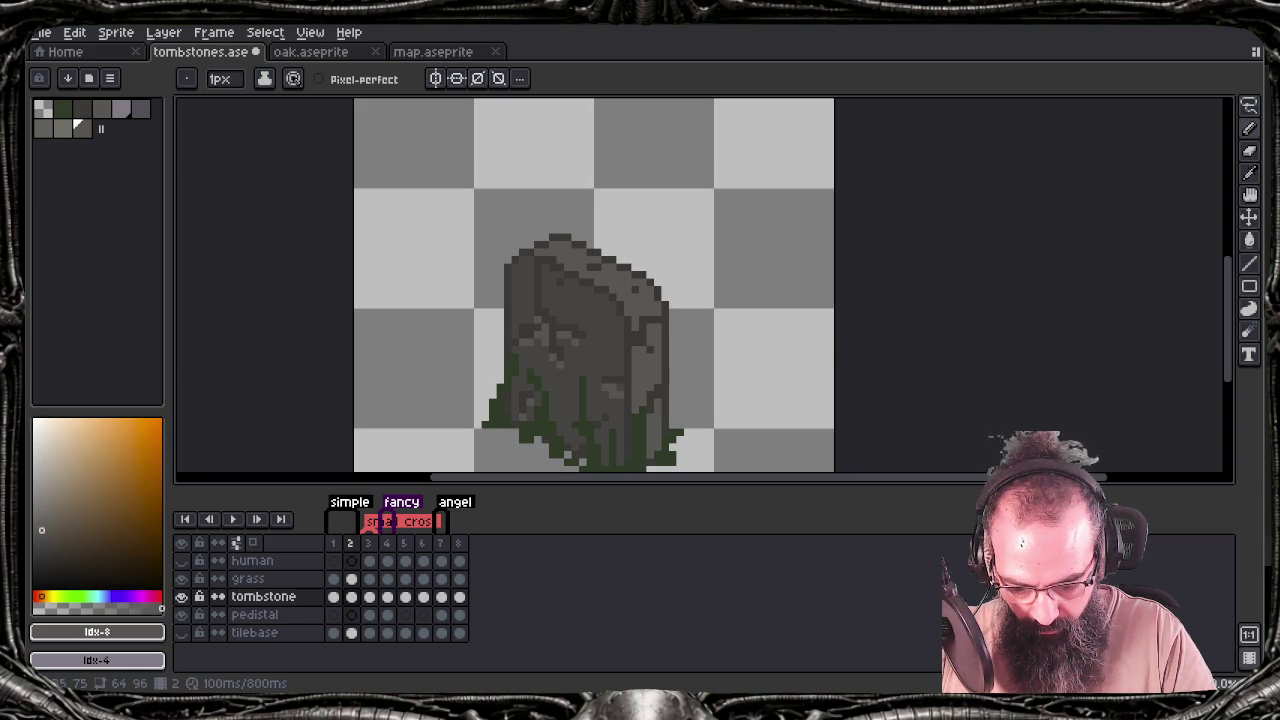
{"action": "key", "text": "b"}
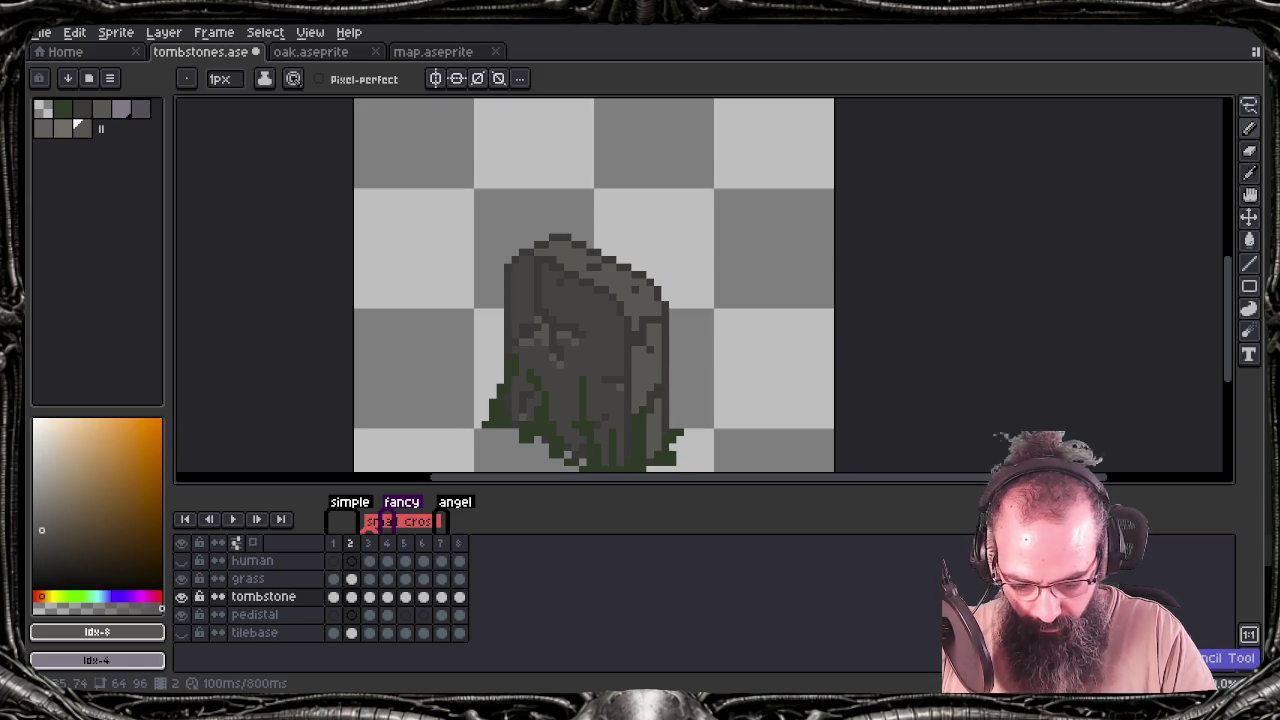
{"action": "key", "text": "v"}
{"action": "key", "text": "b"}
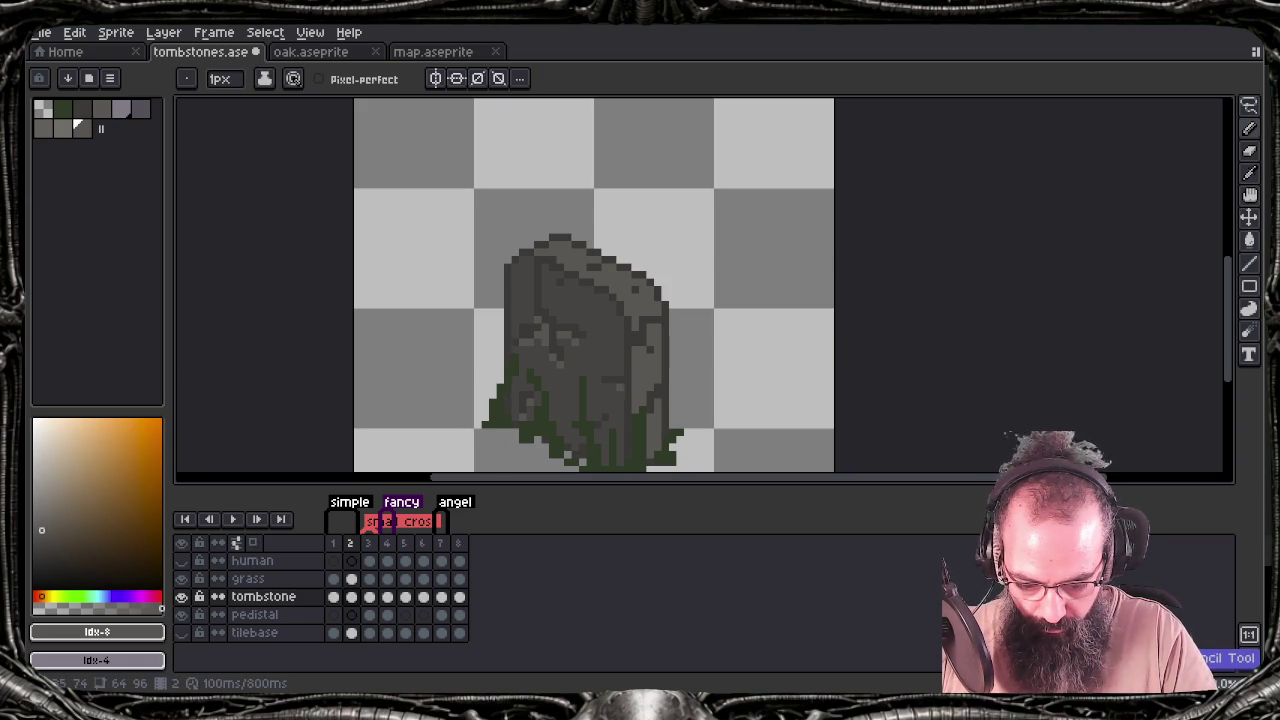
{"action": "key", "text": "v"}
{"action": "key", "text": "b"}
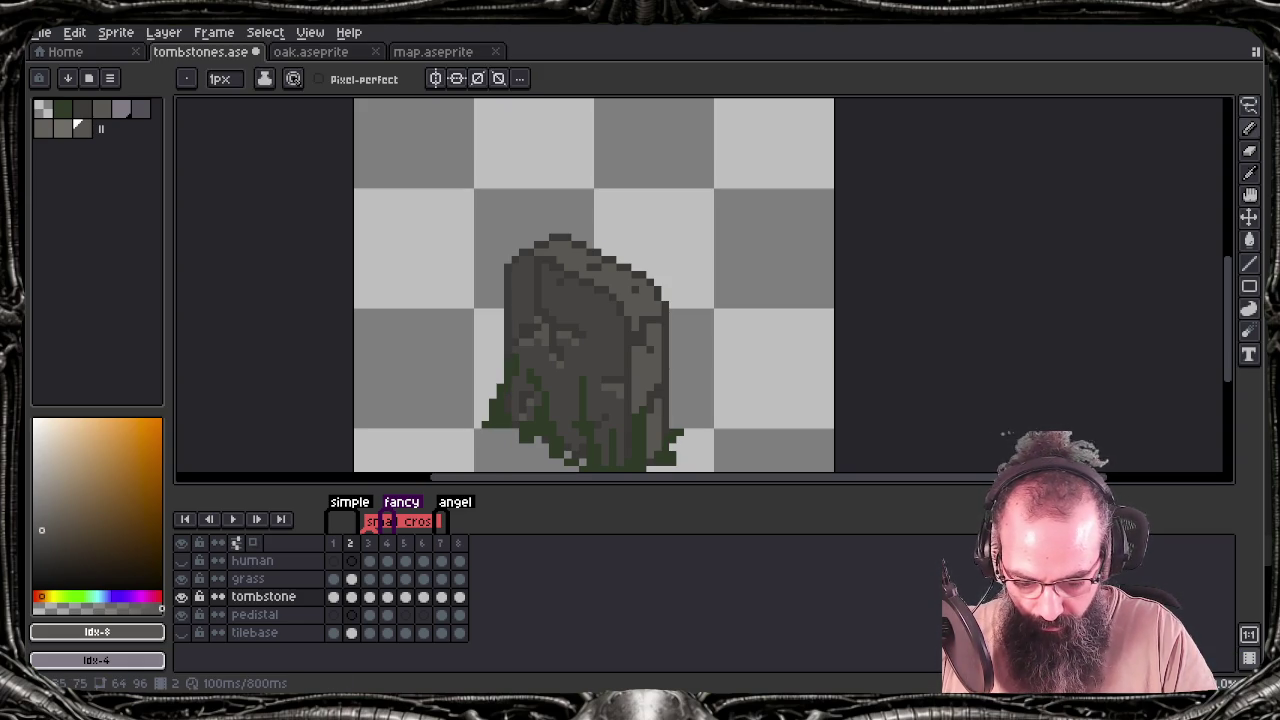
{"action": "key", "text": "v"}
{"action": "key", "text": "b"}
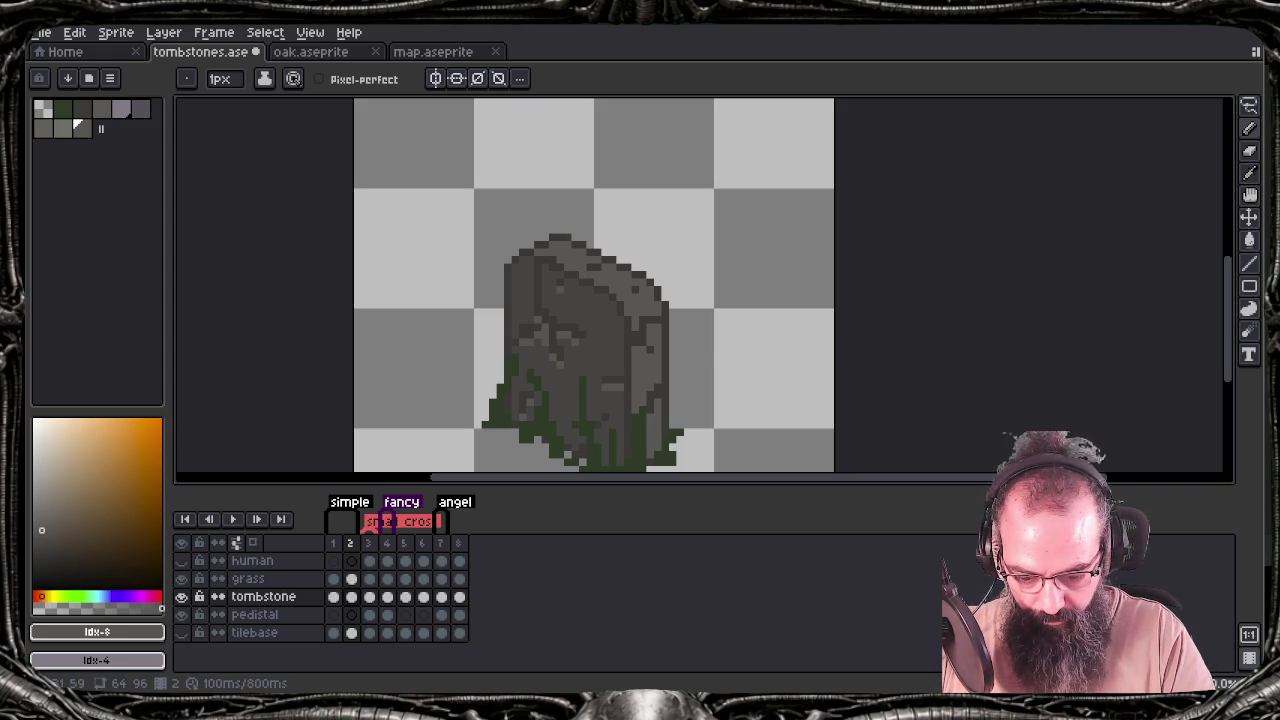
{"action": "key", "text": "ctrl"}
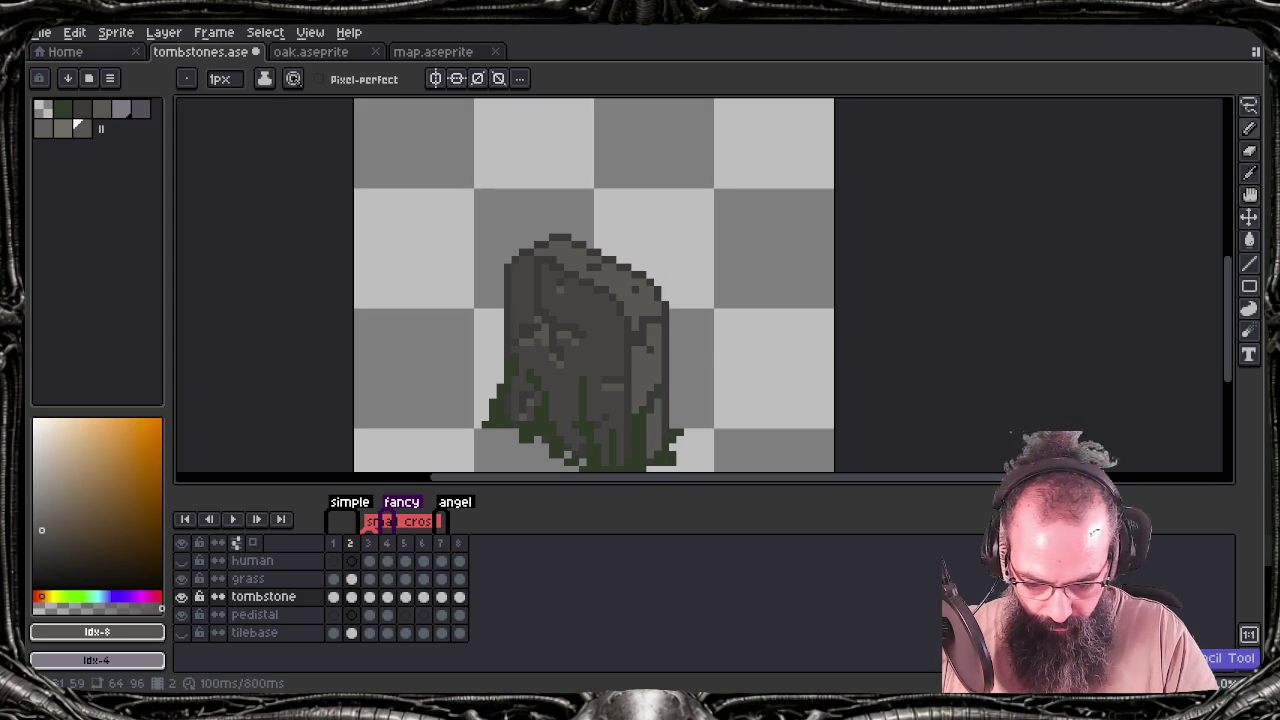
On the pedestal layer, add light-grey highlights to the tombstone's top and right side, then save
{"action": "key", "text": "bracketleft"}
{"action": "key", "text": "bracketleft"}
{"action": "key", "text": "bracketleft"}
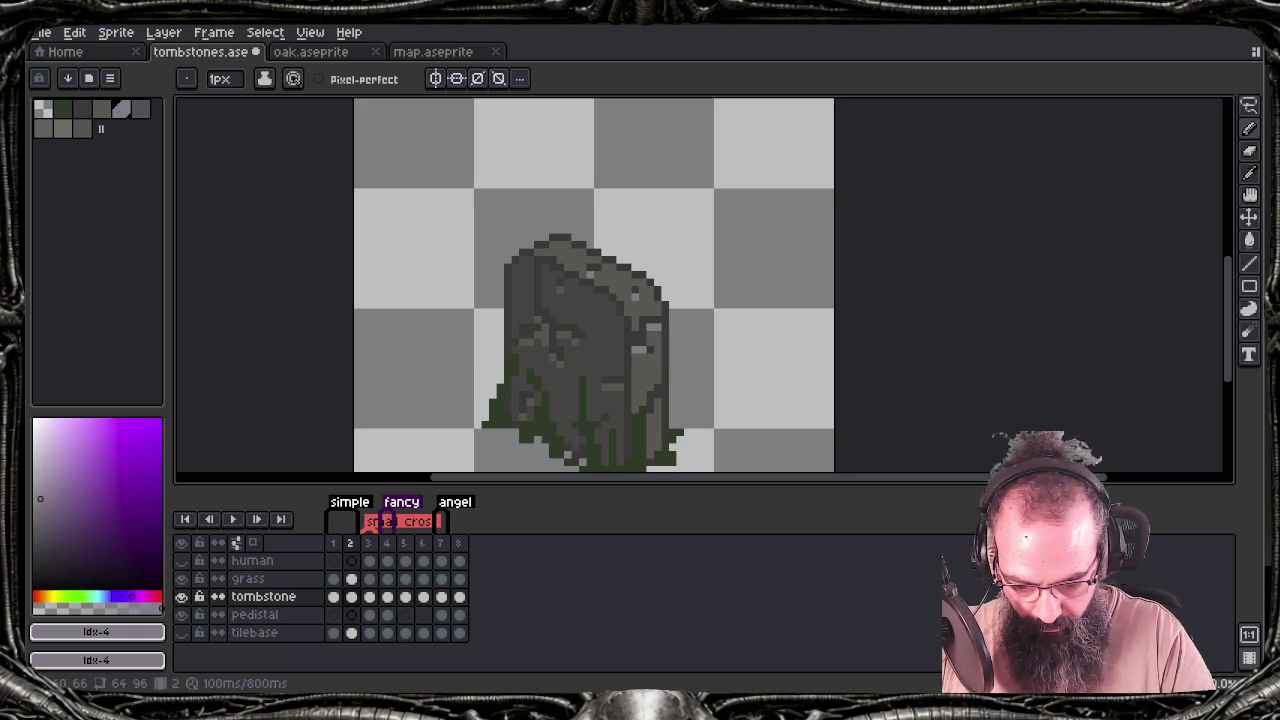
{"action": "key", "text": "ctrl"}
{"action": "key", "text": "ctrl"}
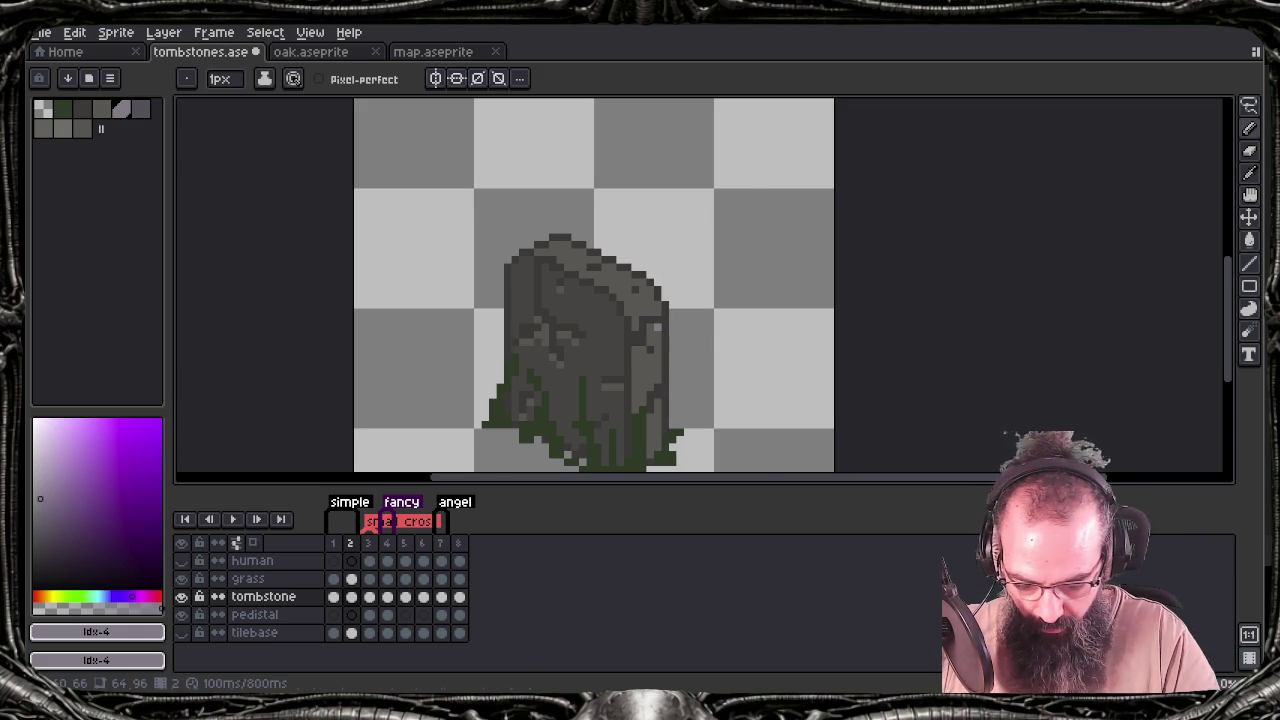
{"action": "key", "text": "End"}
{"action": "left_click", "coordinate": [646, 323], "text": "ctrl"}
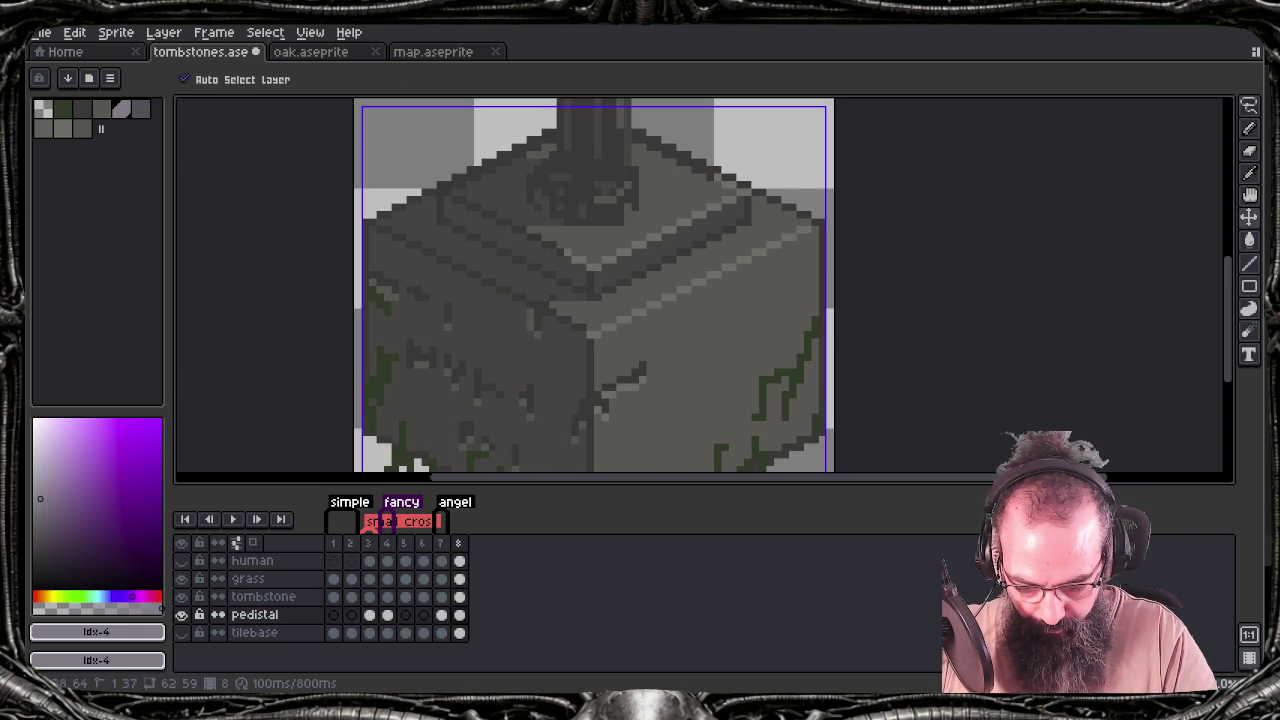
{"action": "left_click", "coordinate": [351, 596]}
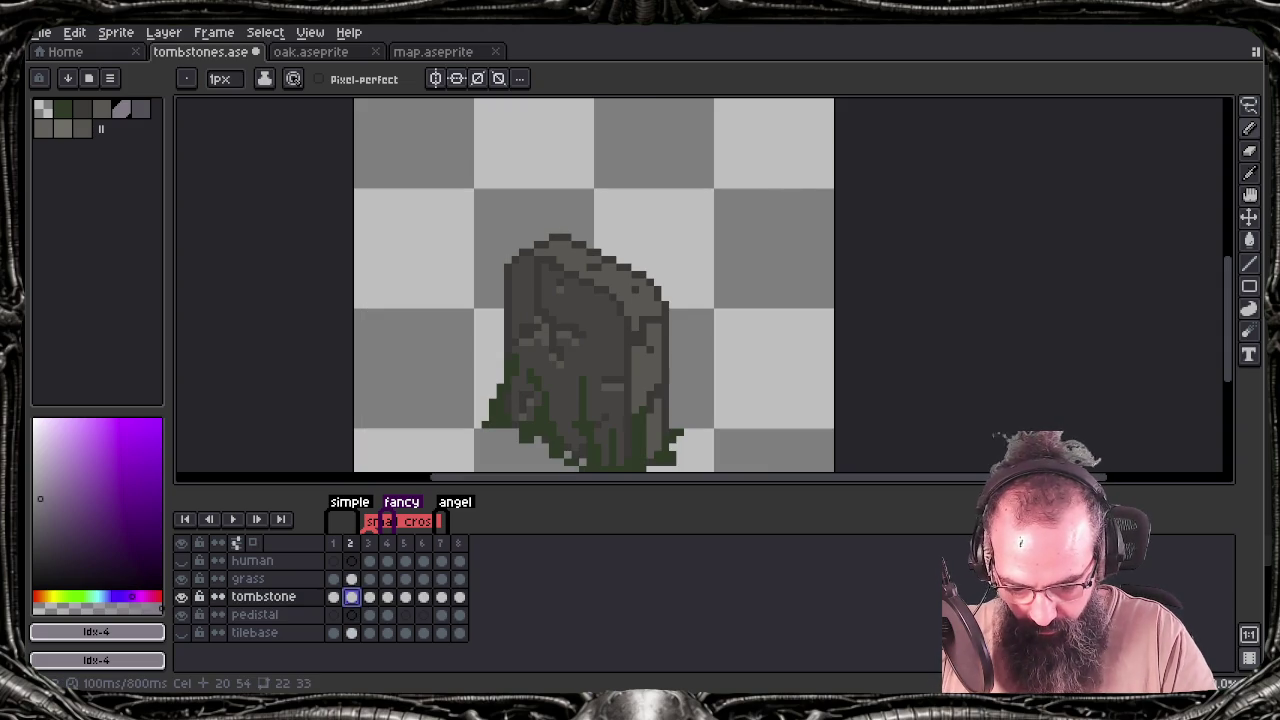
{"action": "left_click", "coordinate": [594, 272]}
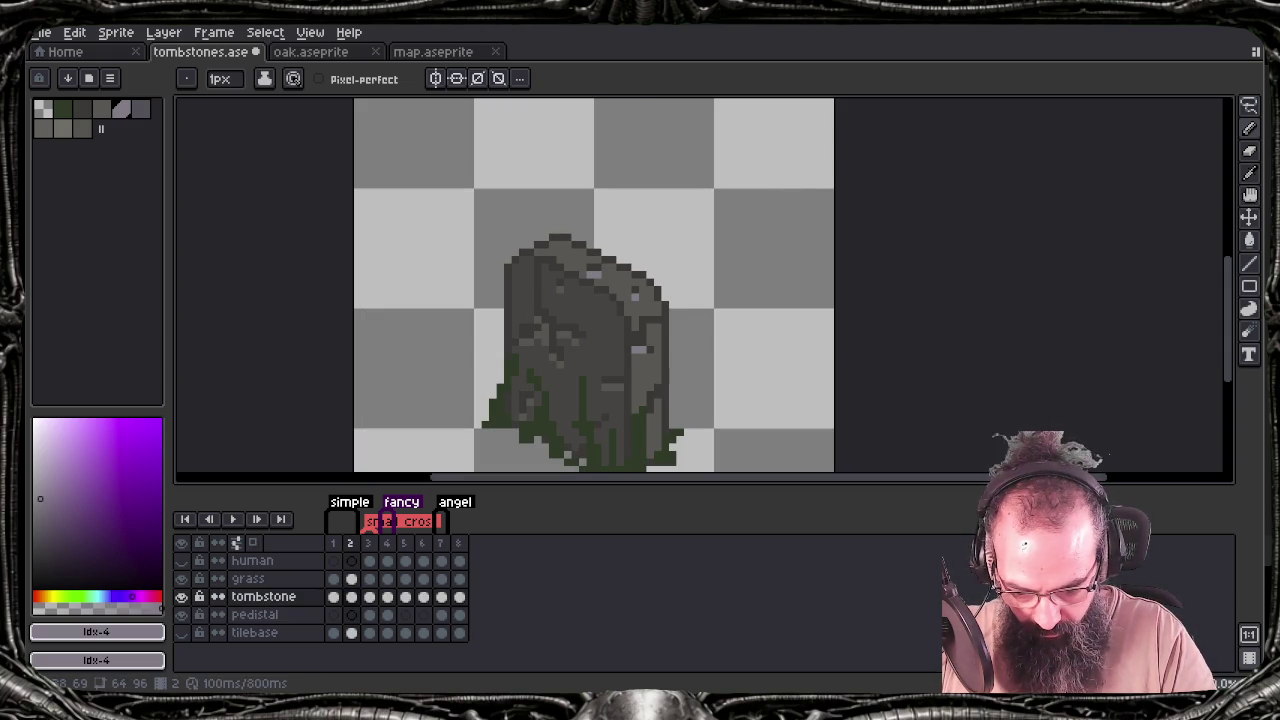
{"action": "left_click", "coordinate": [655, 328]}
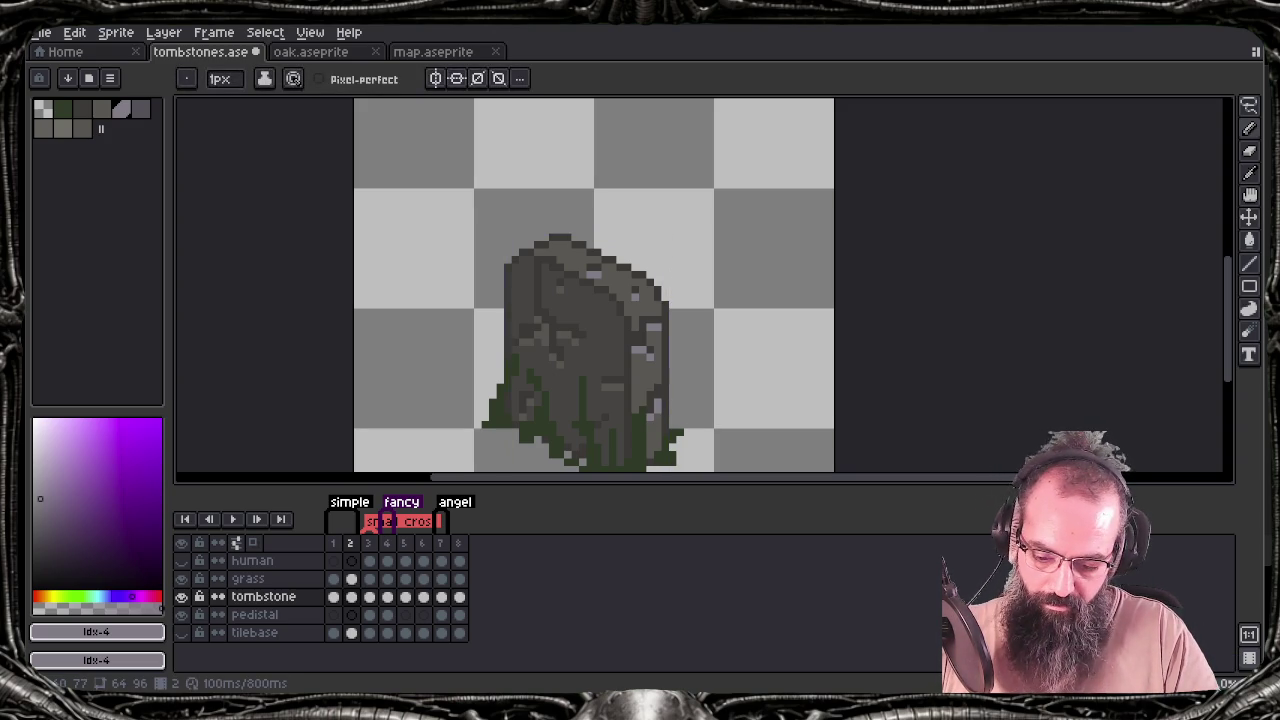
{"action": "key", "text": "ctrl+s"}
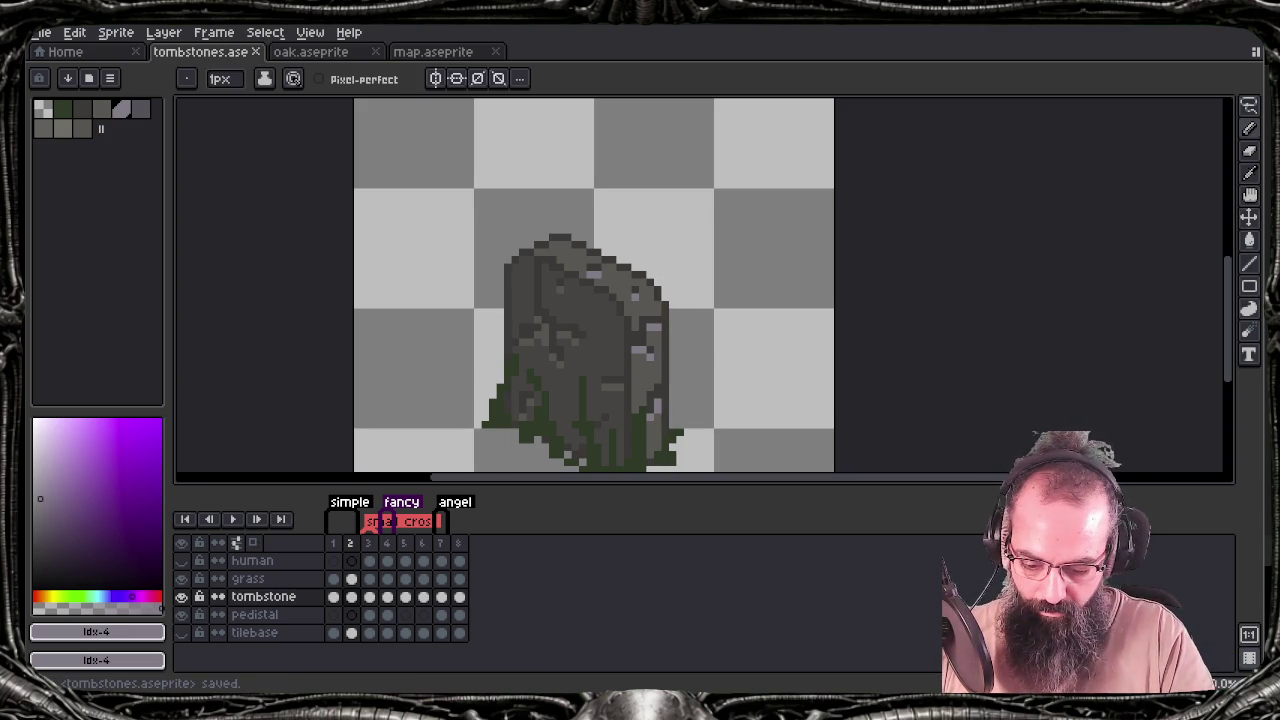
Dab sampled grey stone over a few pixels, save, and re-export over tombstones.png
{"action": "left_click", "coordinate": [545, 310], "text": "alt"}
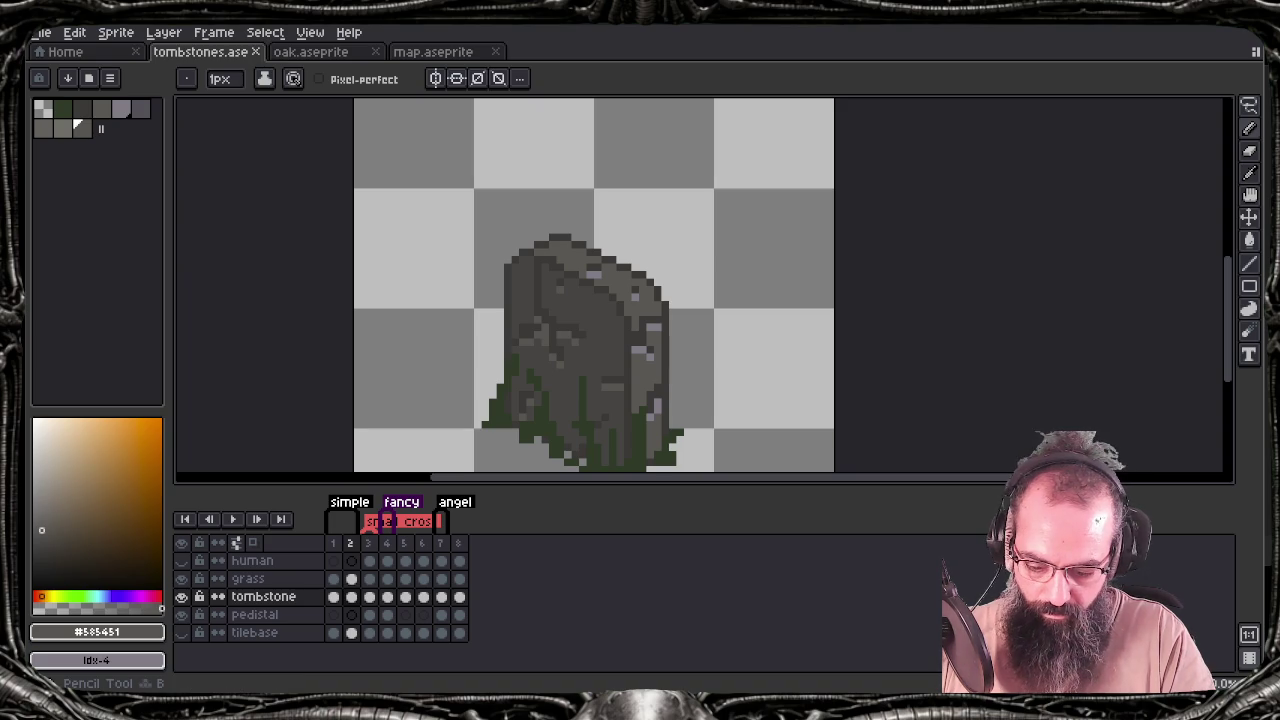
{"action": "left_click", "coordinate": [532, 306]}
{"action": "key", "text": "ctrl+s"}
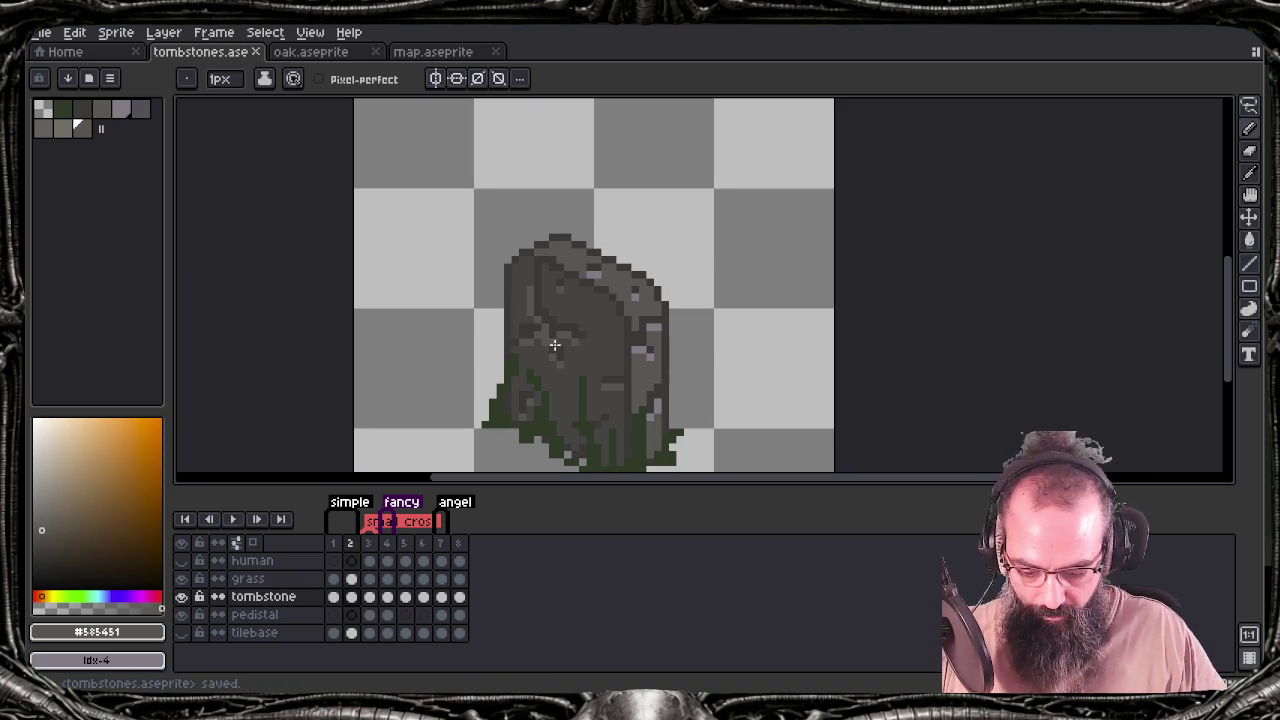
{"action": "key", "text": "x"}
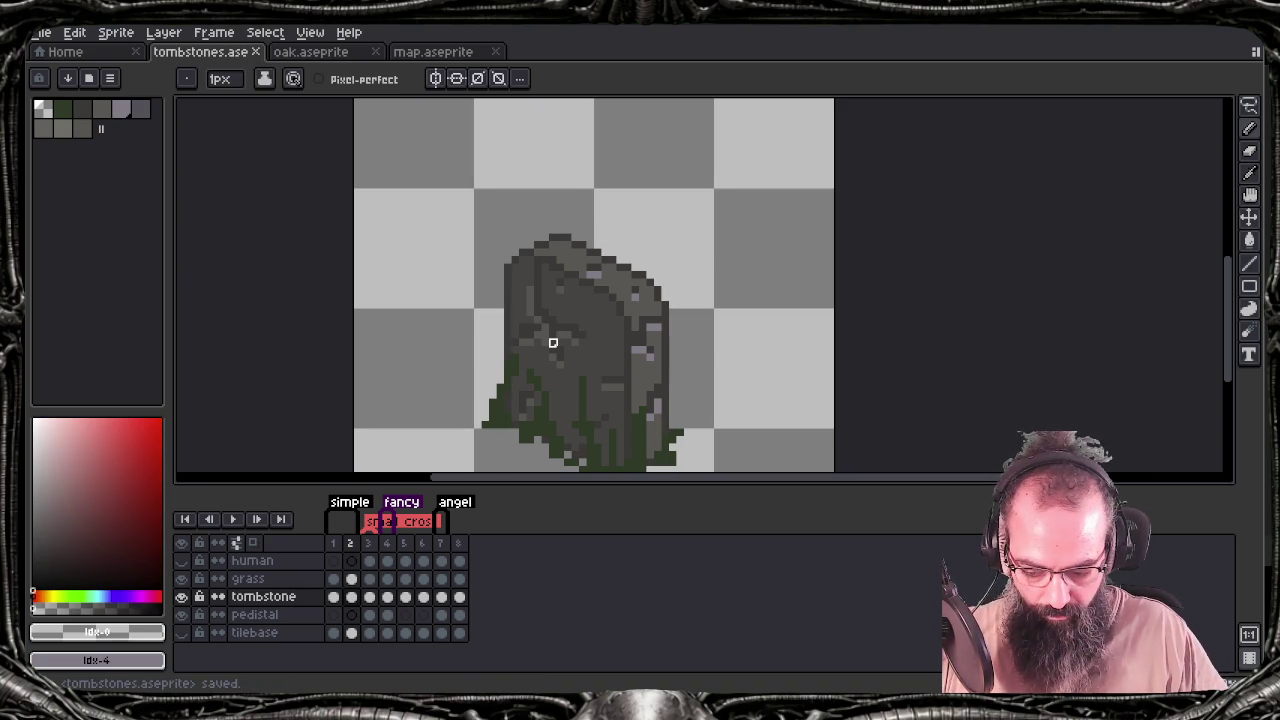
{"action": "scroll", "coordinate": [553, 343], "scroll_direction": "down", "scroll_amount": 5}
{"action": "key", "text": "ctrl+e"}
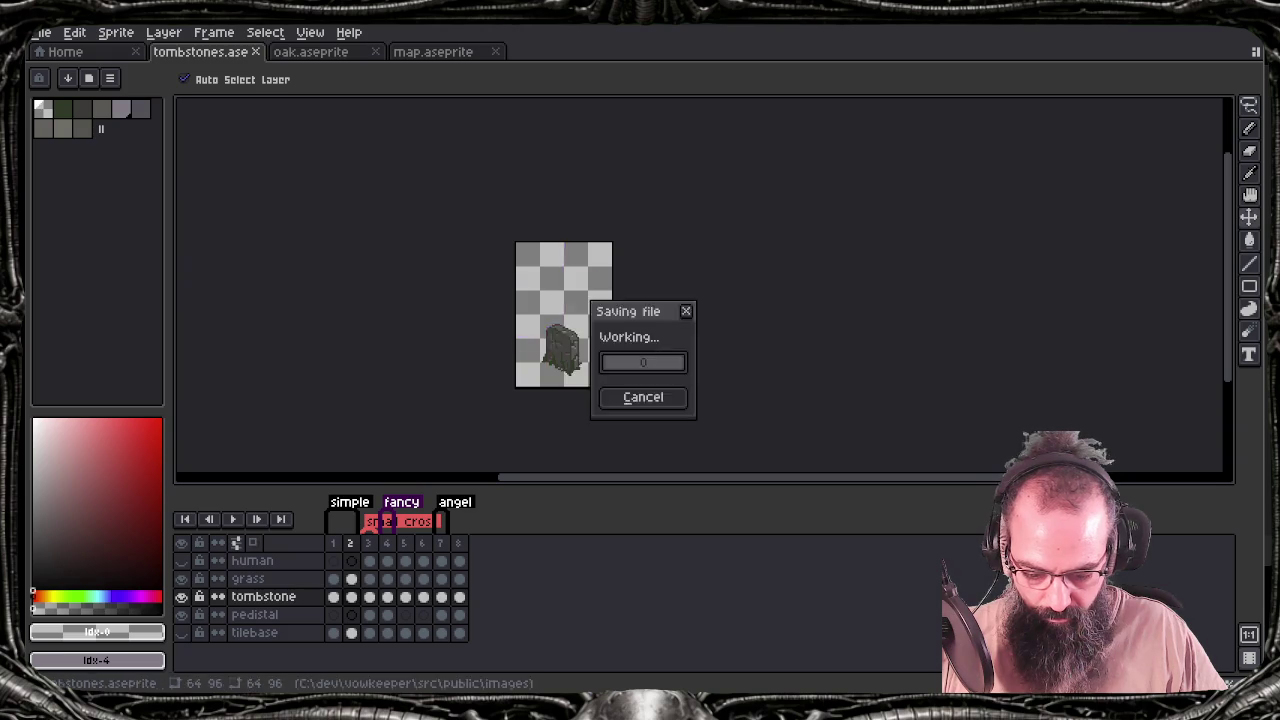
{"action": "key", "text": "Return"}
{"action": "key", "text": "Return"}
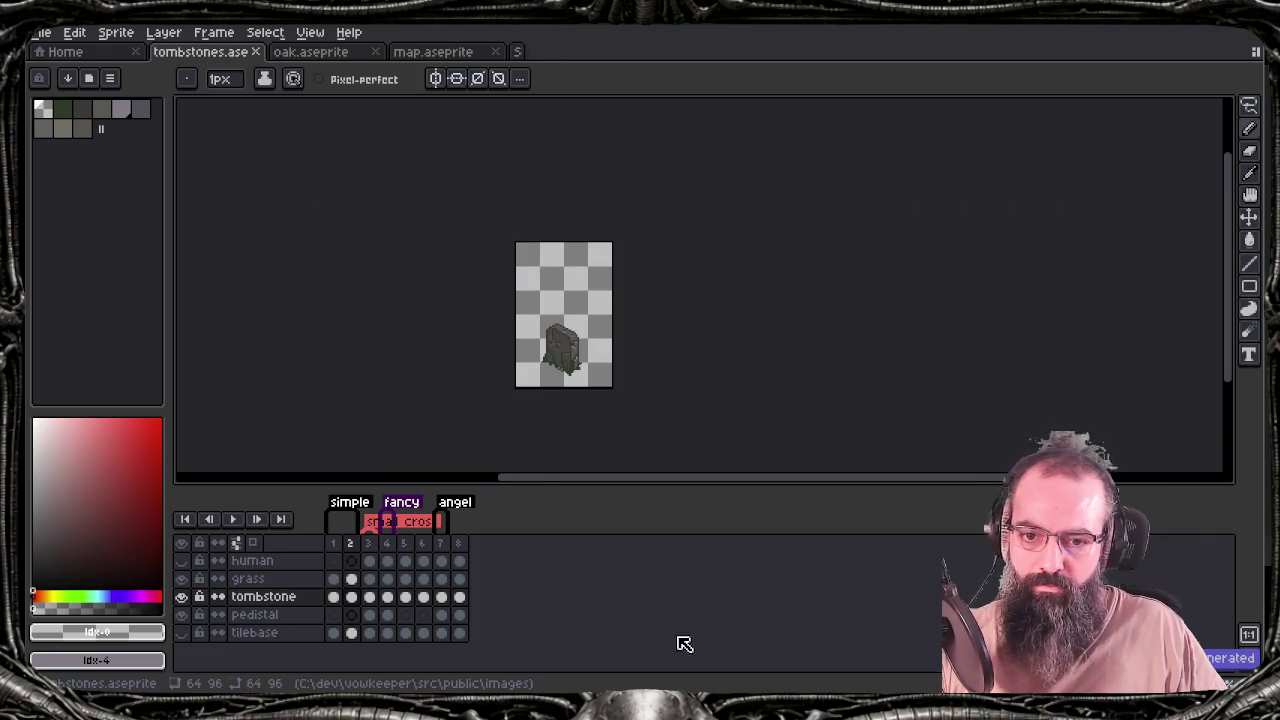
{"action": "key", "text": "alt+Tab"}
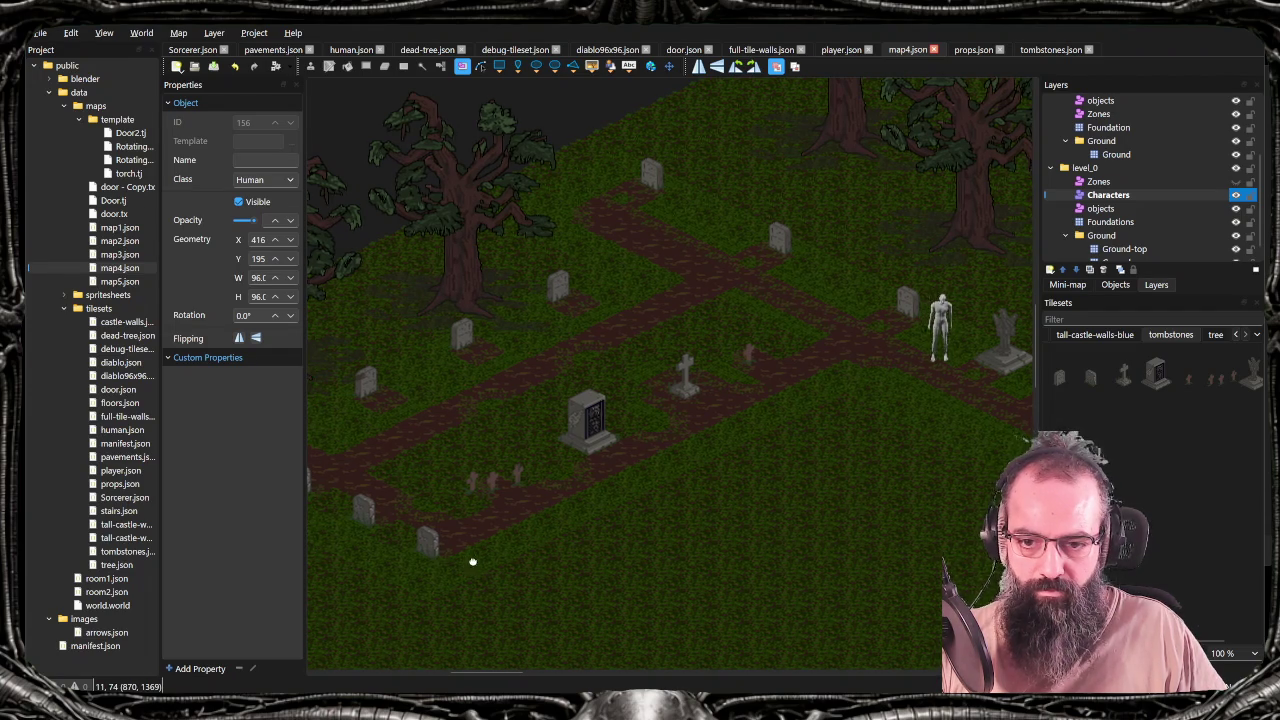
Pan the graveyard map to inspect the updated tombstones, then return to Aseprite
{"action": "left_click_drag", "start_coordinate": [470, 568], "coordinate": [566, 507]}
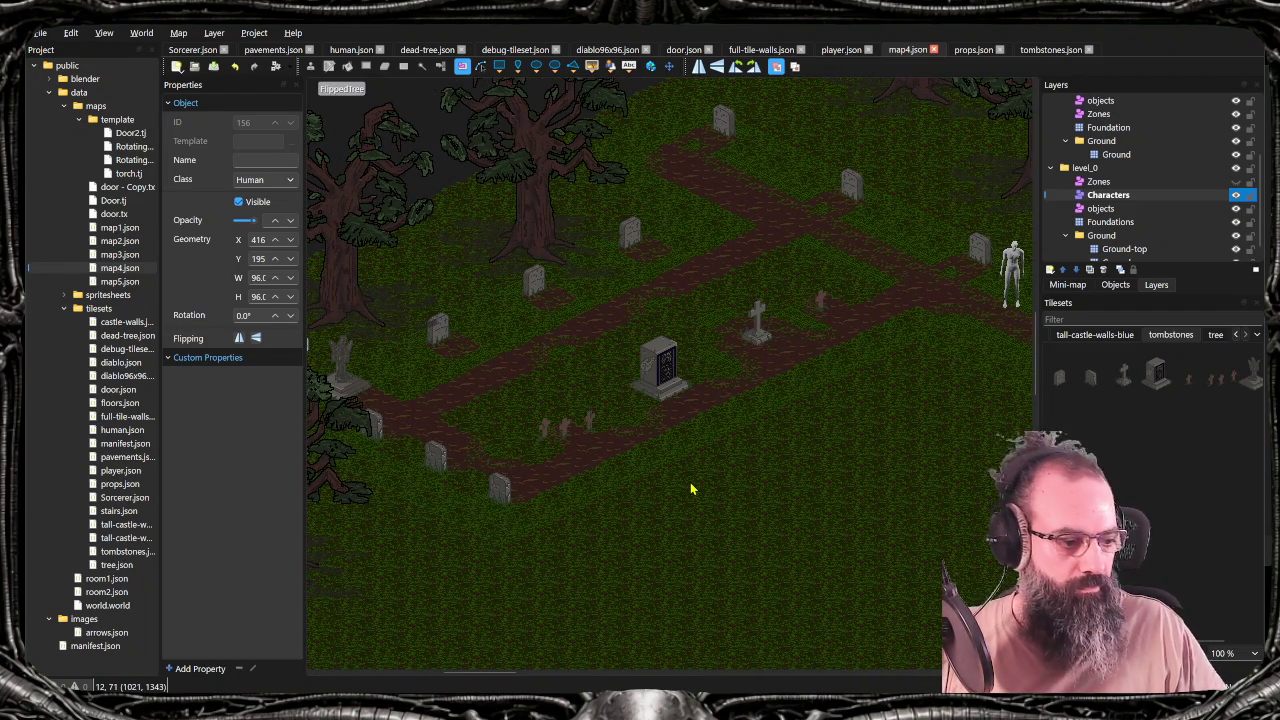
{"action": "key", "text": "alt+Tab"}
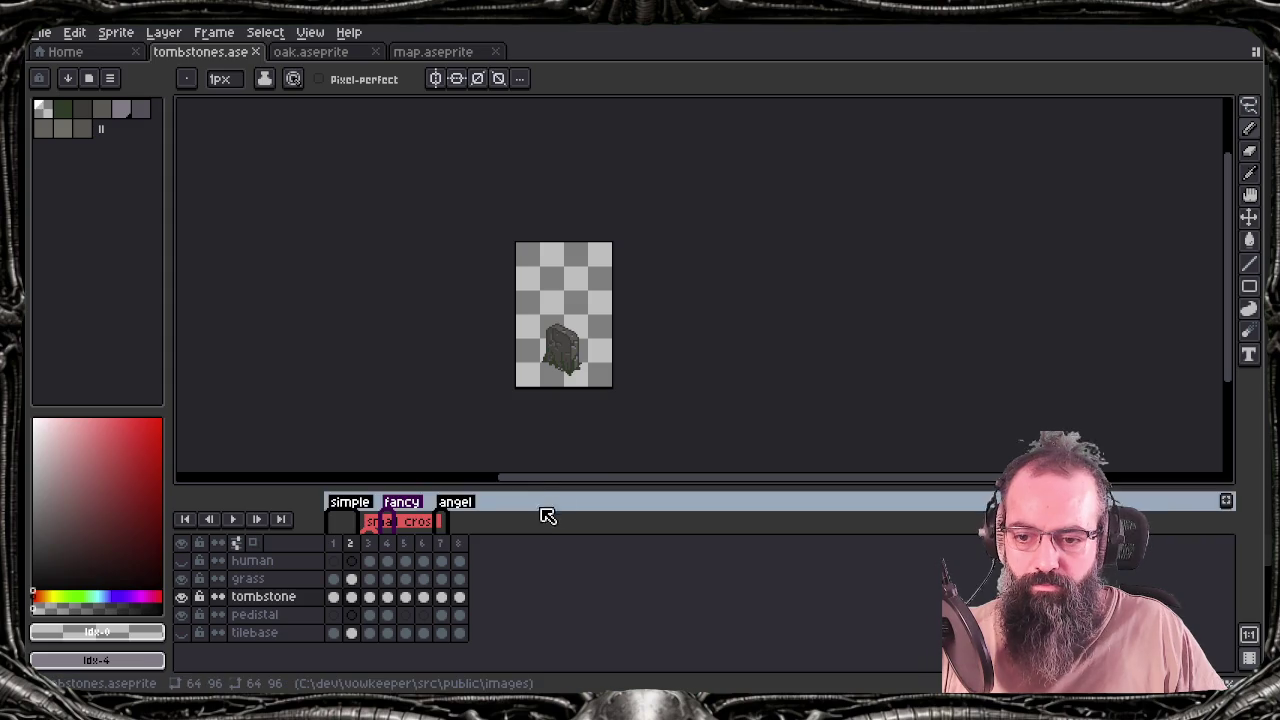
Sample frame 2's purple-grey and draw two crack strokes plus a top highlight on frame 1's tombstone
{"action": "scroll", "coordinate": [550, 355], "scroll_direction": "up", "scroll_amount": 2}
{"action": "scroll", "coordinate": [550, 355], "scroll_direction": "up", "scroll_amount": 2}
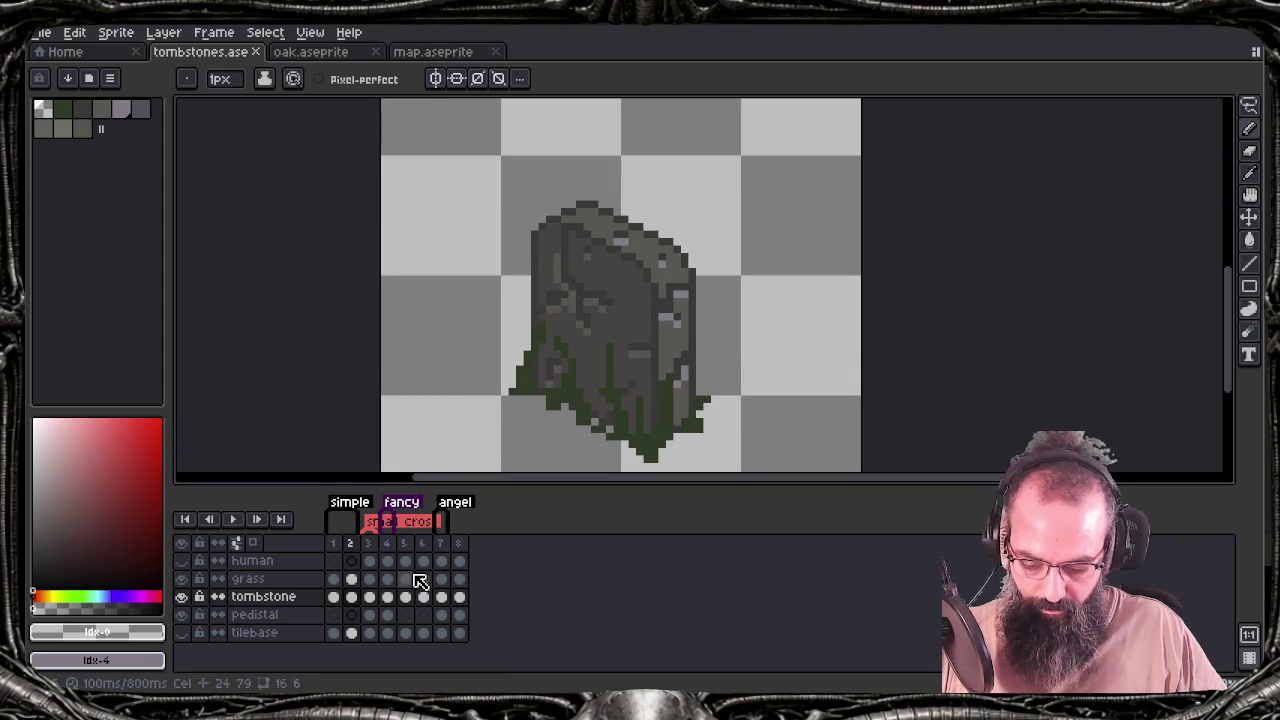
{"action": "left_click", "coordinate": [337, 601]}
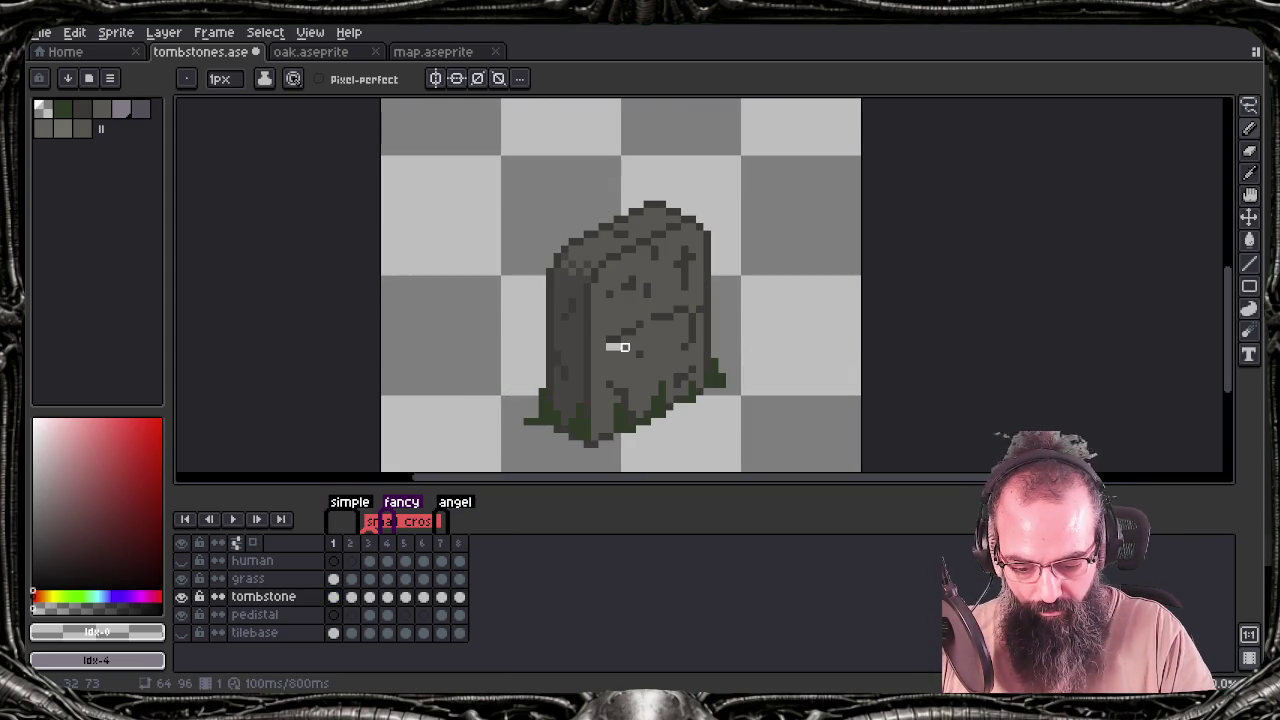
{"action": "key", "text": "Right"}
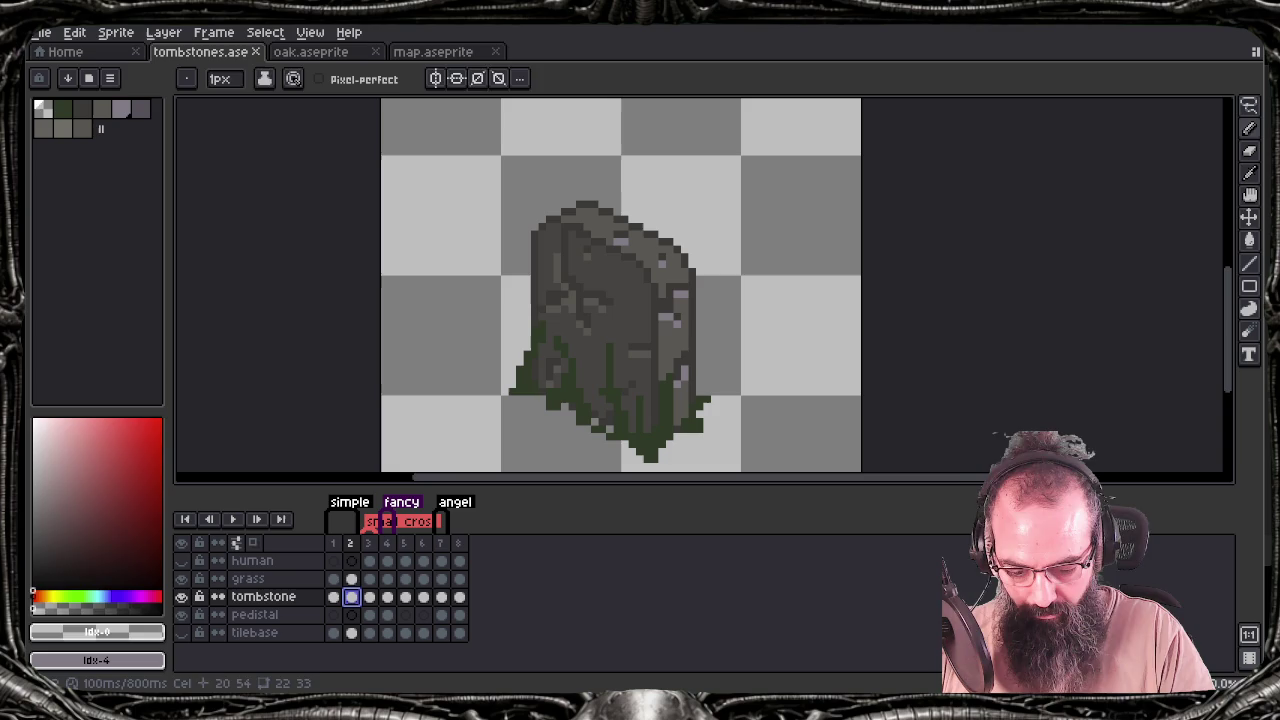
{"action": "left_click", "coordinate": [591, 302], "text": "alt"}
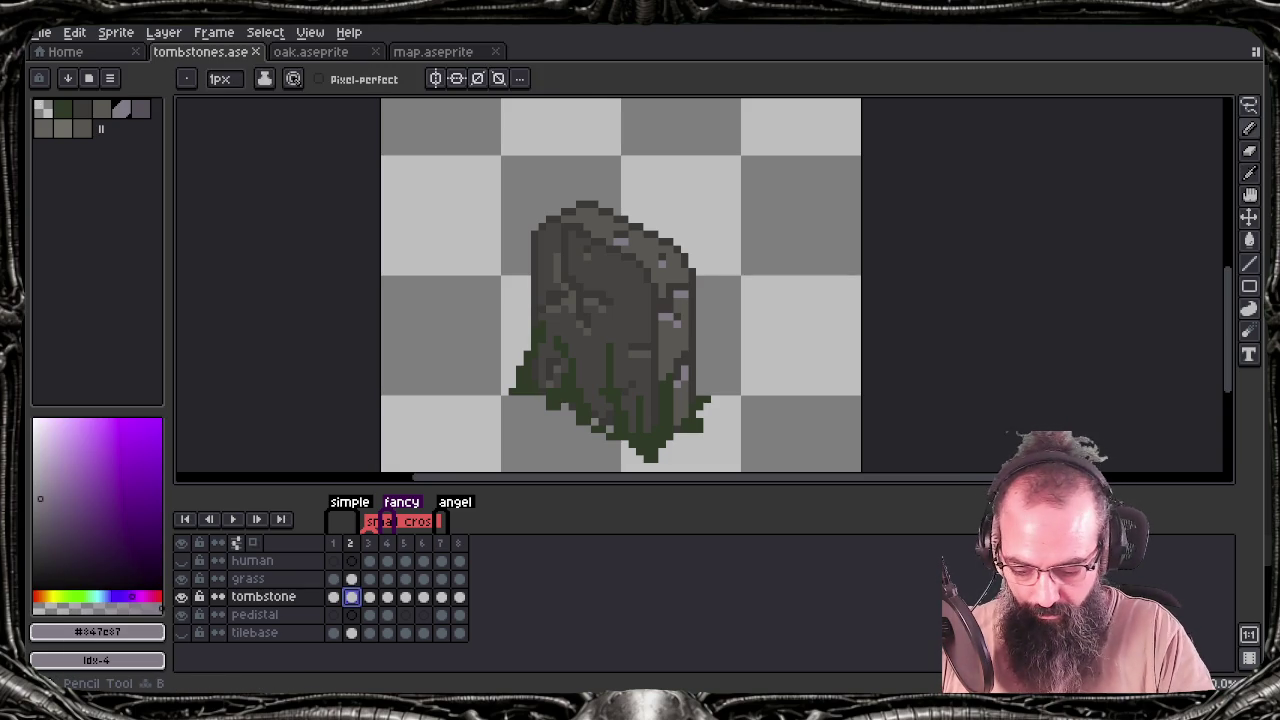
{"action": "key", "text": "Left"}
{"action": "left_click_drag", "start_coordinate": [608, 343], "coordinate": [628, 342]}
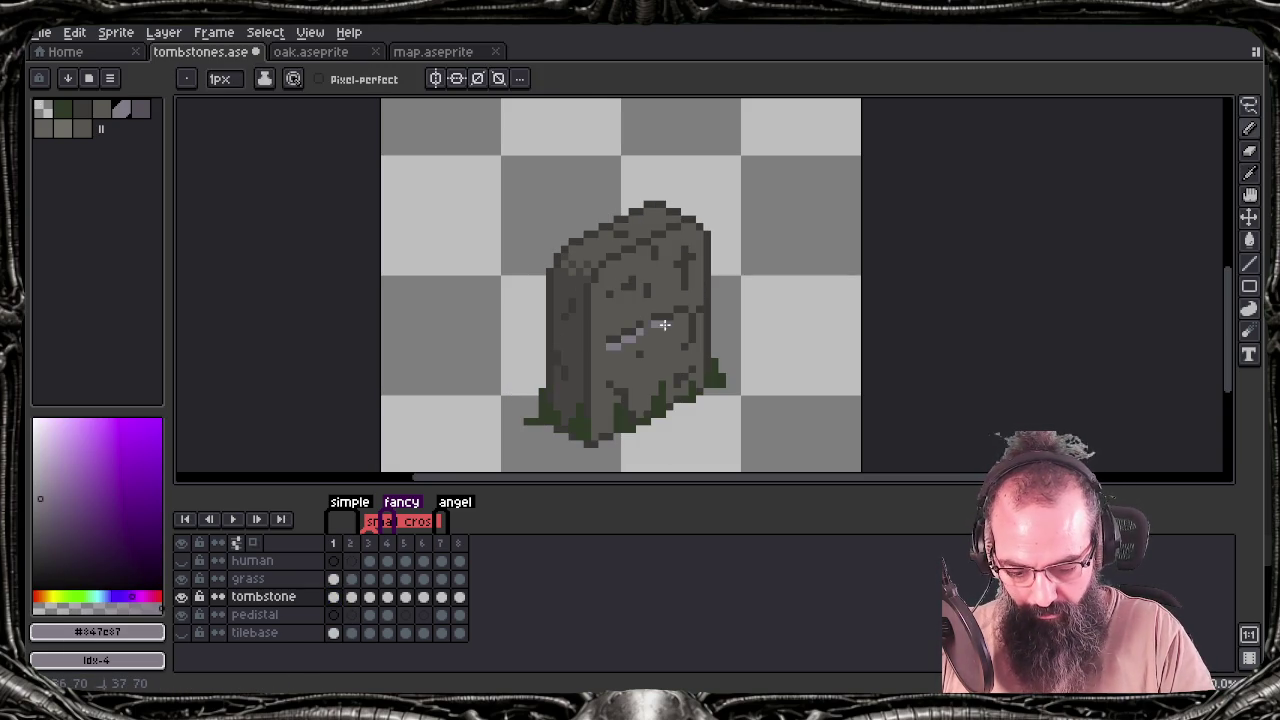
{"action": "left_click_drag", "start_coordinate": [650, 323], "coordinate": [666, 321]}
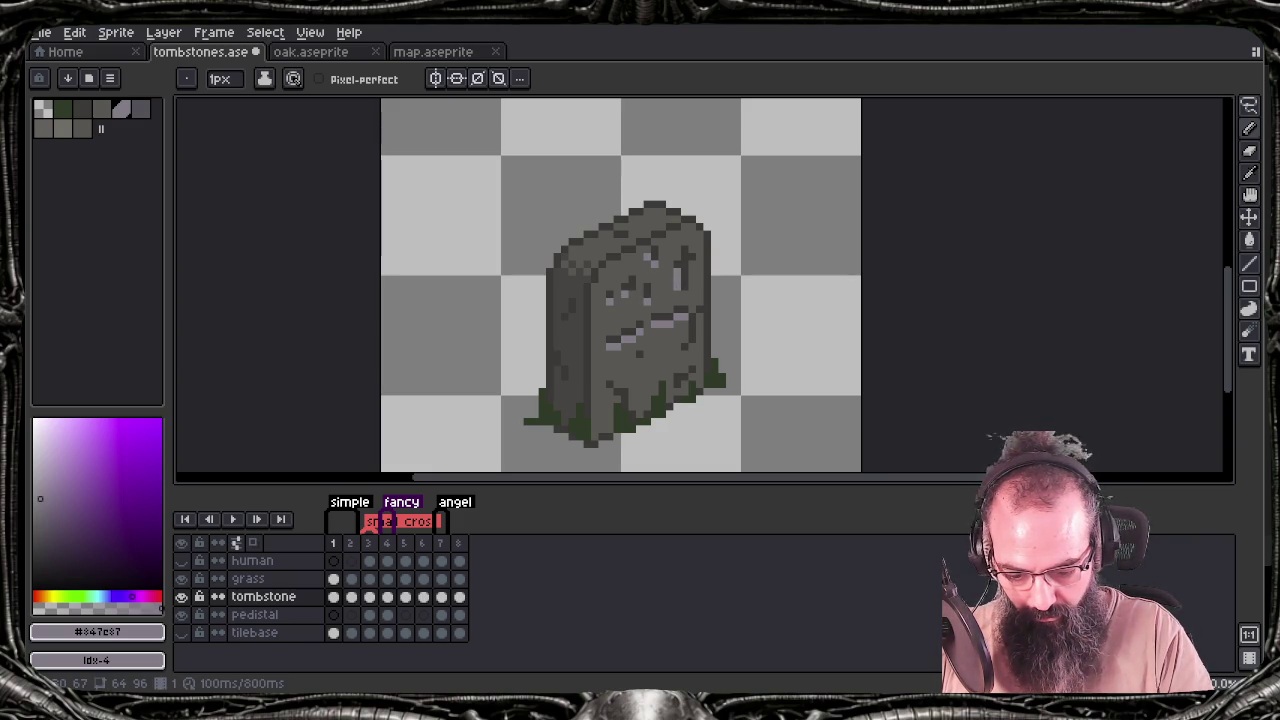
{"action": "left_click", "coordinate": [627, 242]}
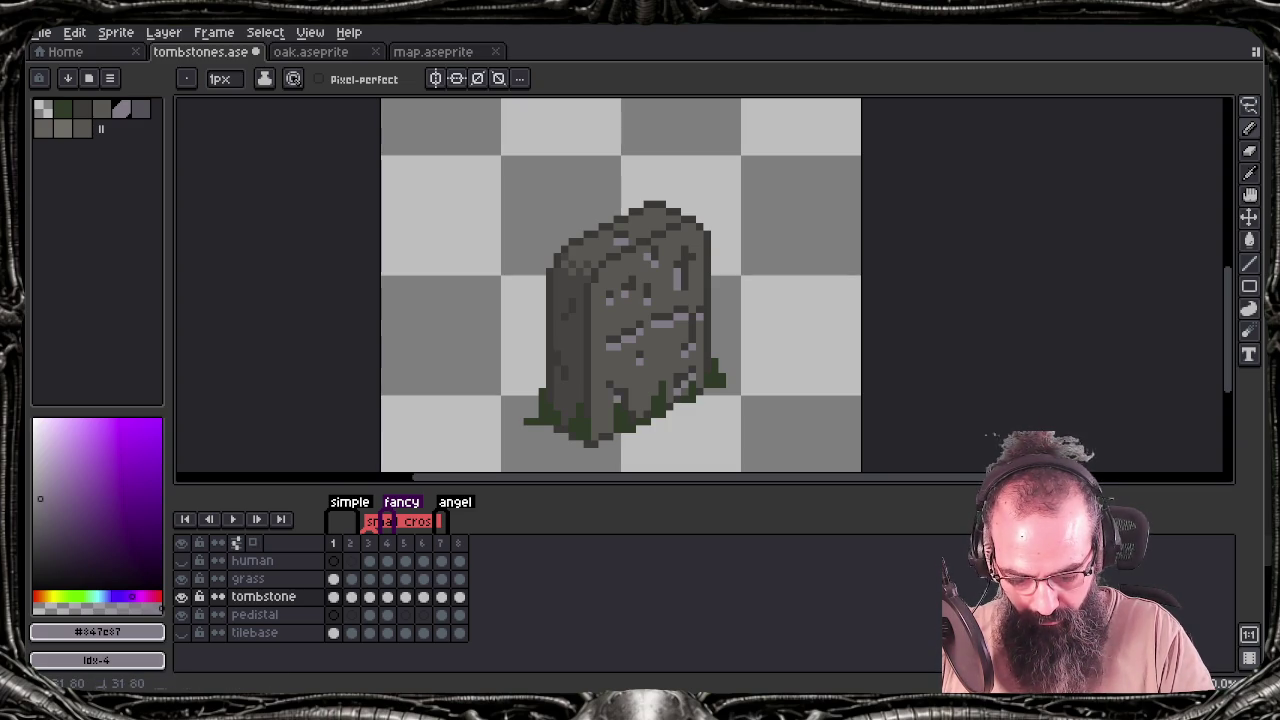
Save, then sample frame 2's grey stone and paint a grey pixel on the upright tombstone
{"action": "key", "text": "ctrl+s"}
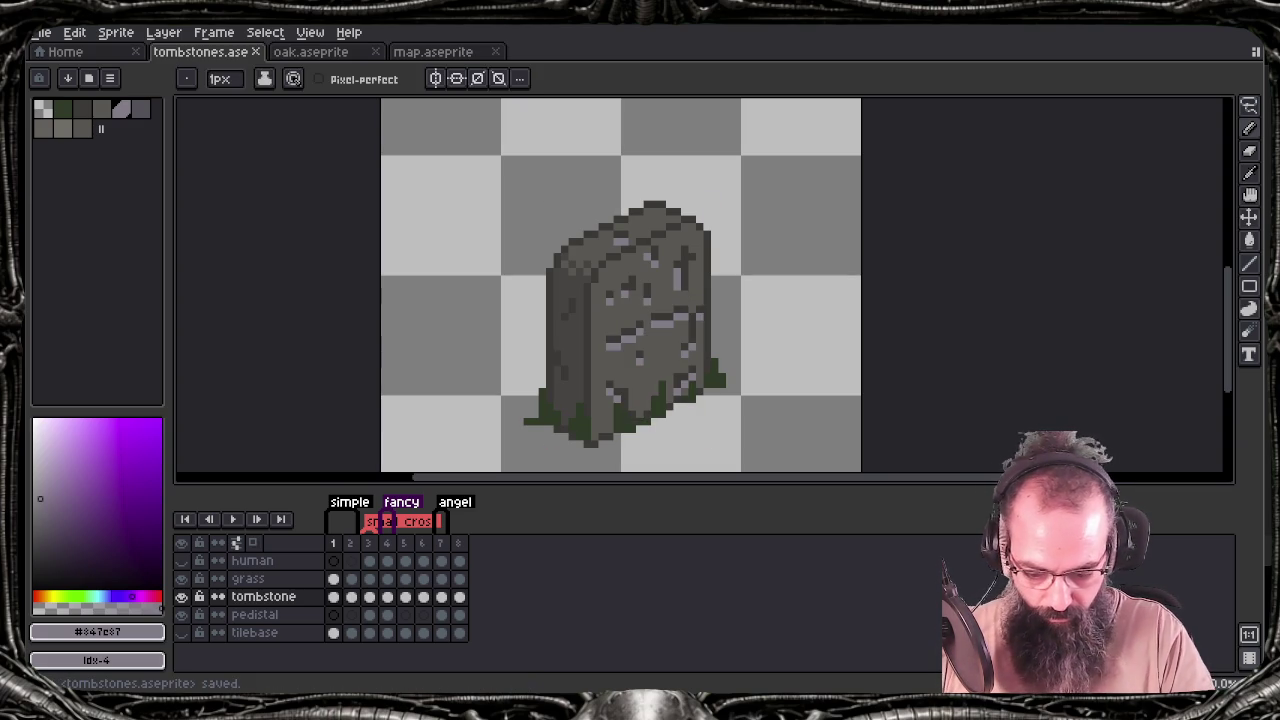
{"action": "left_click", "coordinate": [352, 598]}
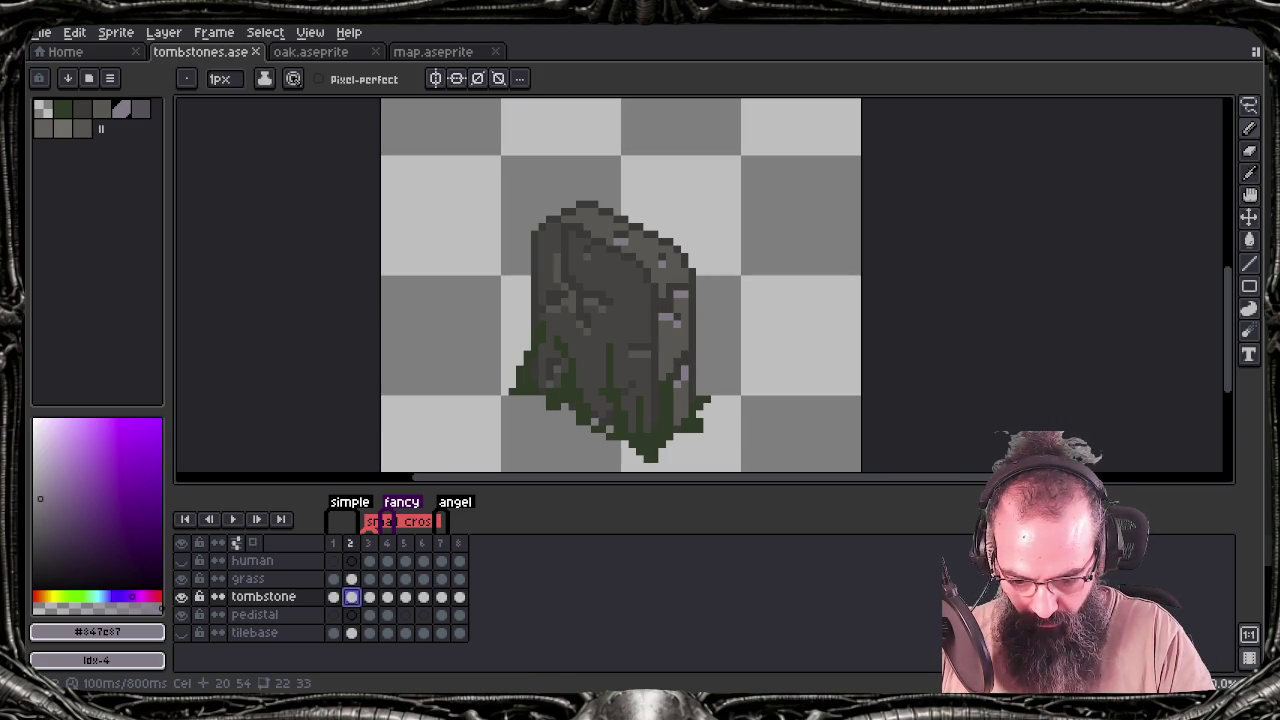
{"action": "left_click", "coordinate": [596, 324], "text": "alt"}
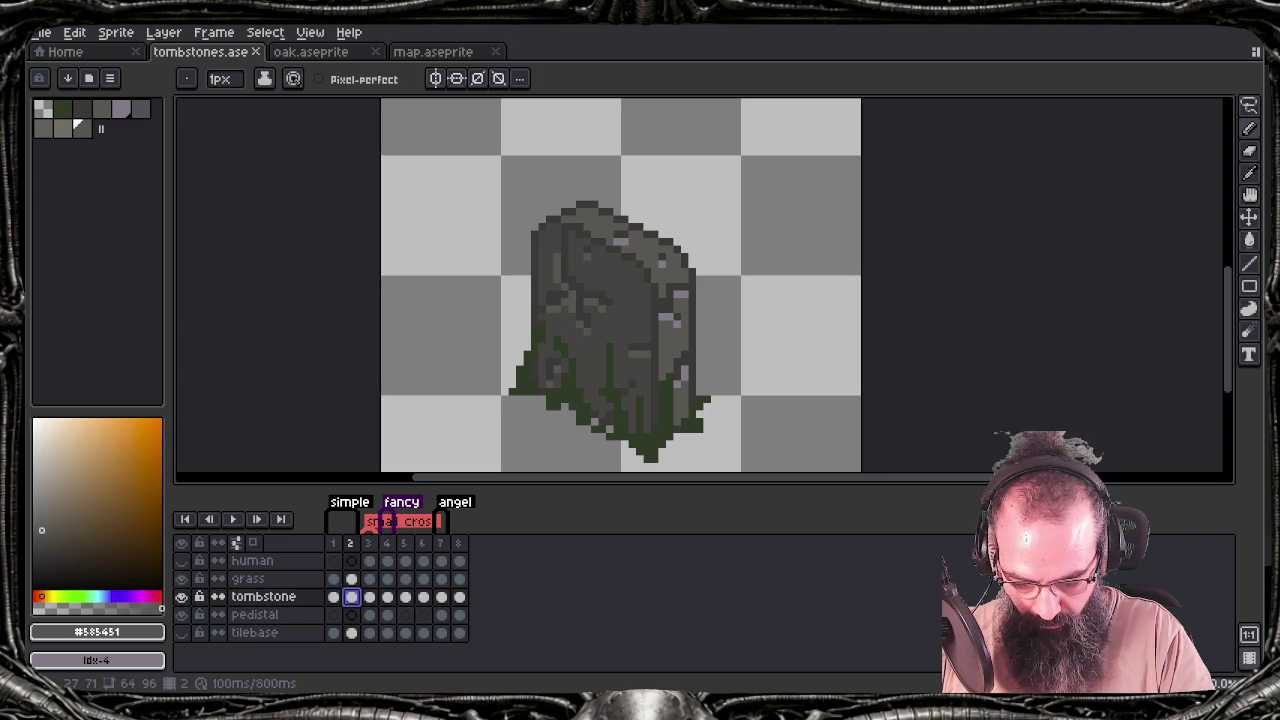
{"action": "key", "text": "comma"}
{"action": "left_click", "coordinate": [642, 432]}
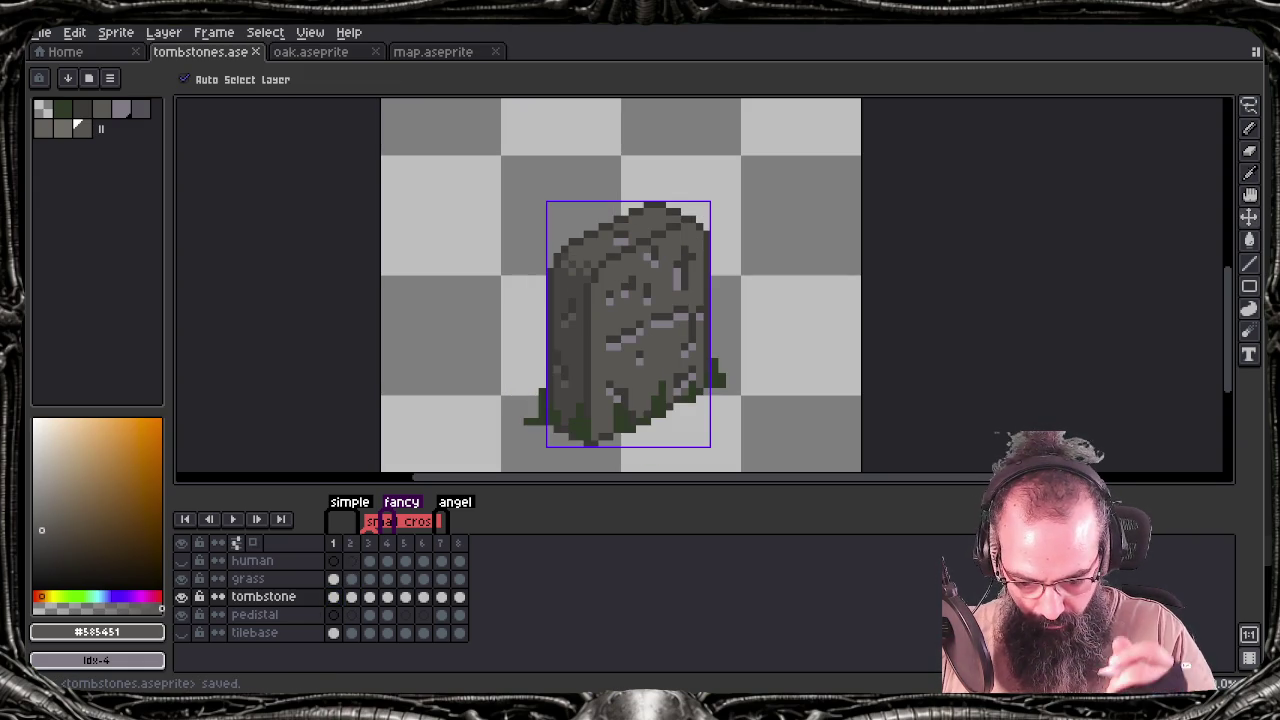
Re-export the sprite sheet over tombstones.png and switch to the Tiled map
{"action": "key", "text": "ctrl+e"}
{"action": "key", "text": "Return"}
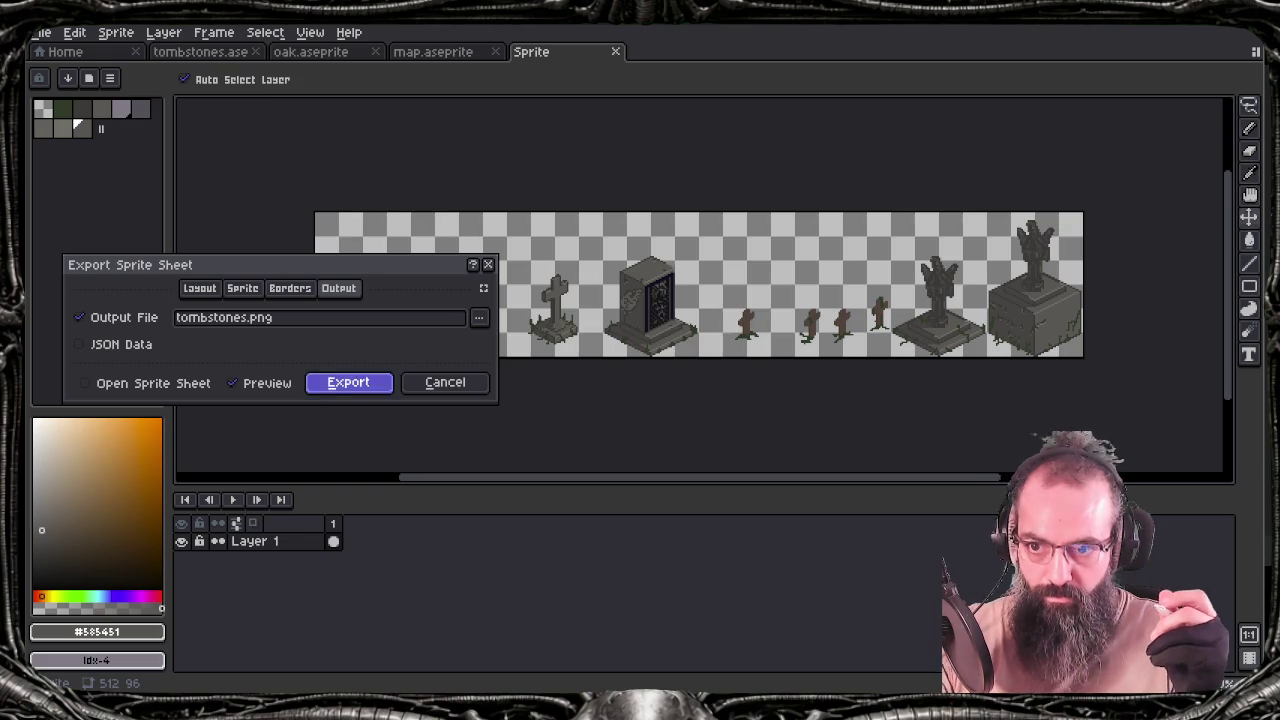
{"action": "key", "text": "Return"}
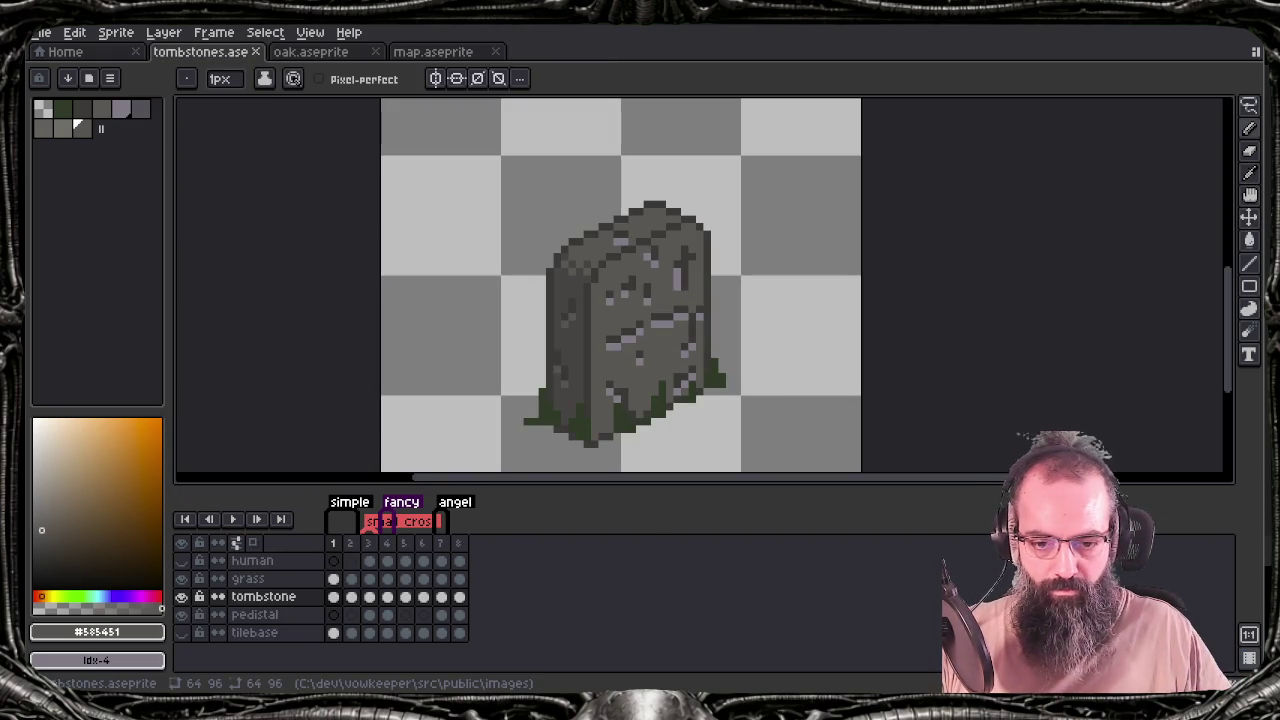
{"action": "key", "text": "alt+Tab"}
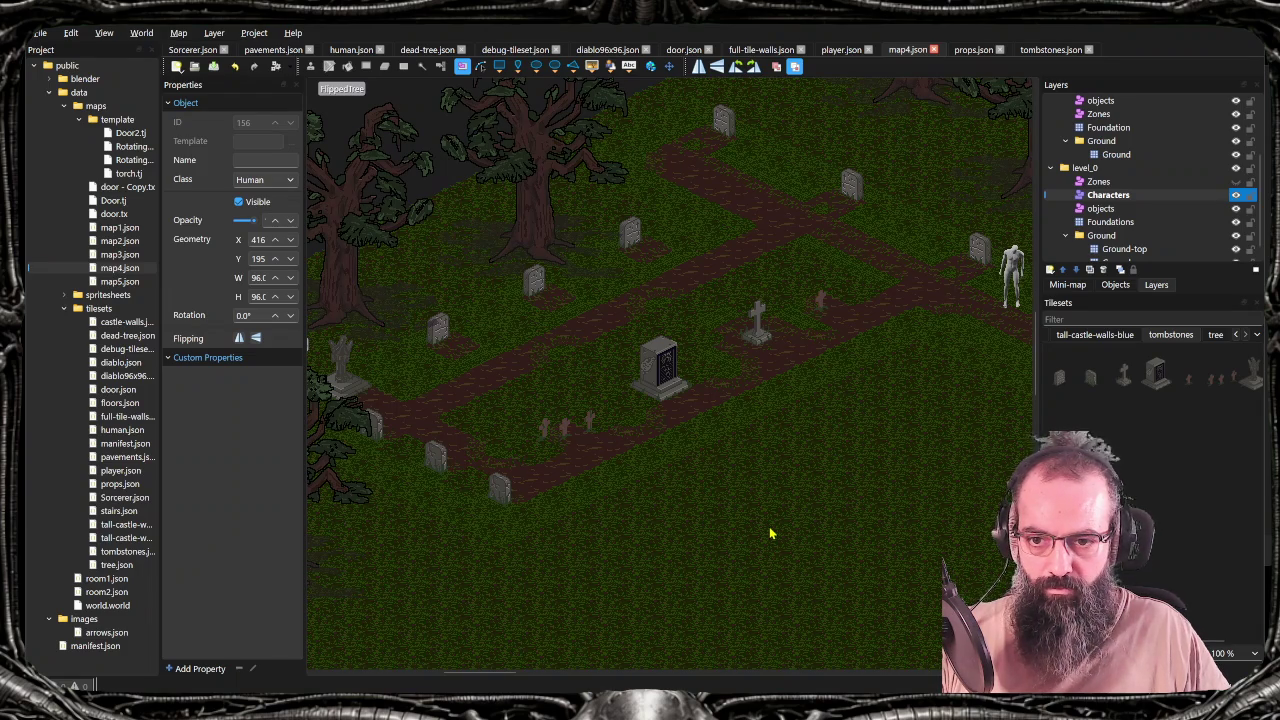
{"action": "mouse_move", "coordinate": [771, 449]}
{"action": "left_mouse_down"}
{"action": "mouse_move", "coordinate": [743, 457]}
{"action": "mouse_move", "coordinate": [677, 529]}
{"action": "mouse_move", "coordinate": [577, 547]}
{"action": "mouse_move", "coordinate": [720, 563]}
{"action": "mouse_move", "coordinate": [803, 506]}
{"action": "mouse_move", "coordinate": [762, 519]}
{"action": "left_mouse_up"}
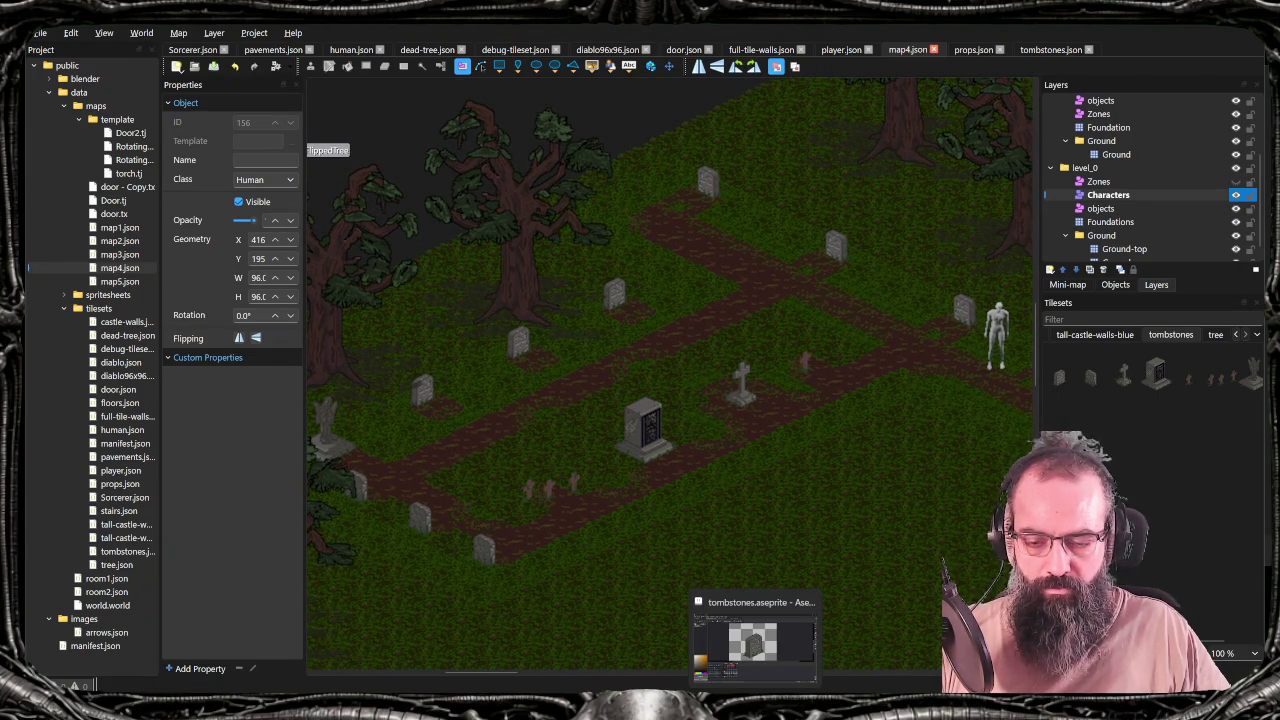
{"action": "left_click_drag", "start_coordinate": [690, 470], "coordinate": [667, 437]}
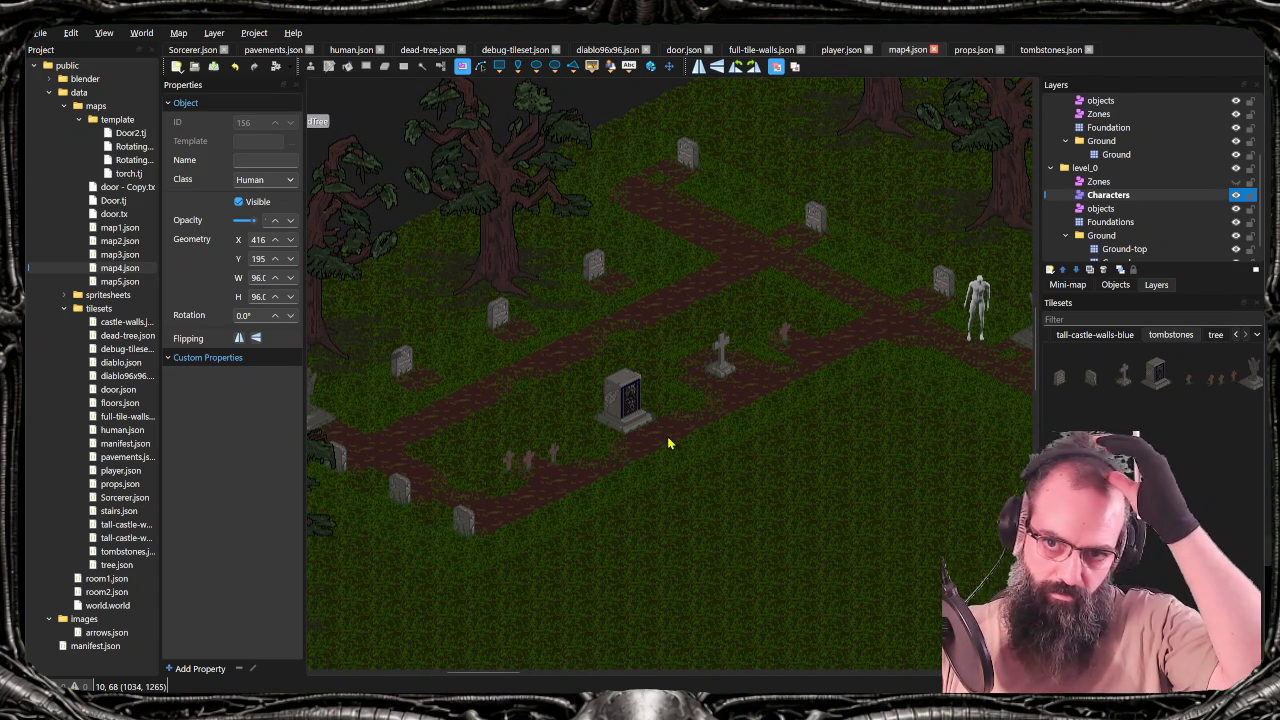
{"action": "mouse_move", "coordinate": [568, 294]}
{"action": "left_mouse_down"}
{"action": "mouse_move", "coordinate": [664, 319]}
{"action": "mouse_move", "coordinate": [508, 371]}
{"action": "mouse_move", "coordinate": [524, 369]}
{"action": "left_mouse_up"}
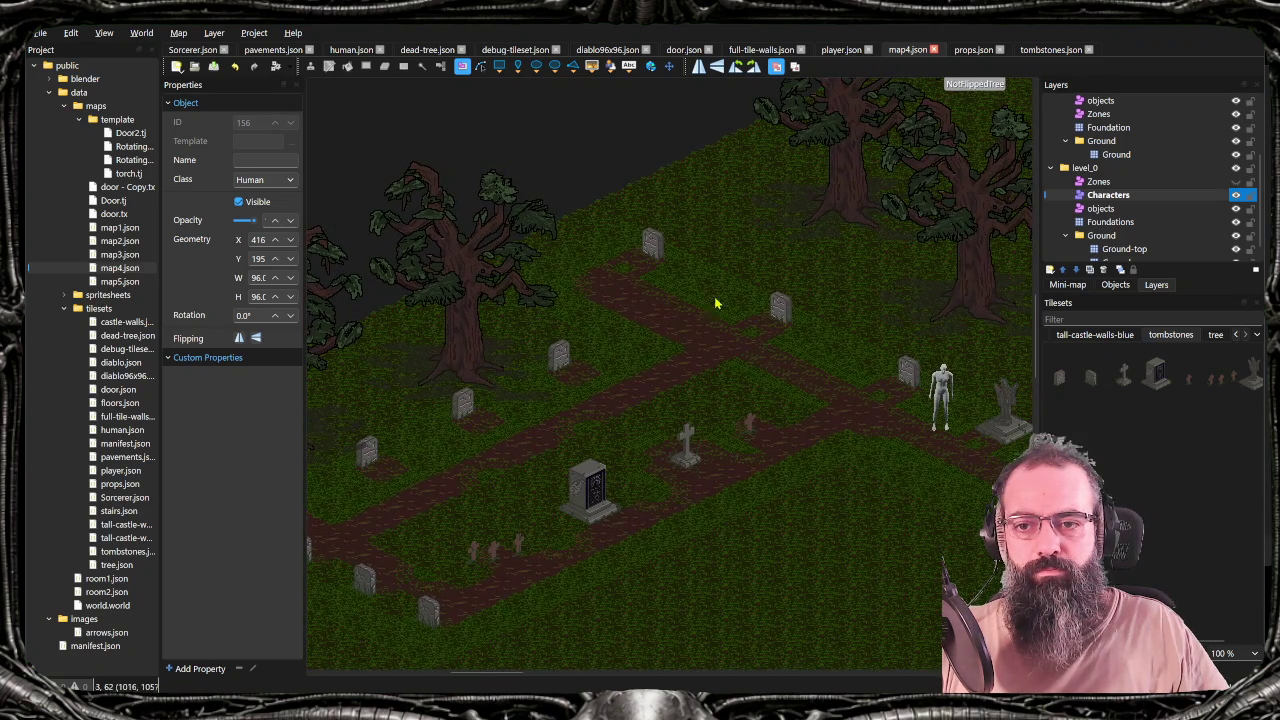
{"action": "mouse_move", "coordinate": [786, 311]}
{"action": "left_mouse_down"}
{"action": "mouse_move", "coordinate": [711, 357]}
{"action": "mouse_move", "coordinate": [743, 229]}
{"action": "mouse_move", "coordinate": [777, 191]}
{"action": "left_mouse_up"}
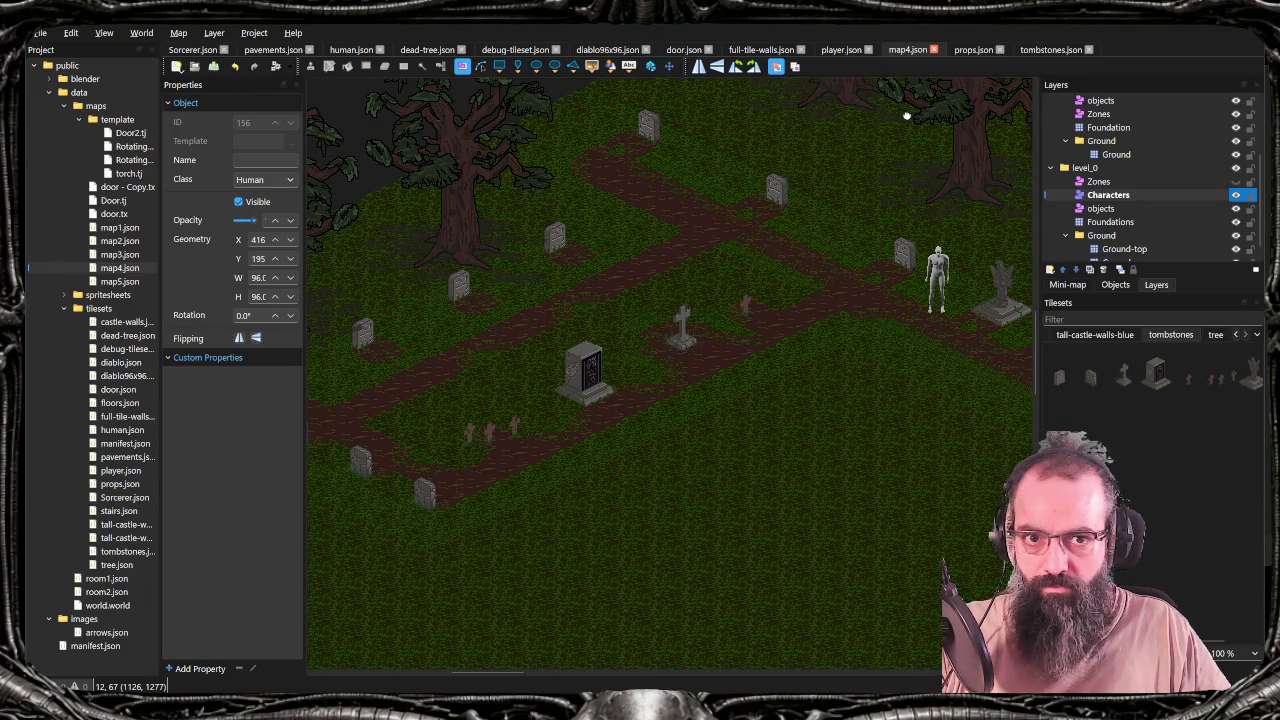
{"action": "scroll", "coordinate": [571, 371], "scroll_direction": "up", "scroll_amount": 2}
{"action": "scroll", "coordinate": [571, 371], "scroll_direction": "left", "scroll_amount": 2}
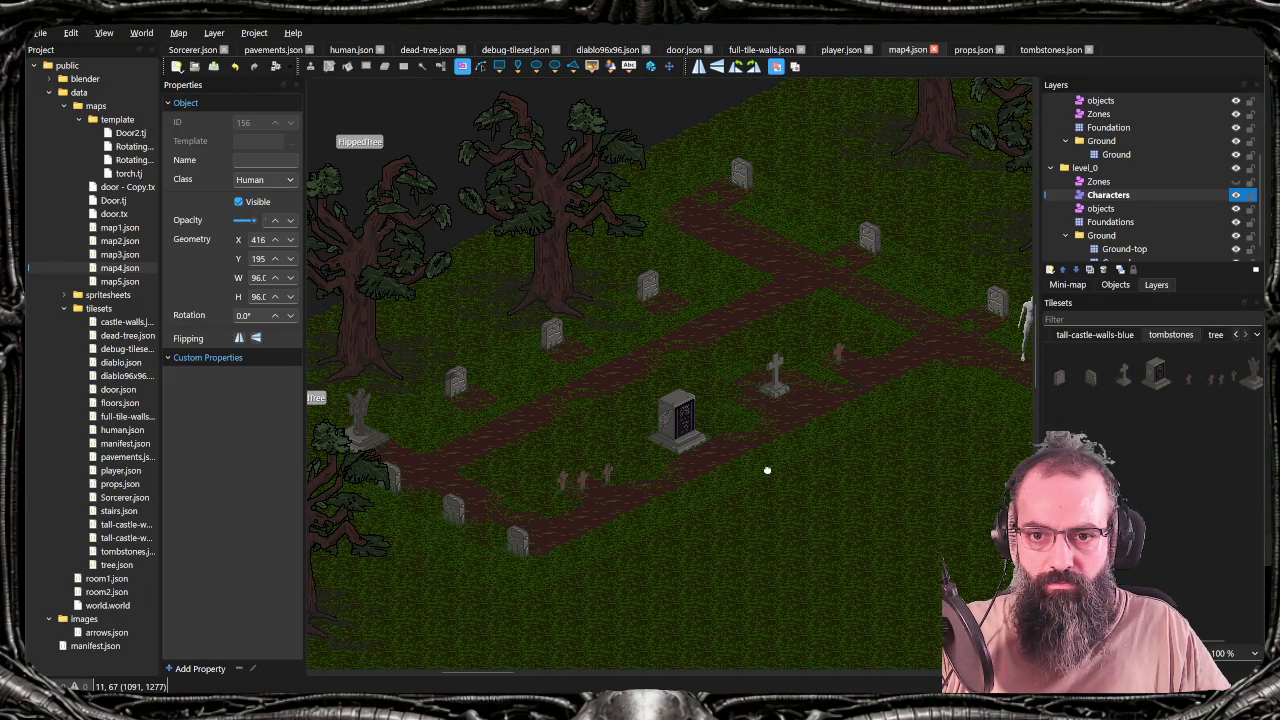
{"action": "scroll", "coordinate": [693, 490], "scroll_direction": "right", "scroll_amount": 2}
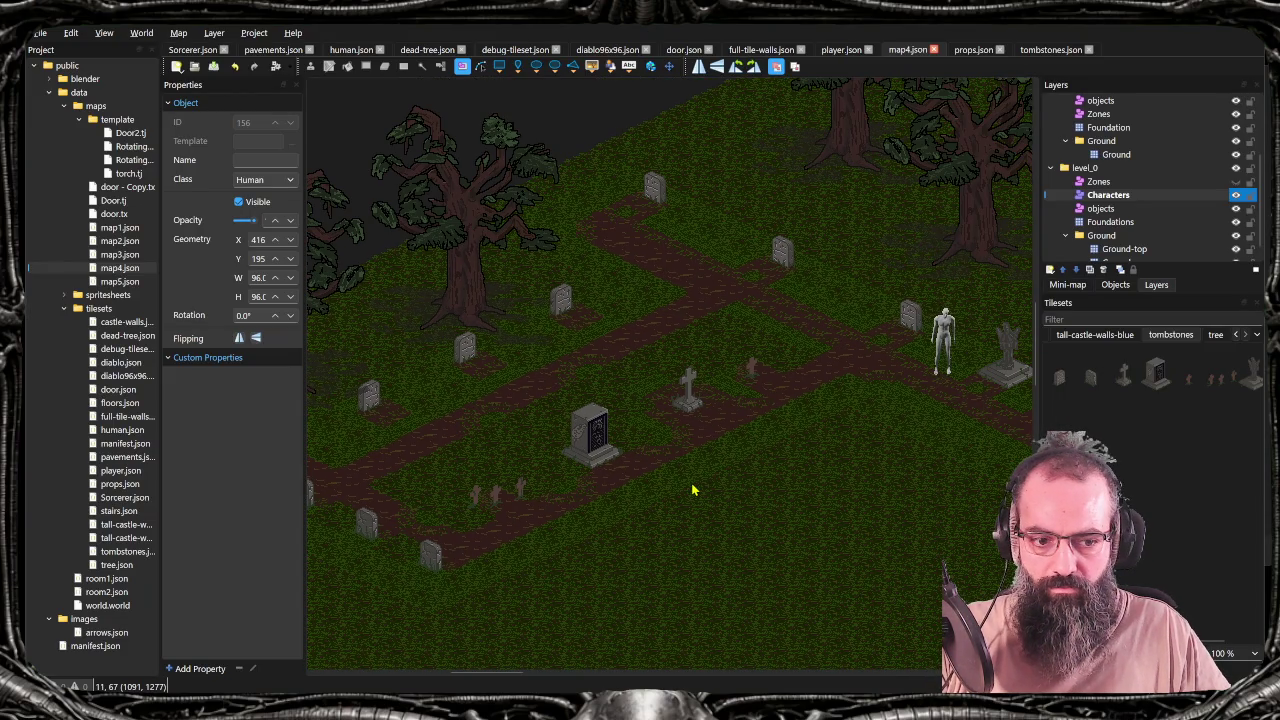
{"action": "scroll", "coordinate": [693, 490], "scroll_direction": "down", "scroll_amount": 4}
{"action": "scroll", "coordinate": [698, 443], "scroll_direction": "down", "scroll_amount": 1}
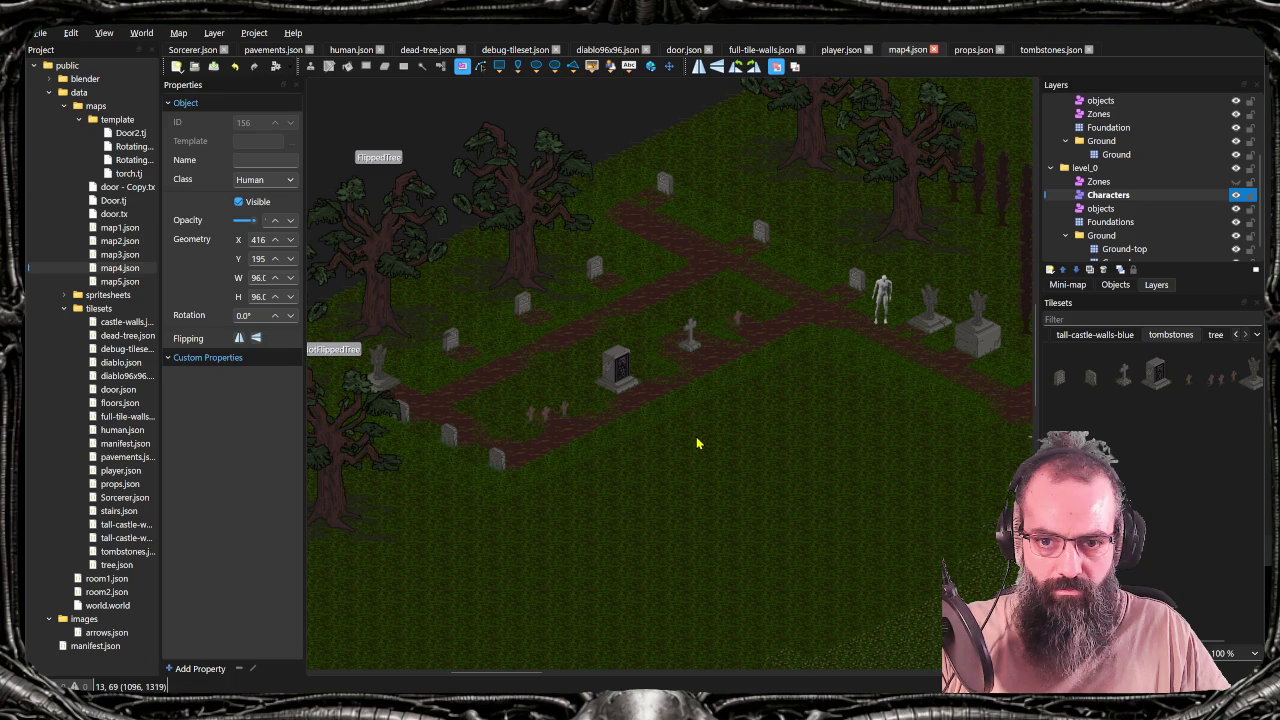
{"action": "scroll", "coordinate": [694, 423], "scroll_direction": "up", "scroll_amount": 1}
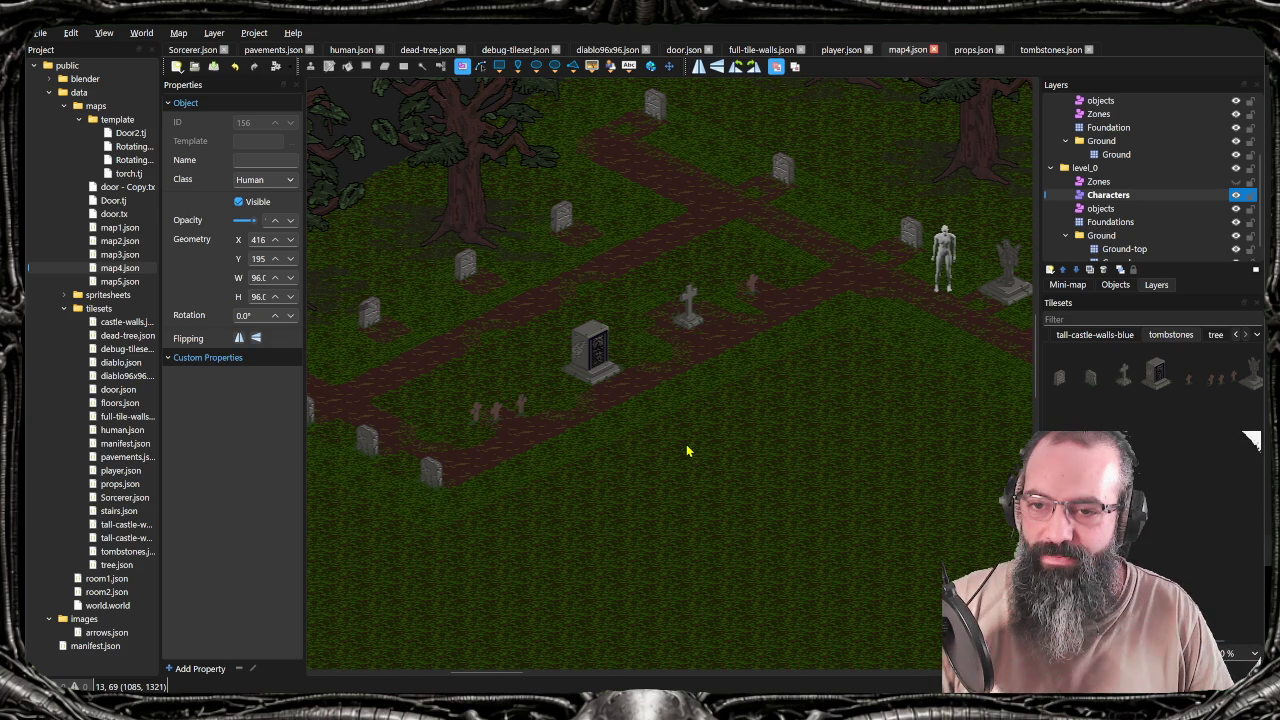
{"action": "left_click", "coordinate": [50, 36]}
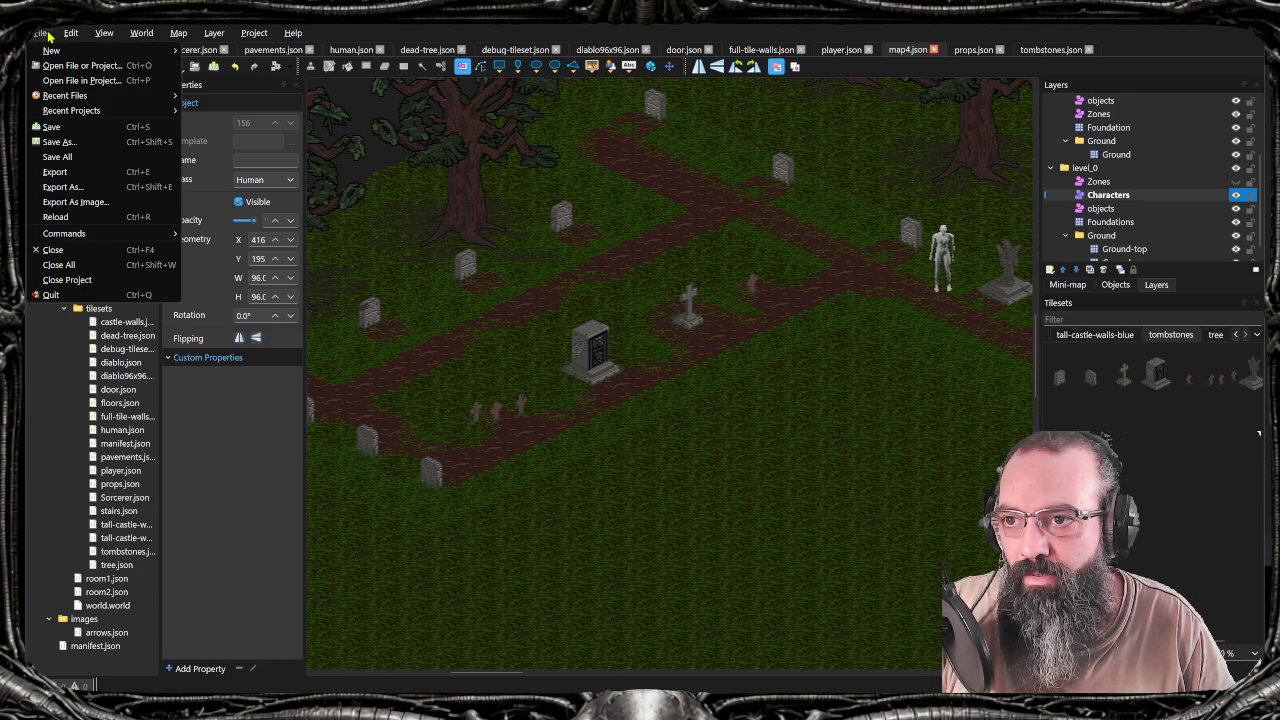
Export the graveyard map image as map4-after, keeping visible layers only at current zoom
{"action": "left_click", "coordinate": [130, 203]}
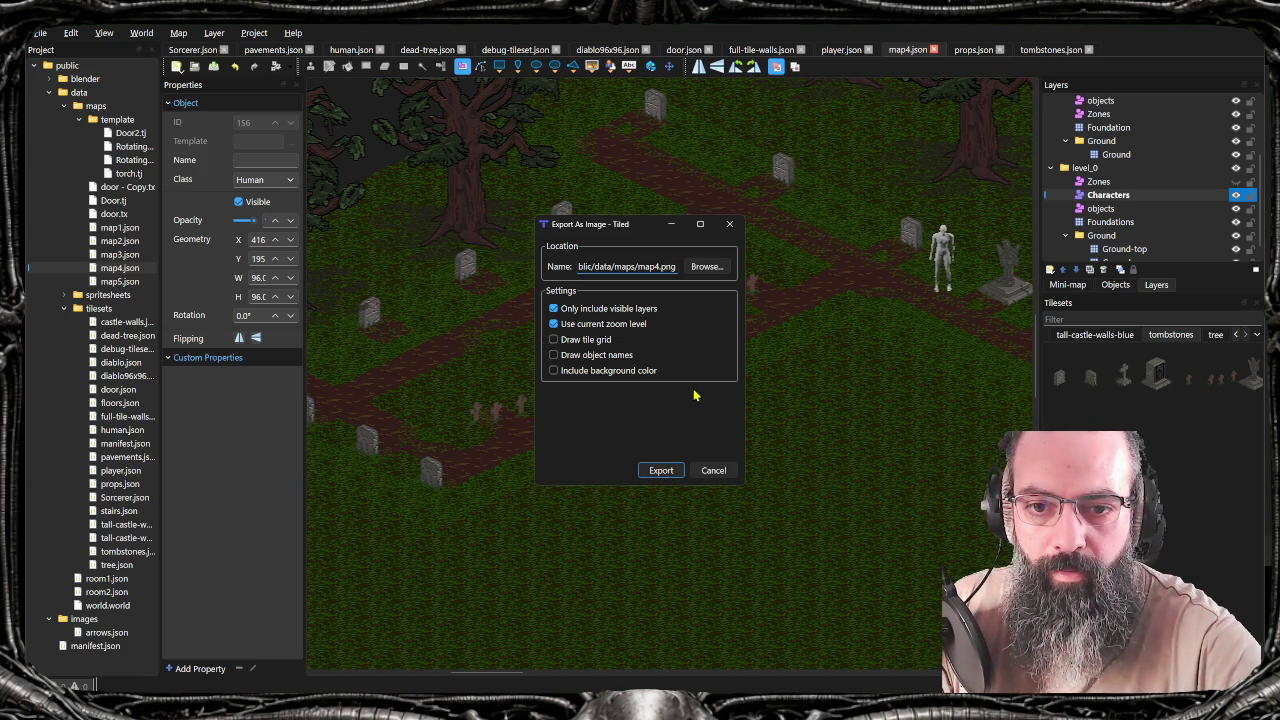
{"action": "key", "text": "BackSpace"}
{"action": "key", "text": "BackSpace"}
{"action": "key", "text": "BackSpace"}
{"action": "type", "text": "-after"}
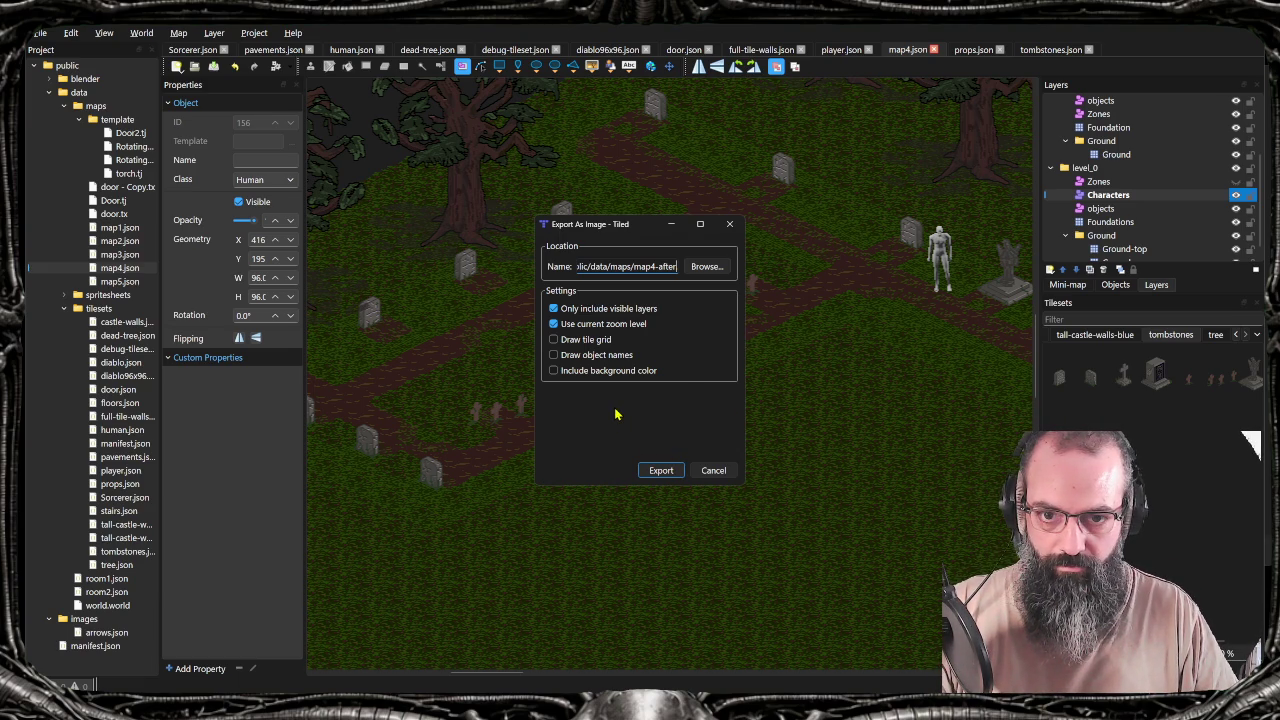
{"action": "left_click", "coordinate": [660, 471]}
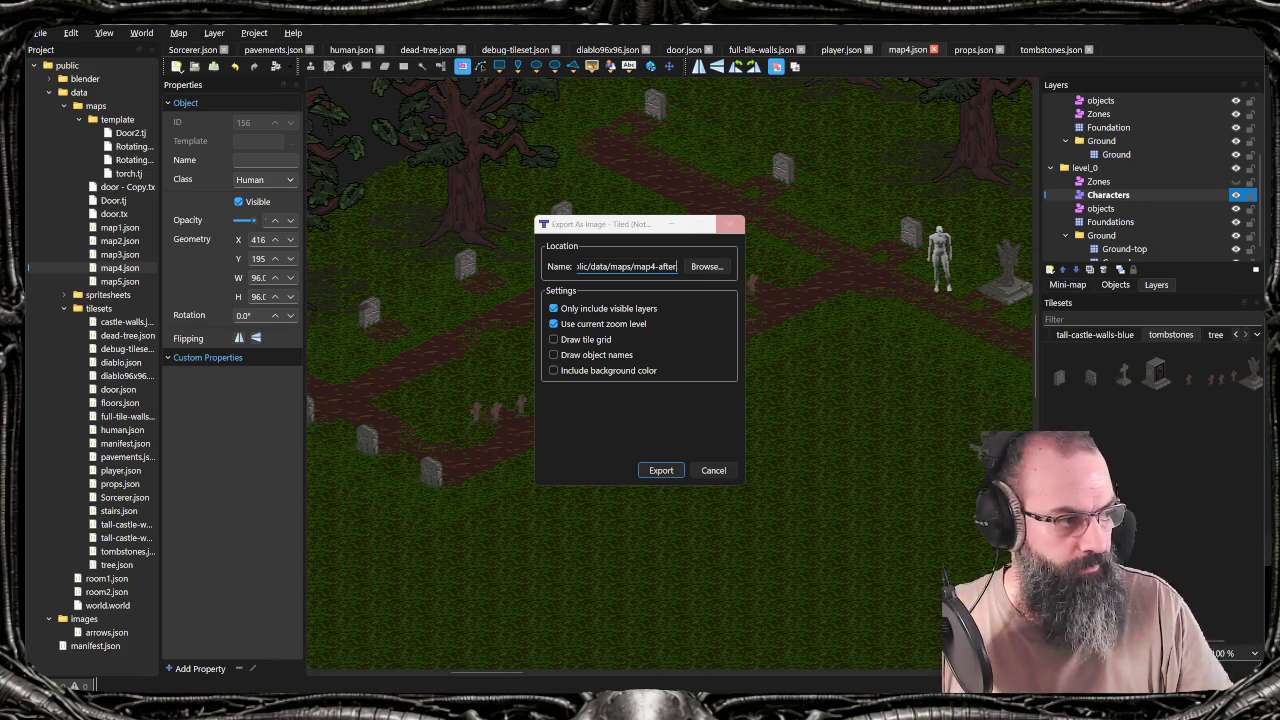
{"action": "key", "text": "Return"}
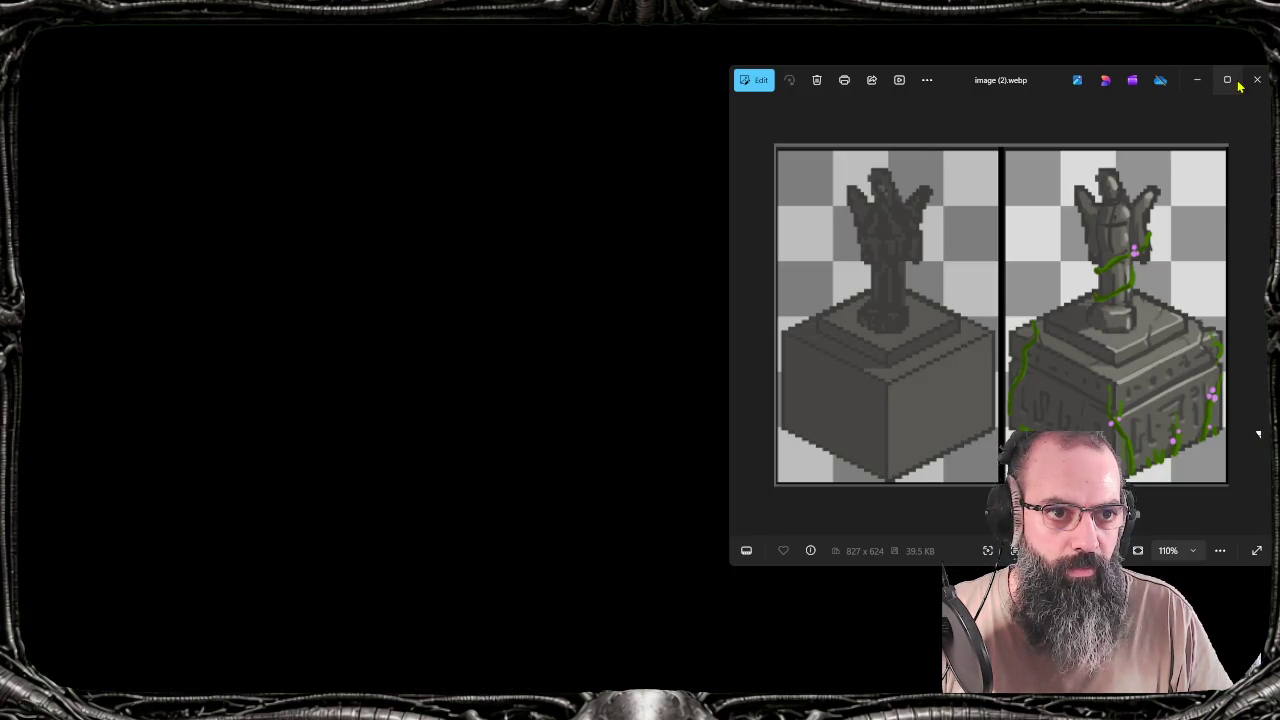
Close the statue image and zoom full-screen map4.png onto the graveyard
{"action": "left_click", "coordinate": [1257, 79]}
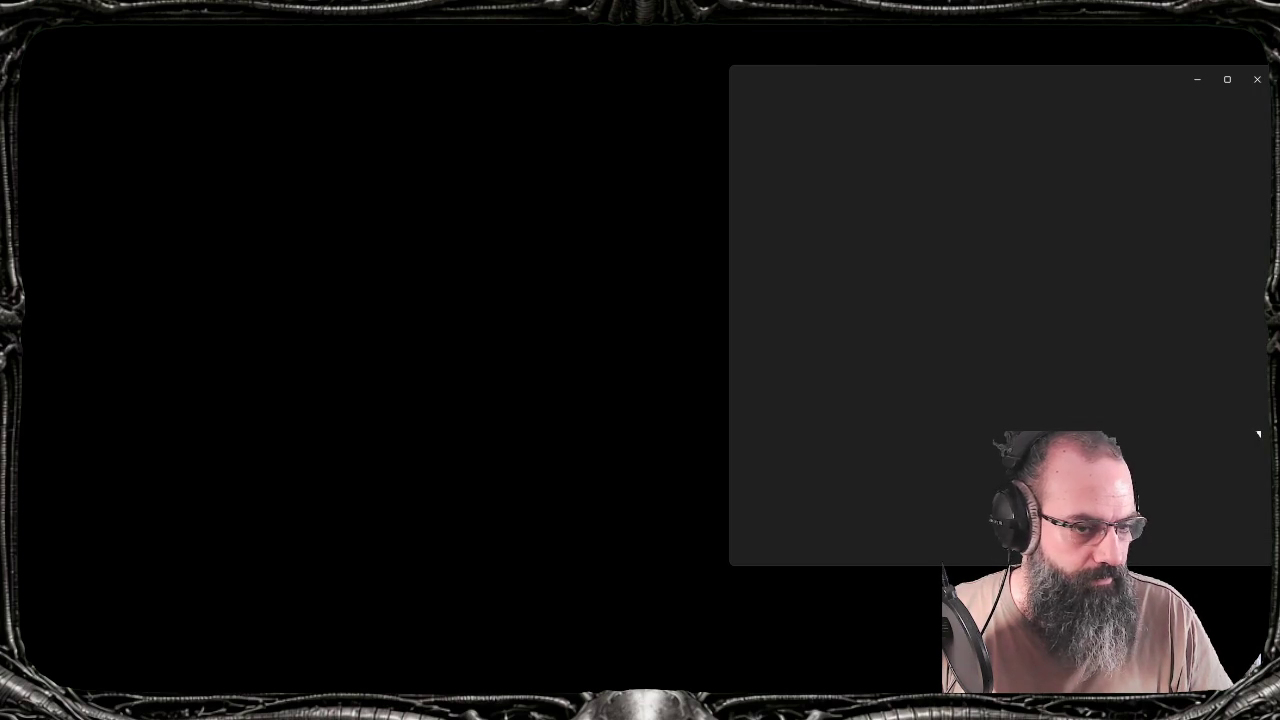
{"action": "key", "text": "F11"}
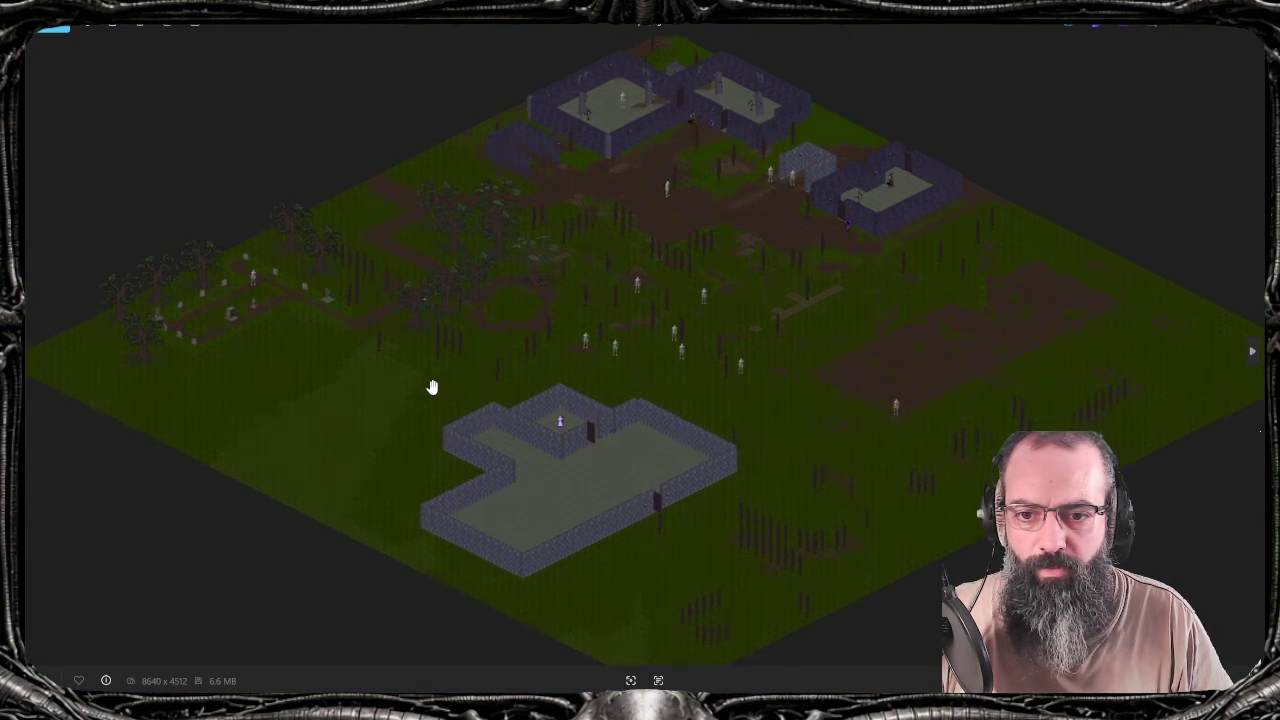
{"action": "scroll", "coordinate": [429, 383], "scroll_direction": "up", "scroll_amount": 2}
{"action": "scroll", "coordinate": [289, 400], "scroll_direction": "up", "scroll_amount": 3}
{"action": "left_click_drag", "start_coordinate": [289, 400], "coordinate": [516, 399]}
{"action": "scroll", "coordinate": [516, 399], "scroll_direction": "down", "scroll_amount": 2}
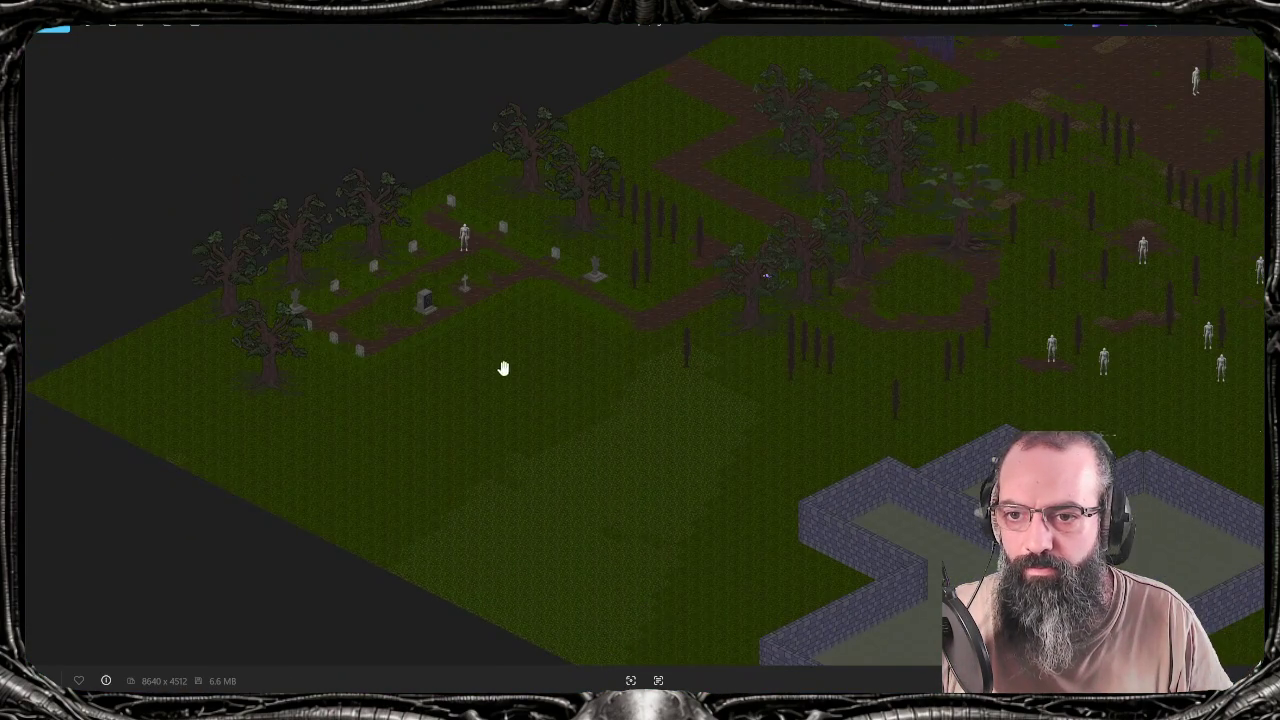
{"action": "scroll", "coordinate": [471, 363], "scroll_direction": "up", "scroll_amount": 2}
{"action": "scroll", "coordinate": [474, 360], "scroll_direction": "up", "scroll_amount": 1}
{"action": "mouse_move", "coordinate": [474, 360]}
{"action": "left_mouse_down"}
{"action": "mouse_move", "coordinate": [708, 391]}
{"action": "mouse_move", "coordinate": [790, 424]}
{"action": "left_mouse_up"}
{"action": "scroll", "coordinate": [577, 383], "scroll_direction": "up", "scroll_amount": 1}
{"action": "scroll", "coordinate": [583, 386], "scroll_direction": "up", "scroll_amount": 1}
{"action": "scroll", "coordinate": [569, 351], "scroll_direction": "up", "scroll_amount": 1}
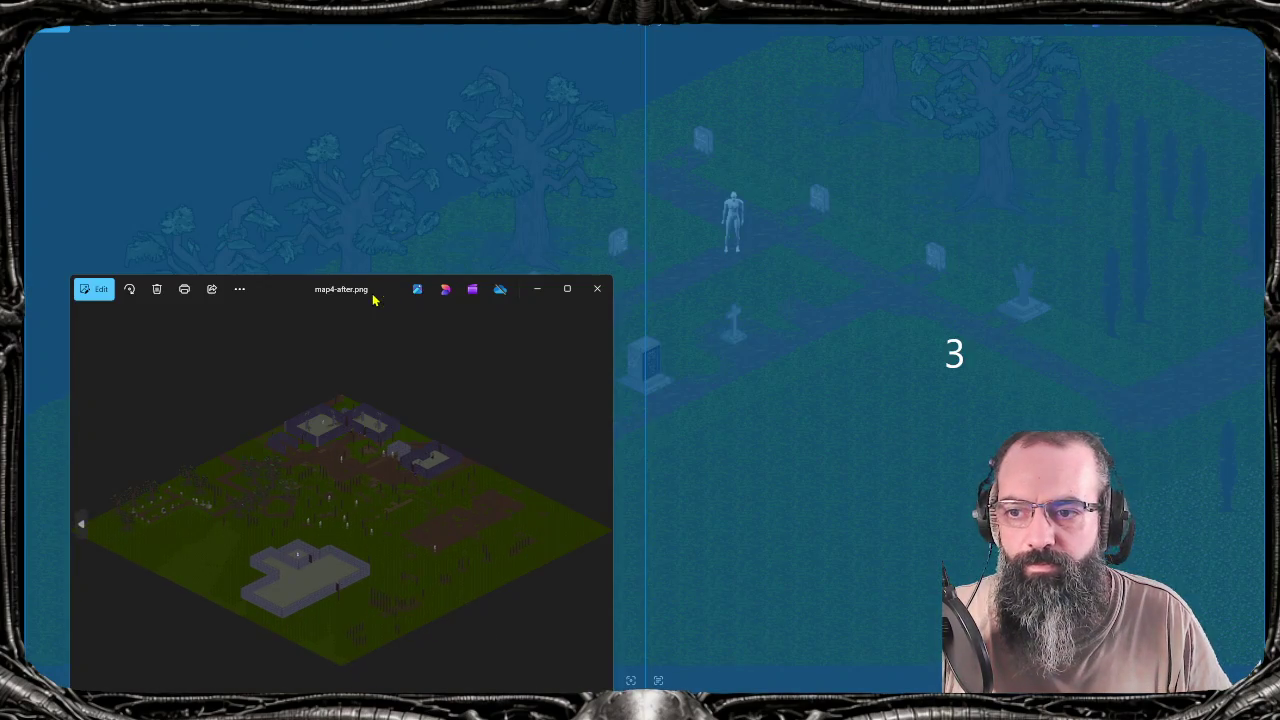
Maximize the image window and zoom in further over the graveyard
{"action": "left_click_drag", "start_coordinate": [1035, 90], "coordinate": [166, 307]}
{"action": "scroll", "coordinate": [166, 307], "scroll_direction": "up", "scroll_amount": 2}
{"action": "scroll", "coordinate": [166, 307], "scroll_direction": "up", "scroll_amount": 3}
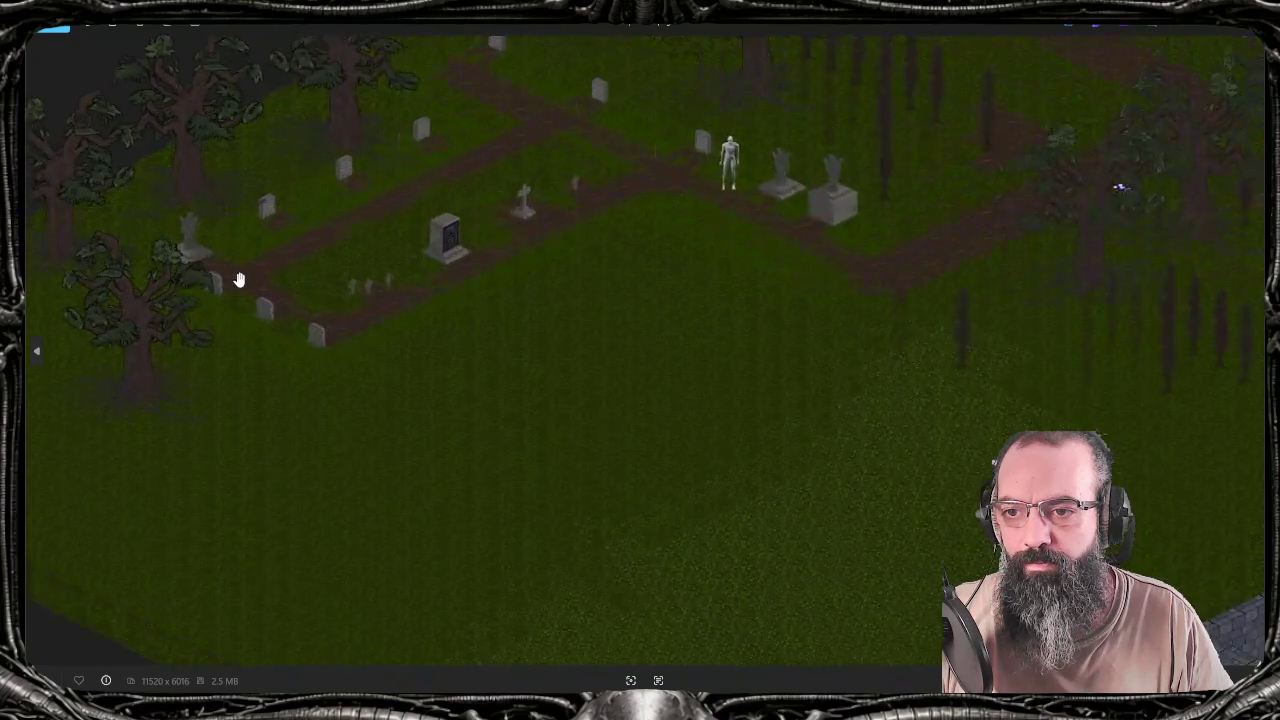
{"action": "scroll", "coordinate": [237, 277], "scroll_direction": "up", "scroll_amount": 2}
{"action": "mouse_move", "coordinate": [334, 277]}
{"action": "left_mouse_down"}
{"action": "mouse_move", "coordinate": [373, 402]}
{"action": "mouse_move", "coordinate": [459, 375]}
{"action": "left_mouse_up"}
{"action": "scroll", "coordinate": [373, 402], "scroll_direction": "down", "scroll_amount": 1}
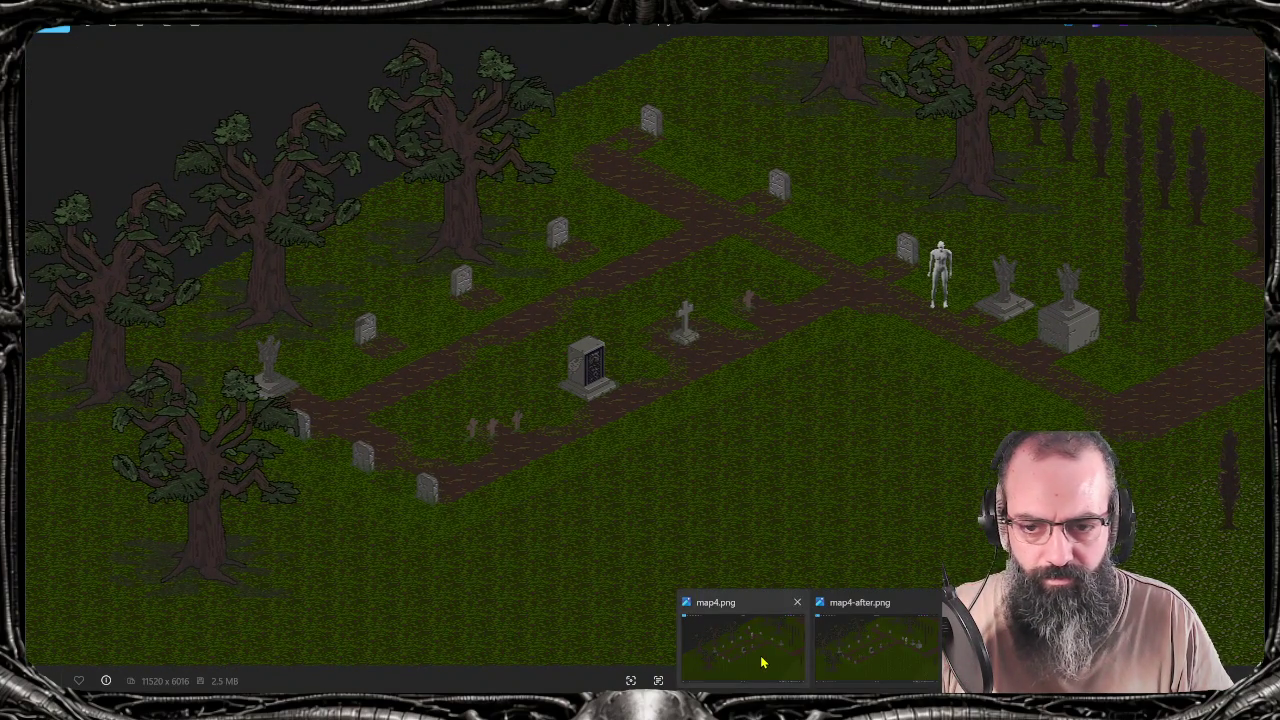
Flip between map4.png and map4-after.png, setting map4.png's zoom to 700%
{"action": "left_click", "coordinate": [762, 662]}
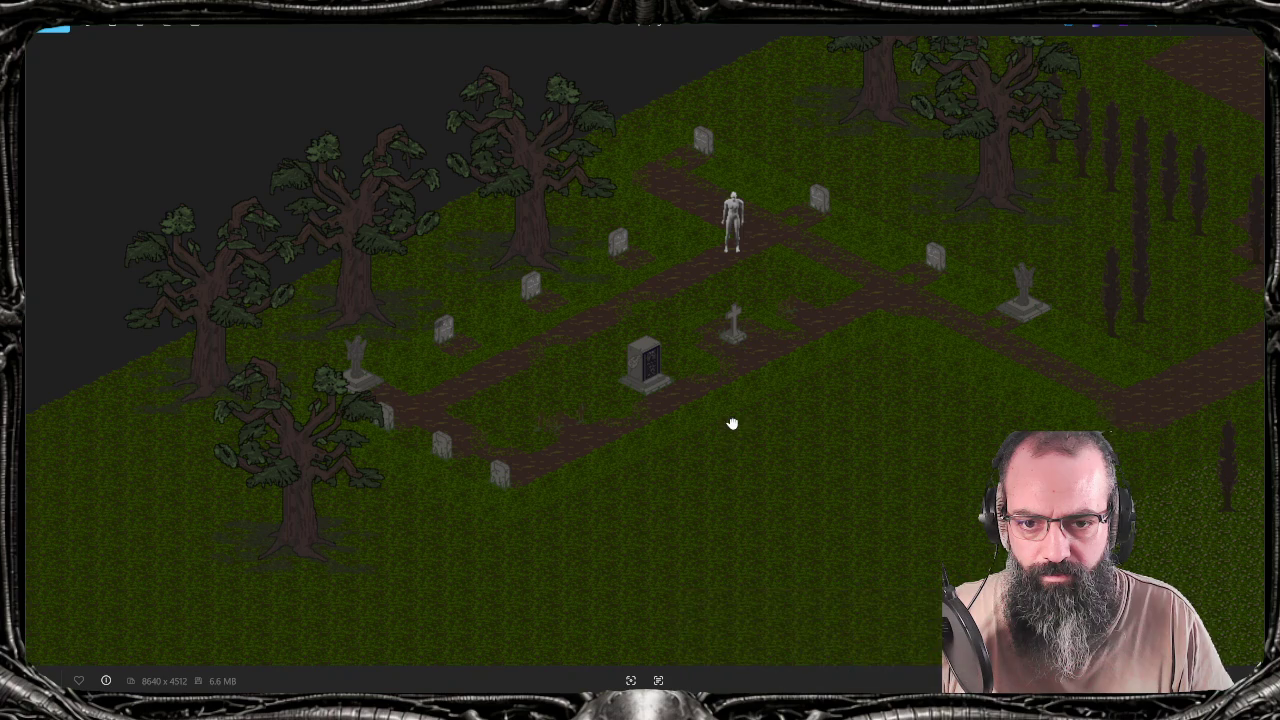
{"action": "left_click_drag", "start_coordinate": [731, 423], "coordinate": [640, 427]}
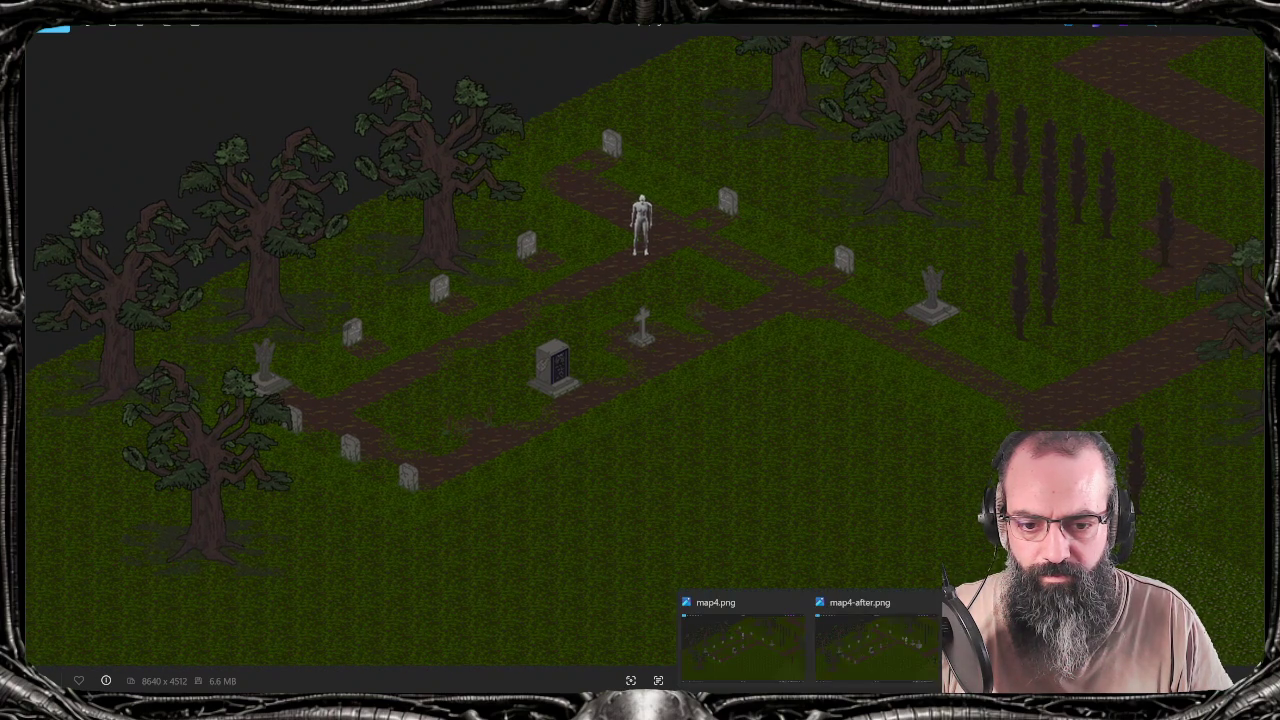
{"action": "left_click", "coordinate": [848, 651]}
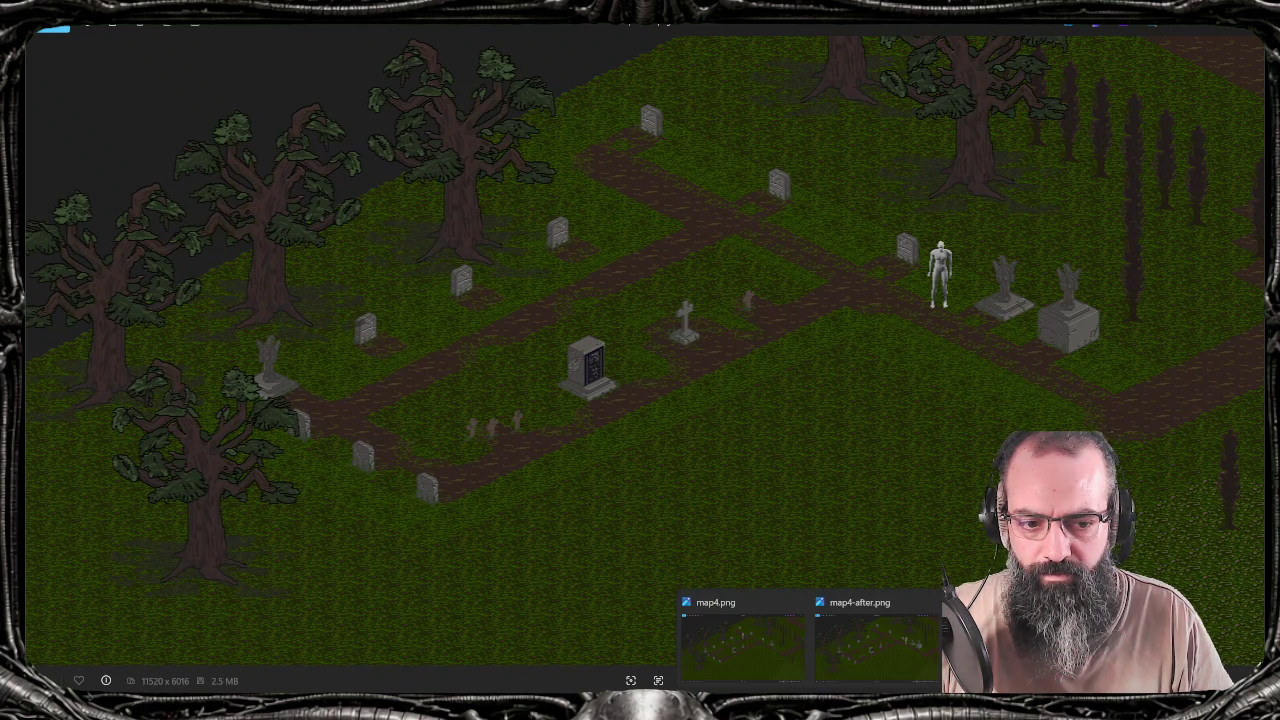
{"action": "left_click", "coordinate": [751, 663]}
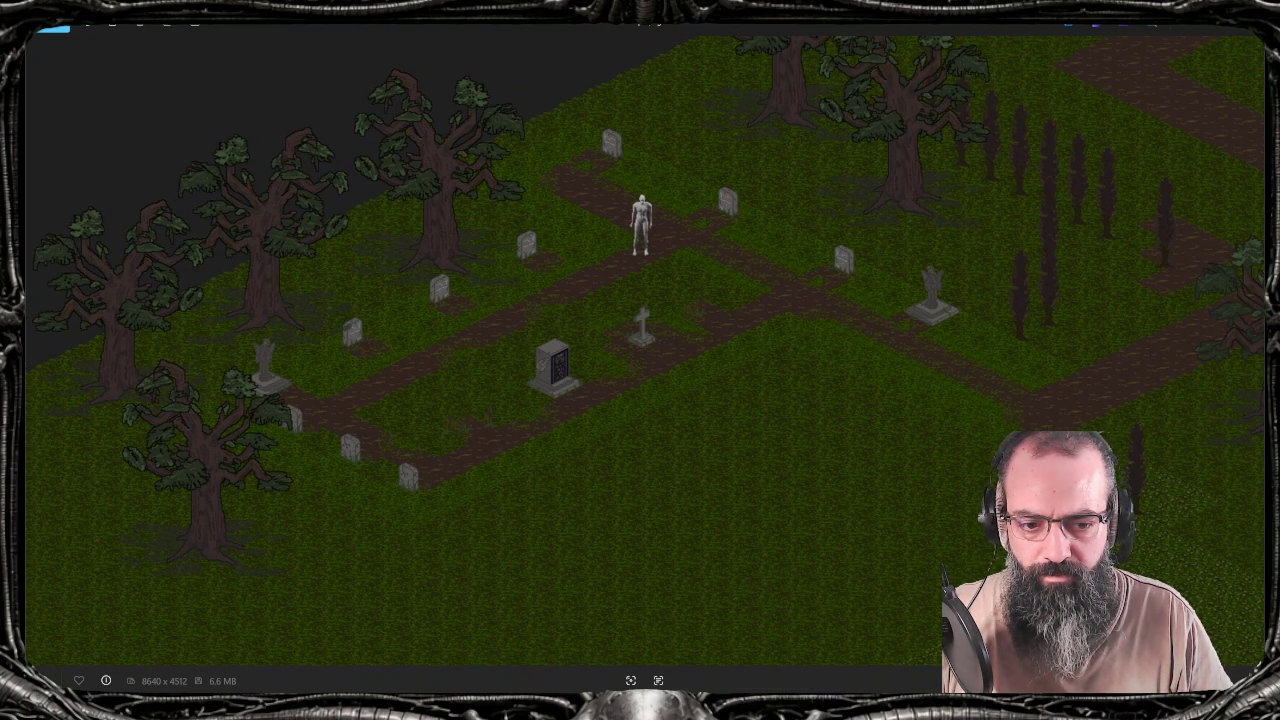
{"action": "left_click", "coordinate": [1050, 680]}
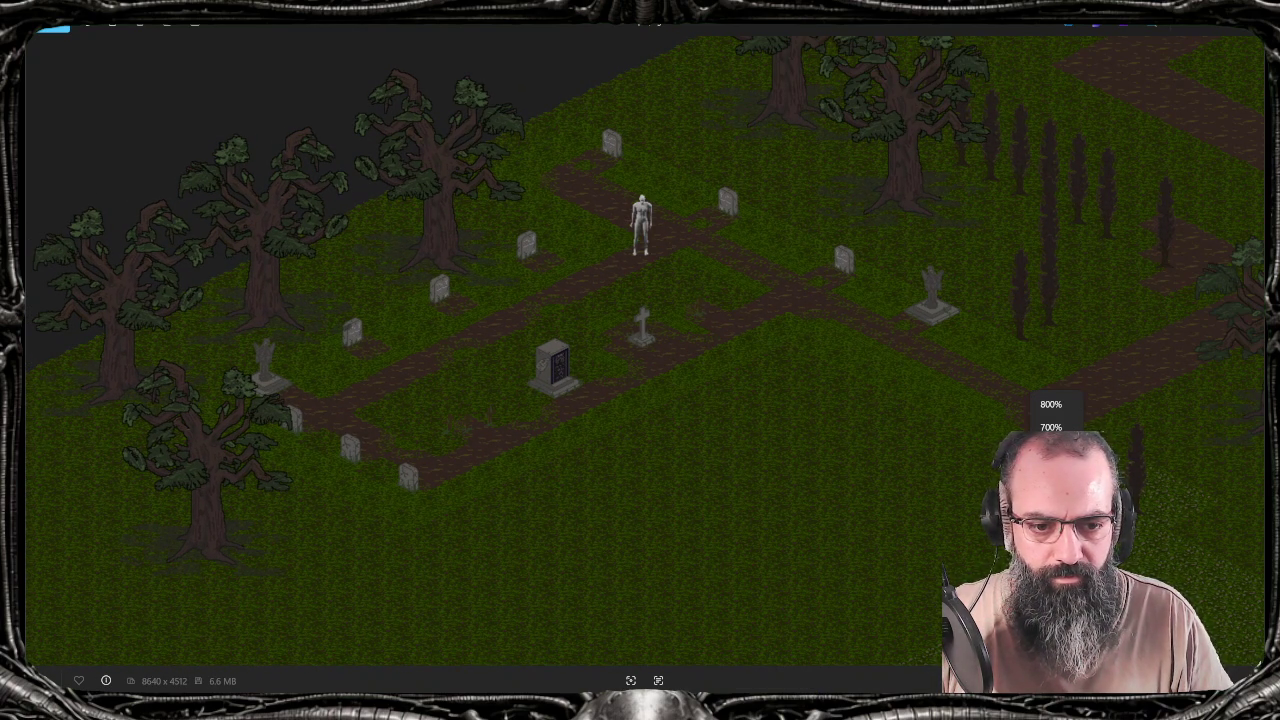
{"action": "left_click", "coordinate": [1050, 427]}
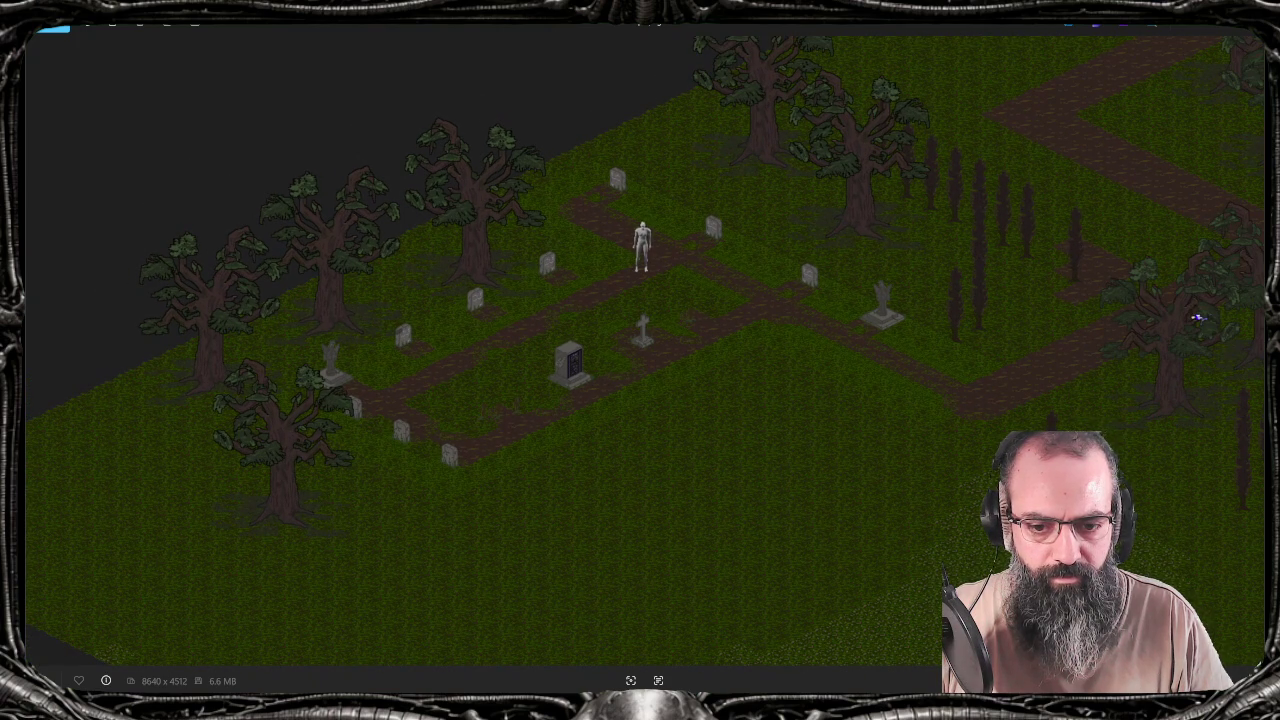
Alternate repeatedly between map4-after.png and map4.png to compare the tombstones
{"action": "left_click", "coordinate": [850, 662]}
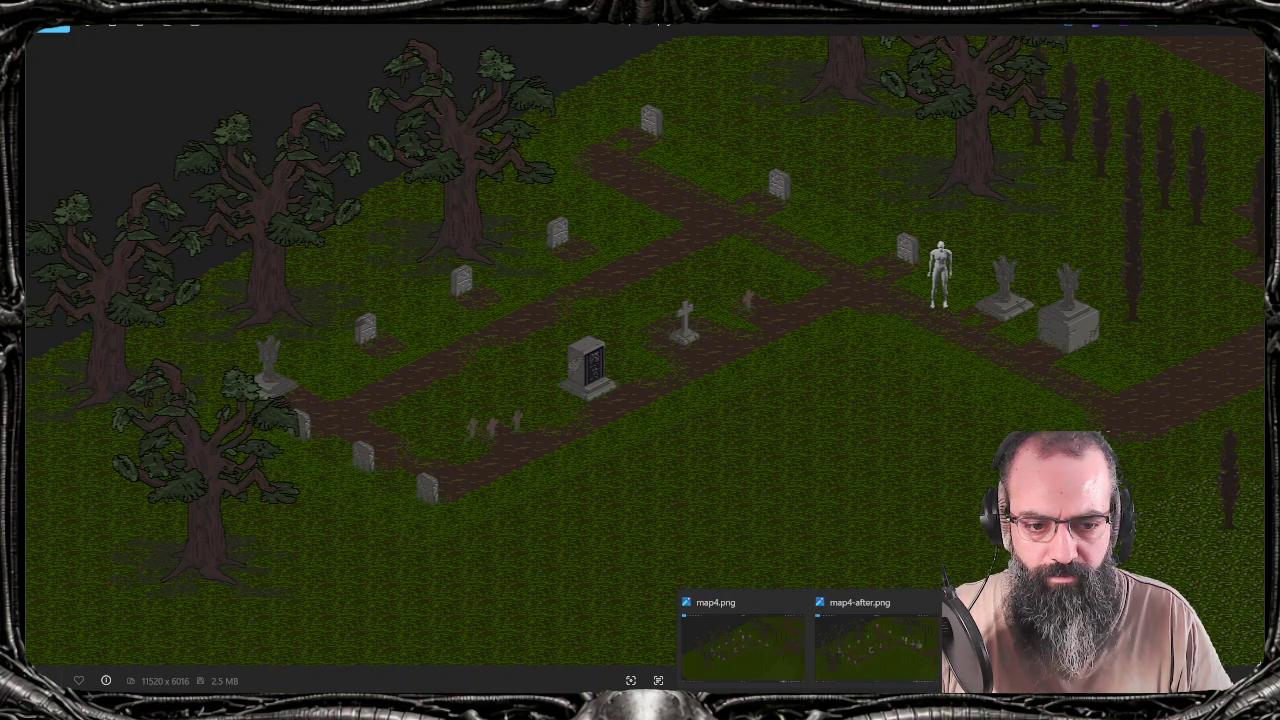
{"action": "left_click", "coordinate": [745, 650]}
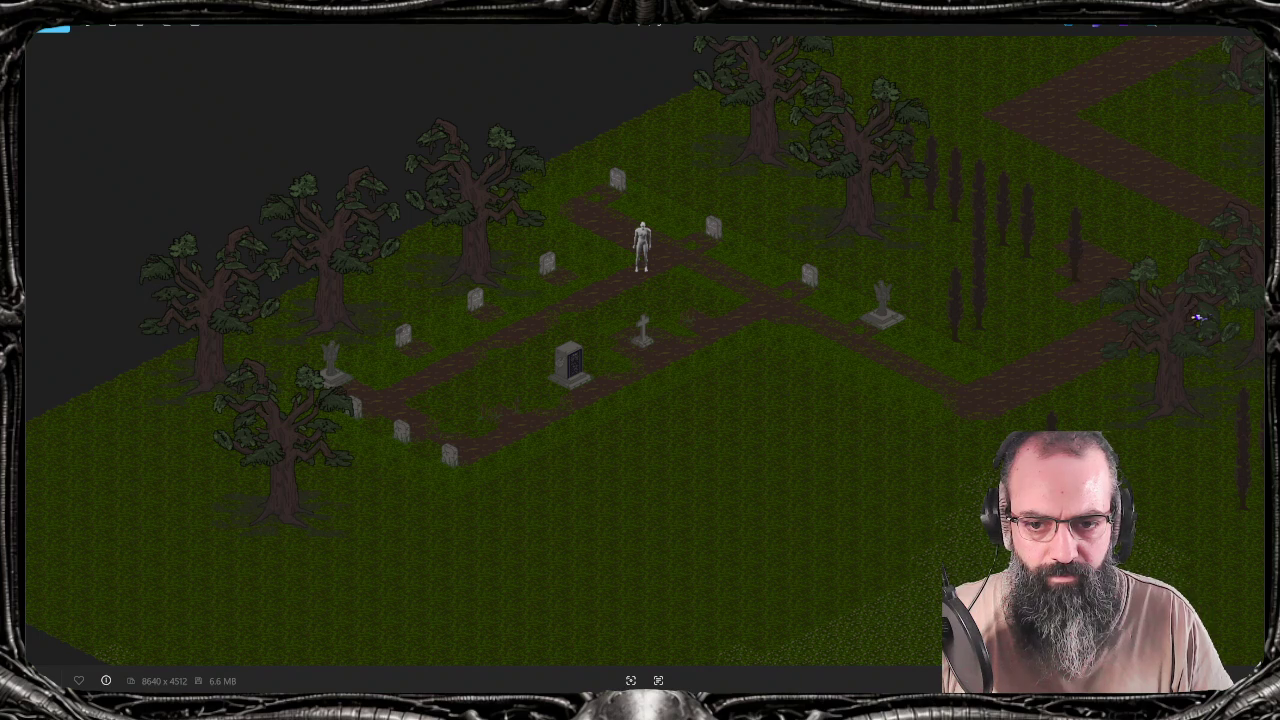
{"action": "left_click", "coordinate": [855, 660]}
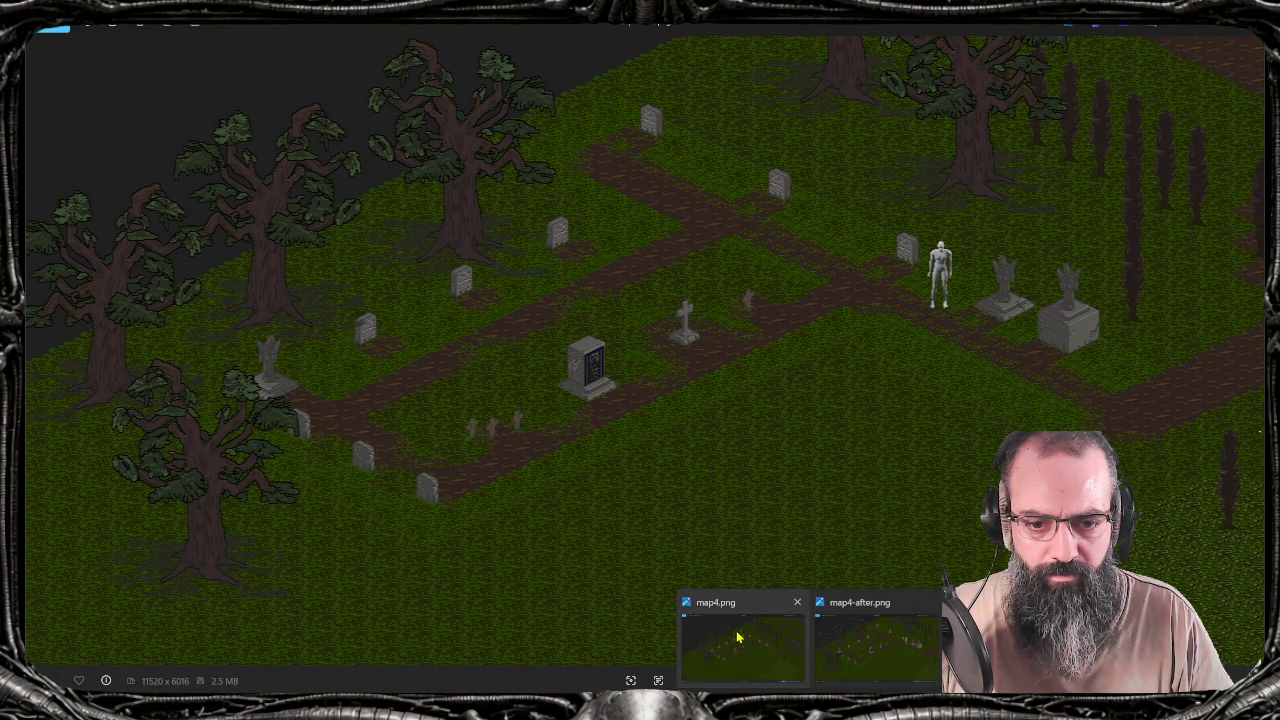
{"action": "left_click", "coordinate": [760, 665]}
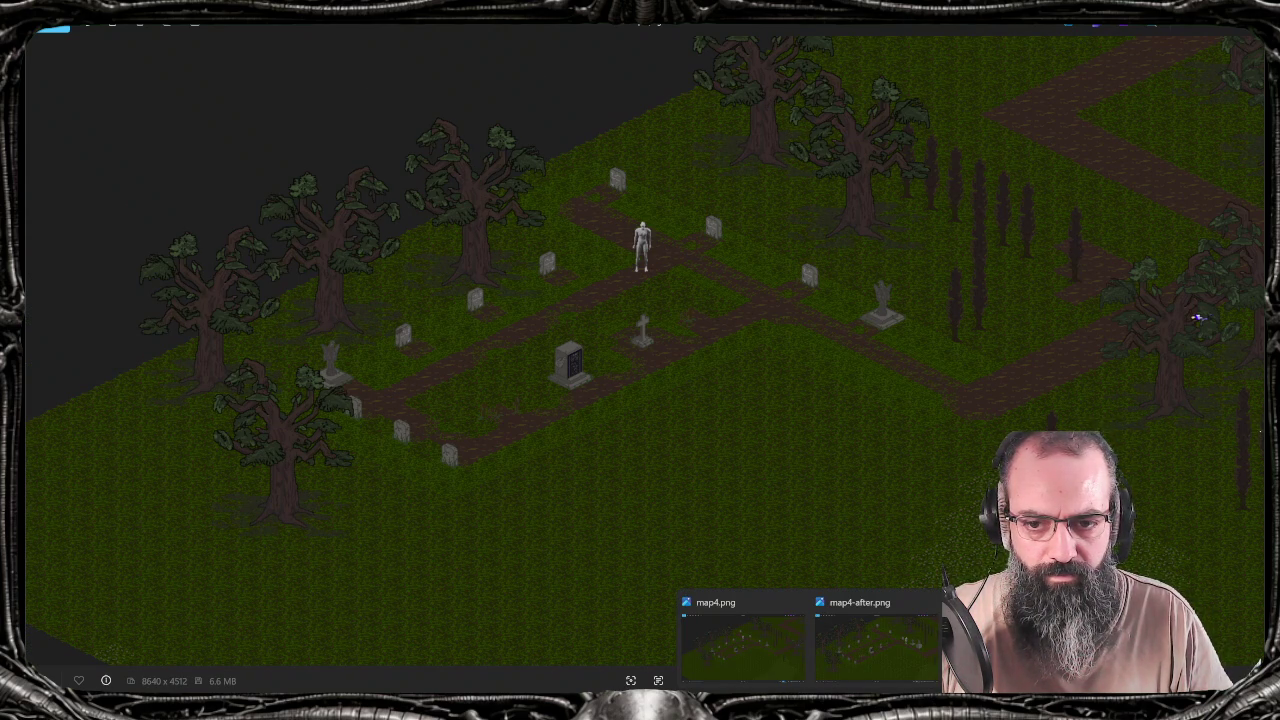
{"action": "left_click", "coordinate": [877, 660]}
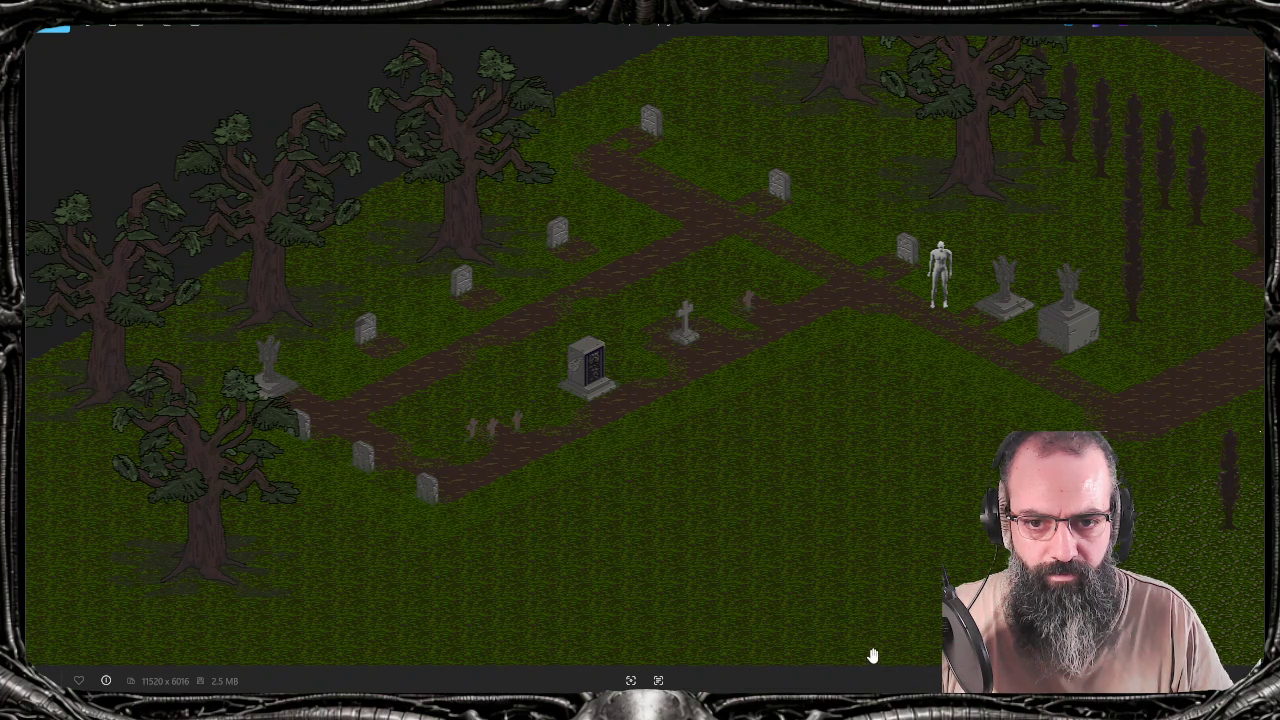
{"action": "left_click_drag", "start_coordinate": [813, 30], "coordinate": [813, 286]}
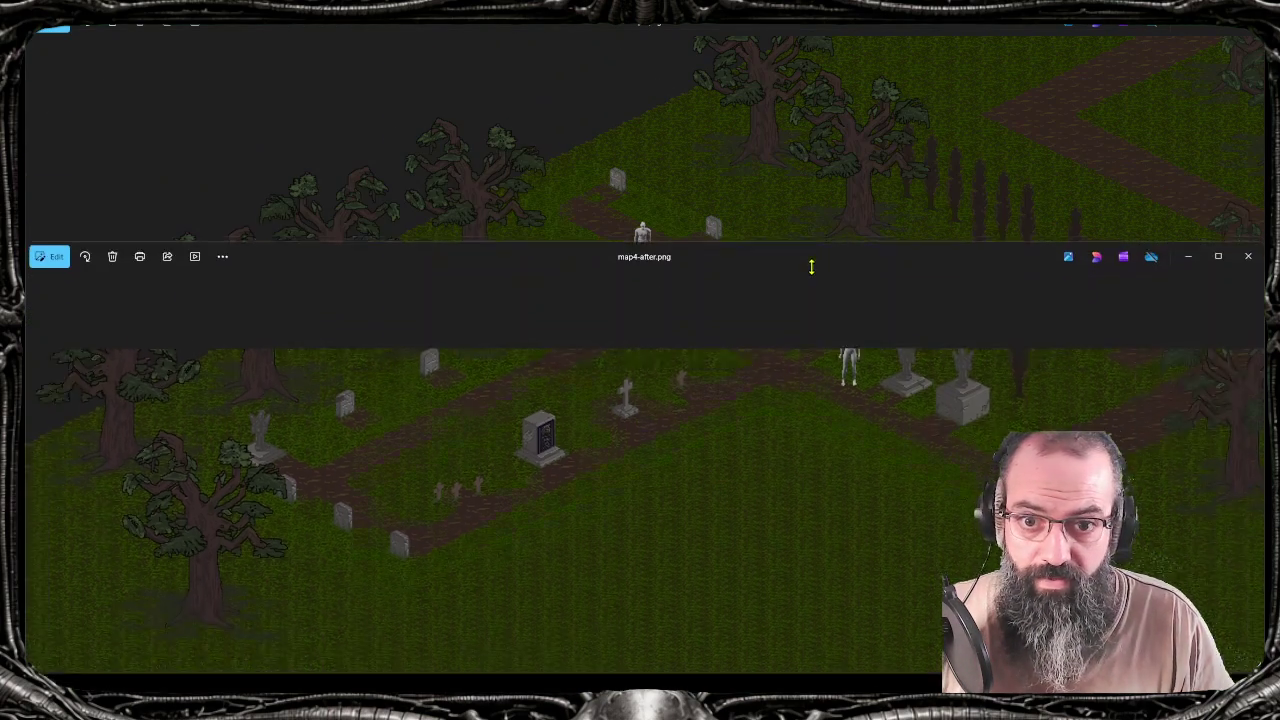
Stack the two Photos viewers, with map4.png in the top half and the after map below
{"action": "scroll", "coordinate": [709, 591], "scroll_direction": "down", "scroll_amount": 3}
{"action": "scroll", "coordinate": [780, 629], "scroll_direction": "down", "scroll_amount": 2}
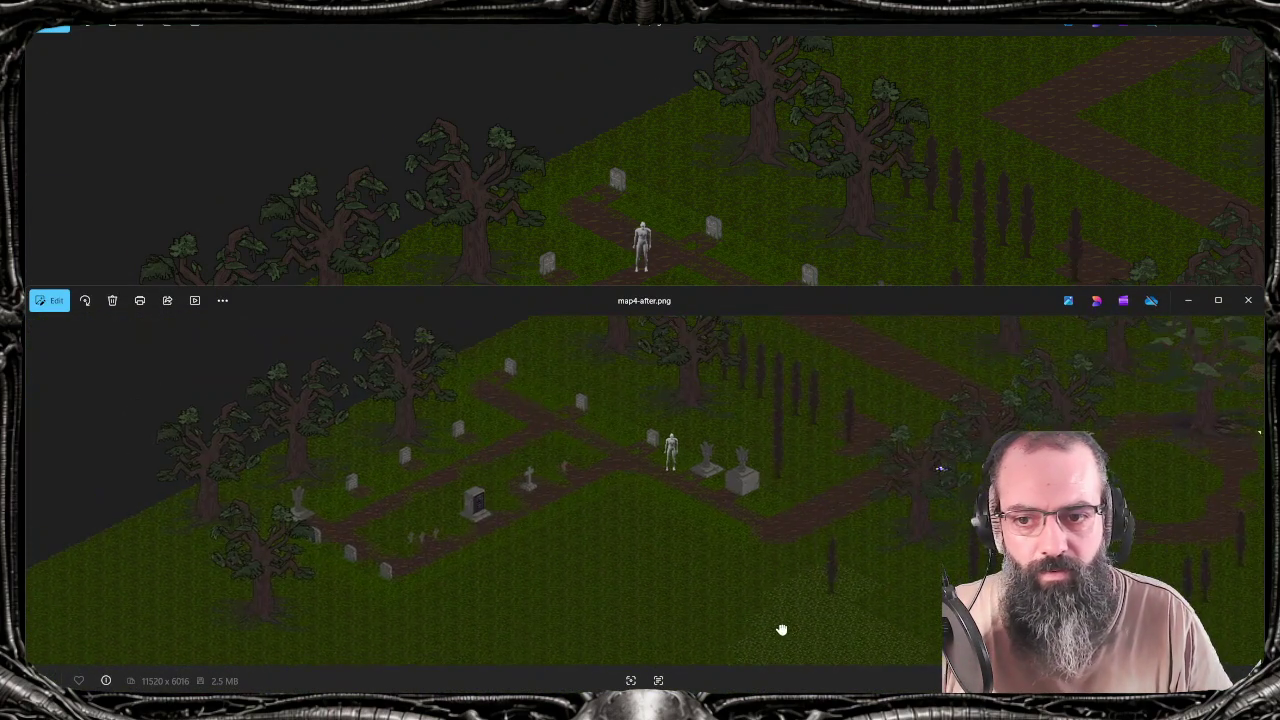
{"action": "scroll", "coordinate": [592, 520], "scroll_direction": "up", "scroll_amount": 2}
{"action": "mouse_move", "coordinate": [783, 20]}
{"action": "left_mouse_down"}
{"action": "mouse_move", "coordinate": [813, 107]}
{"action": "mouse_move", "coordinate": [769, 36]}
{"action": "left_mouse_up"}
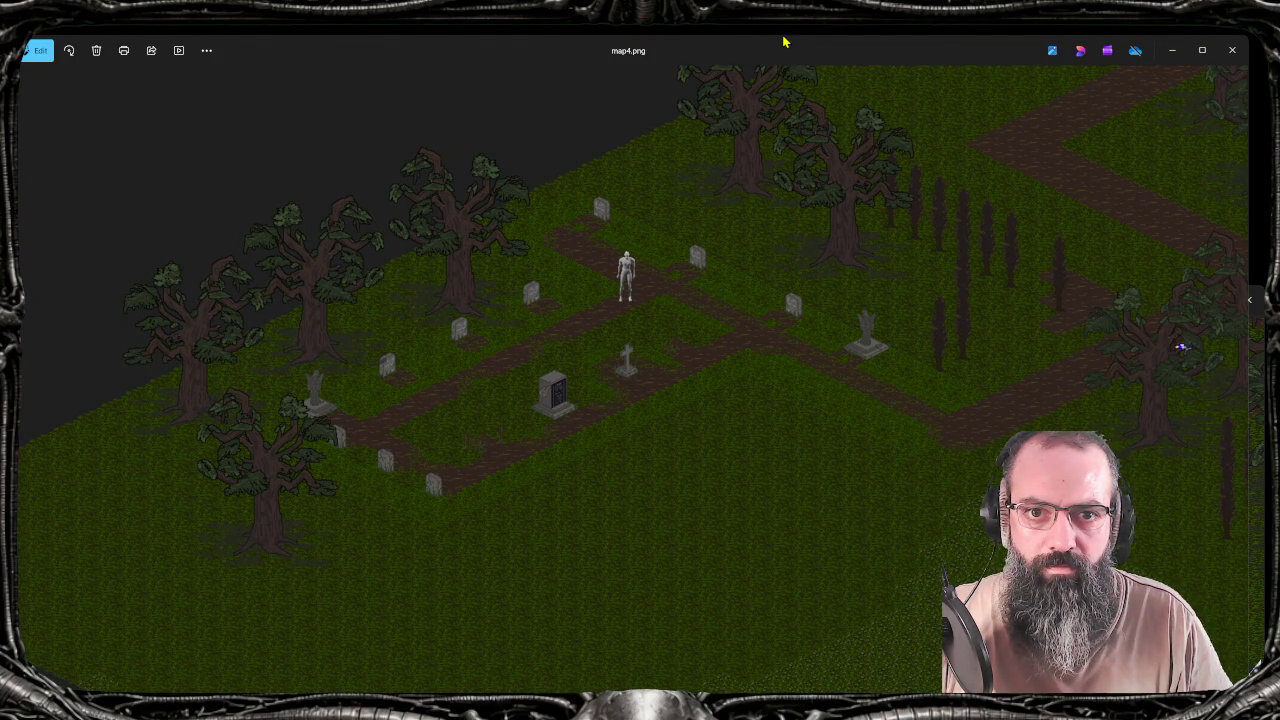
{"action": "left_click_drag", "start_coordinate": [783, 36], "coordinate": [775, 300]}
{"action": "scroll", "coordinate": [570, 386], "scroll_direction": "down", "scroll_amount": 3}
{"action": "scroll", "coordinate": [414, 414], "scroll_direction": "up", "scroll_amount": 1}
{"action": "scroll", "coordinate": [414, 423], "scroll_direction": "up", "scroll_amount": 1}
{"action": "left_click_drag", "start_coordinate": [487, 459], "coordinate": [606, 446]}
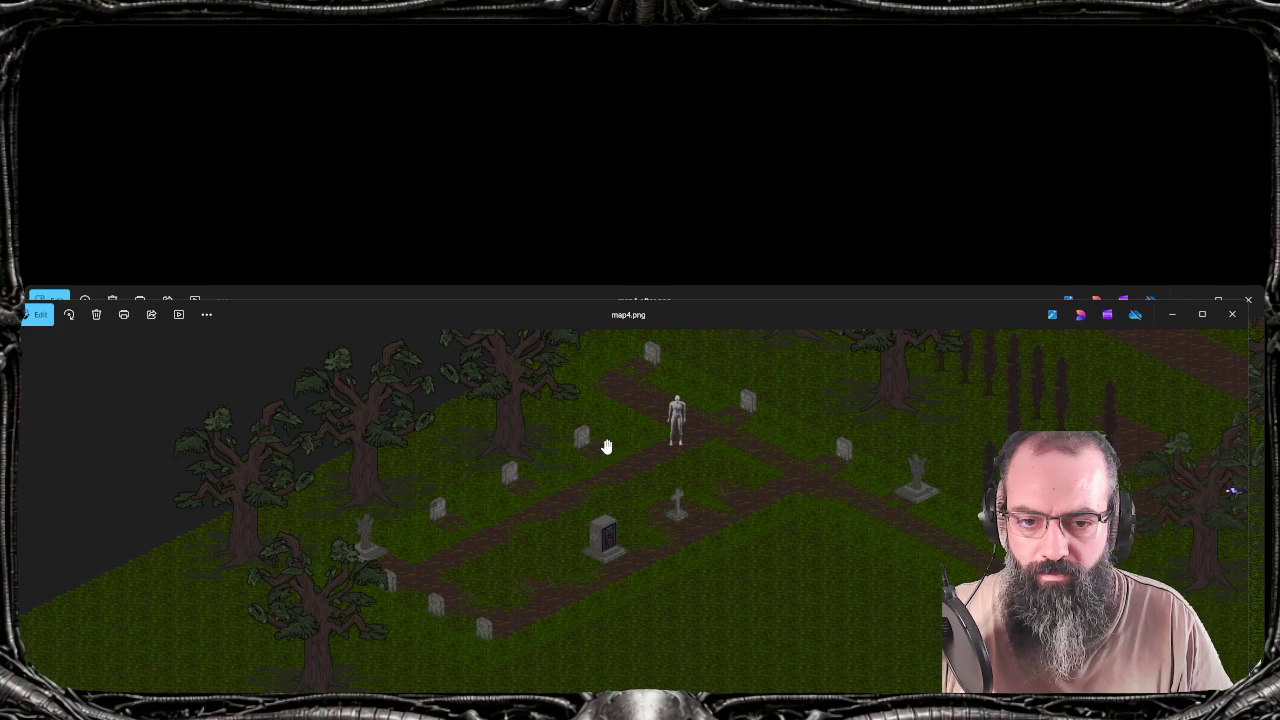
{"action": "mouse_move", "coordinate": [698, 318]}
{"action": "left_mouse_down"}
{"action": "mouse_move", "coordinate": [714, 63]}
{"action": "mouse_move", "coordinate": [760, 35]}
{"action": "left_mouse_up"}
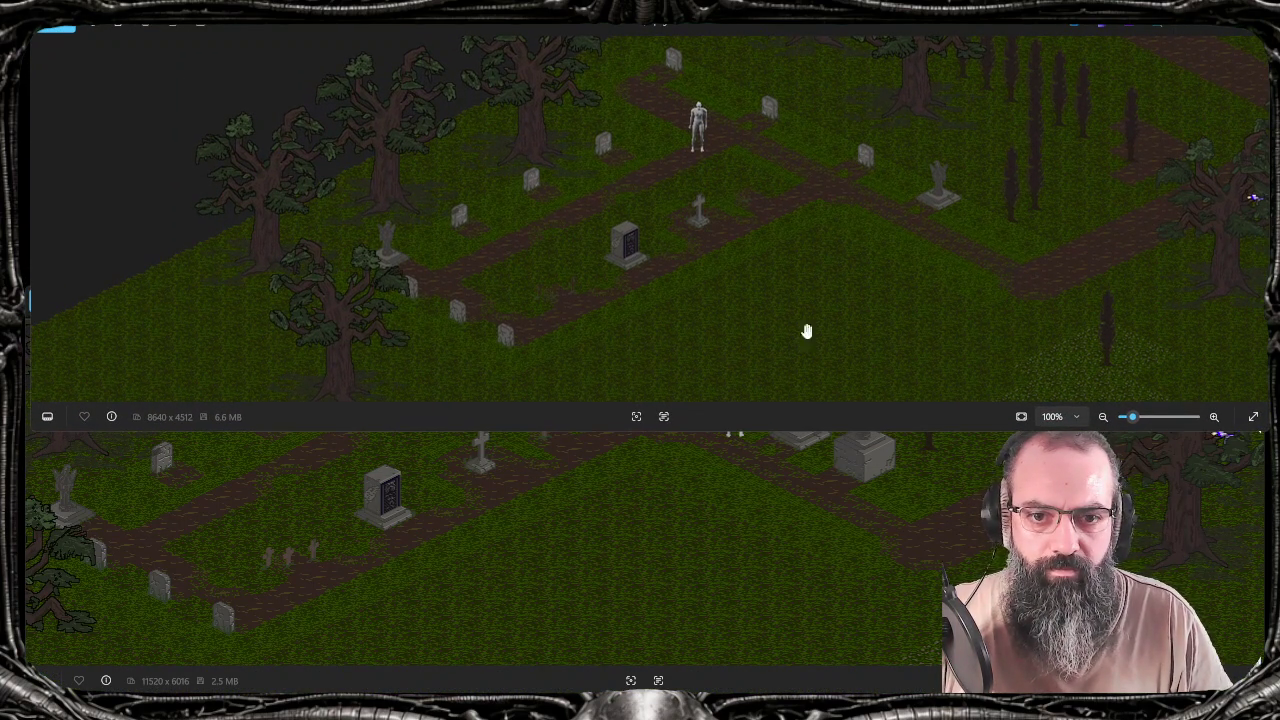
{"action": "left_click_drag", "start_coordinate": [760, 432], "coordinate": [760, 384]}
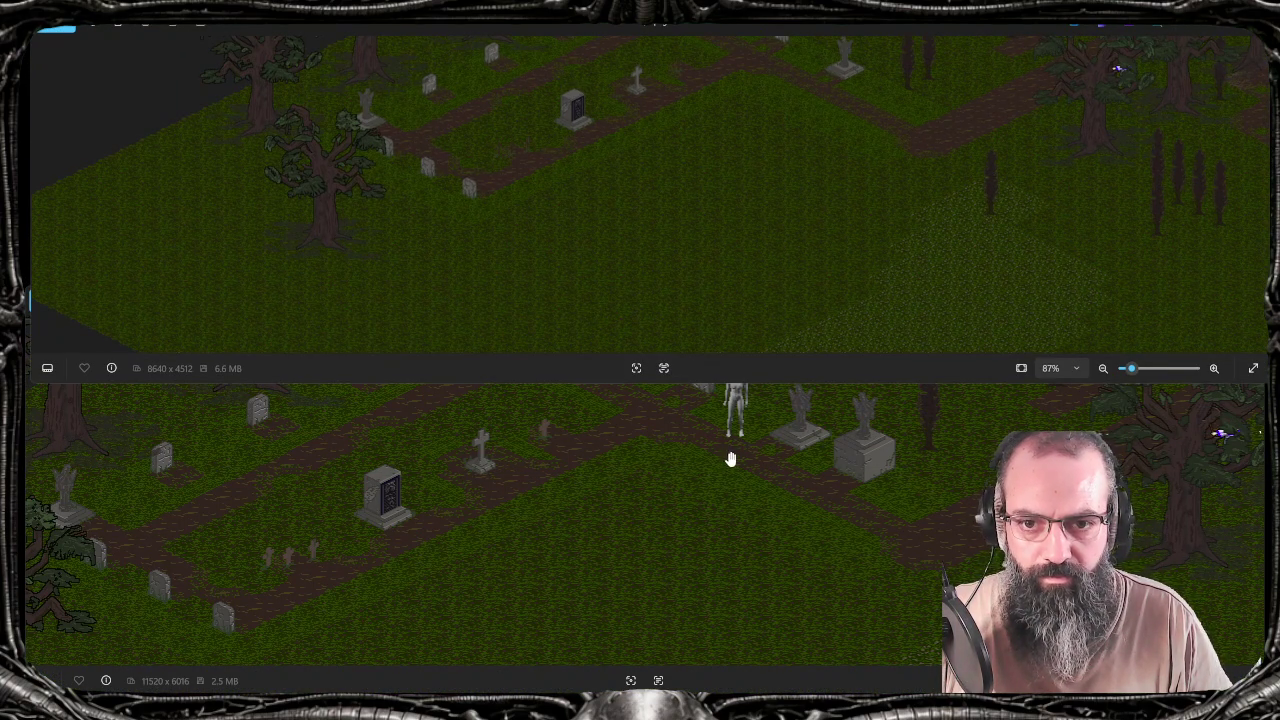
{"action": "left_click_drag", "start_coordinate": [694, 194], "coordinate": [680, 318]}
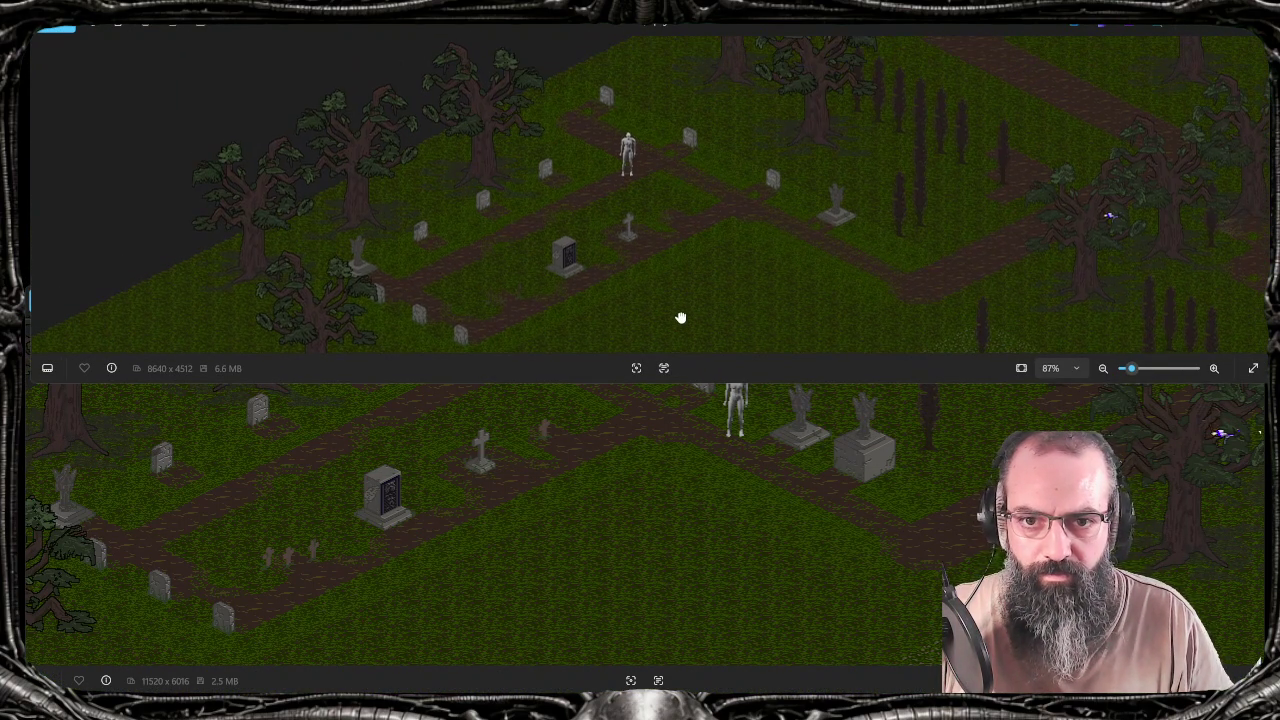
Zoom the before map to 133%, pan both maps onto the same graveyard area, and start a snip
{"action": "left_click", "coordinate": [660, 493]}
{"action": "left_click_drag", "start_coordinate": [660, 492], "coordinate": [786, 505]}
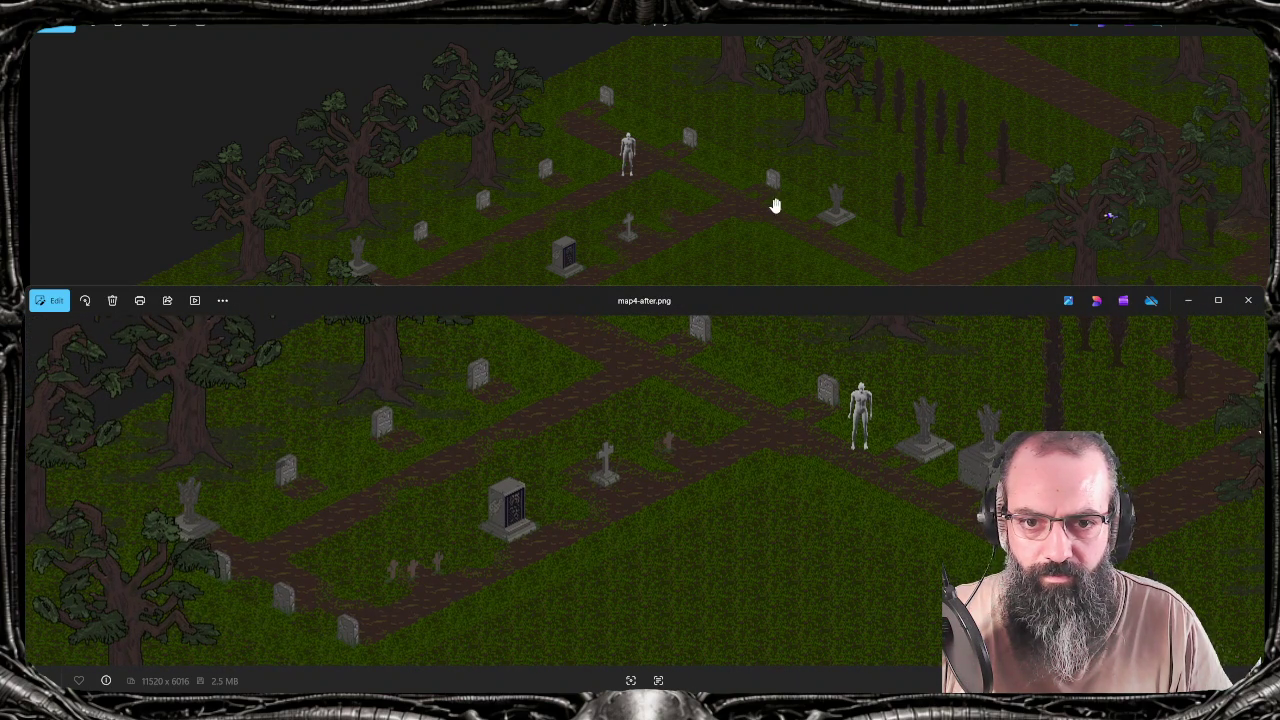
{"action": "scroll", "coordinate": [689, 200], "scroll_direction": "up", "scroll_amount": 3}
{"action": "left_click", "coordinate": [696, 201]}
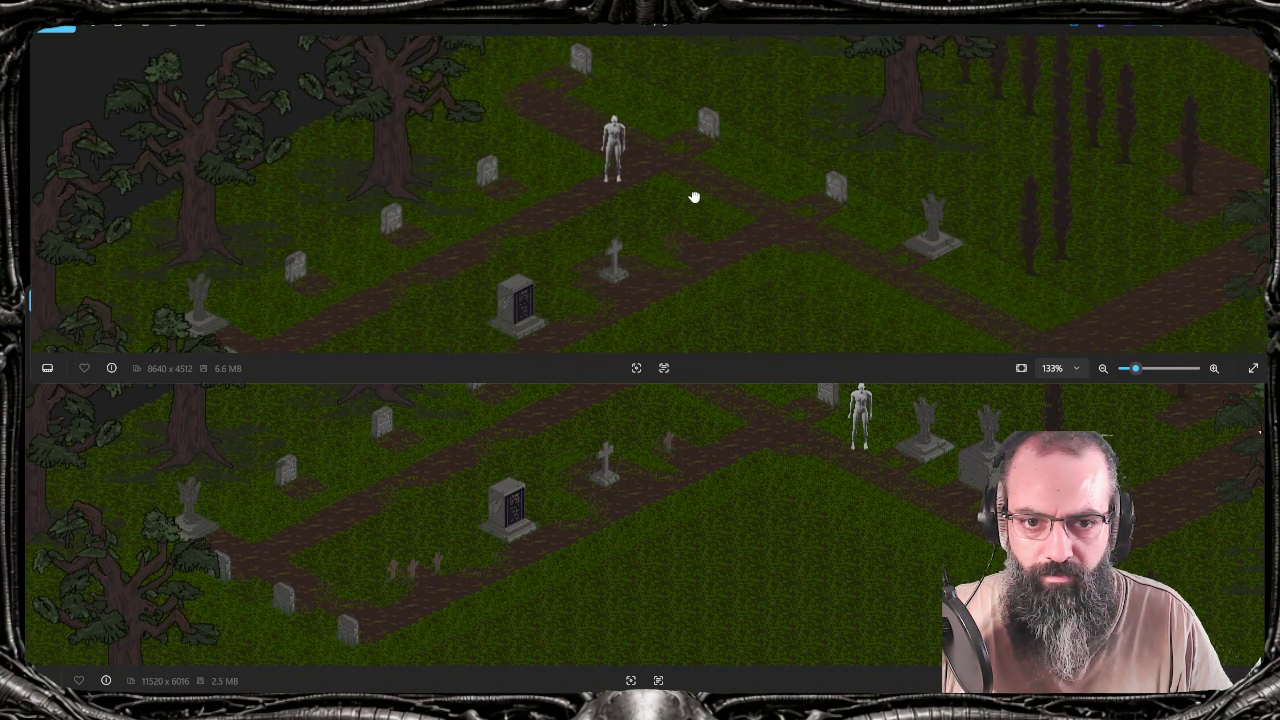
{"action": "left_click_drag", "start_coordinate": [696, 201], "coordinate": [735, 182]}
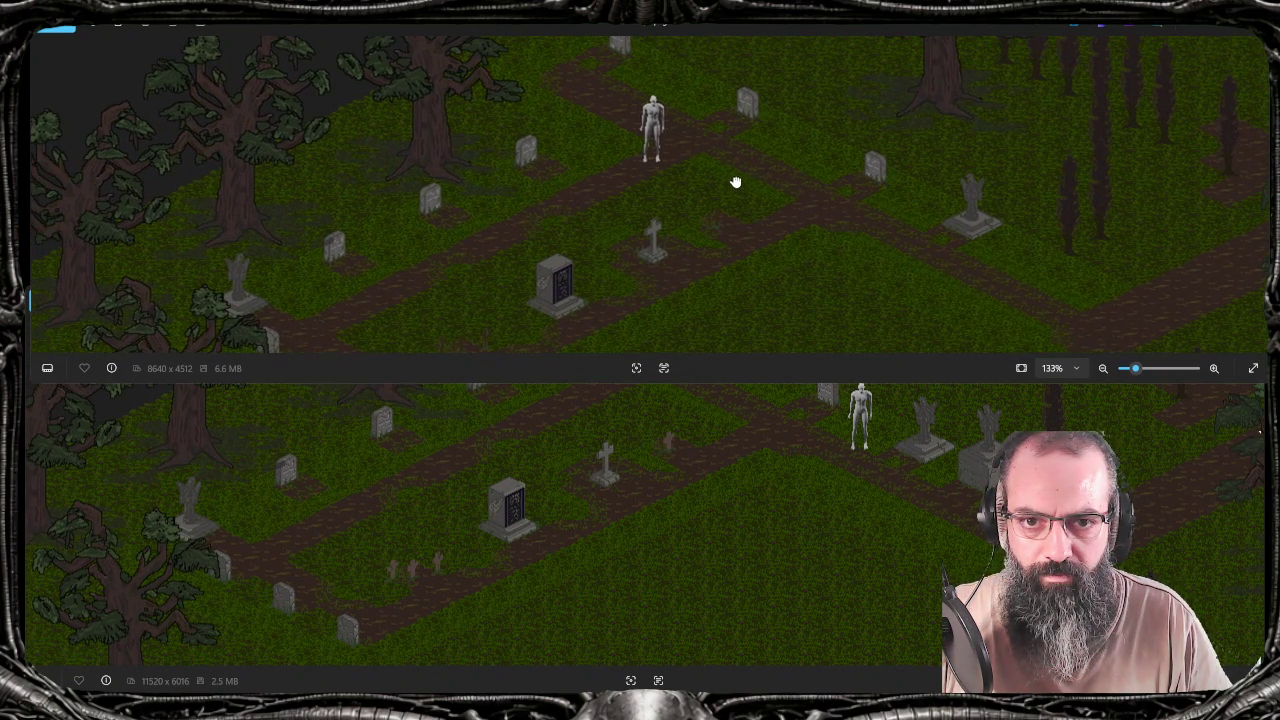
{"action": "left_click_drag", "start_coordinate": [742, 441], "coordinate": [665, 505]}
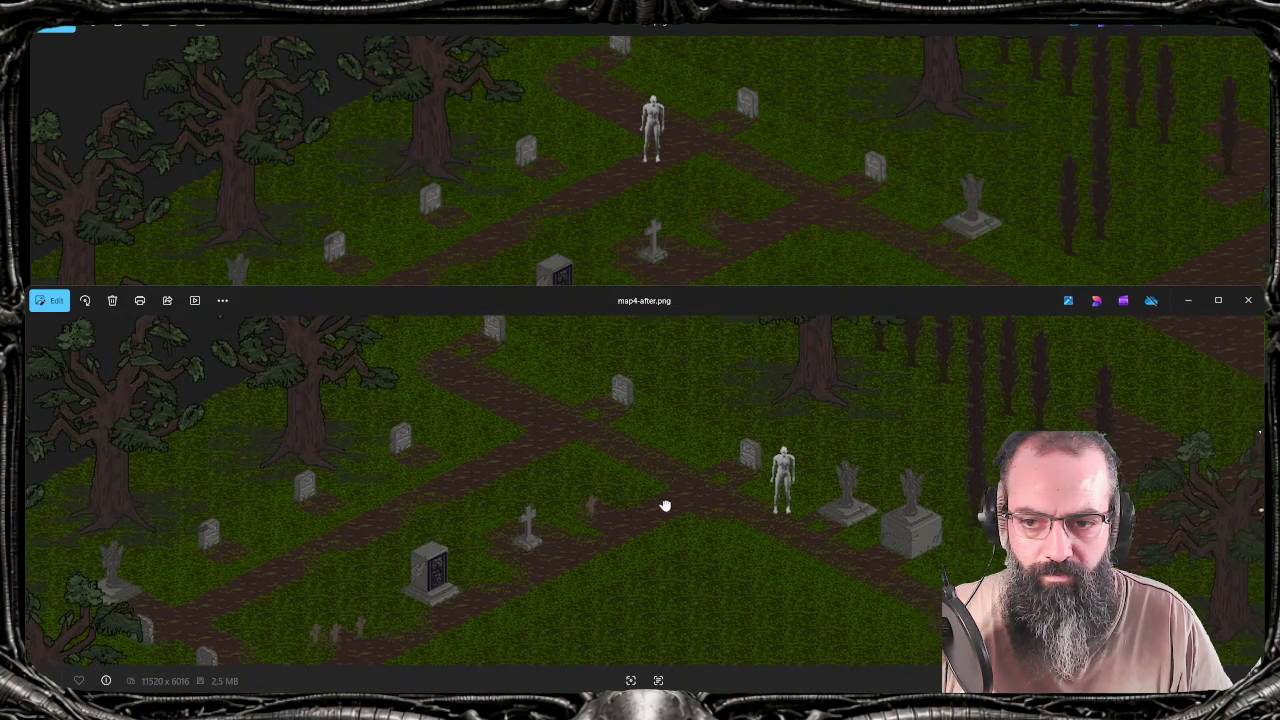
{"action": "left_click", "coordinate": [944, 228]}
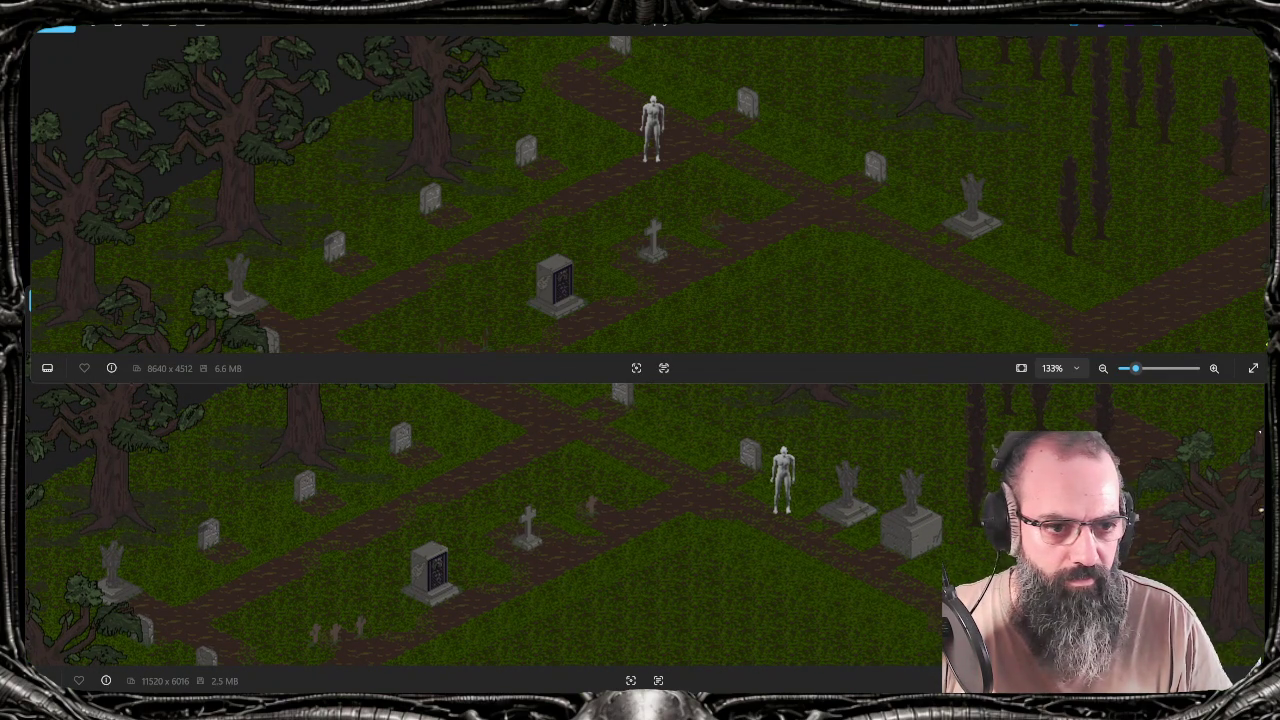
{"action": "left_click_drag", "start_coordinate": [1268, 343], "coordinate": [1265, 343]}
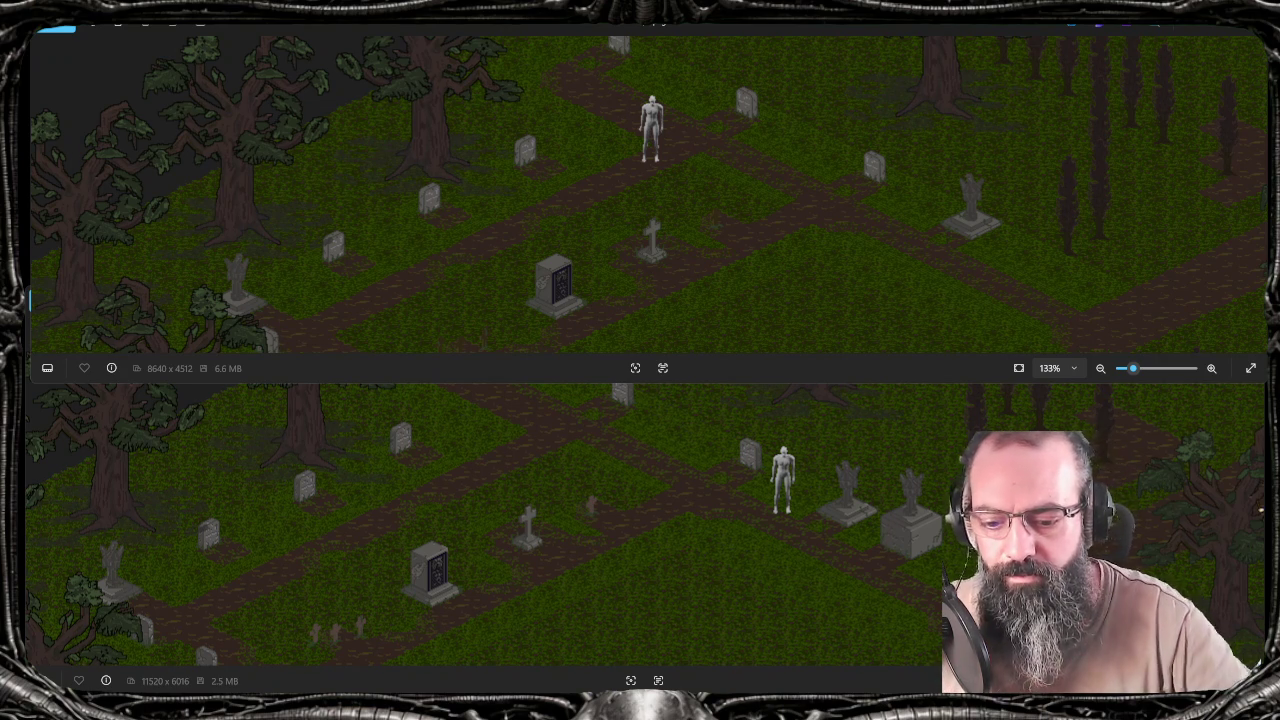
{"action": "key", "text": "super+shift+s"}
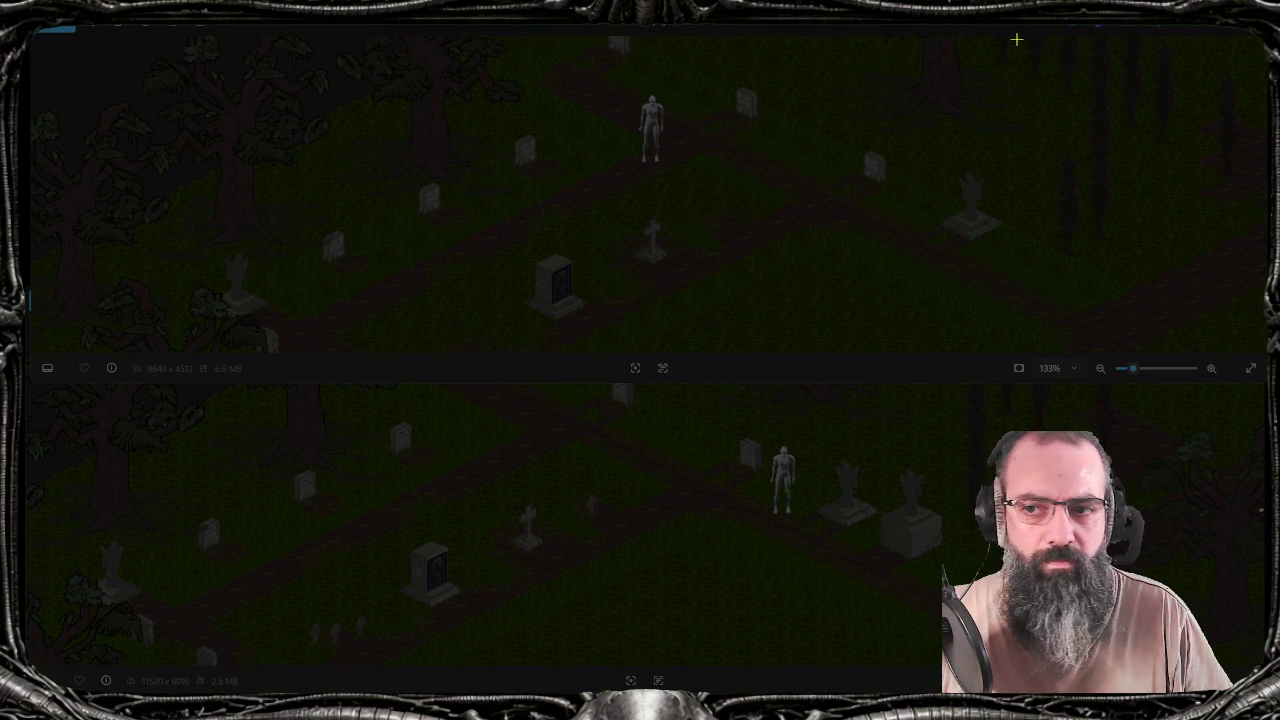
Pan the before and after maps so the large tombstone lines up in both
{"action": "left_click_drag", "start_coordinate": [1016, 39], "coordinate": [73, 665]}
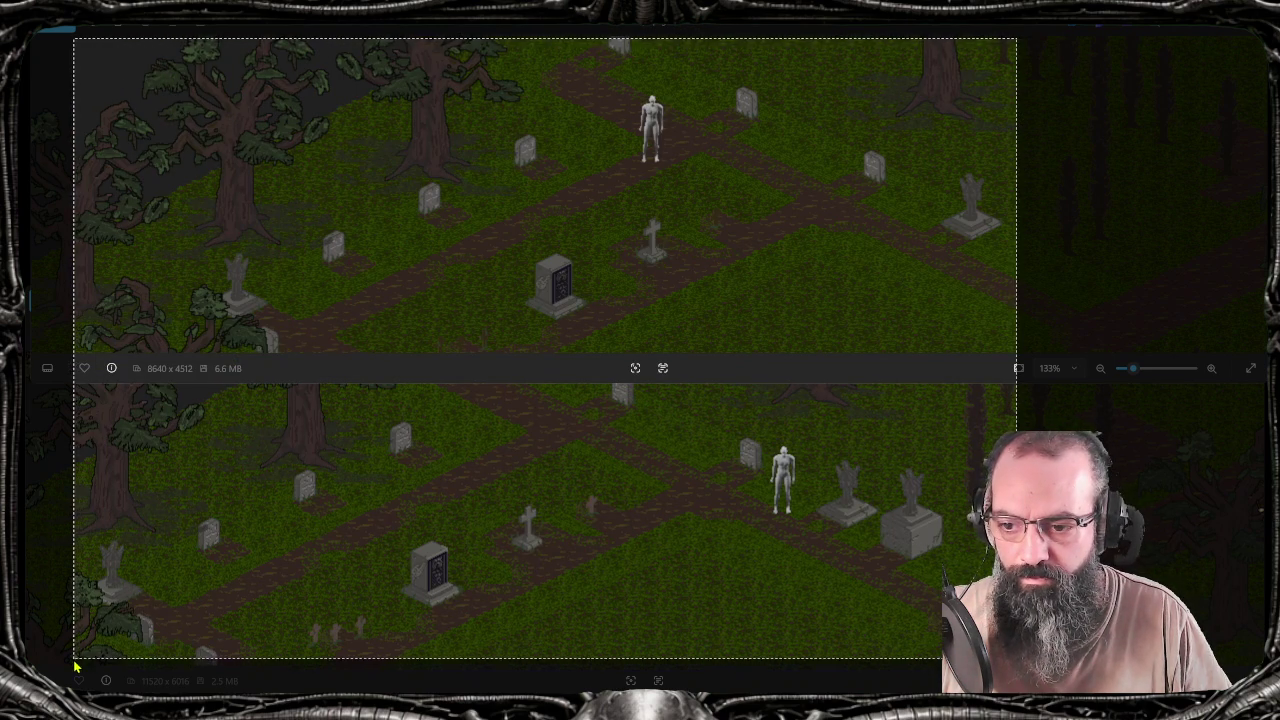
{"action": "left_click_drag", "start_coordinate": [73, 665], "coordinate": [74, 678]}
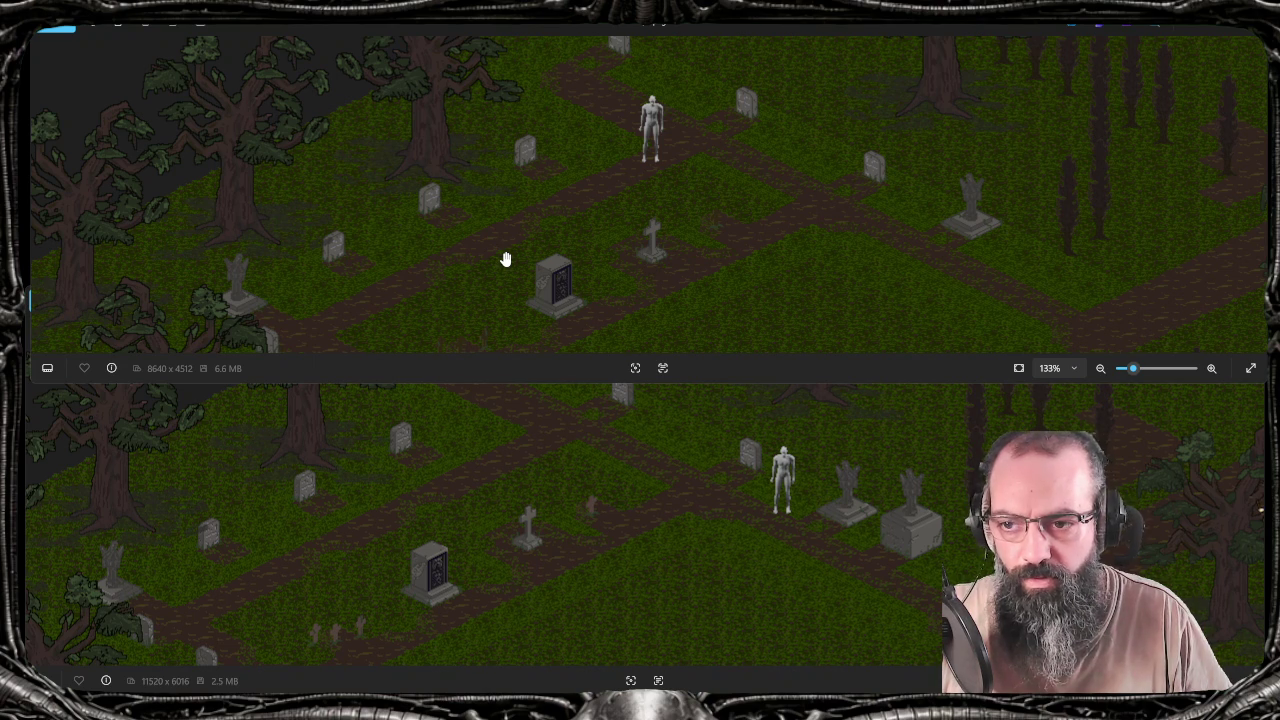
{"action": "left_click_drag", "start_coordinate": [505, 259], "coordinate": [403, 254]}
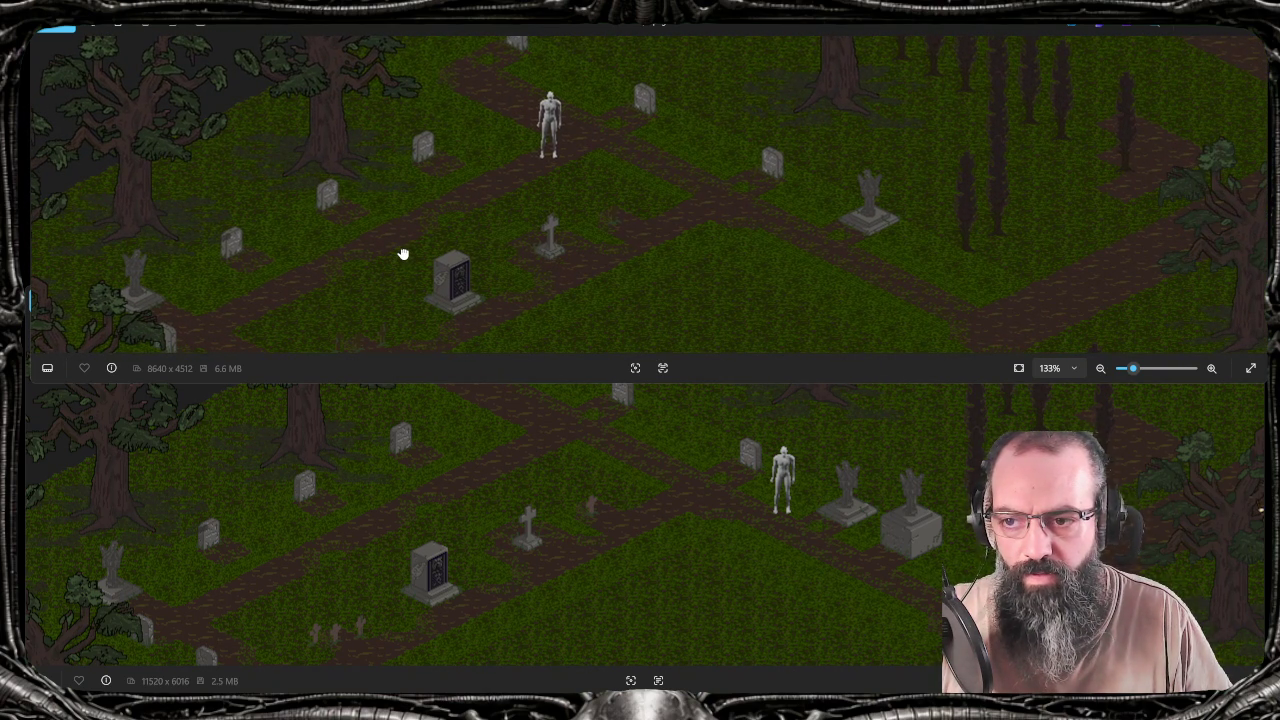
{"action": "left_click_drag", "start_coordinate": [435, 276], "coordinate": [437, 189]}
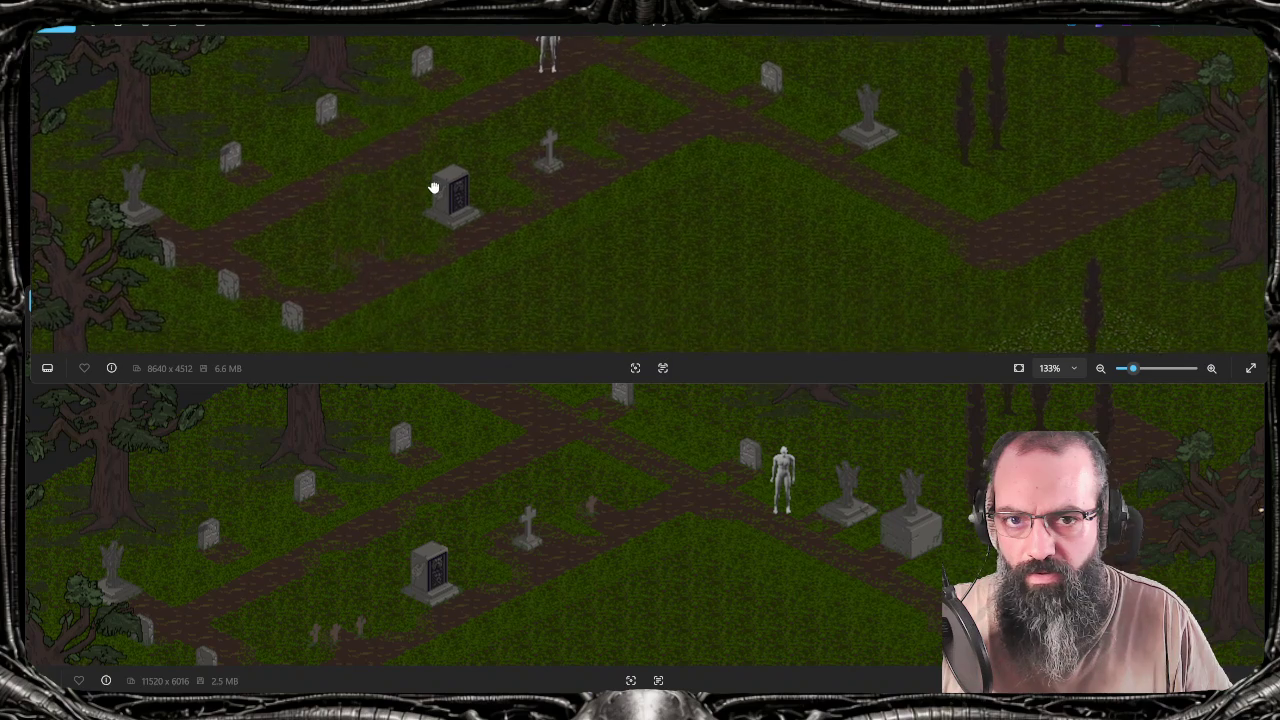
{"action": "left_click", "coordinate": [519, 516]}
{"action": "left_click_drag", "start_coordinate": [519, 516], "coordinate": [519, 426]}
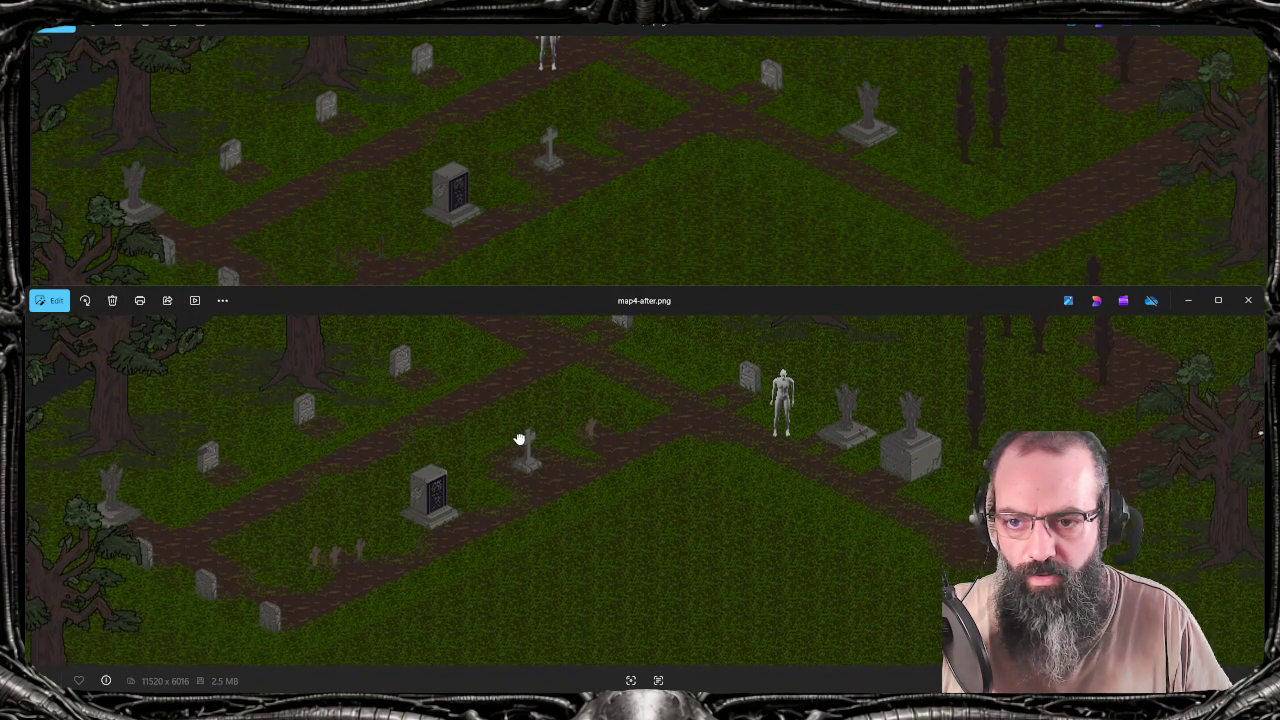
{"action": "left_click", "coordinate": [749, 123]}
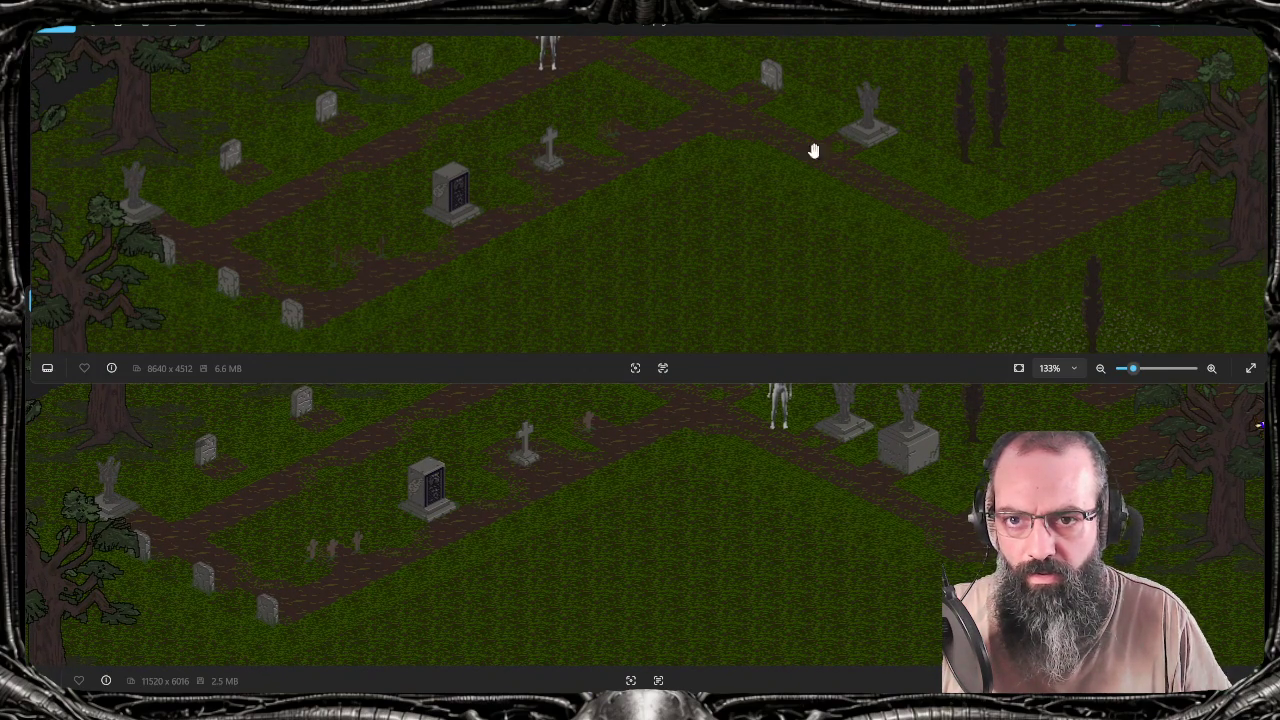
{"action": "left_click_drag", "start_coordinate": [1140, 245], "coordinate": [1115, 247]}
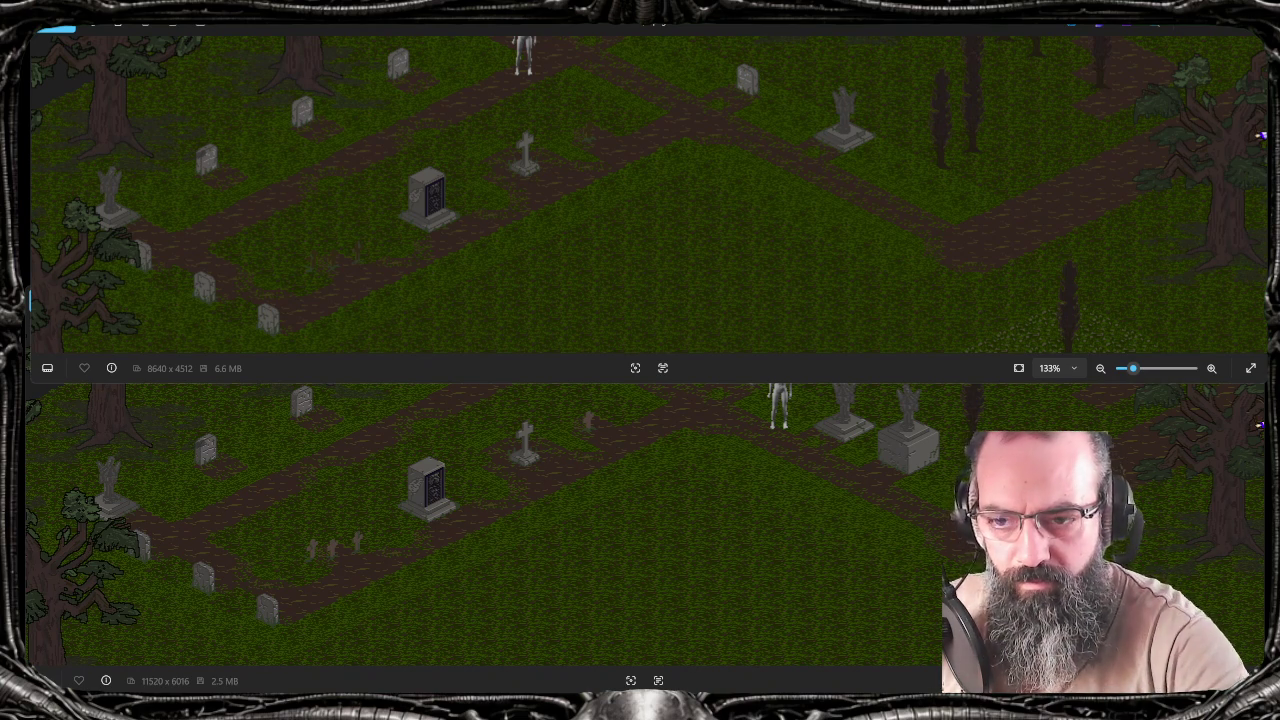
Nudge the after map down to match map4.png more closely and begin a fresh screen snip
{"action": "key", "text": "super+shift+s"}
{"action": "key", "text": "Escape"}
{"action": "key", "text": "alt+Tab"}
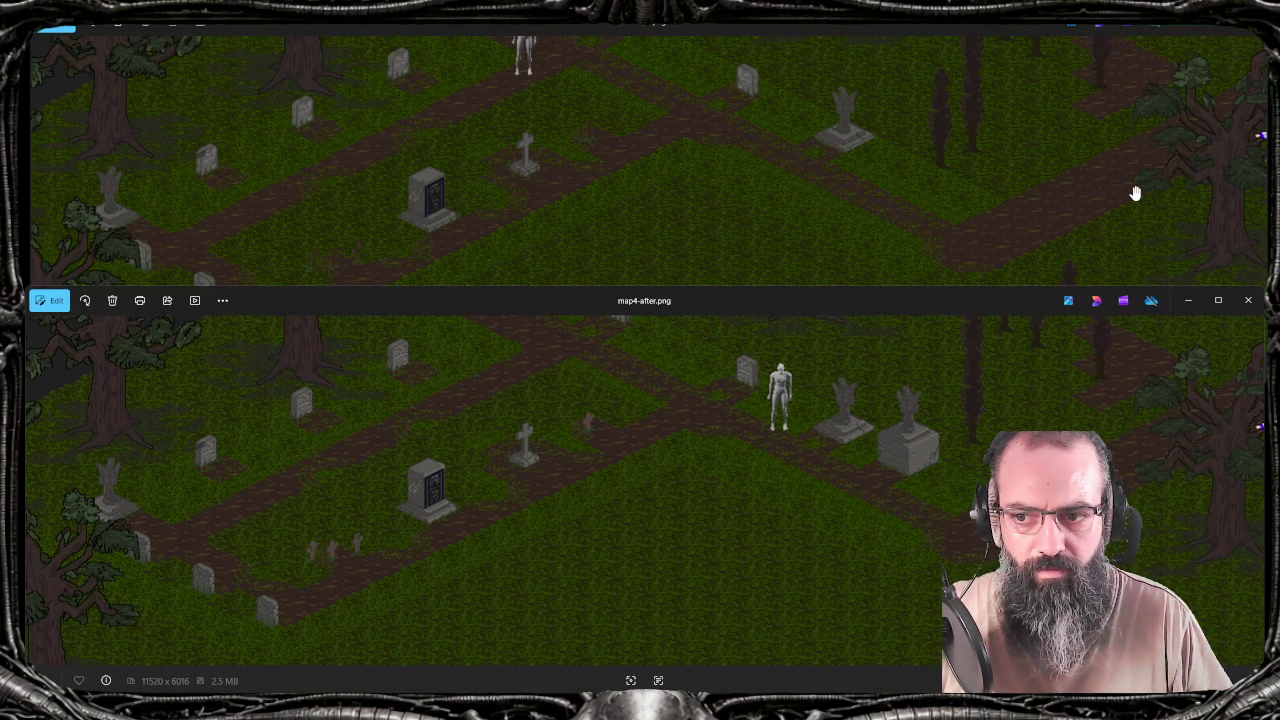
{"action": "left_click_drag", "start_coordinate": [1086, 371], "coordinate": [1086, 388]}
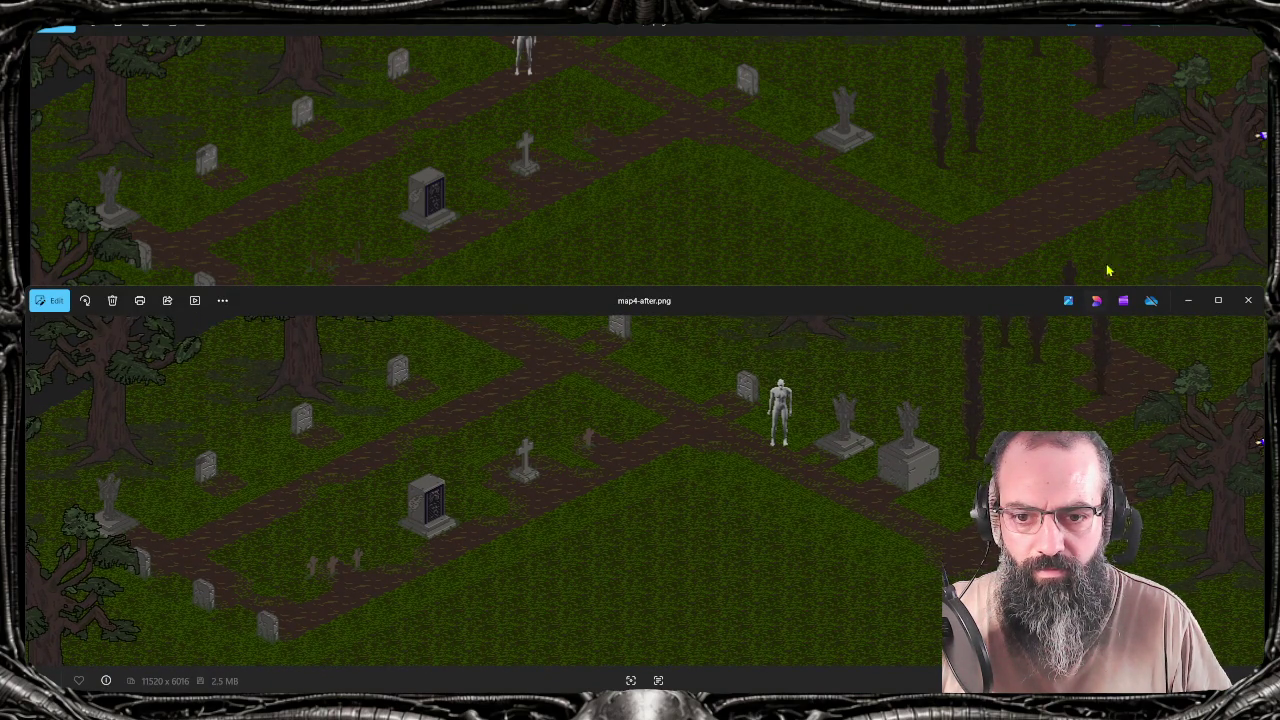
{"action": "left_click", "coordinate": [1113, 200]}
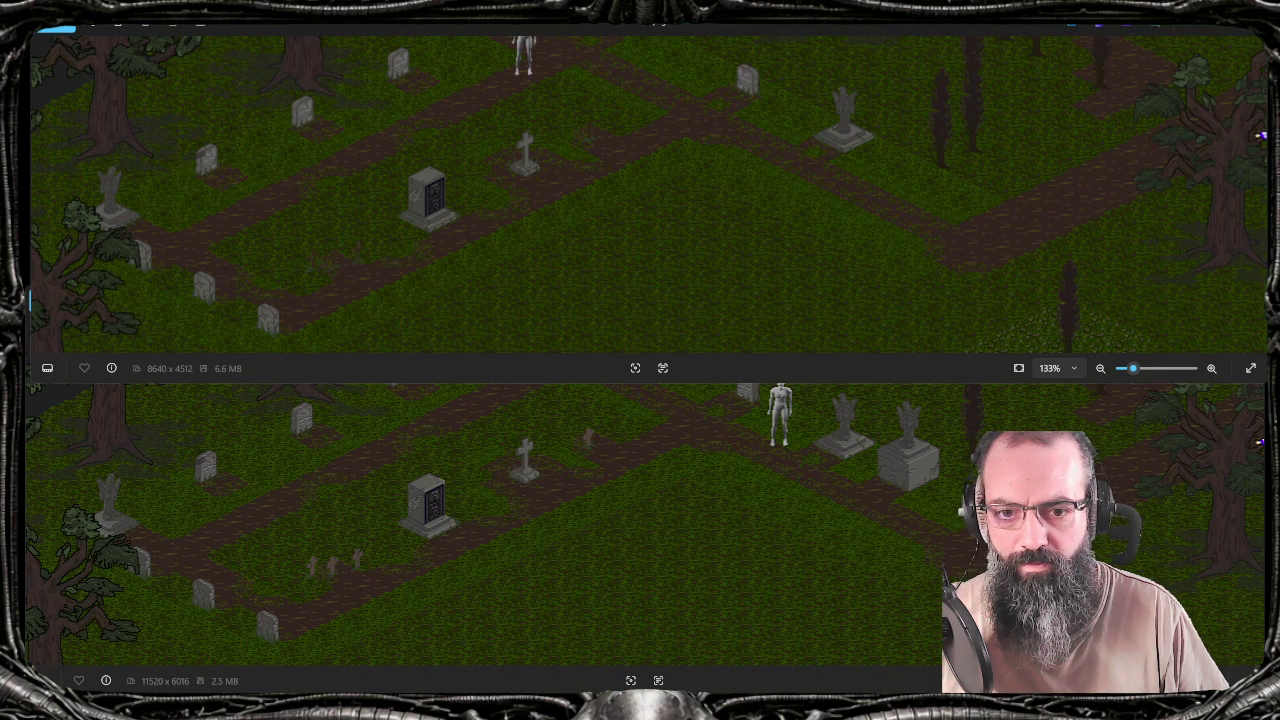
{"action": "left_click_drag", "start_coordinate": [1100, 450], "coordinate": [1100, 472]}
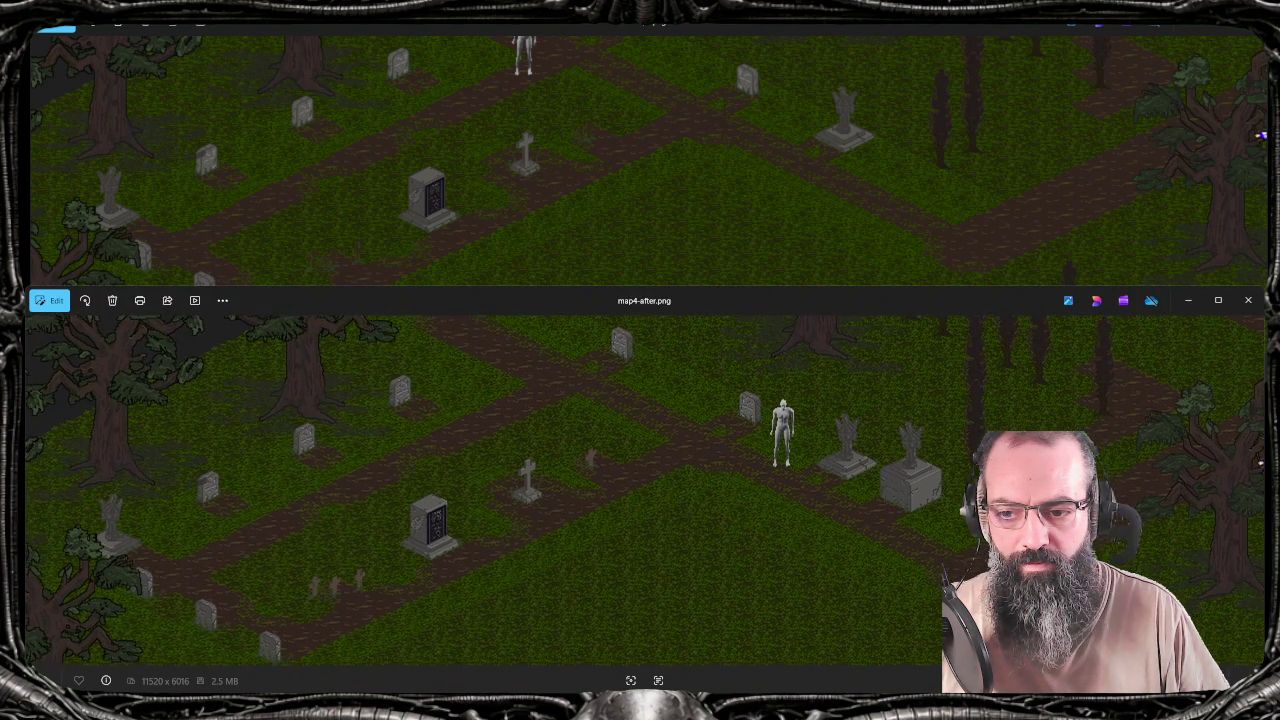
{"action": "left_click", "coordinate": [1014, 231]}
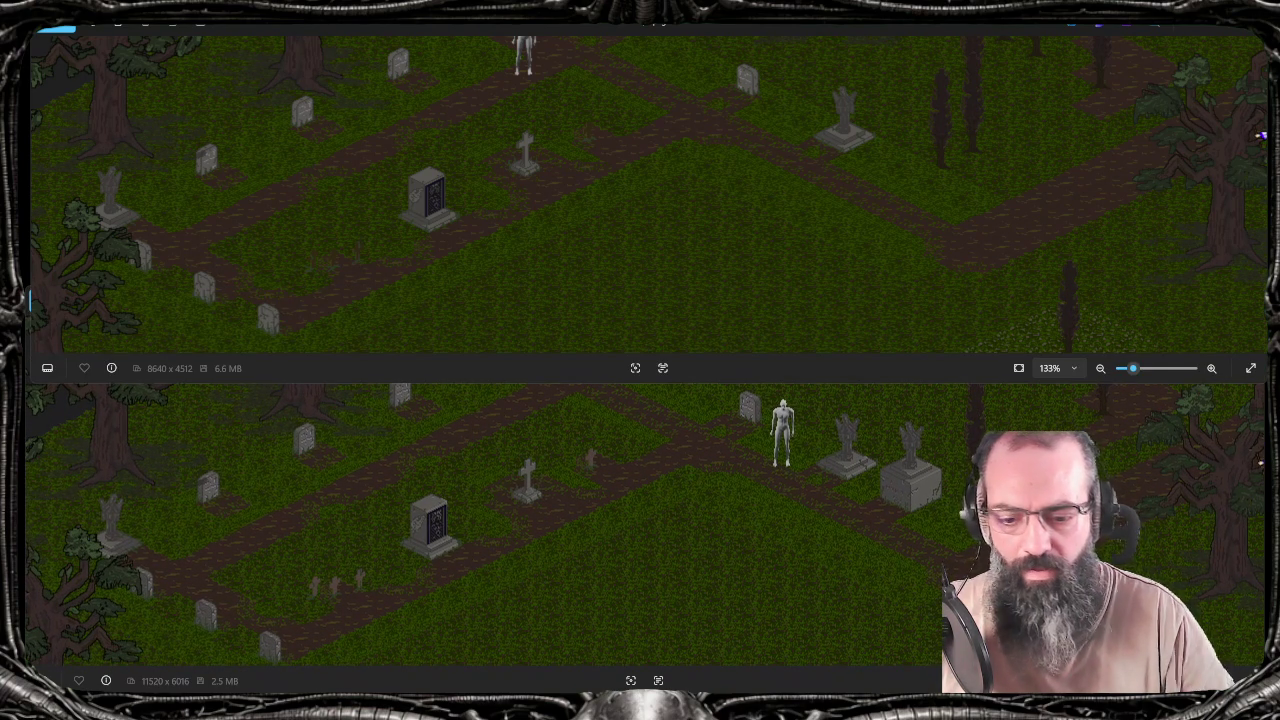
{"action": "key", "text": "super+shift+s"}
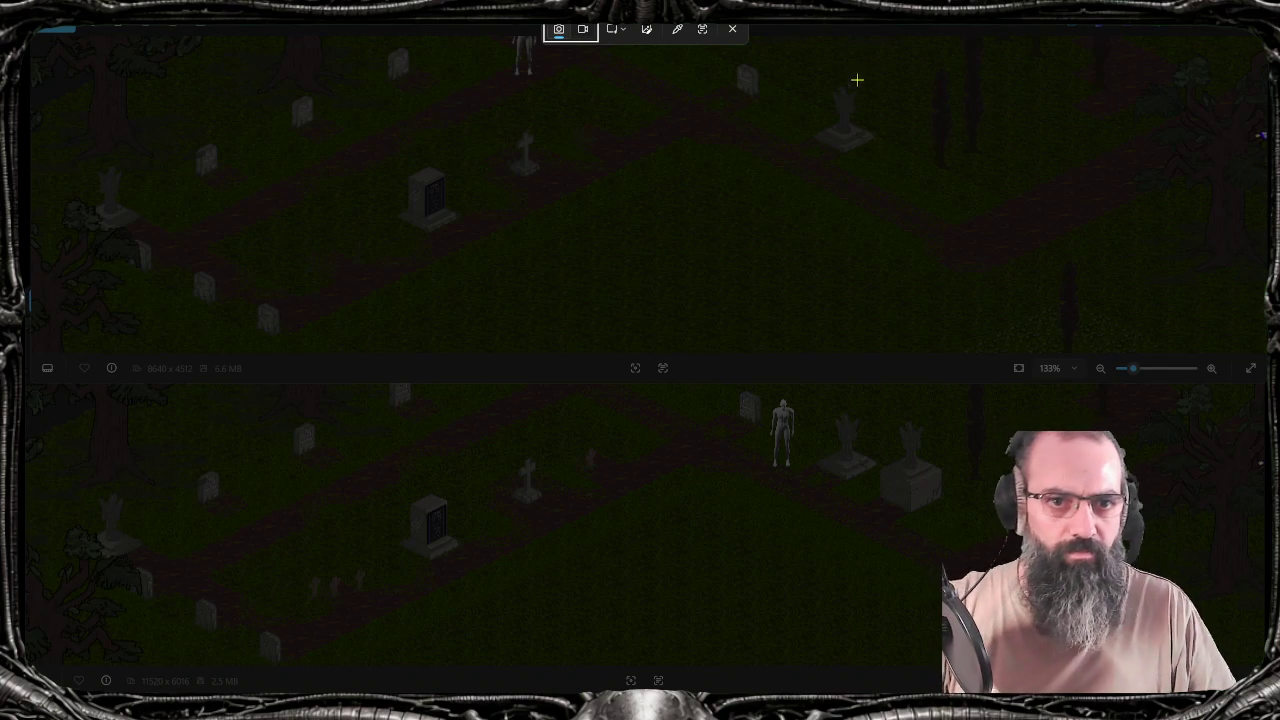
Capture the rectangle holding both stacked map views and maximize the Snipping Tool editor
{"action": "left_click_drag", "start_coordinate": [948, 37], "coordinate": [69, 674]}
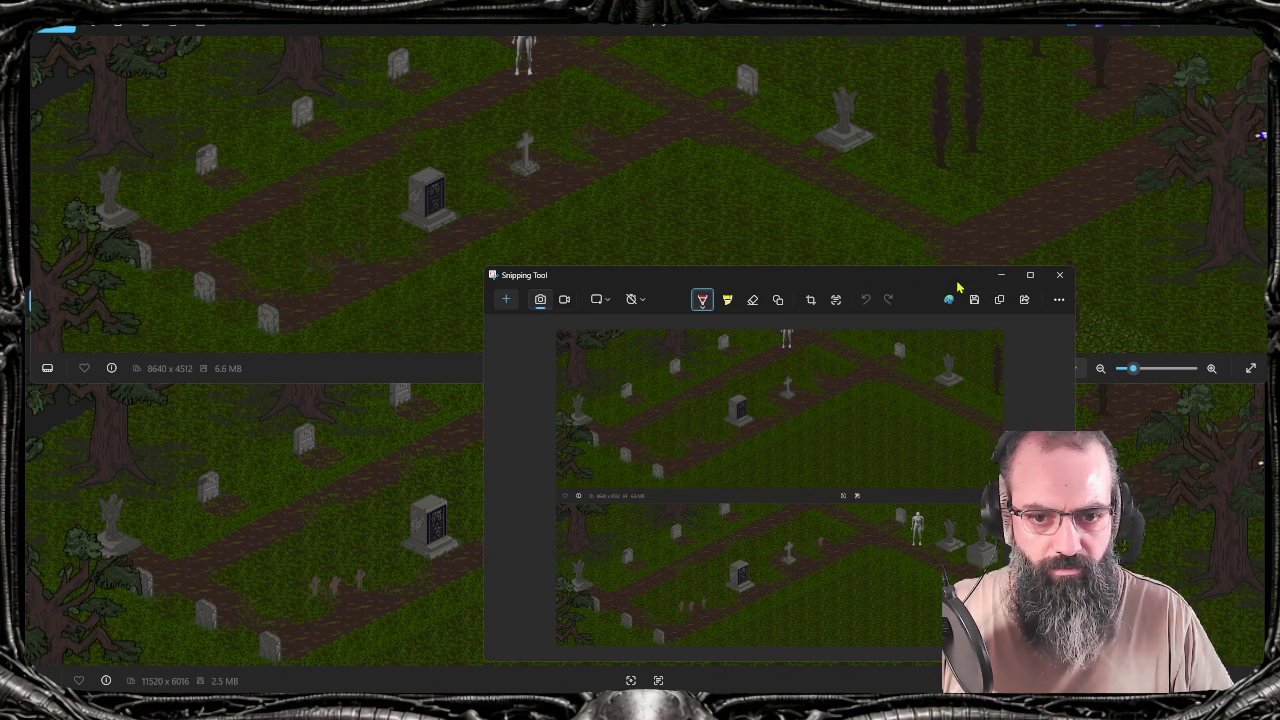
{"action": "left_click_drag", "start_coordinate": [958, 288], "coordinate": [814, 26]}
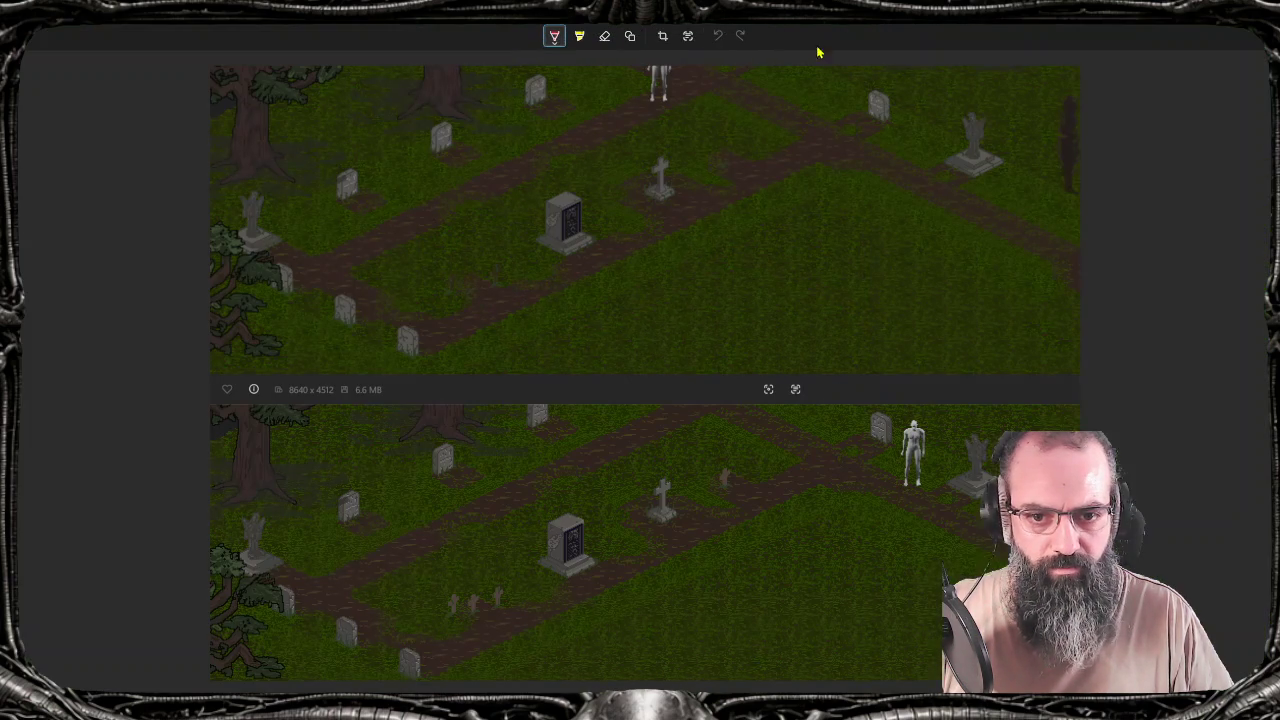
Handwrite BEFORE on the top map and AFTER on the bottom map in red, then save
{"action": "left_click", "coordinate": [688, 37]}
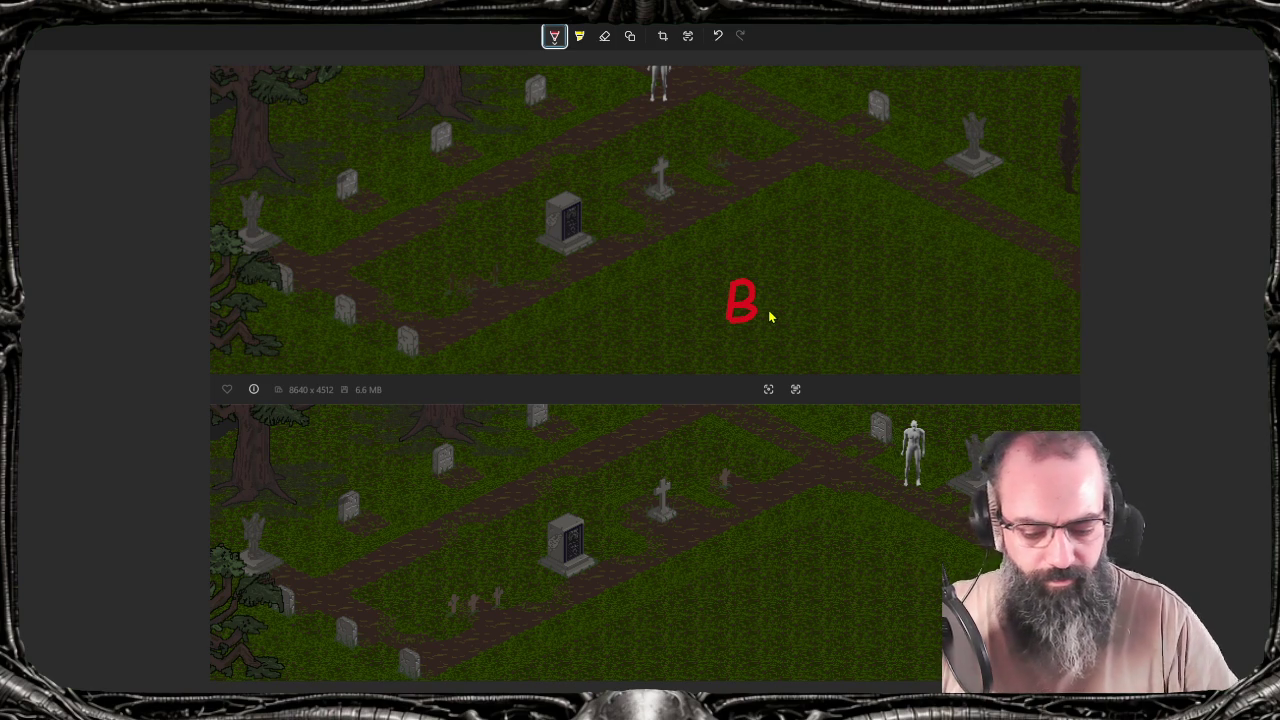
{"action": "left_click_drag", "start_coordinate": [767, 285], "coordinate": [786, 325]}
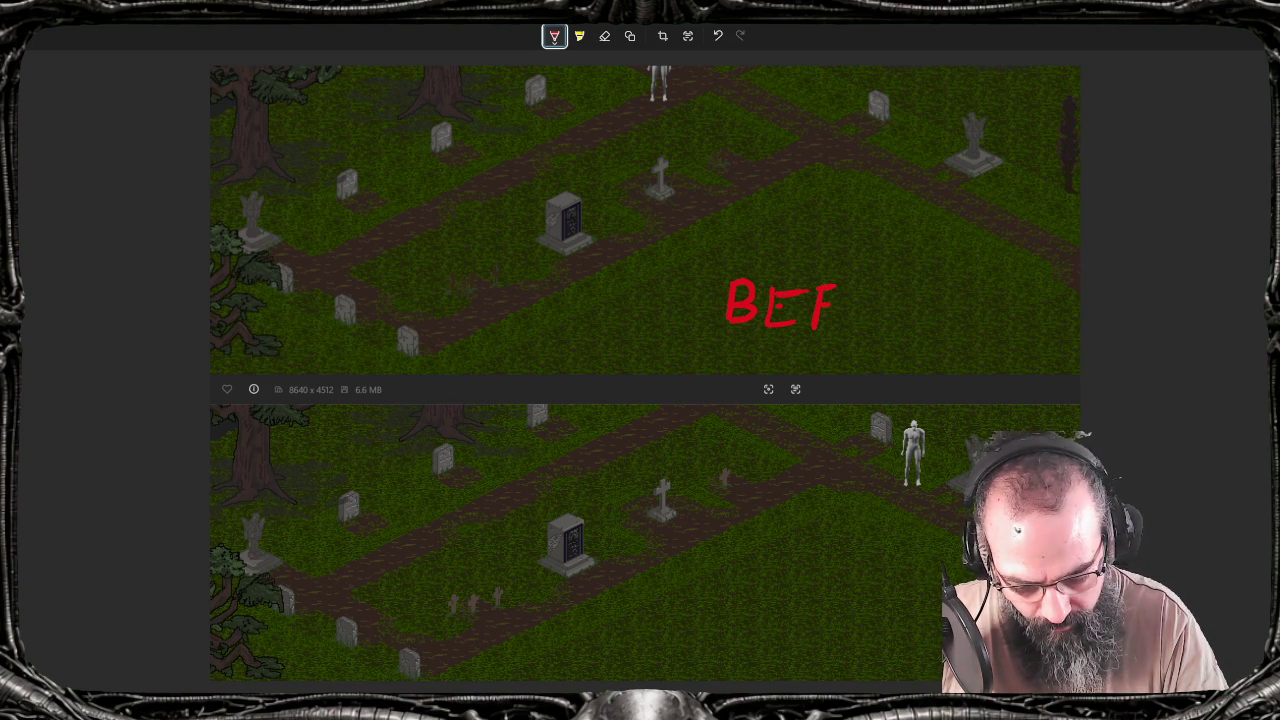
{"action": "mouse_move", "coordinate": [898, 293]}
{"action": "left_mouse_down"}
{"action": "mouse_move", "coordinate": [902, 322]}
{"action": "mouse_move", "coordinate": [941, 293]}
{"action": "left_mouse_up"}
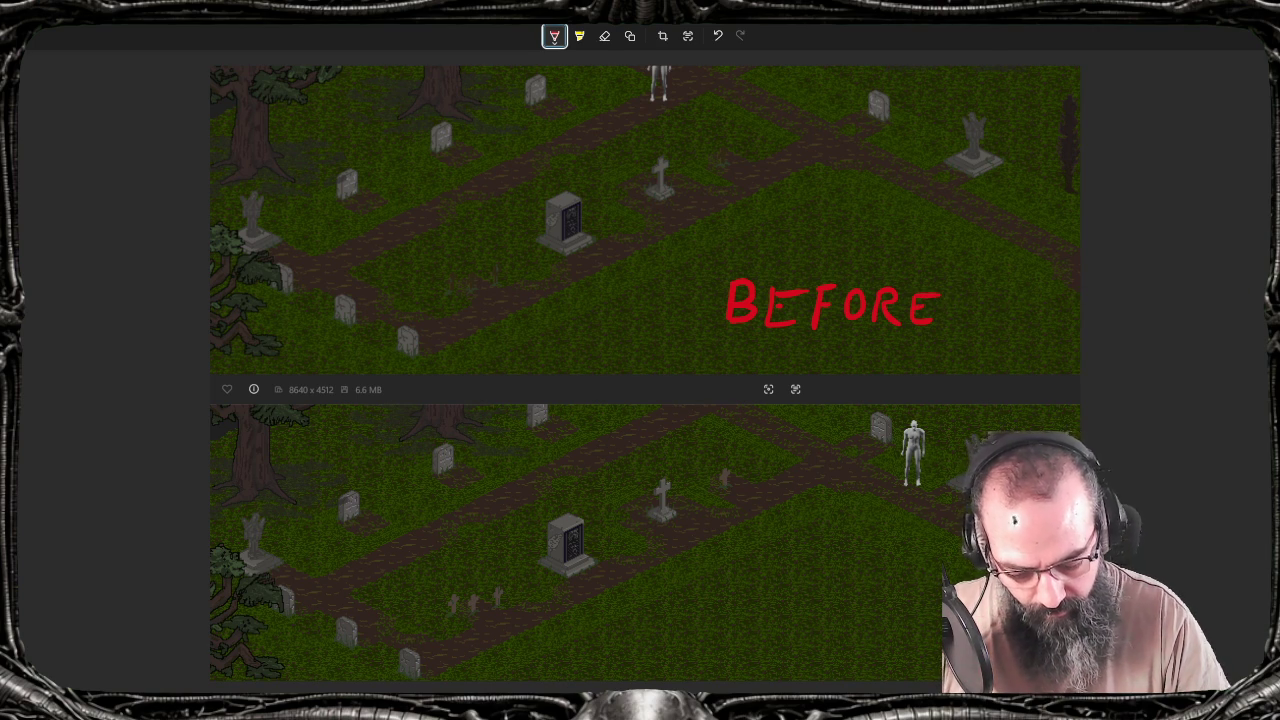
{"action": "left_click_drag", "start_coordinate": [751, 652], "coordinate": [783, 658]}
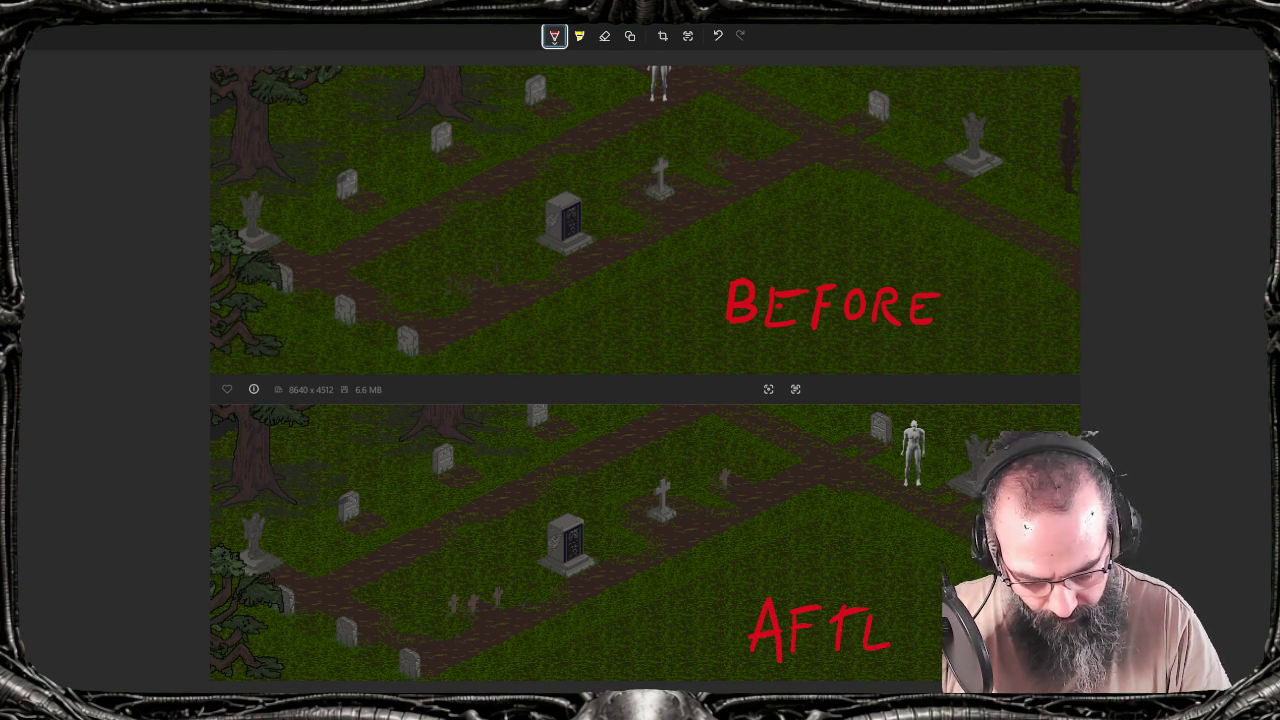
{"action": "left_click_drag", "start_coordinate": [908, 604], "coordinate": [932, 658]}
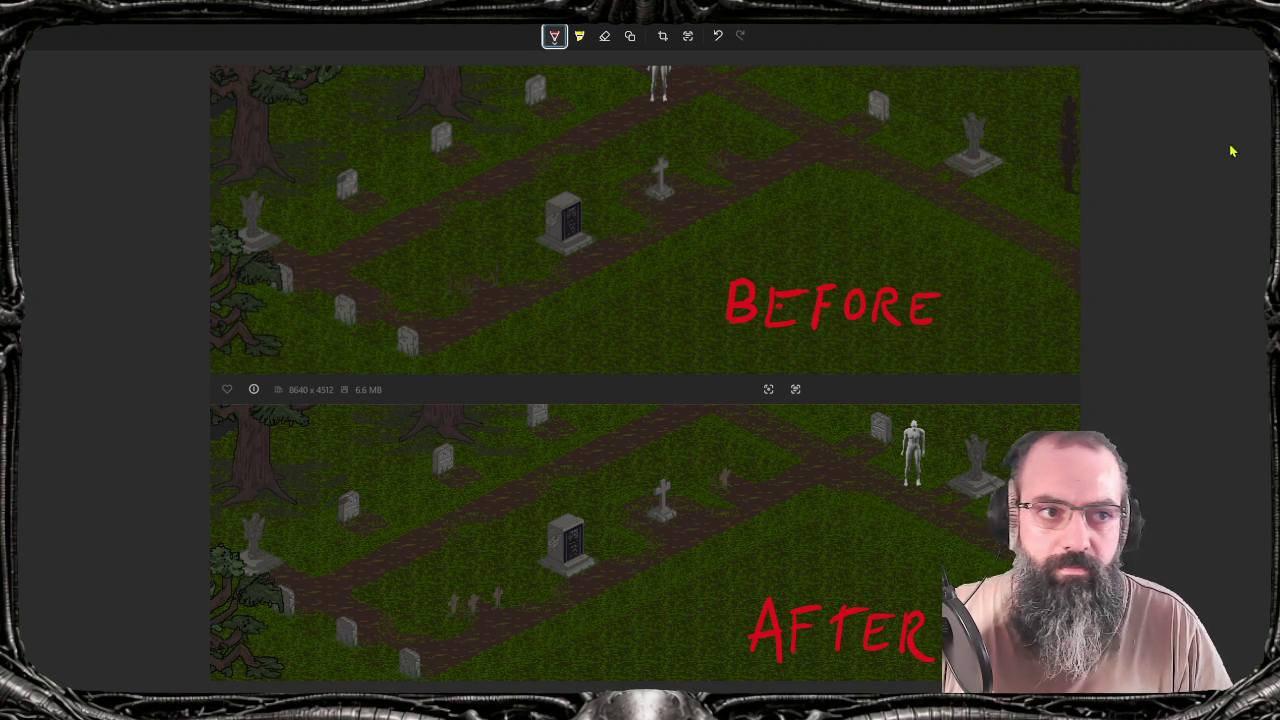
{"action": "key", "text": "ctrl+s"}
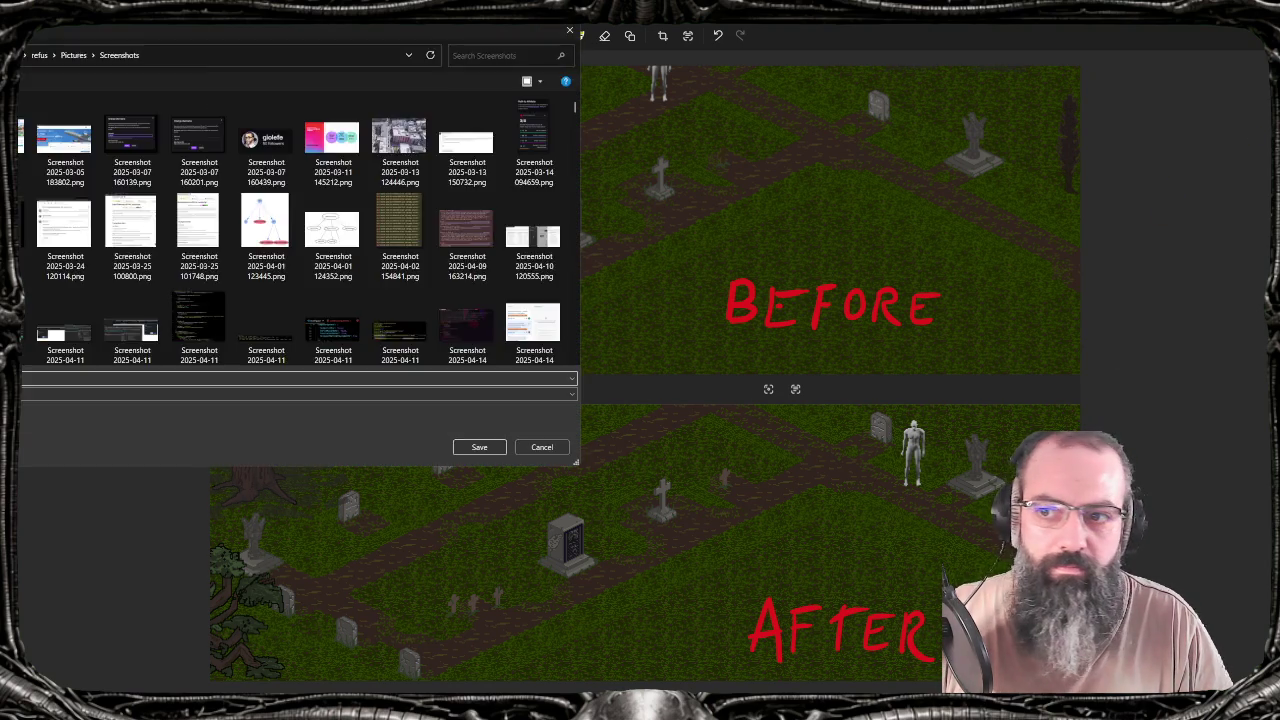
Confirm saving the annotated comparison into Pictures > Screenshots
{"action": "key", "text": "Return"}
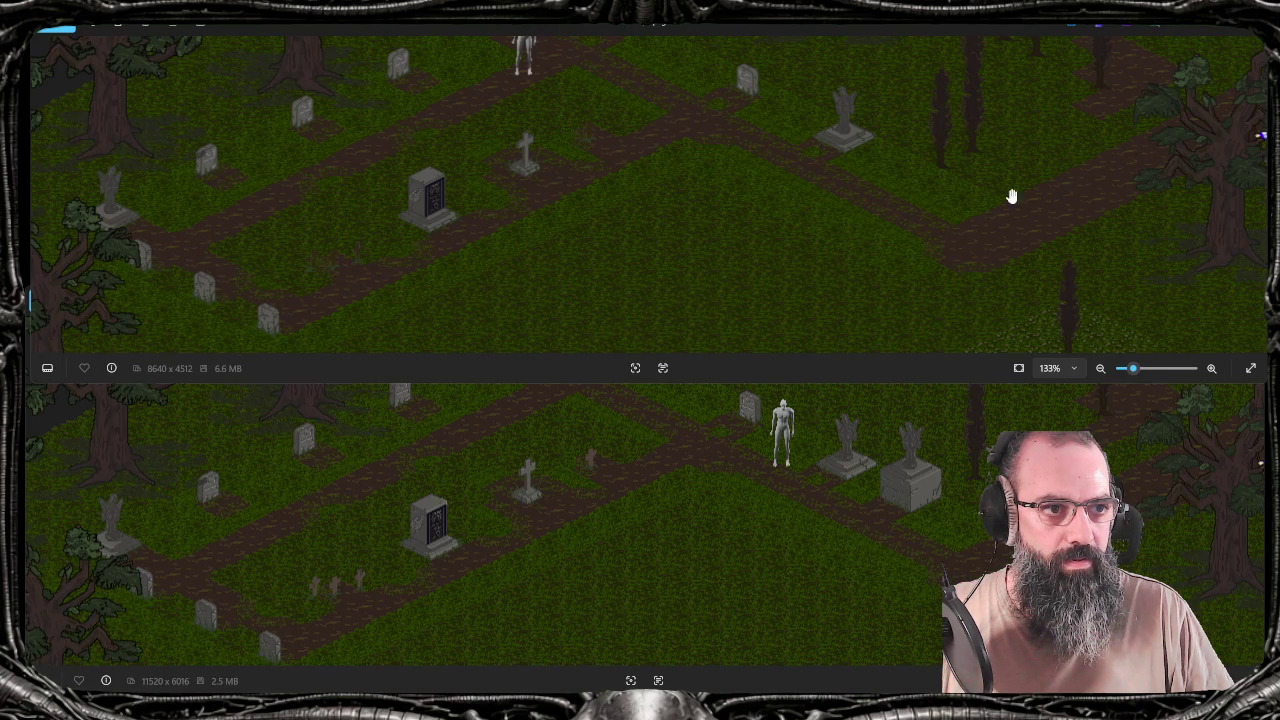
Close both map viewers and dismiss the 'Failed to initialize encoder' error
{"action": "left_click", "coordinate": [1248, 31]}
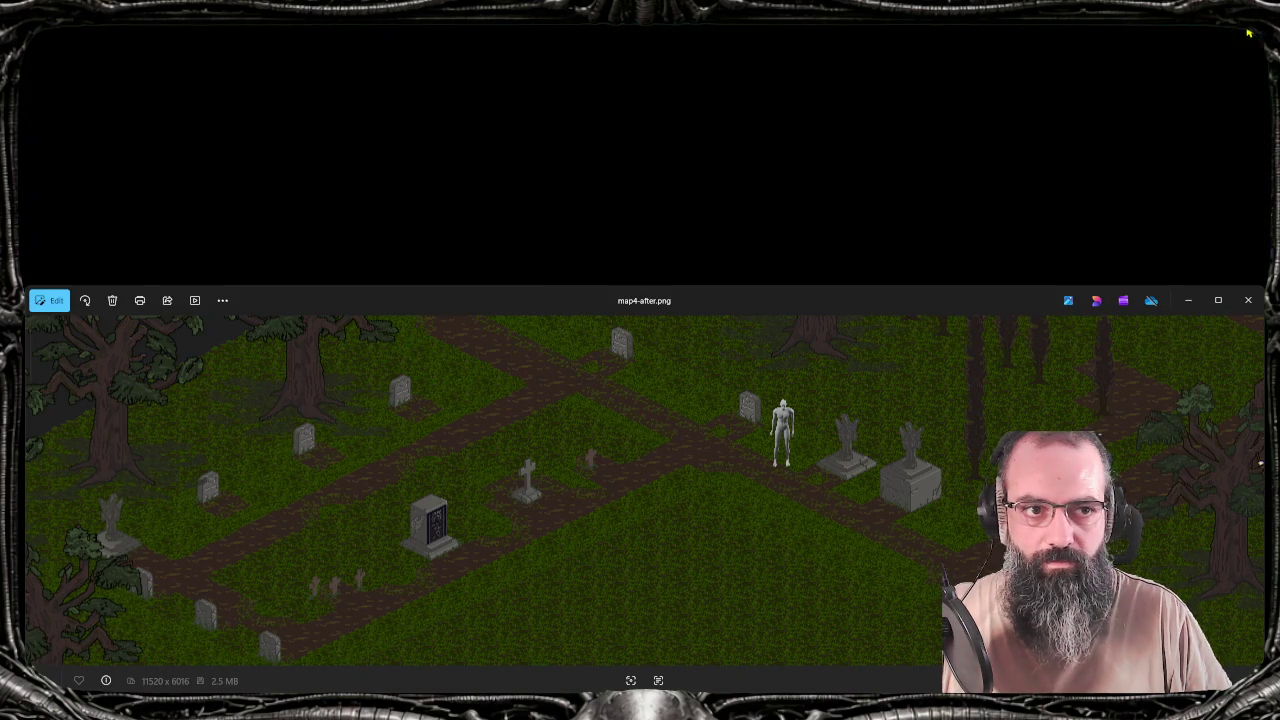
{"action": "left_click", "coordinate": [1248, 300]}
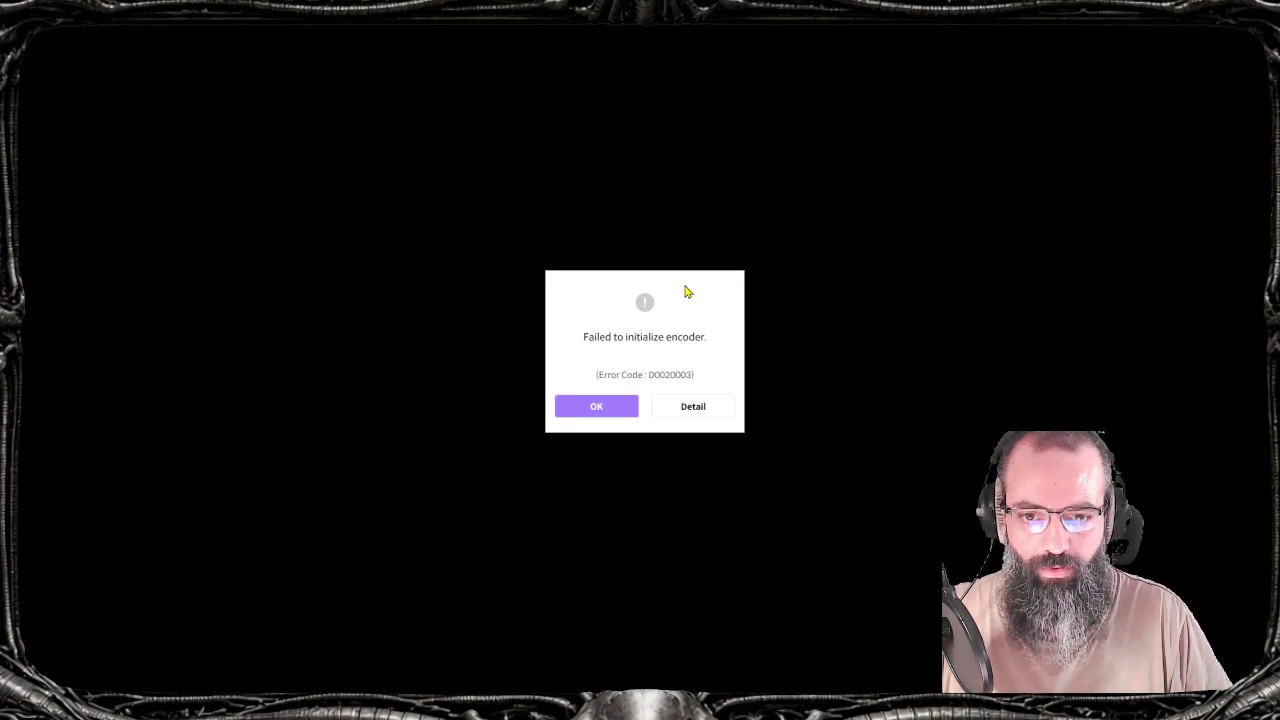
{"action": "left_click", "coordinate": [621, 410]}
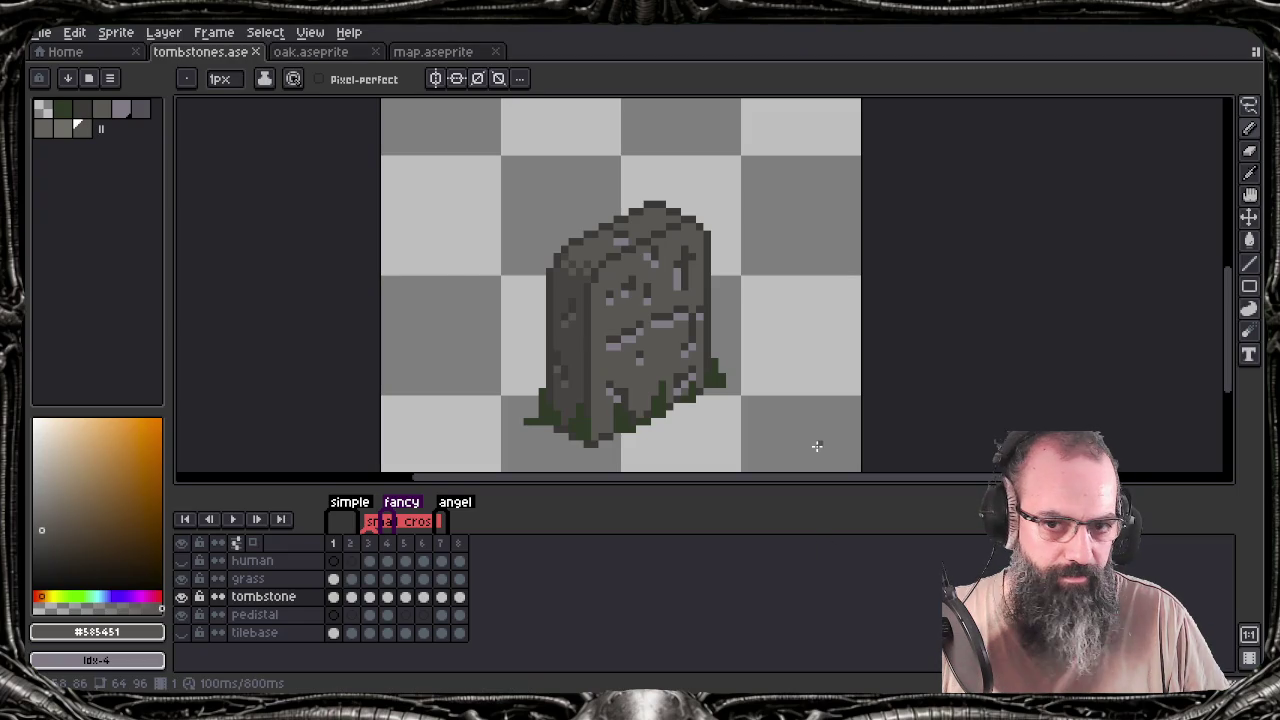
Save tombstones.aseprite and sample the tombstone grey #847e87 as the drawing colour
{"action": "key", "text": "ctrl+s"}
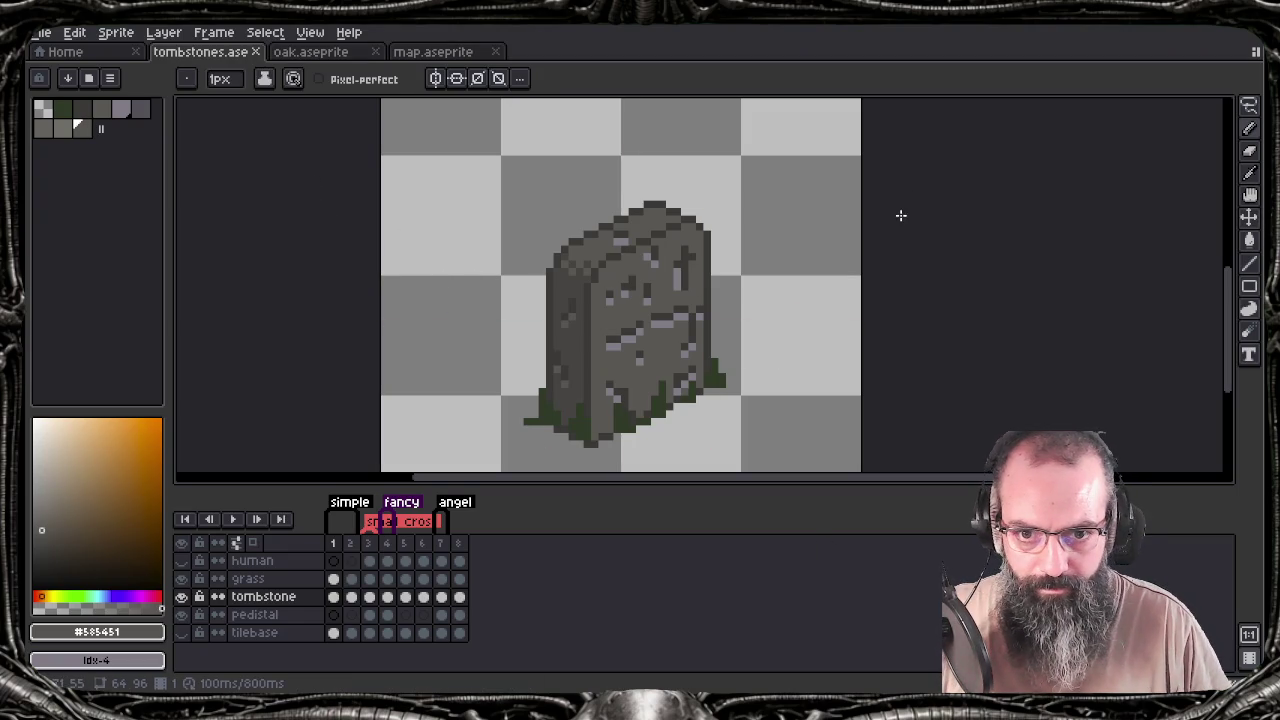
{"action": "key", "text": "i"}
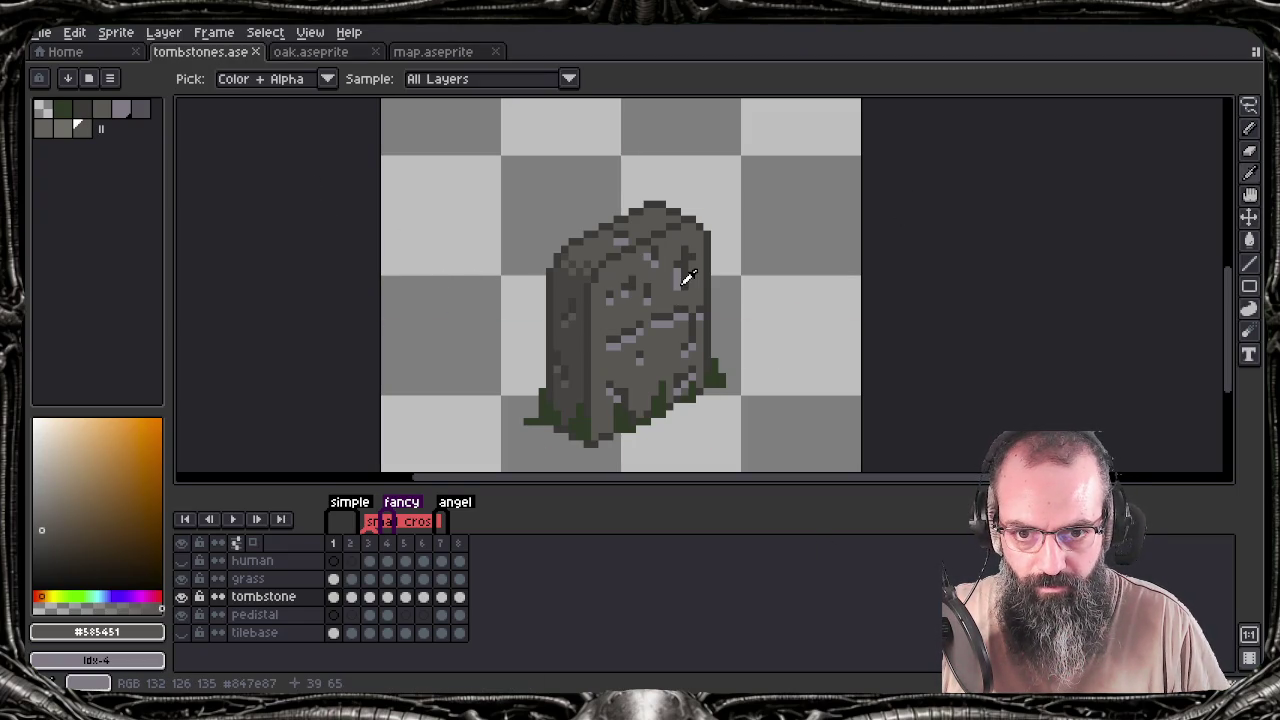
{"action": "left_click", "coordinate": [688, 278]}
{"action": "key", "text": "b"}
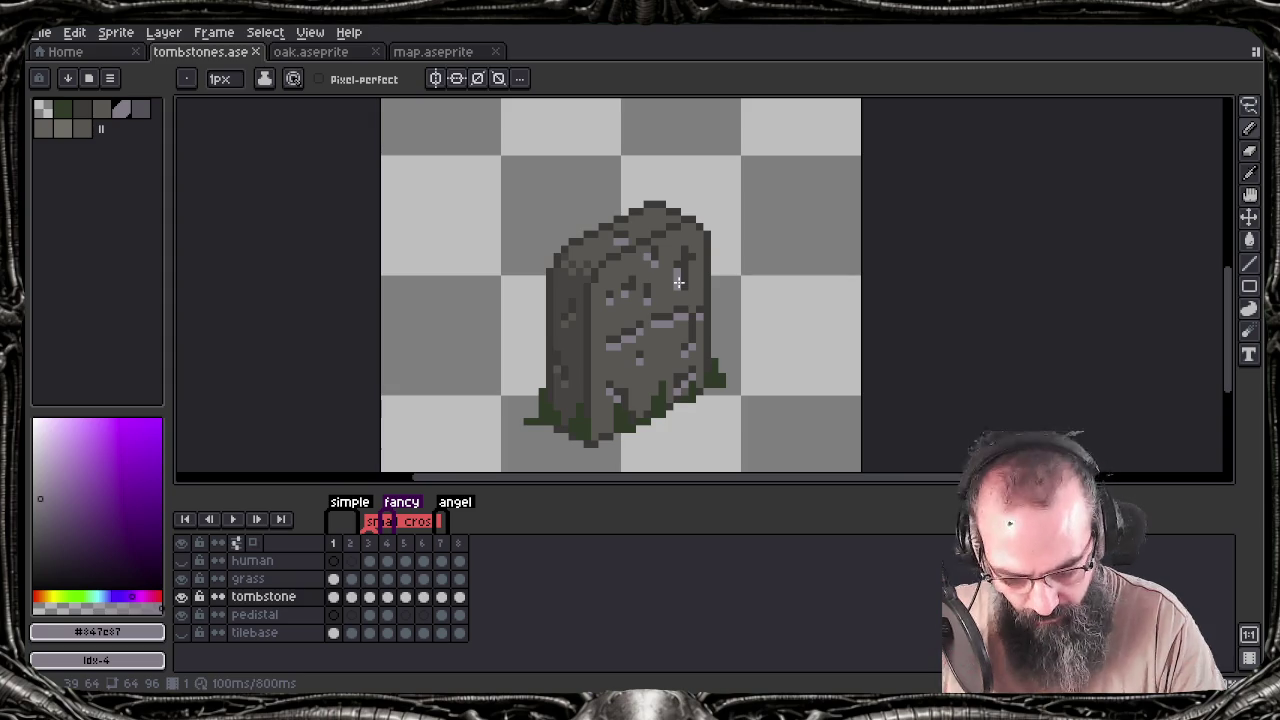
{"action": "key", "text": "ctrl+s"}
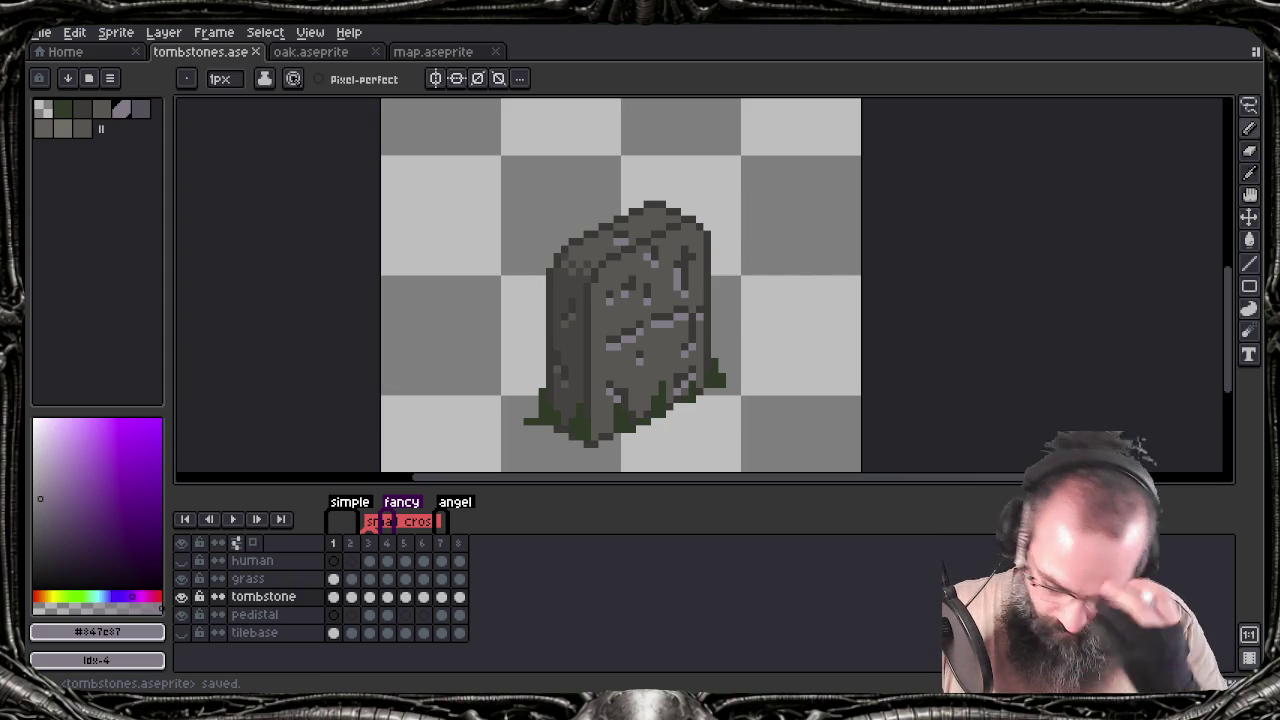
Re-export the sprite sheet as tombstones.png, overwriting the previous export
{"action": "key", "text": "v"}
{"action": "key", "text": "ctrl+e"}
{"action": "key", "text": "Return"}
{"action": "key", "text": "Return"}
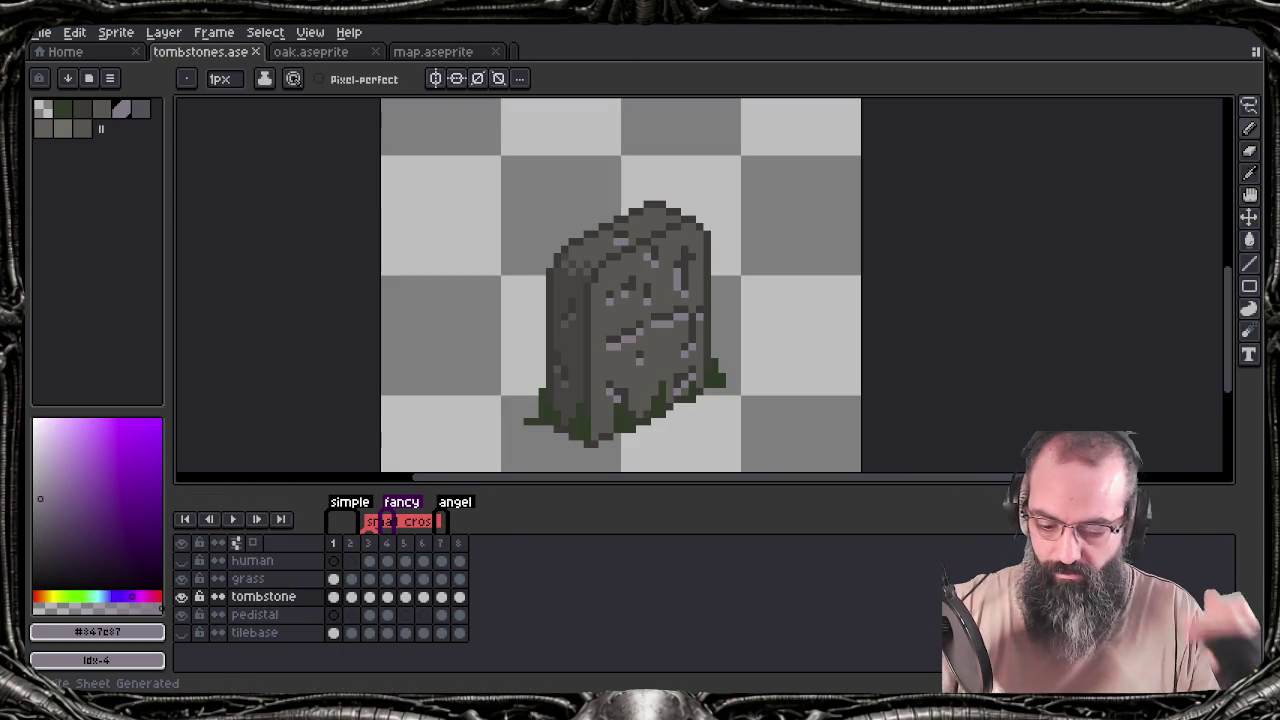
{"action": "key", "text": "alt+Tab"}
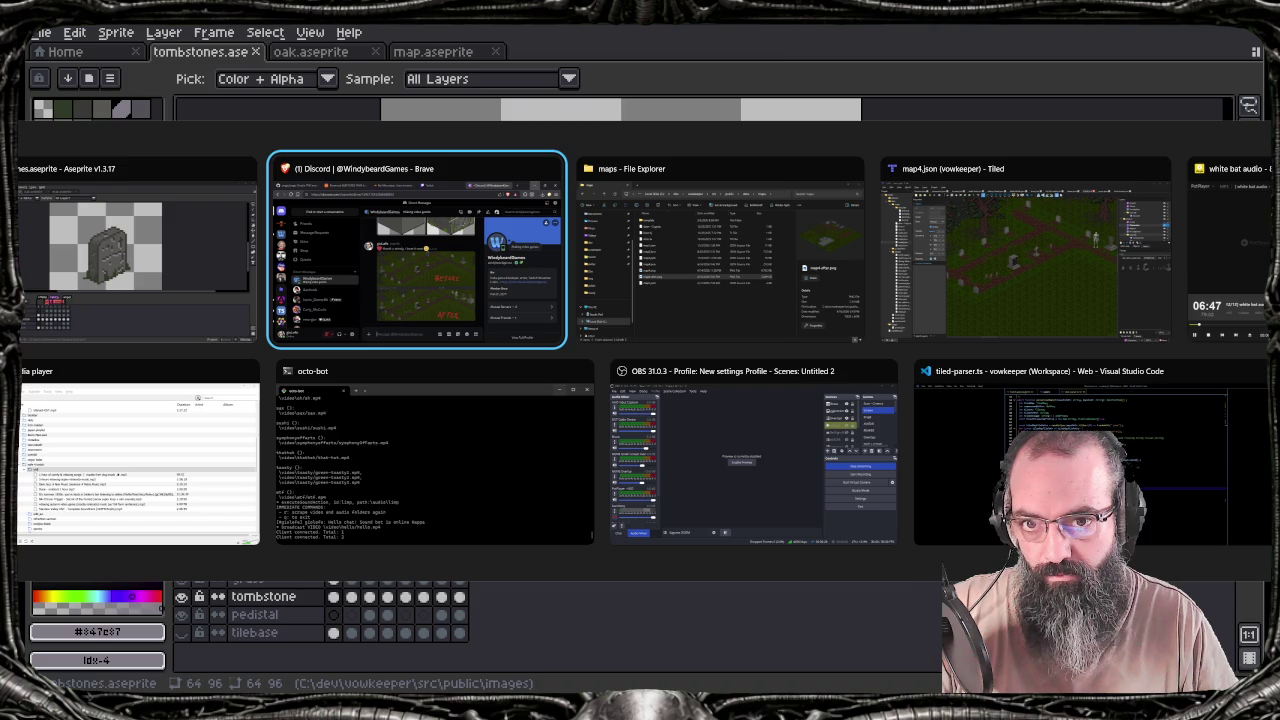
Pan around the map4.json graveyard in Tiled to check the regenerated tombstone sprites
{"action": "left_click", "coordinate": [960, 300]}
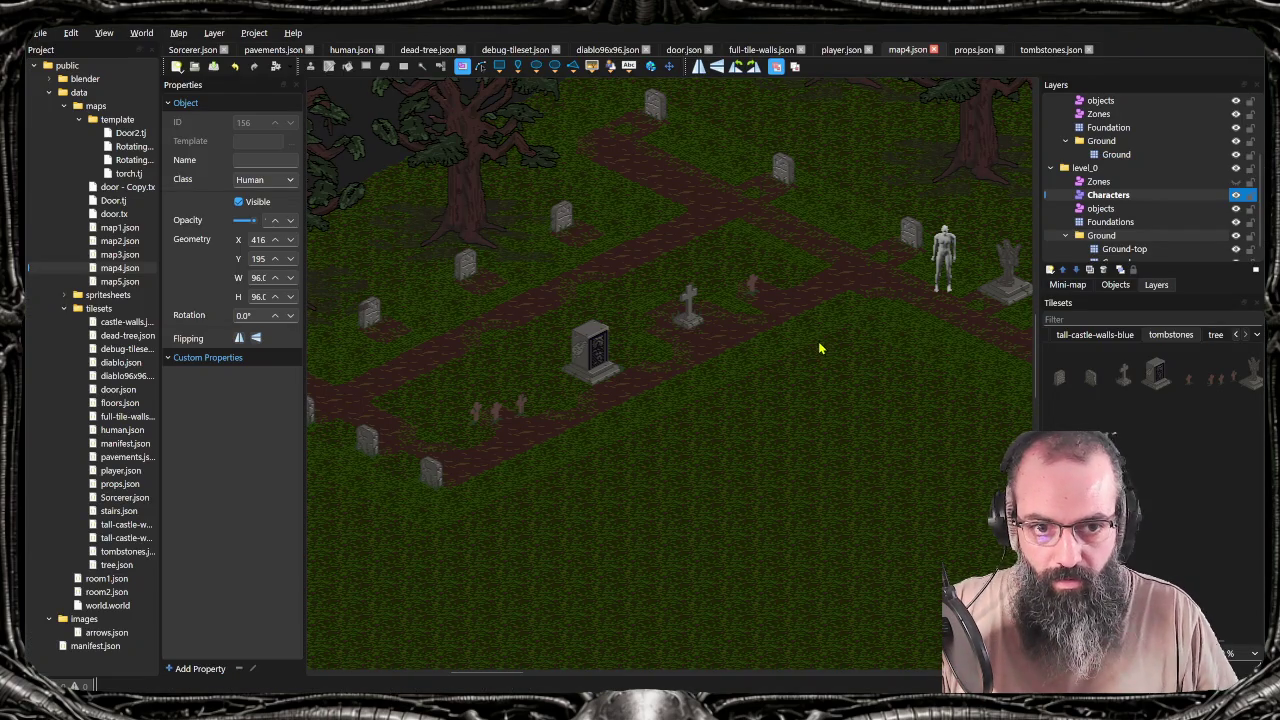
{"action": "scroll", "coordinate": [771, 363], "scroll_direction": "up", "scroll_amount": 1}
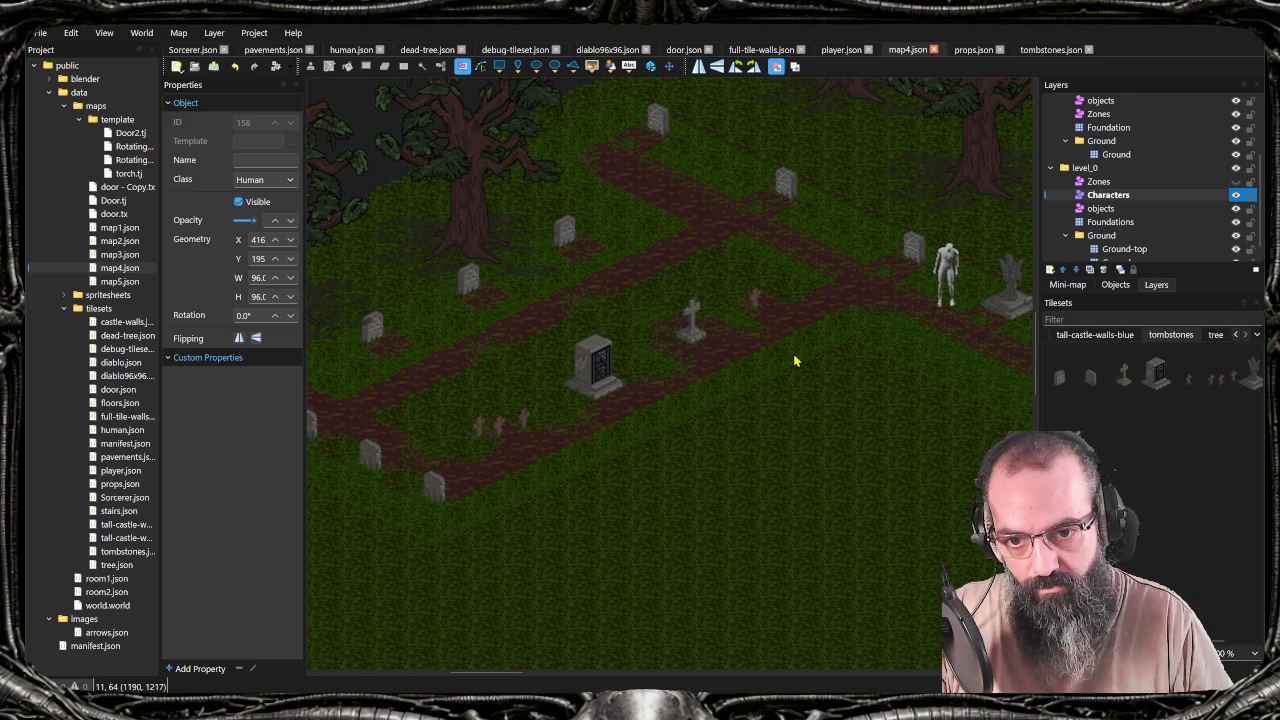
{"action": "mouse_move", "coordinate": [746, 364]}
{"action": "left_mouse_down"}
{"action": "mouse_move", "coordinate": [613, 354]}
{"action": "mouse_move", "coordinate": [730, 387]}
{"action": "left_mouse_up"}
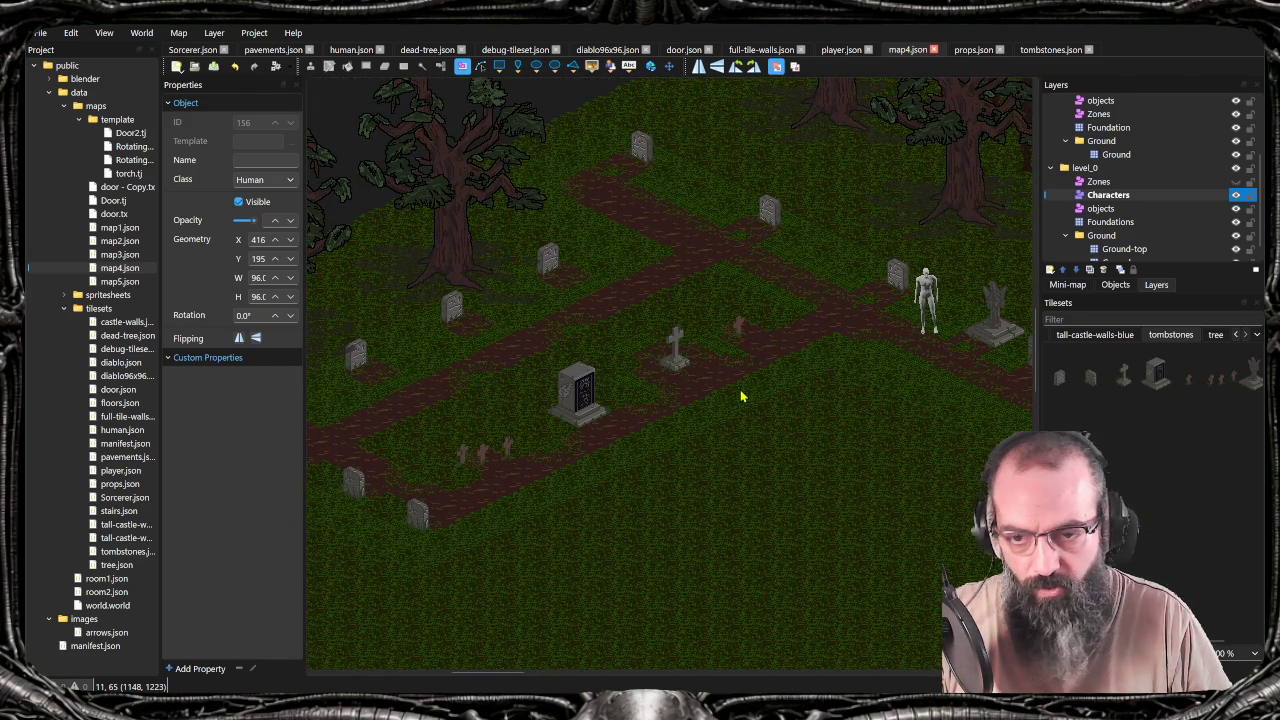
{"action": "left_click_drag", "start_coordinate": [718, 443], "coordinate": [810, 455]}
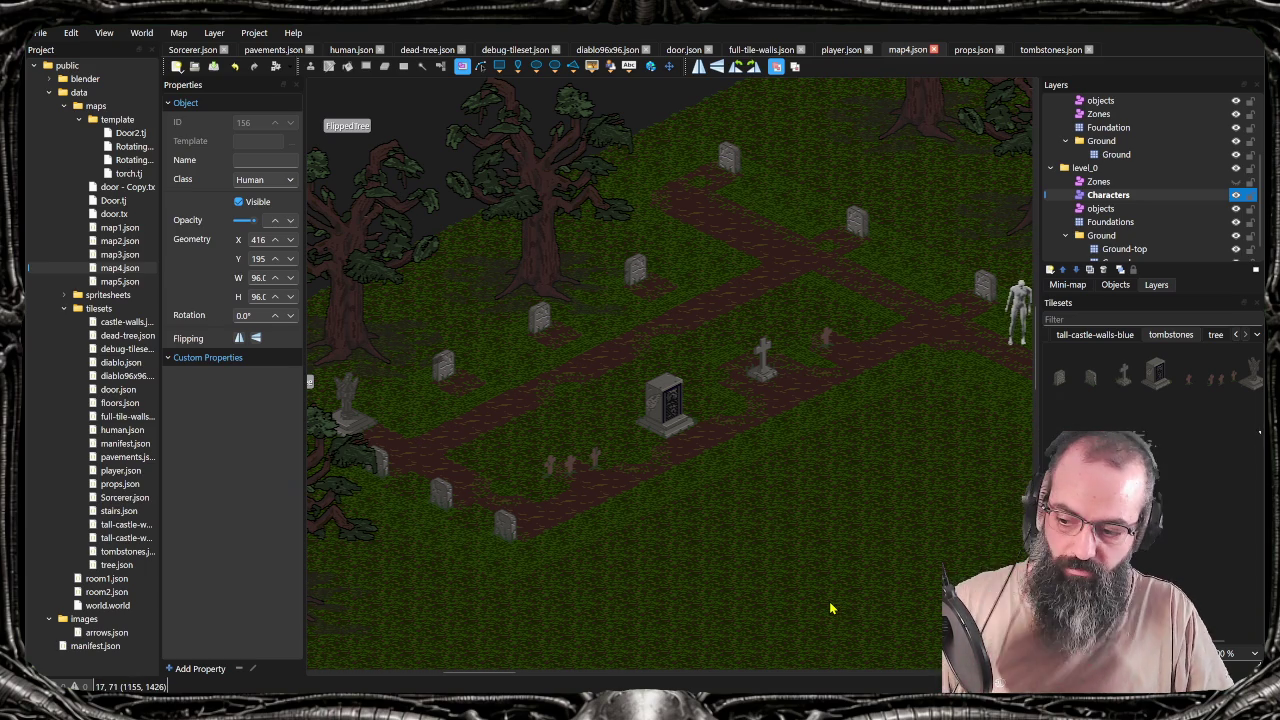
{"action": "left_click_drag", "start_coordinate": [780, 580], "coordinate": [741, 578]}
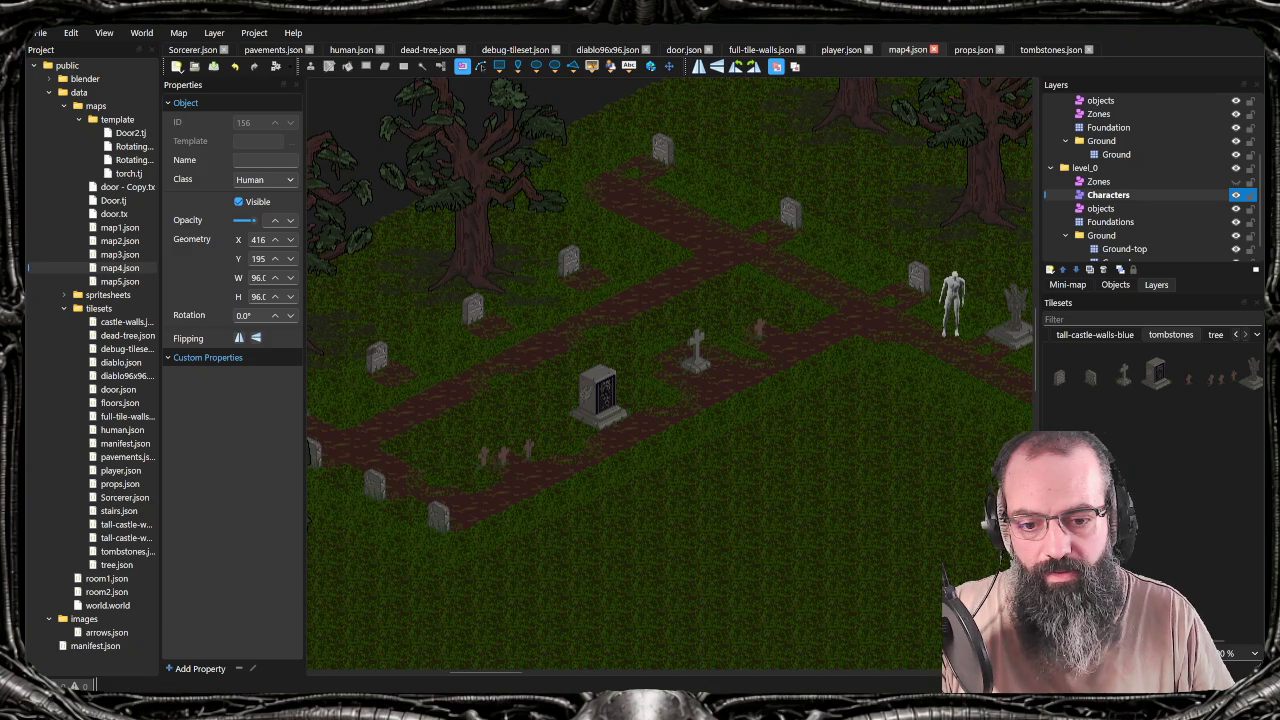
{"action": "key", "text": "alt+Tab"}
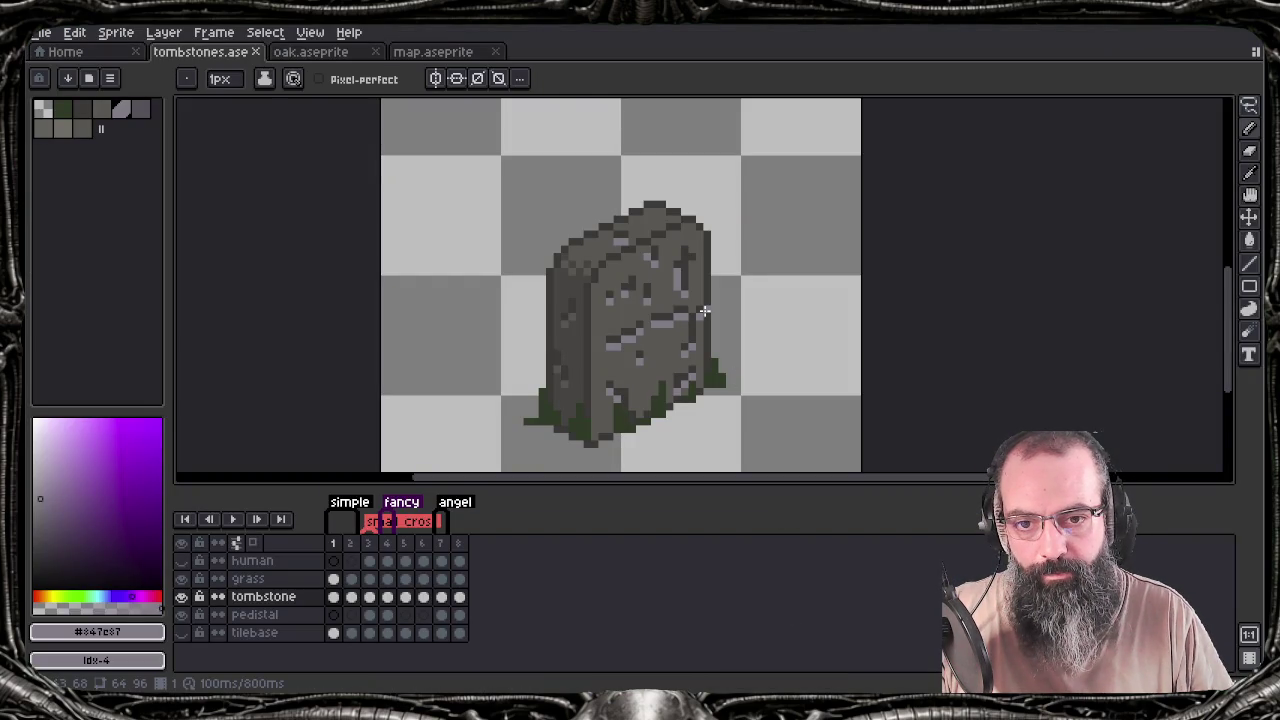
Step through the tombstone designs in frames 2, 3 and 5, including the cross on a pedestal
{"action": "left_click_drag", "start_coordinate": [723, 343], "coordinate": [711, 306]}
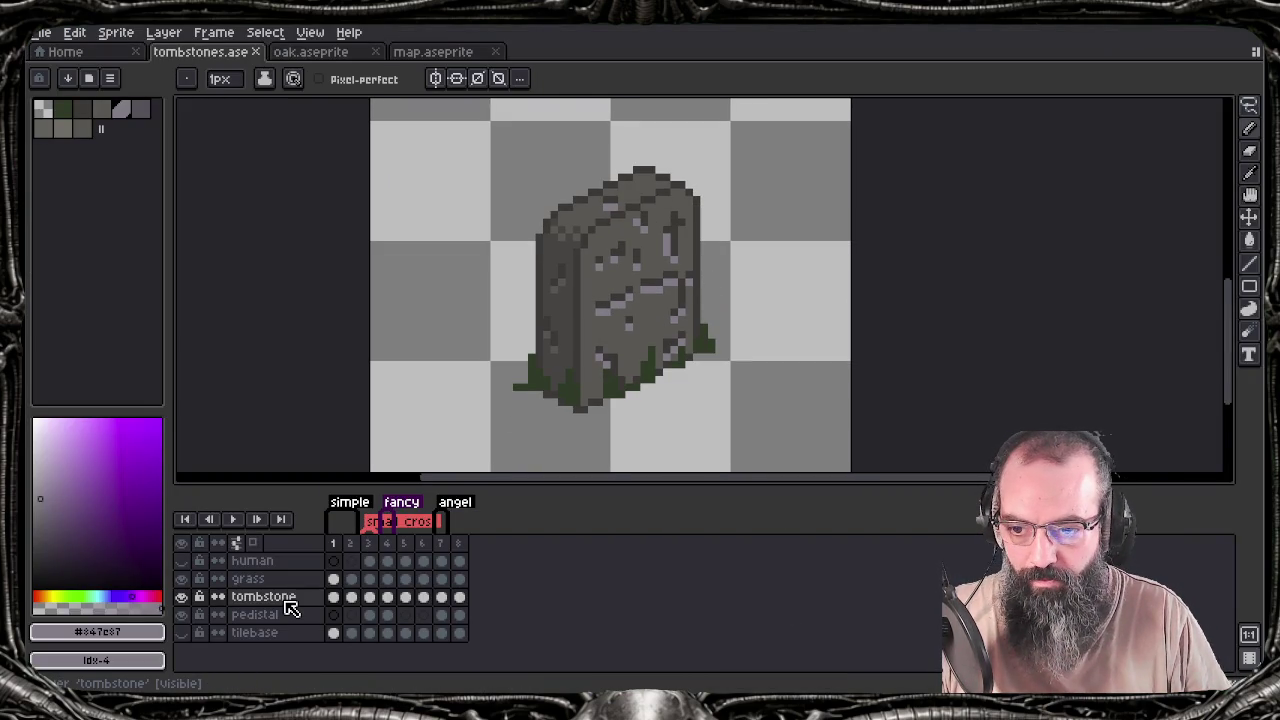
{"action": "left_click", "coordinate": [352, 597]}
{"action": "left_click", "coordinate": [369, 598]}
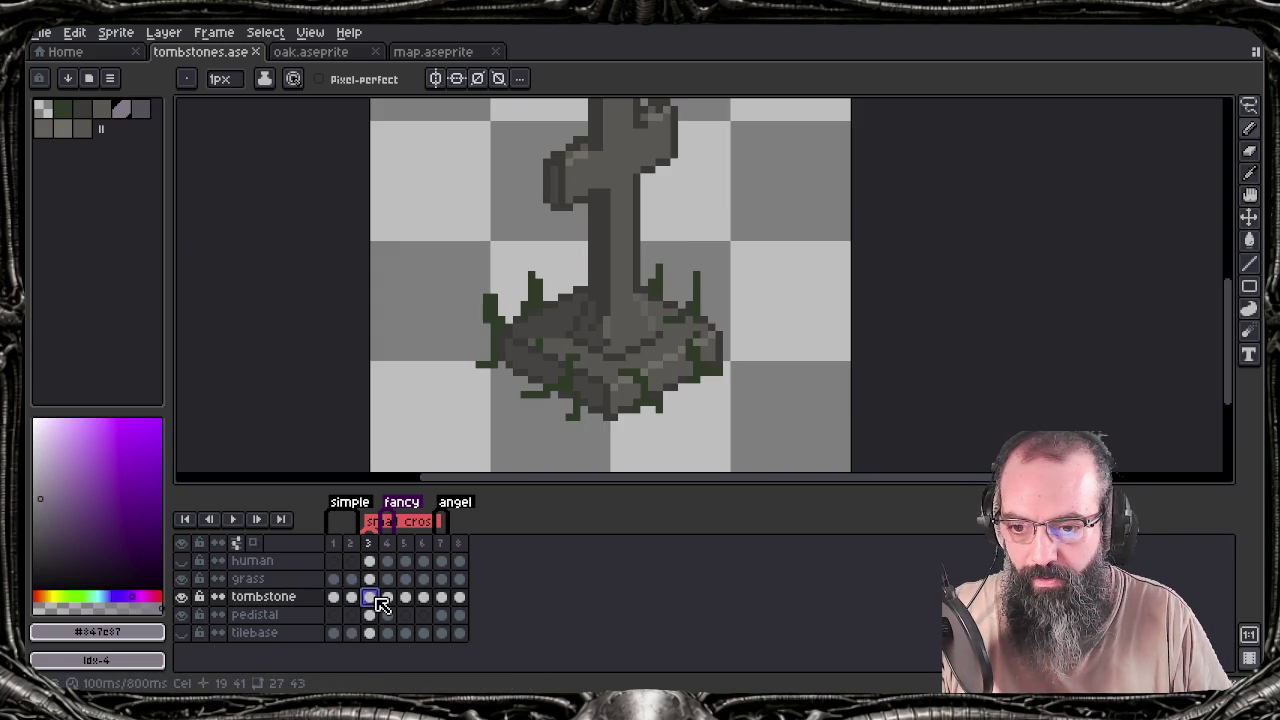
{"action": "left_click", "coordinate": [405, 606]}
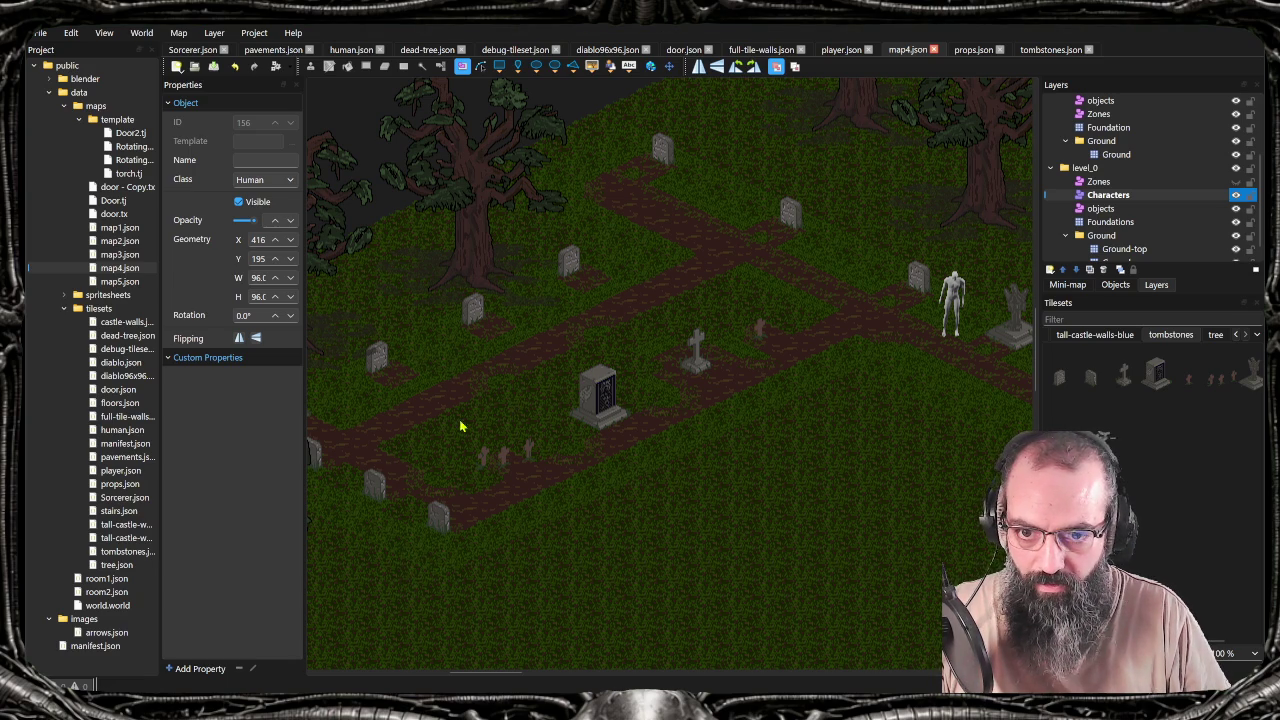
Select the angel statue near the trees and zoom and scroll around it to inspect it
{"action": "scroll", "coordinate": [397, 444], "scroll_direction": "left", "scroll_amount": 3}
{"action": "left_click", "coordinate": [411, 439]}
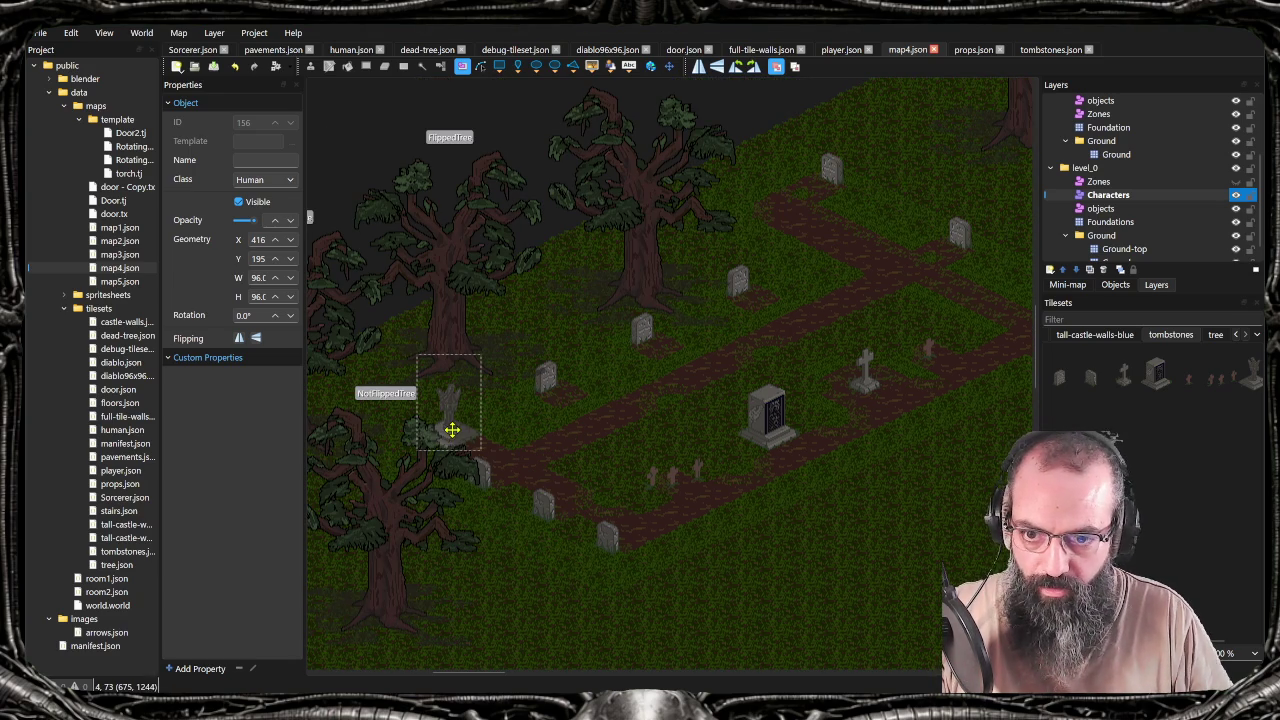
{"action": "scroll", "coordinate": [454, 430], "scroll_direction": "up", "scroll_amount": 3}
{"action": "scroll", "coordinate": [454, 430], "scroll_direction": "up", "scroll_amount": 3}
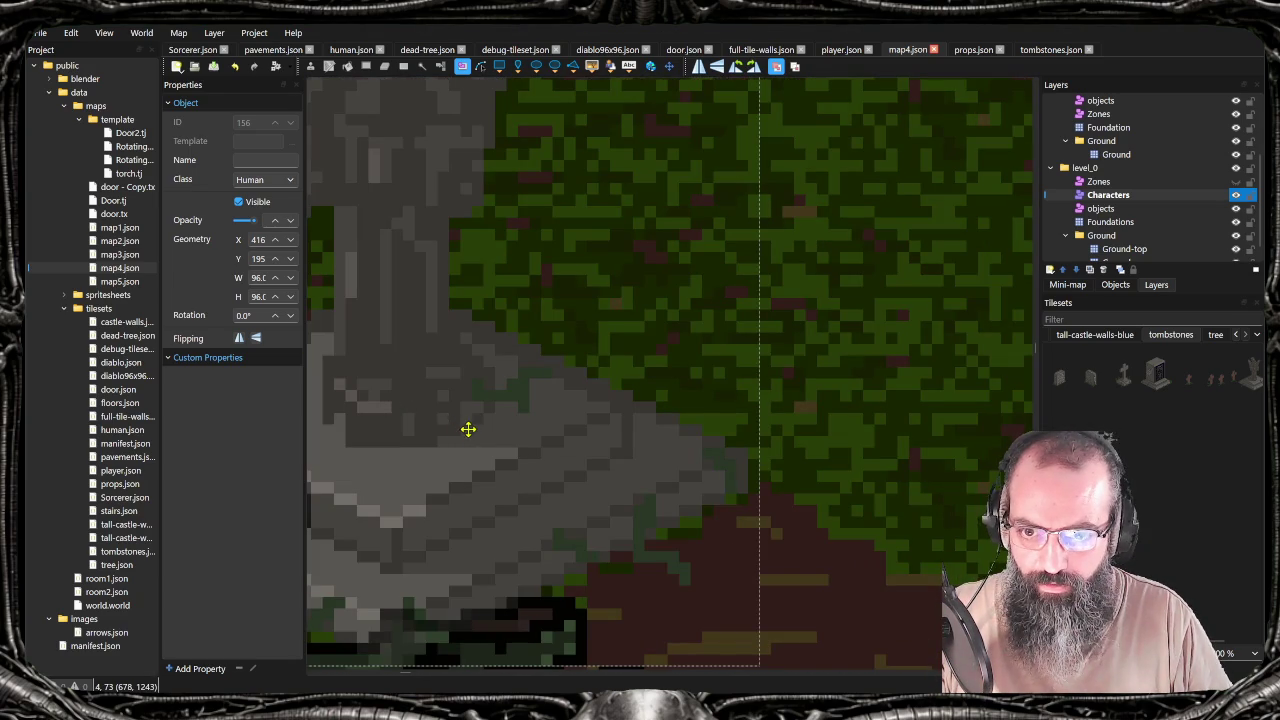
{"action": "scroll", "coordinate": [523, 437], "scroll_direction": "down", "scroll_amount": 2}
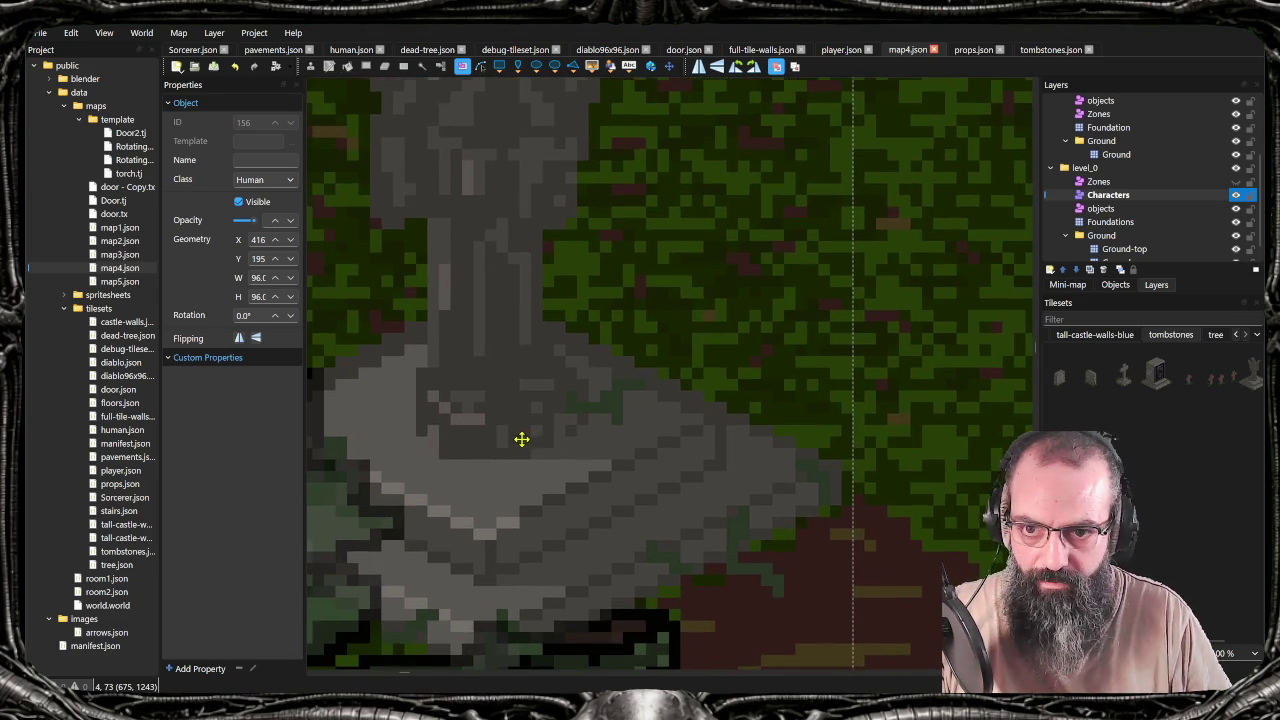
{"action": "scroll", "coordinate": [523, 437], "scroll_direction": "down", "scroll_amount": 2}
{"action": "scroll", "coordinate": [522, 442], "scroll_direction": "down", "scroll_amount": 1}
{"action": "scroll", "coordinate": [522, 442], "scroll_direction": "down", "scroll_amount": 1}
{"action": "scroll", "coordinate": [520, 437], "scroll_direction": "down", "scroll_amount": 1}
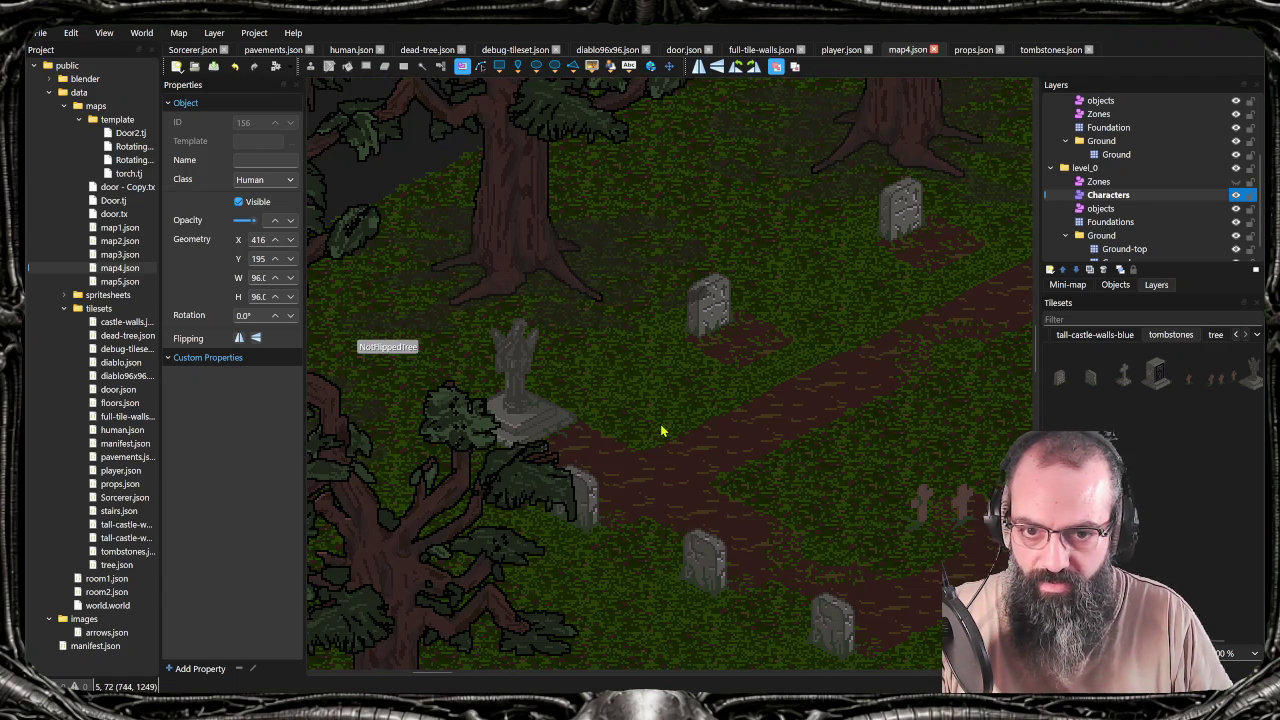
{"action": "scroll", "coordinate": [583, 446], "scroll_direction": "right", "scroll_amount": 1}
{"action": "scroll", "coordinate": [640, 380], "scroll_direction": "right", "scroll_amount": 1}
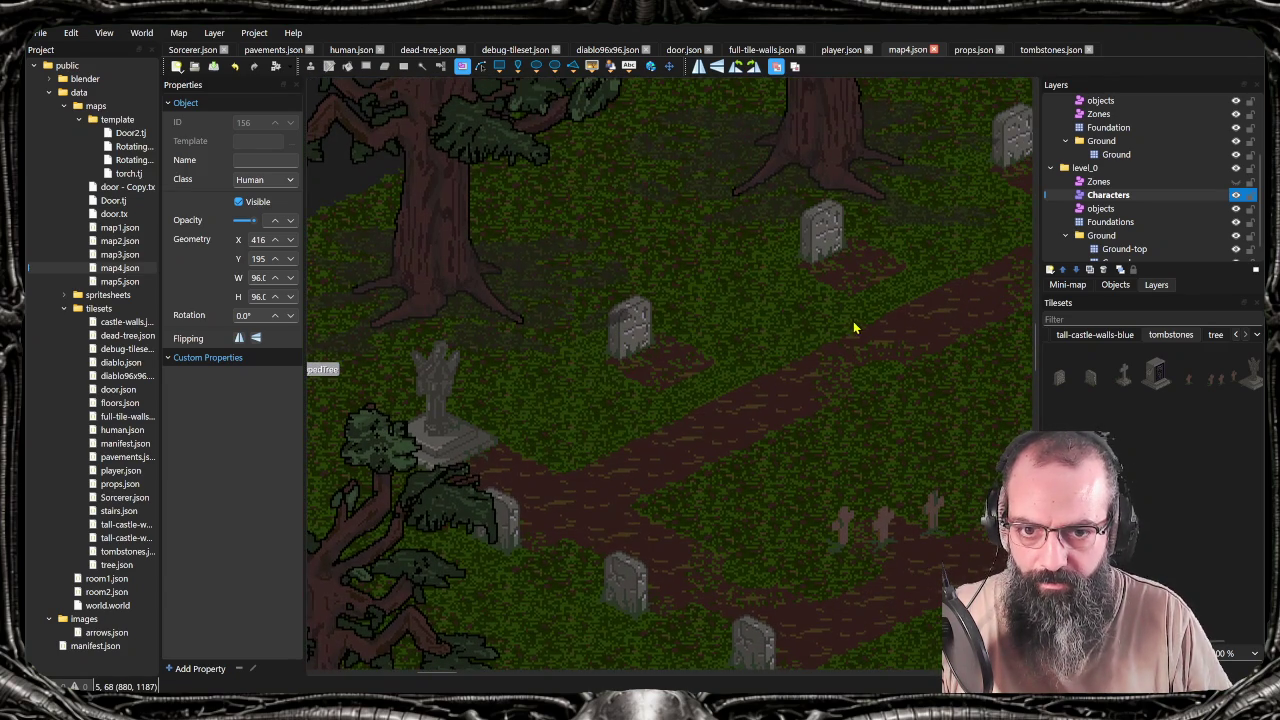
{"action": "scroll", "coordinate": [760, 365], "scroll_direction": "right", "scroll_amount": 2}
{"action": "scroll", "coordinate": [575, 430], "scroll_direction": "right", "scroll_amount": 2}
{"action": "scroll", "coordinate": [542, 457], "scroll_direction": "down", "scroll_amount": 1}
{"action": "scroll", "coordinate": [542, 457], "scroll_direction": "down", "scroll_amount": 1}
{"action": "scroll", "coordinate": [542, 457], "scroll_direction": "up", "scroll_amount": 1}
{"action": "scroll", "coordinate": [542, 457], "scroll_direction": "up", "scroll_amount": 1}
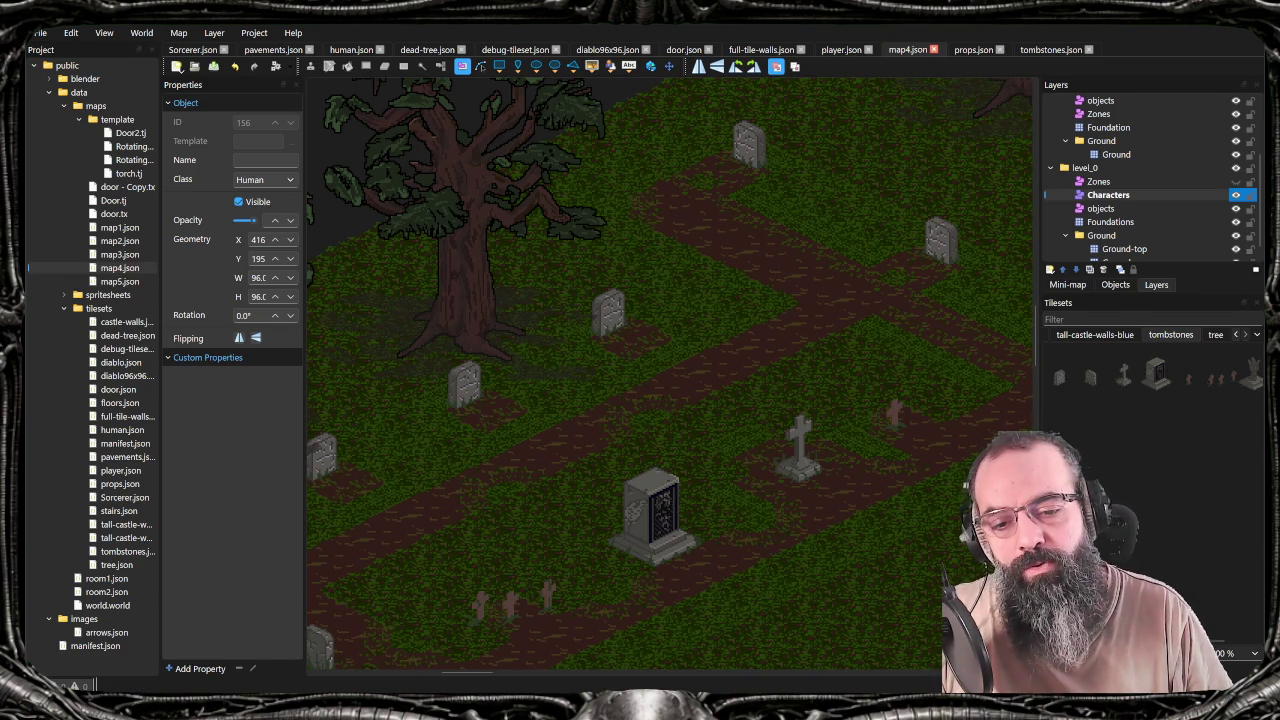
{"action": "left_click", "coordinate": [770, 650]}
{"action": "scroll", "coordinate": [685, 329], "scroll_direction": "down", "scroll_amount": 2}
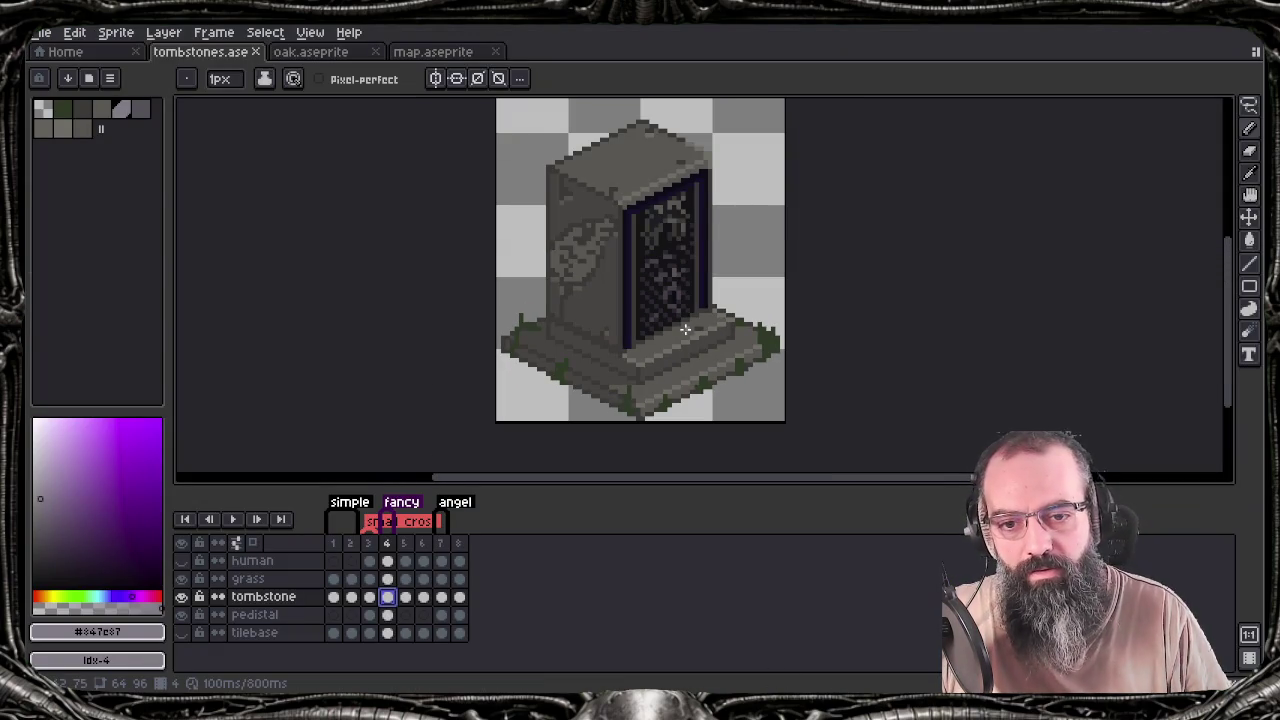
Zoom out and recentre the ornate tombstone, hiding the timeline to review it smaller
{"action": "scroll", "coordinate": [685, 329], "scroll_direction": "down", "scroll_amount": 1}
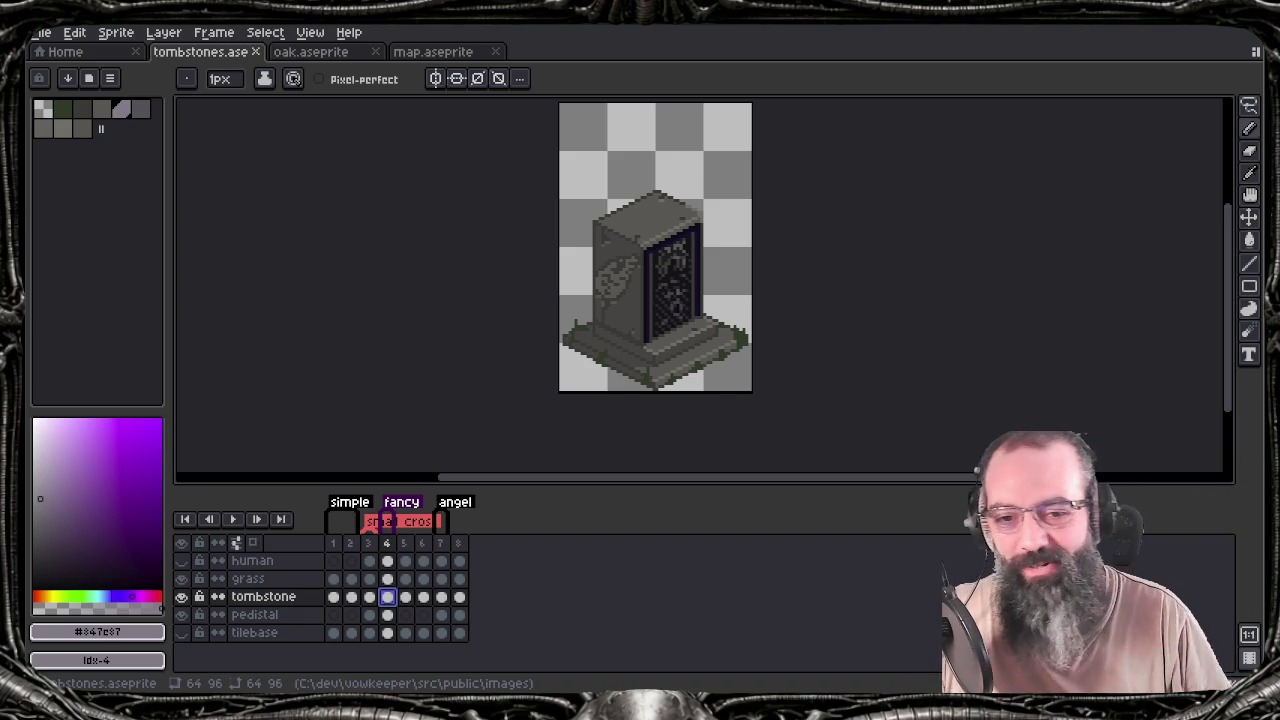
{"action": "mouse_move", "coordinate": [717, 388]}
{"action": "left_mouse_down"}
{"action": "mouse_move", "coordinate": [651, 371]}
{"action": "mouse_move", "coordinate": [706, 391]}
{"action": "left_mouse_up"}
{"action": "key", "text": "Tab"}
{"action": "left_click_drag", "start_coordinate": [741, 337], "coordinate": [801, 367]}
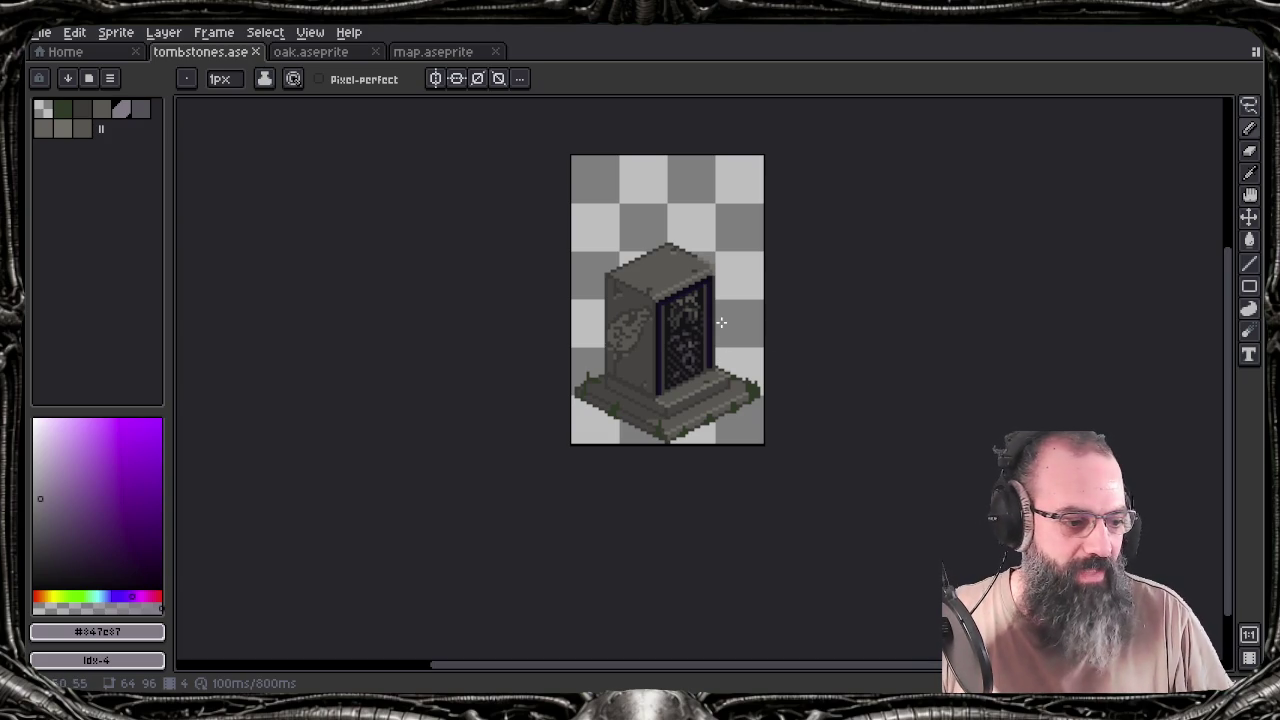
{"action": "left_click_drag", "start_coordinate": [714, 309], "coordinate": [671, 343]}
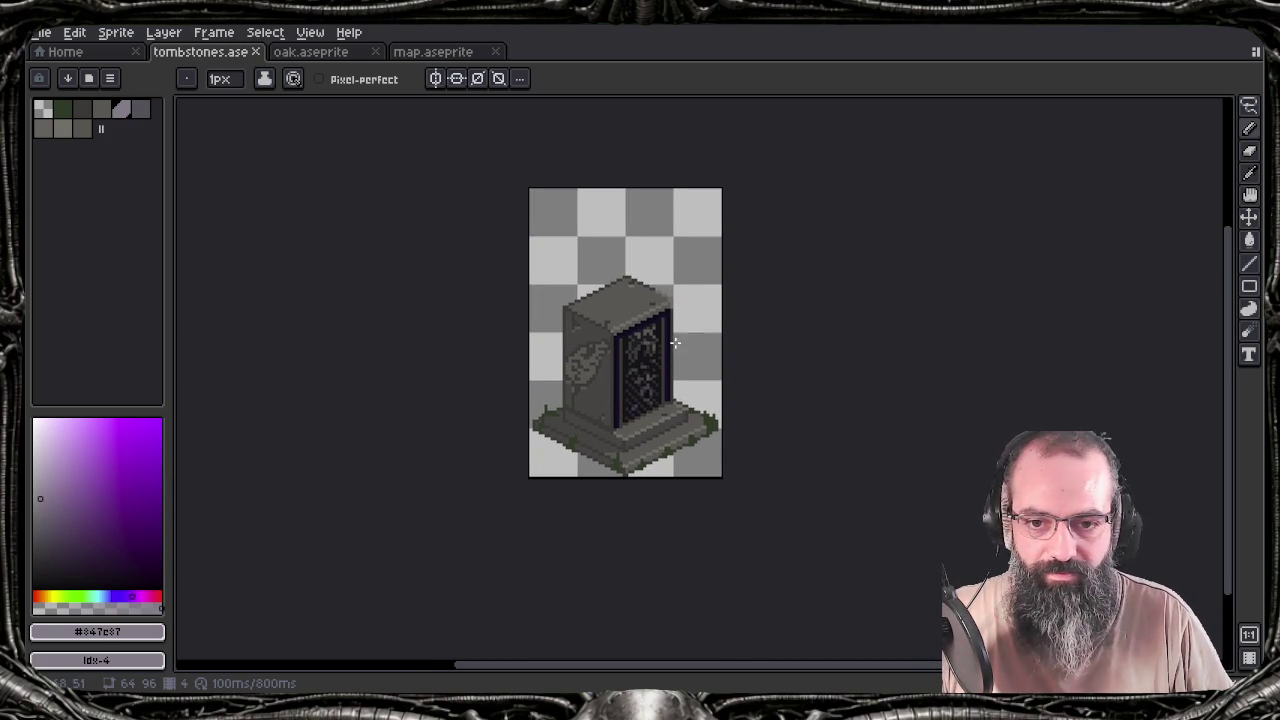
Glance at map.aseprite, return to tombstones.aseprite, and show the angel statue in frame 8
{"action": "left_click", "coordinate": [436, 55]}
{"action": "left_click", "coordinate": [222, 52]}
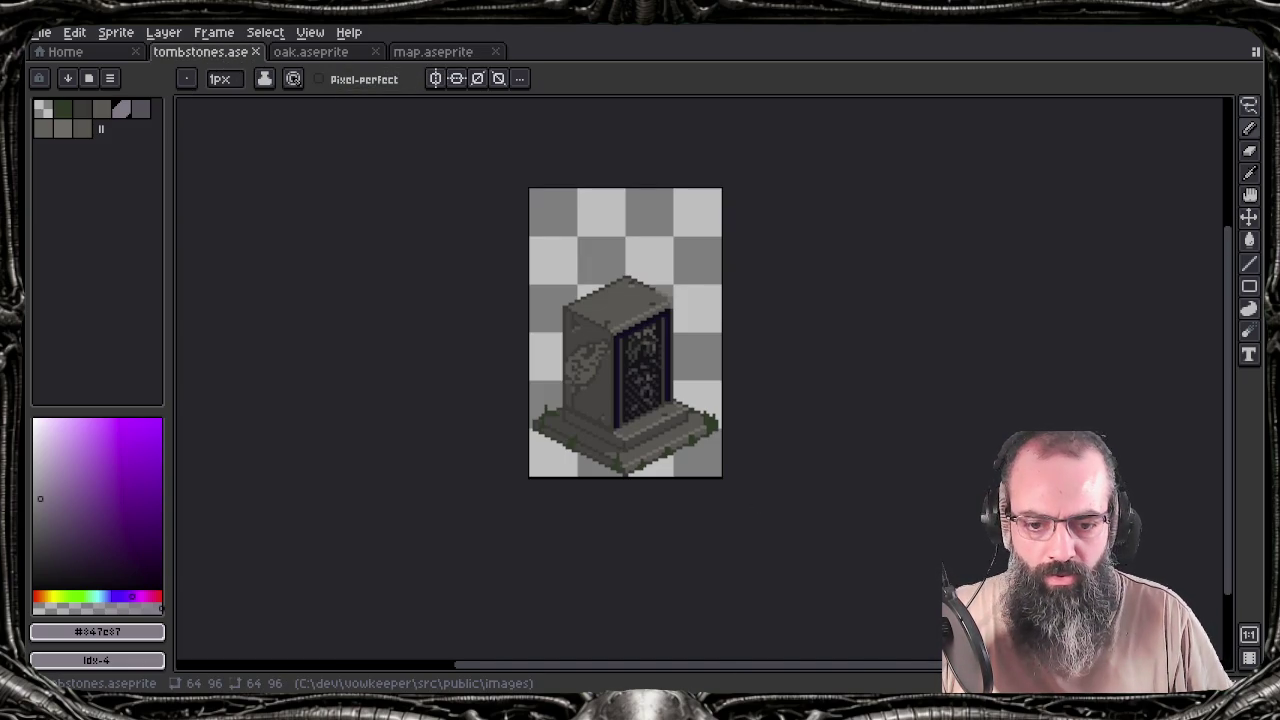
{"action": "key", "text": "Tab"}
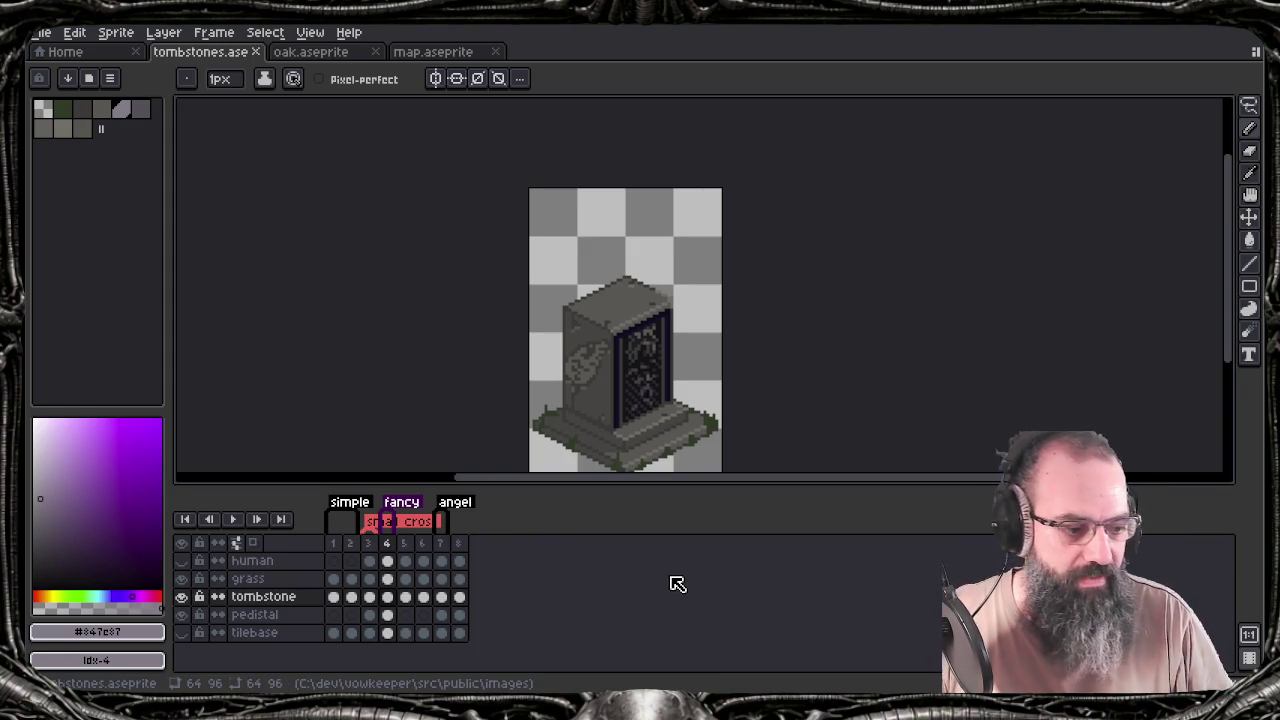
{"action": "key", "text": "Tab"}
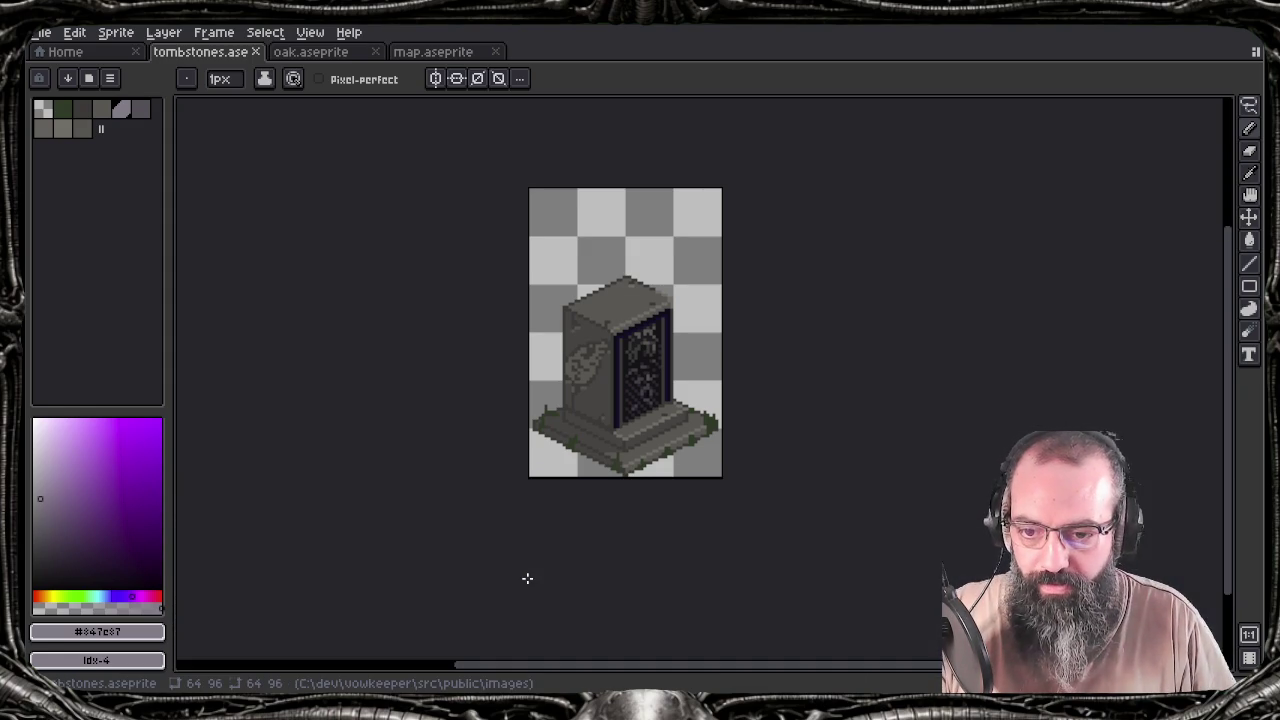
{"action": "key", "text": "Tab"}
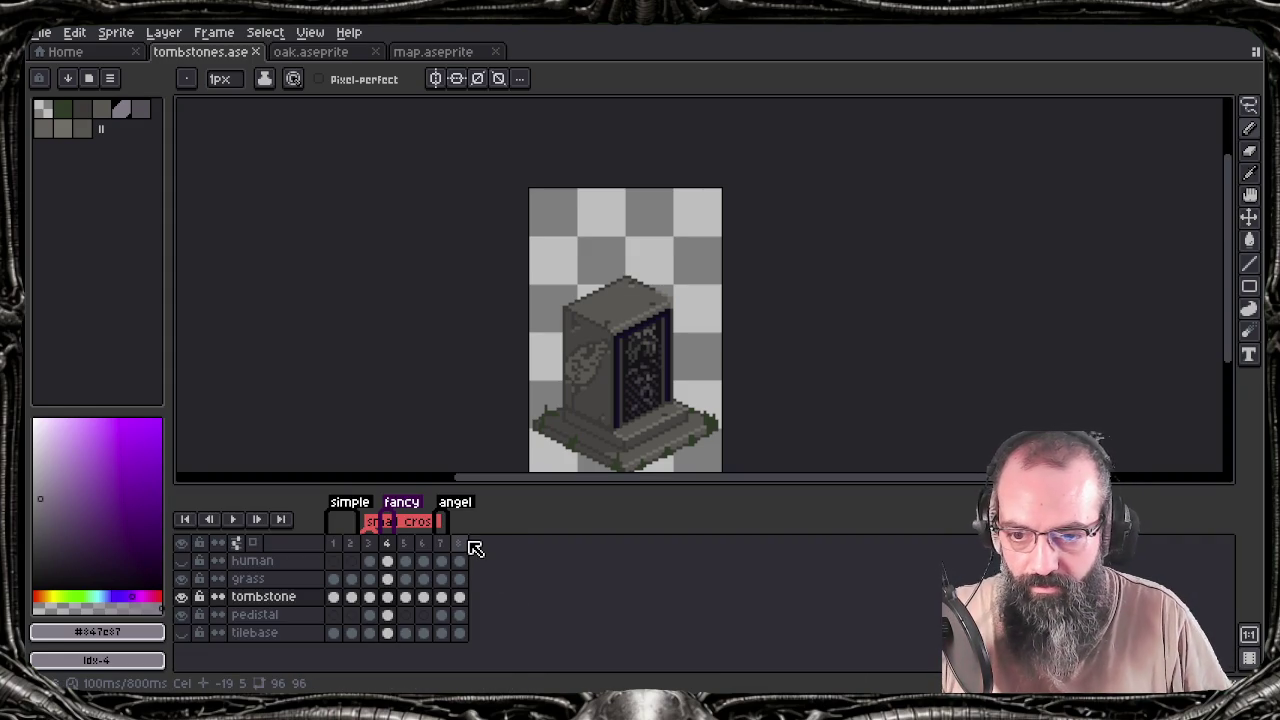
{"action": "left_click", "coordinate": [459, 598]}
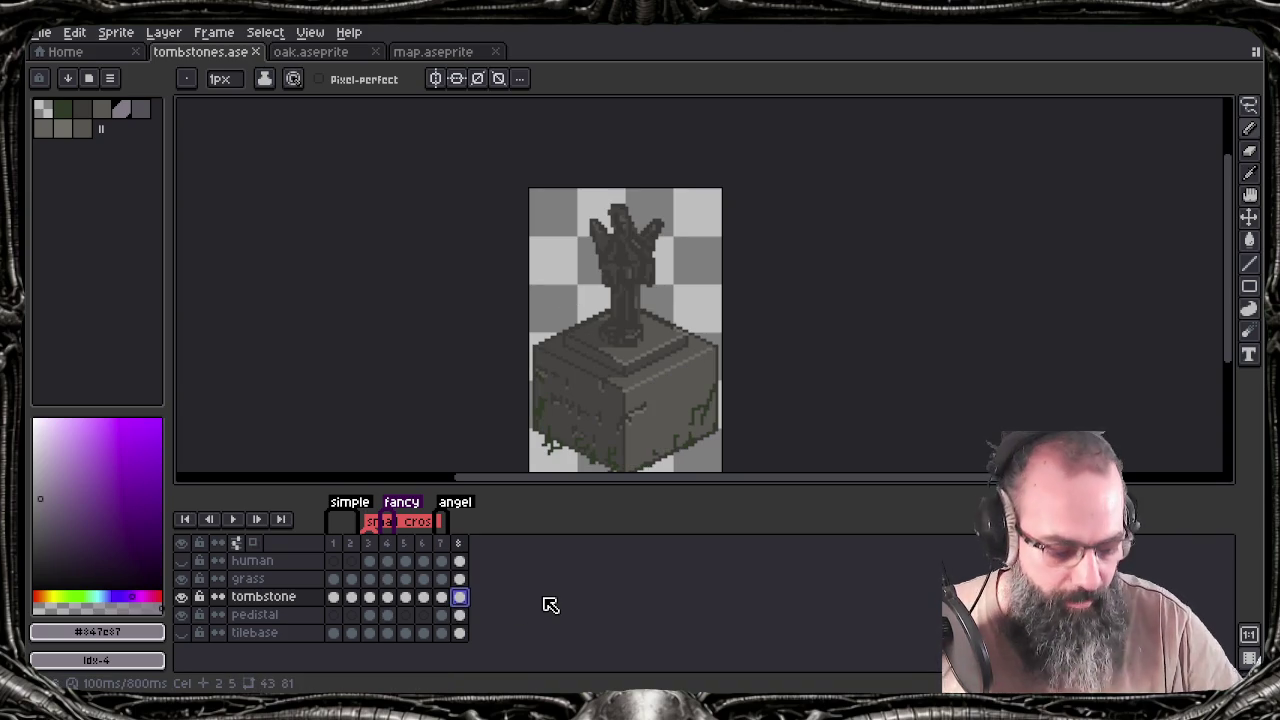
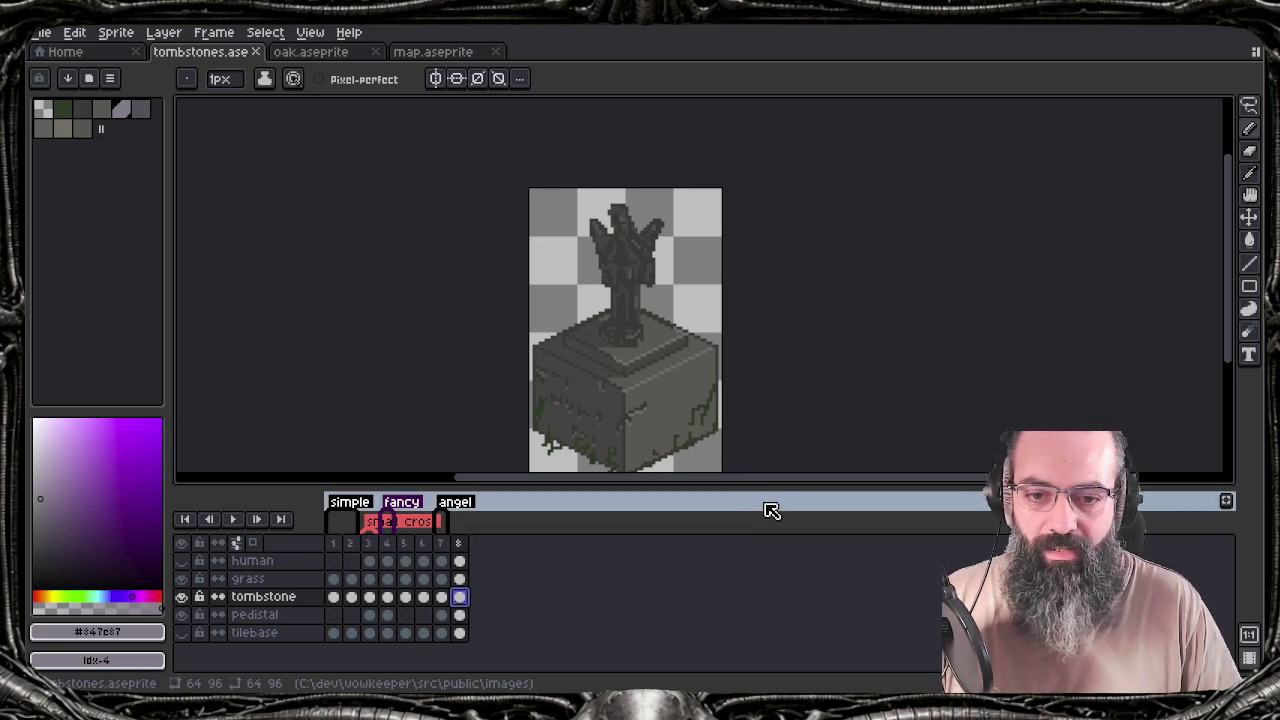
Enlarge the Aseprite canvas, re-centre the statue sprite, and briefly check the oak tree sprite
{"action": "left_click_drag", "start_coordinate": [750, 487], "coordinate": [748, 516]}
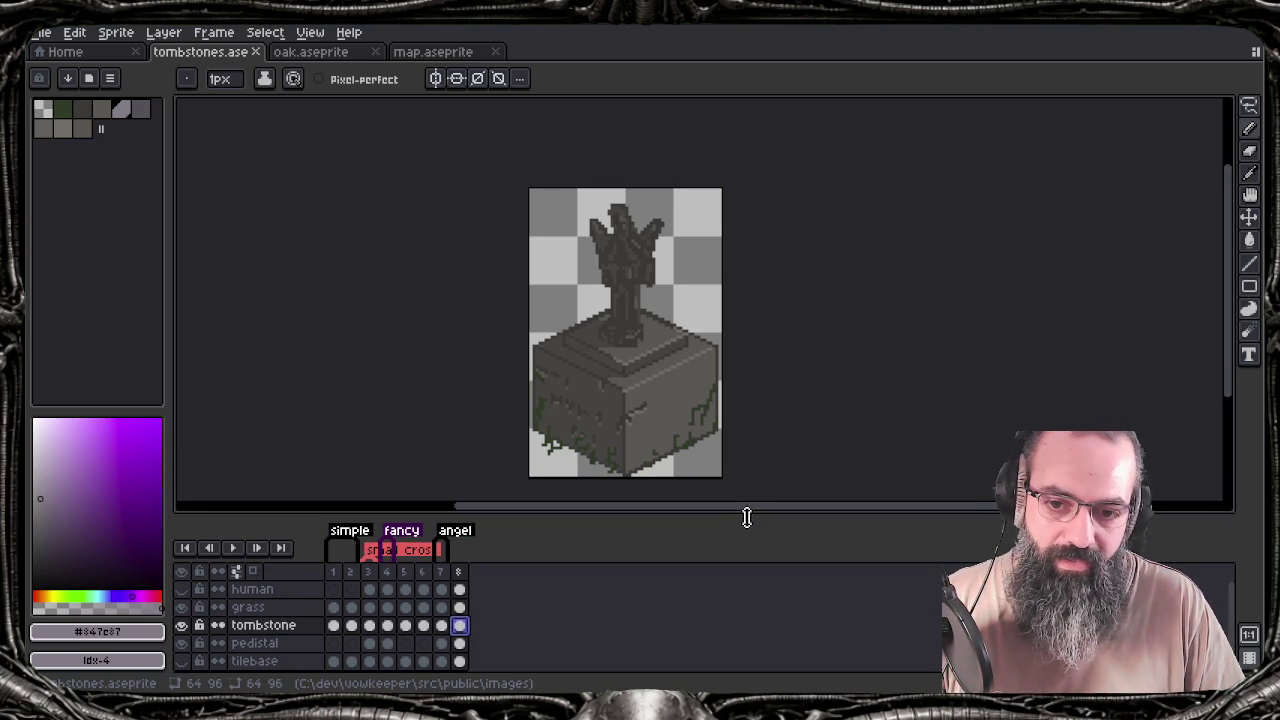
{"action": "left_click_drag", "start_coordinate": [668, 390], "coordinate": [622, 377]}
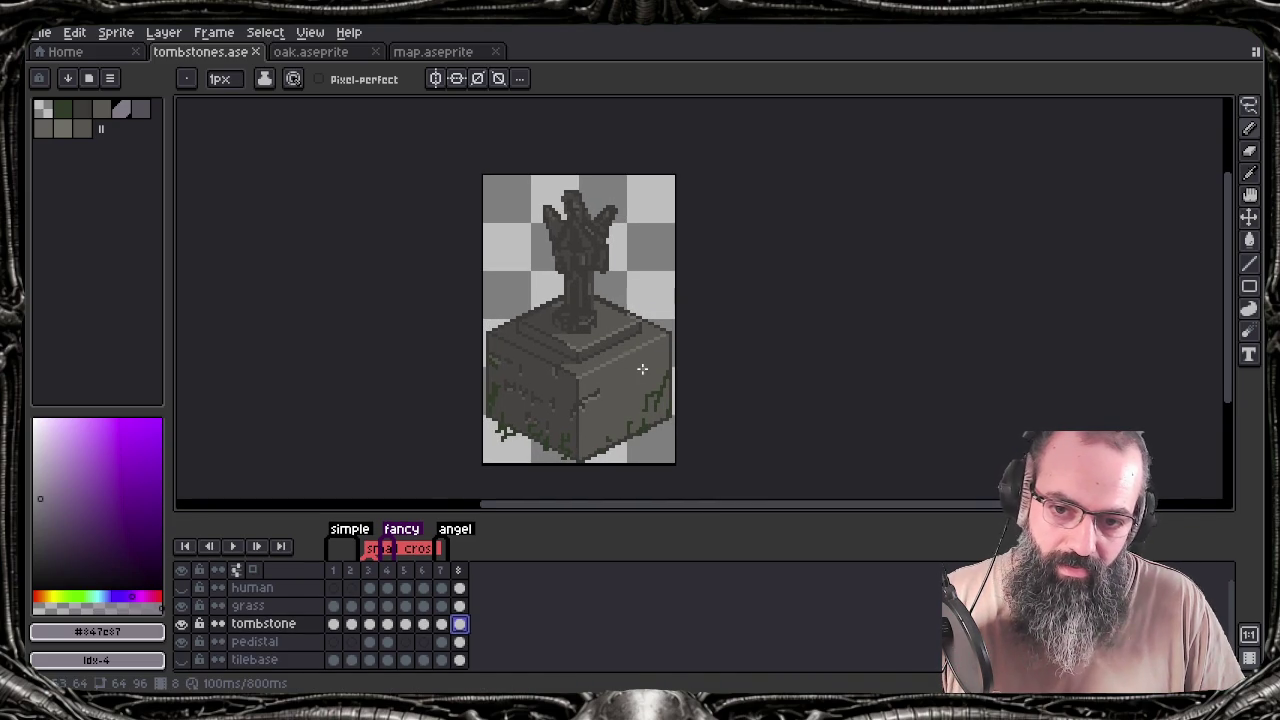
{"action": "scroll", "coordinate": [591, 434], "scroll_direction": "up", "scroll_amount": 3}
{"action": "scroll", "coordinate": [579, 347], "scroll_direction": "down", "scroll_amount": 1}
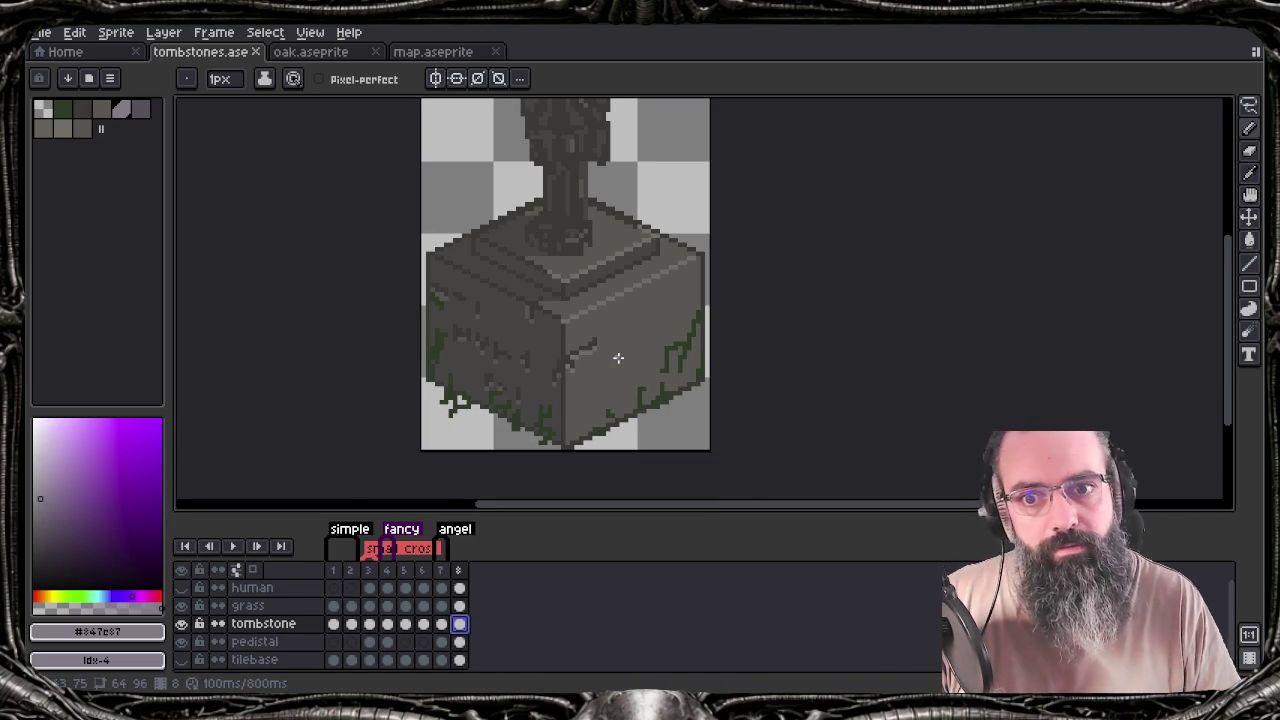
{"action": "left_click_drag", "start_coordinate": [622, 303], "coordinate": [586, 326]}
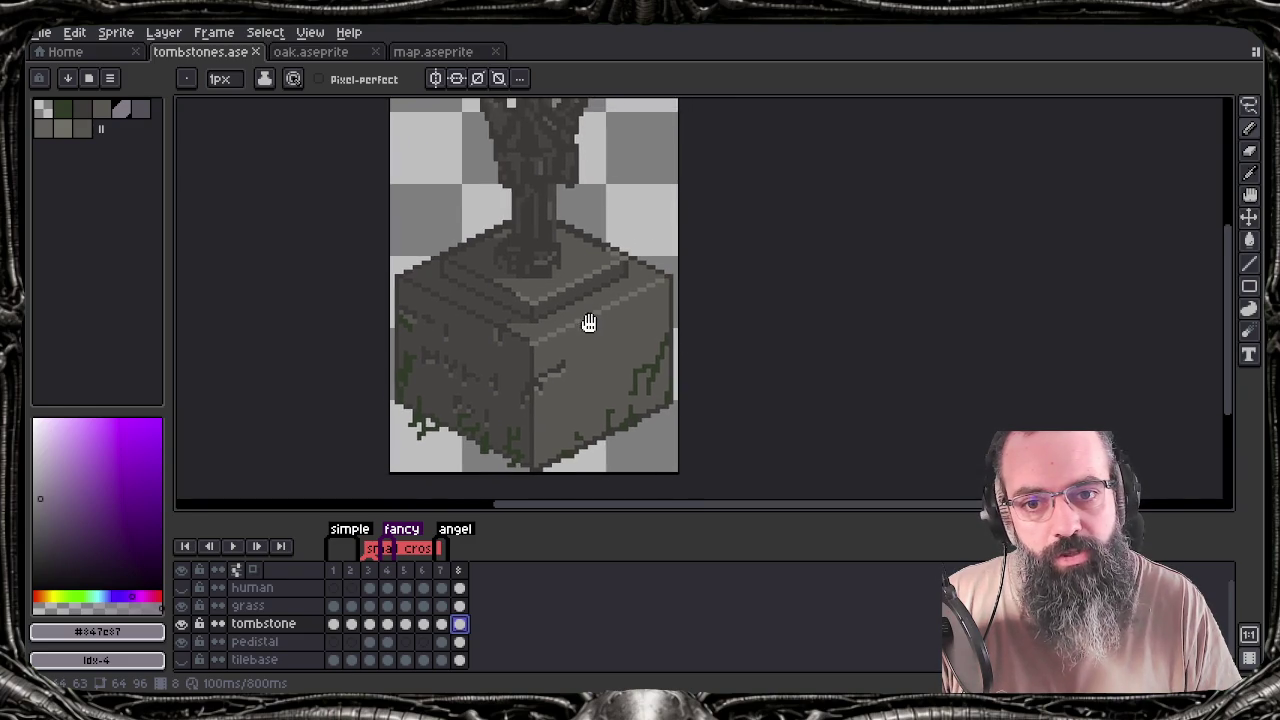
{"action": "scroll", "coordinate": [586, 326], "scroll_direction": "down", "scroll_amount": 1}
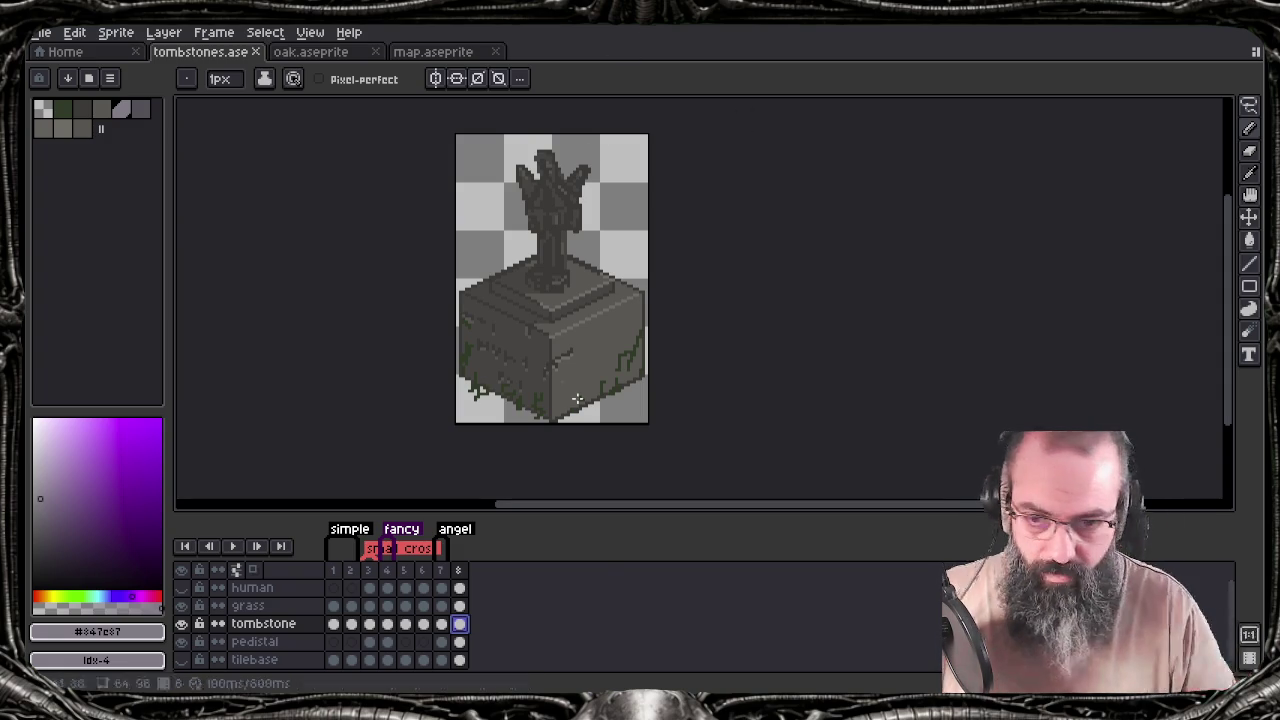
{"action": "left_click", "coordinate": [342, 52]}
{"action": "left_click", "coordinate": [205, 53]}
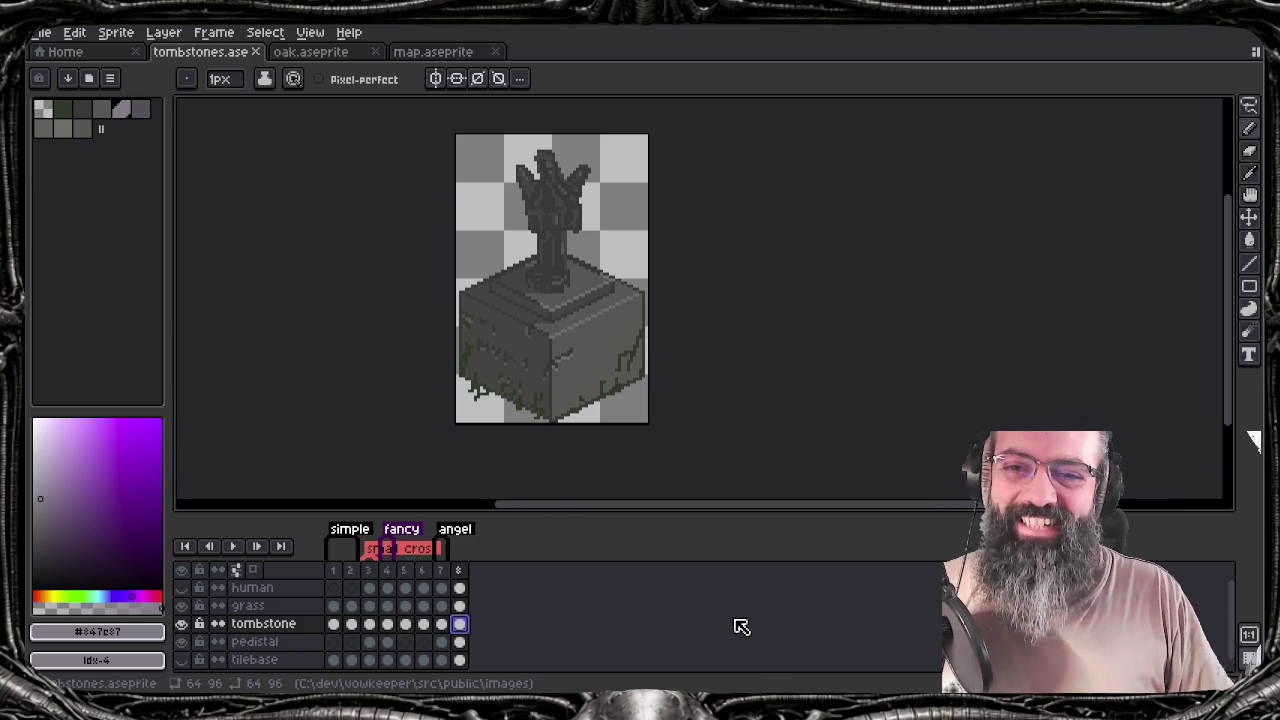
Switch to Tiled and pan the map4.json view to reveal the new angel statues
{"action": "key", "text": "alt+Tab"}
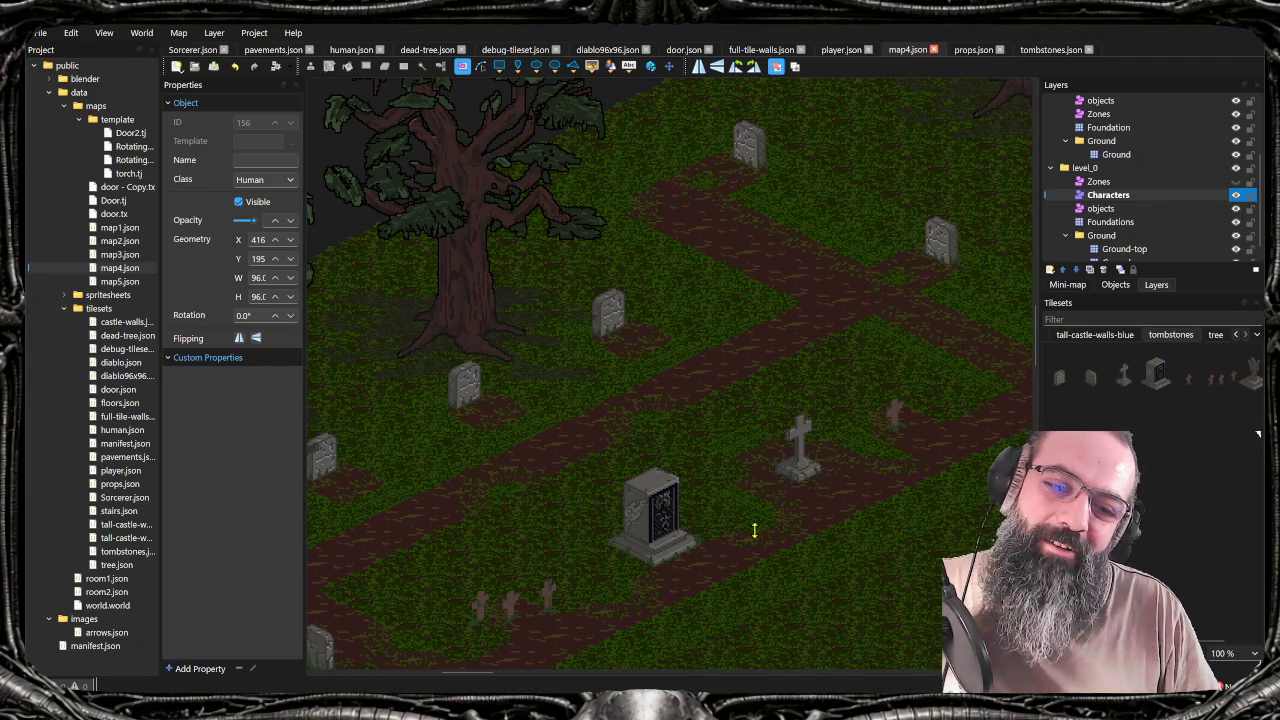
{"action": "scroll", "coordinate": [791, 528], "scroll_direction": "right", "scroll_amount": 2}
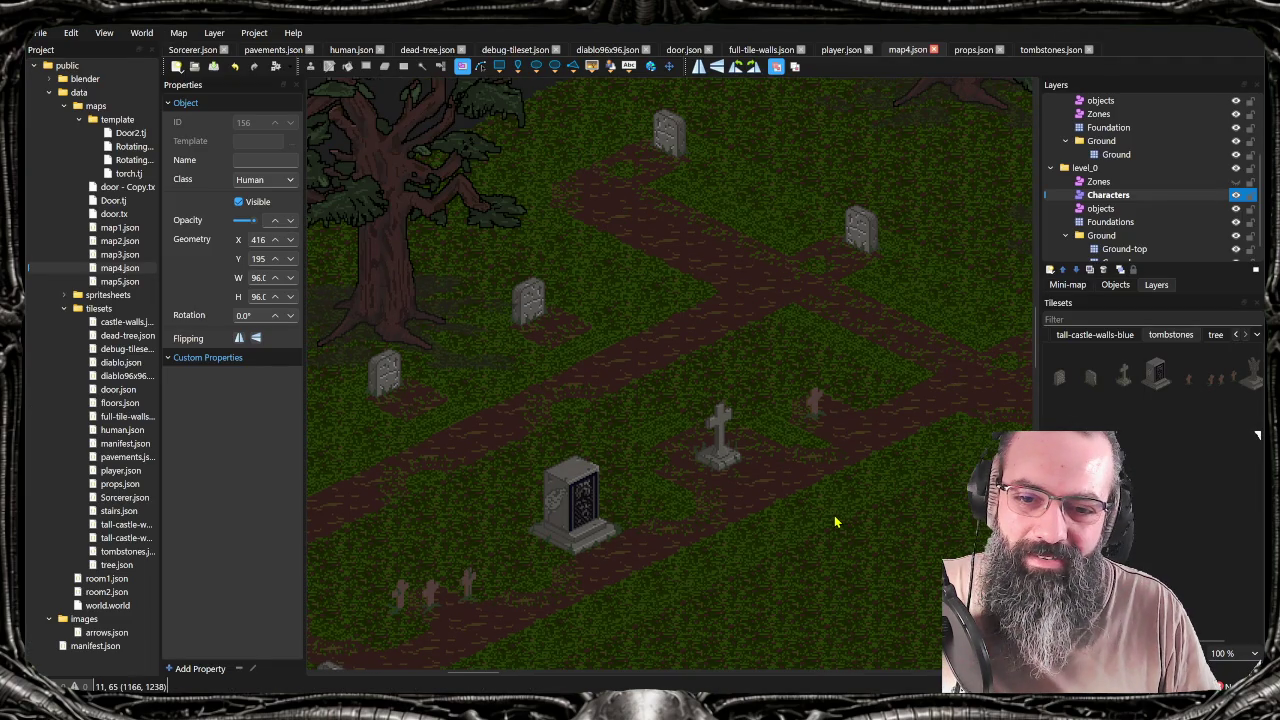
{"action": "left_click_drag", "start_coordinate": [831, 515], "coordinate": [533, 509]}
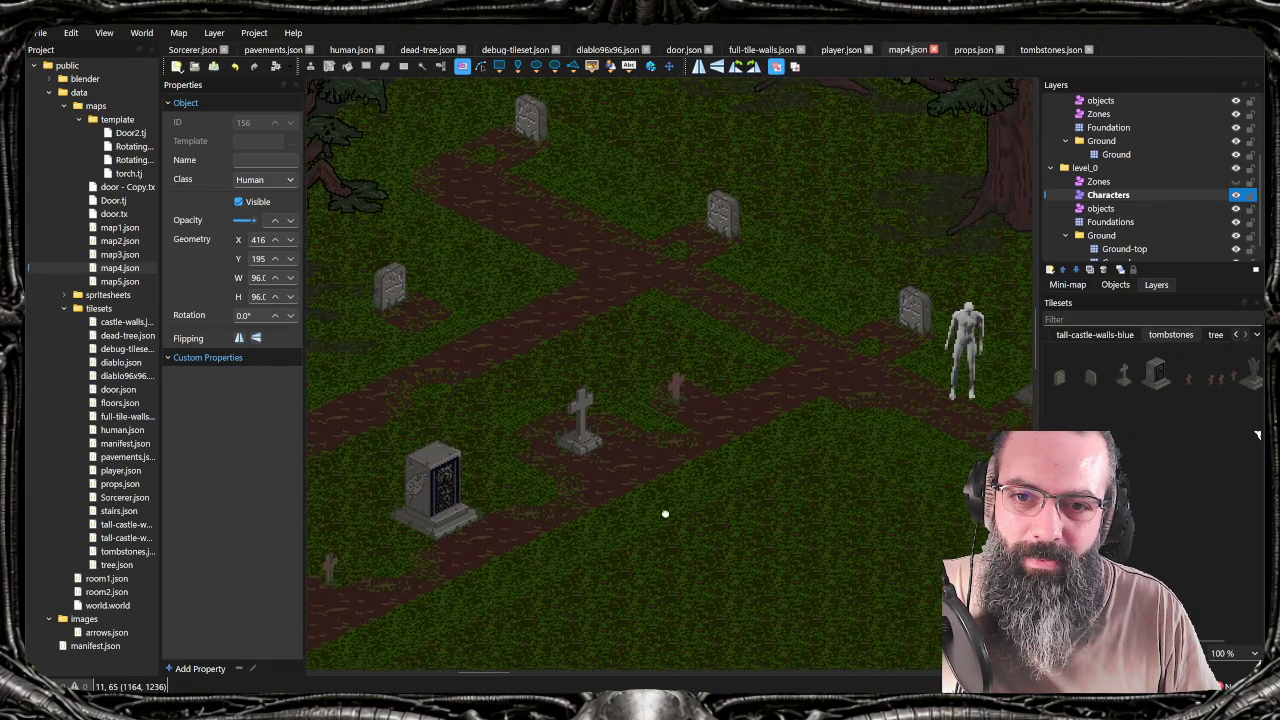
{"action": "scroll", "coordinate": [568, 511], "scroll_direction": "right", "scroll_amount": 4}
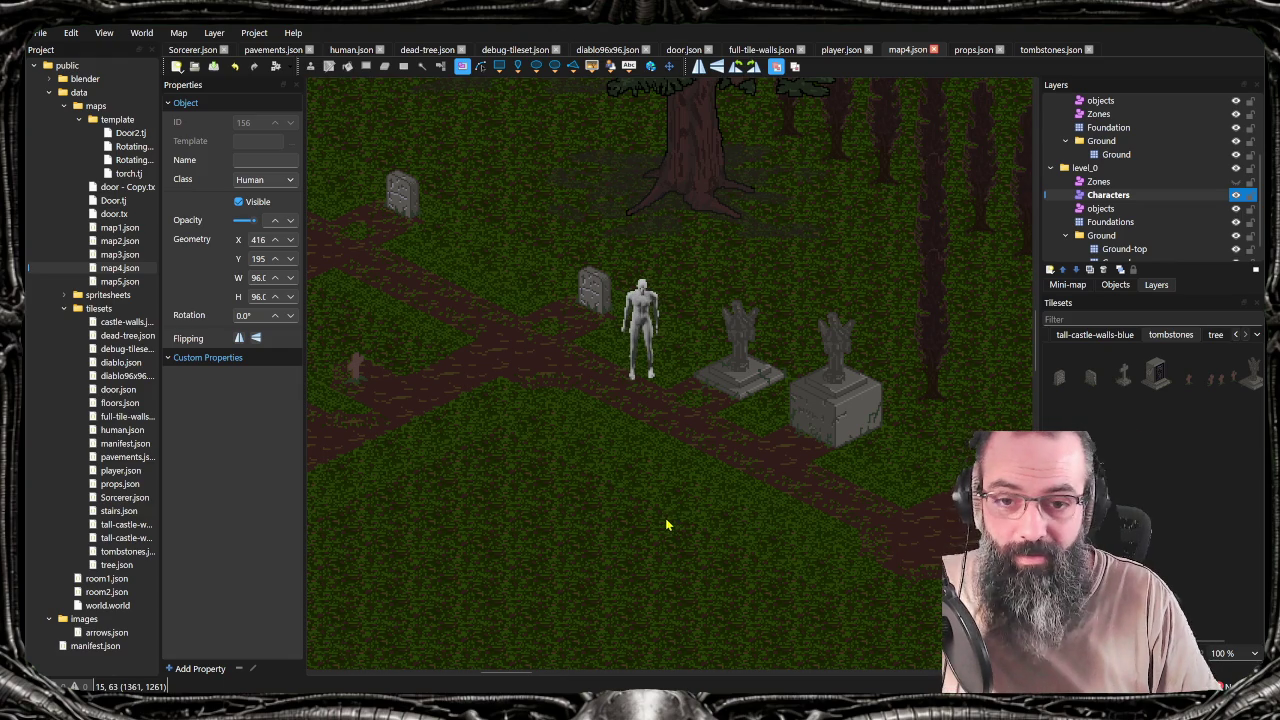
{"action": "left_click_drag", "start_coordinate": [616, 504], "coordinate": [659, 509]}
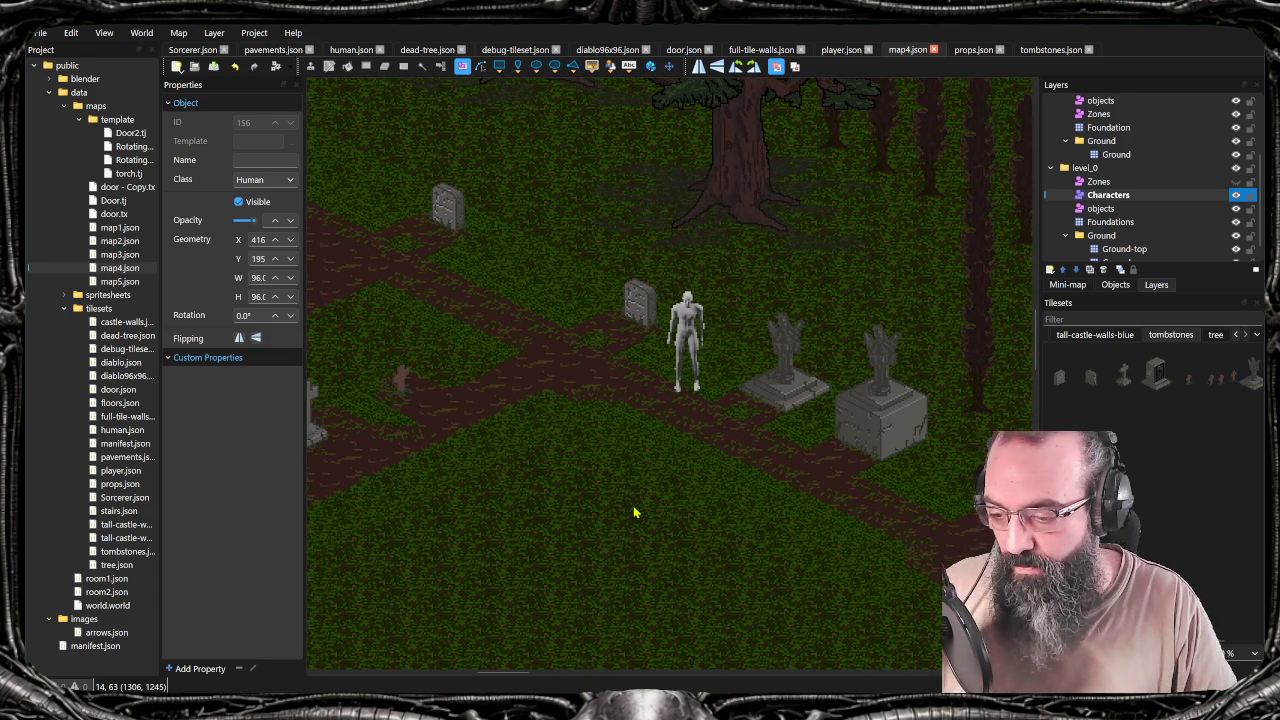
{"action": "scroll", "coordinate": [617, 478], "scroll_direction": "down", "scroll_amount": 2}
{"action": "left_click_drag", "start_coordinate": [611, 475], "coordinate": [636, 486]}
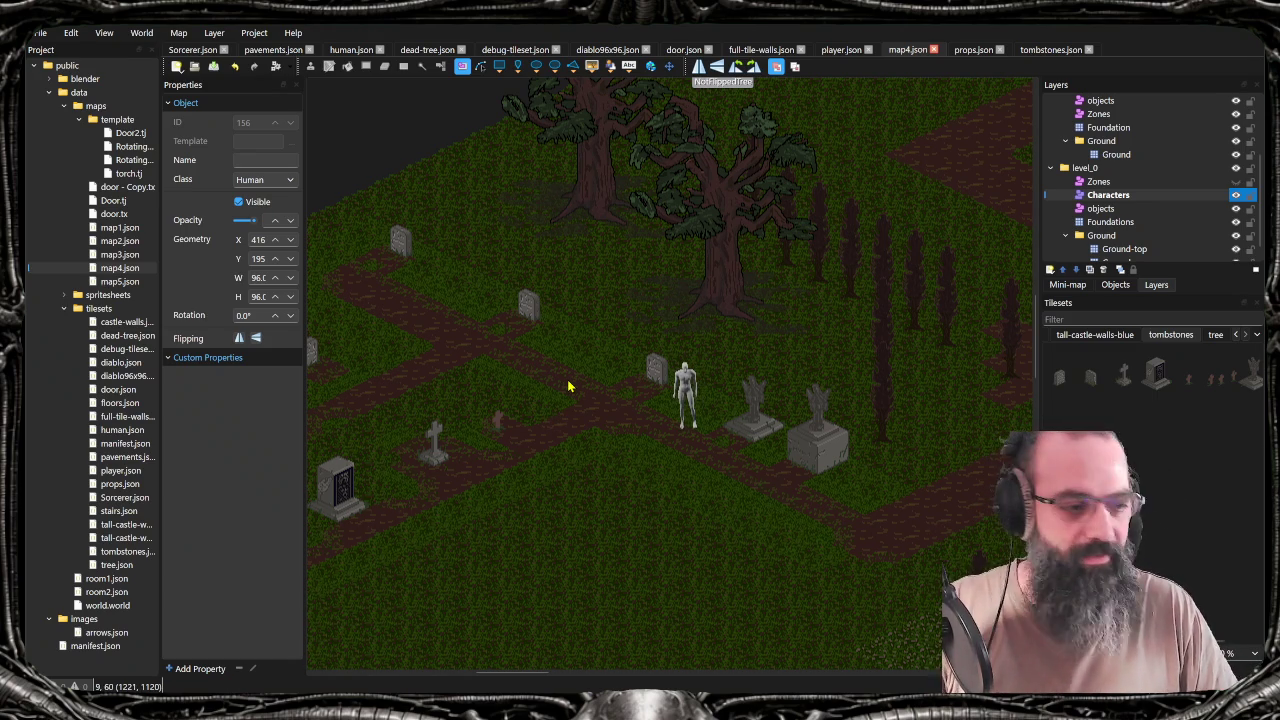
Scroll and nudge the map to inspect the angel statues beside the human figure
{"action": "scroll", "coordinate": [608, 420], "scroll_direction": "left", "scroll_amount": 5}
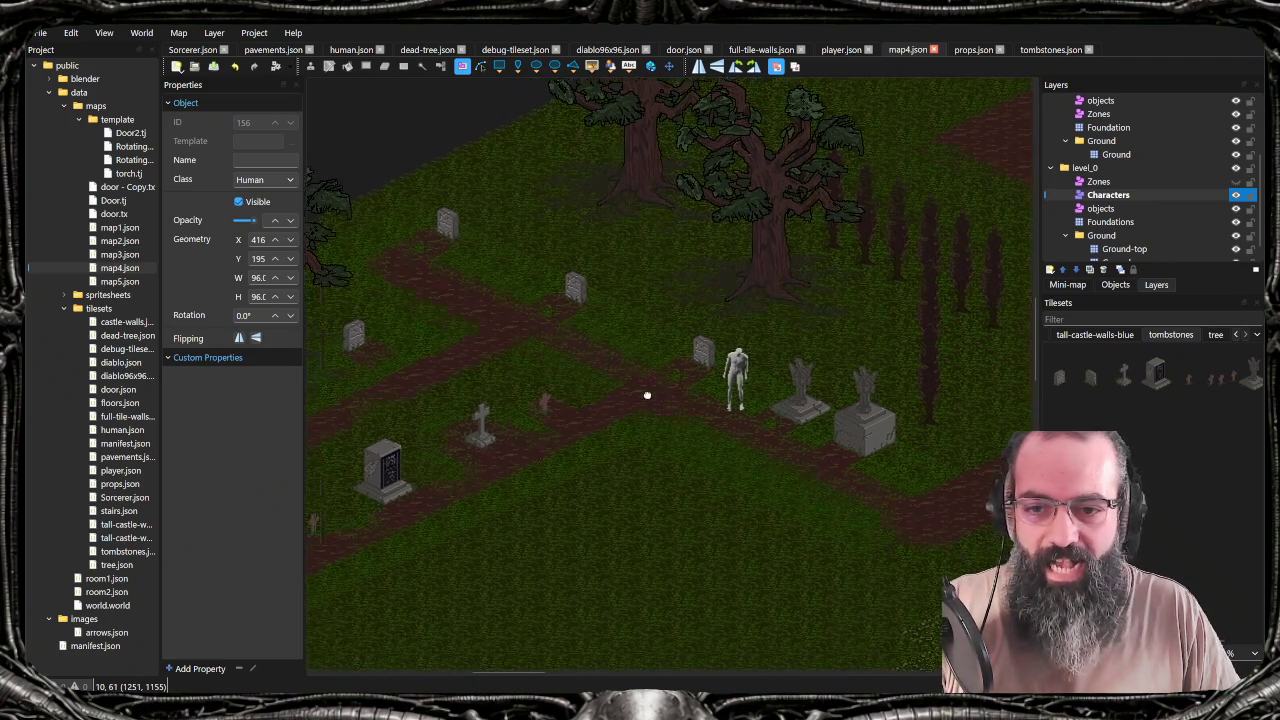
{"action": "scroll", "coordinate": [674, 423], "scroll_direction": "left", "scroll_amount": 3}
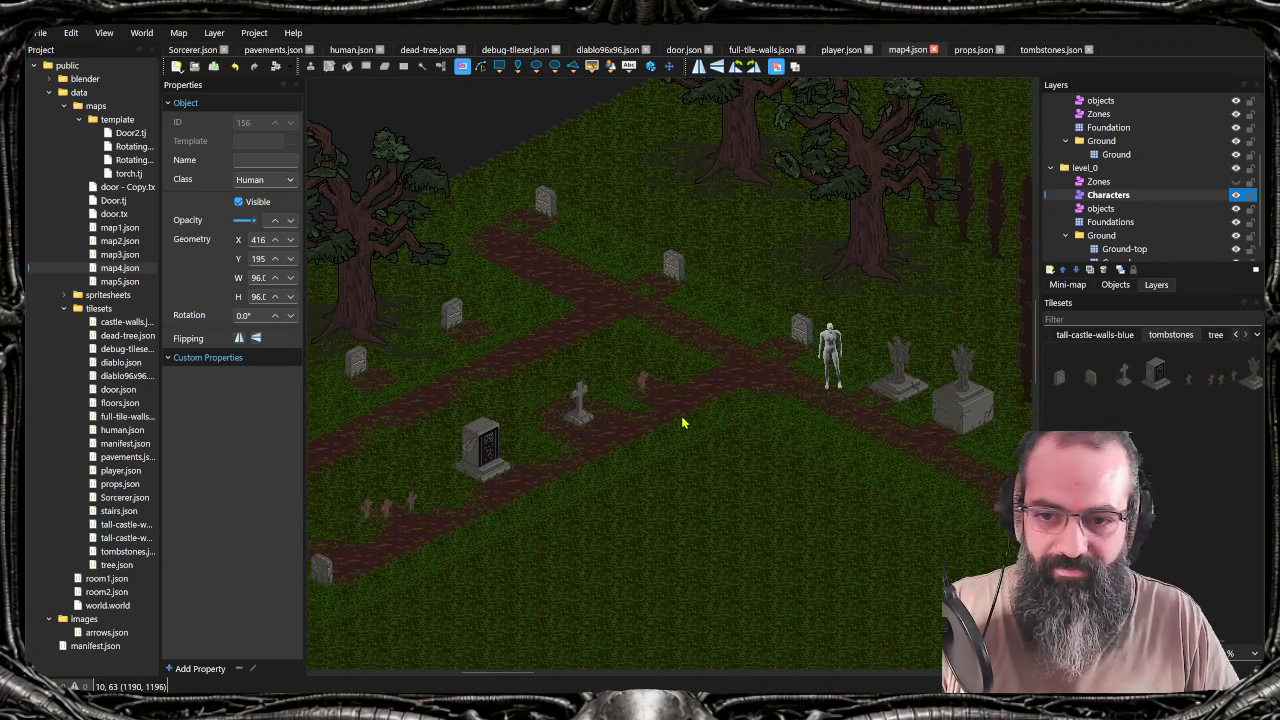
{"action": "scroll", "coordinate": [720, 434], "scroll_direction": "right", "scroll_amount": 3}
{"action": "scroll", "coordinate": [831, 420], "scroll_direction": "up", "scroll_amount": 1}
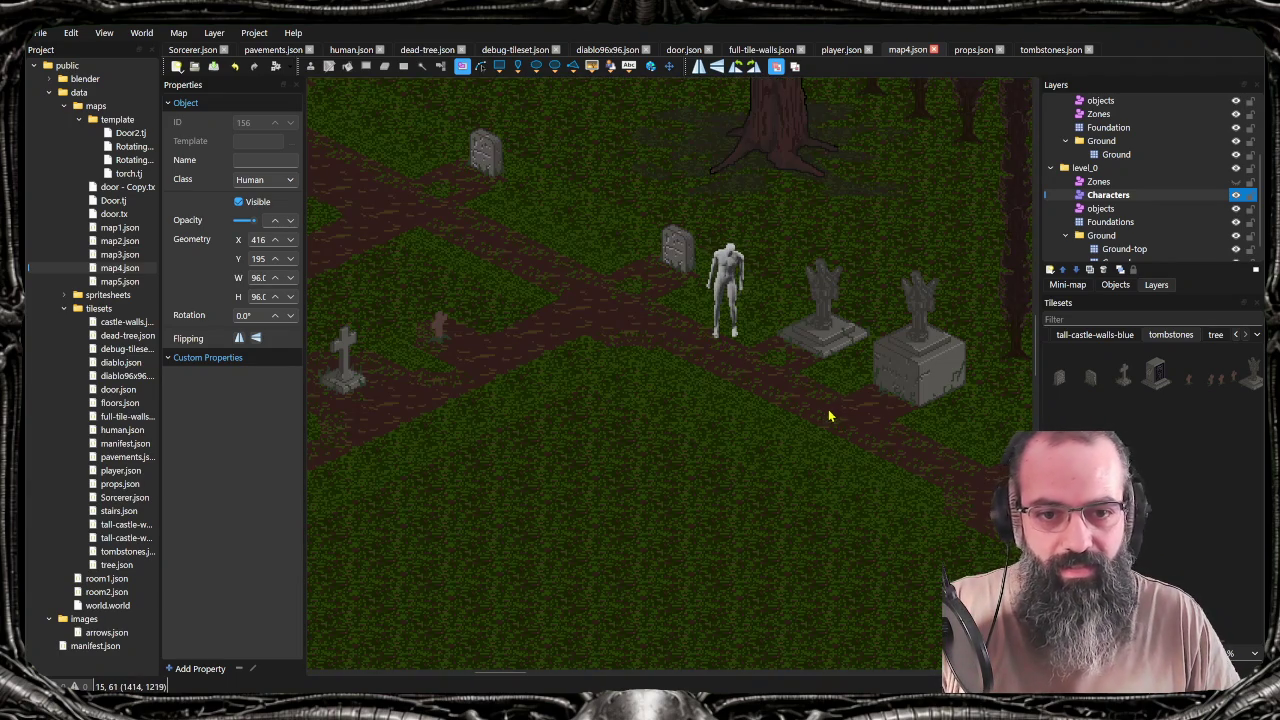
{"action": "scroll", "coordinate": [826, 432], "scroll_direction": "down", "scroll_amount": 1}
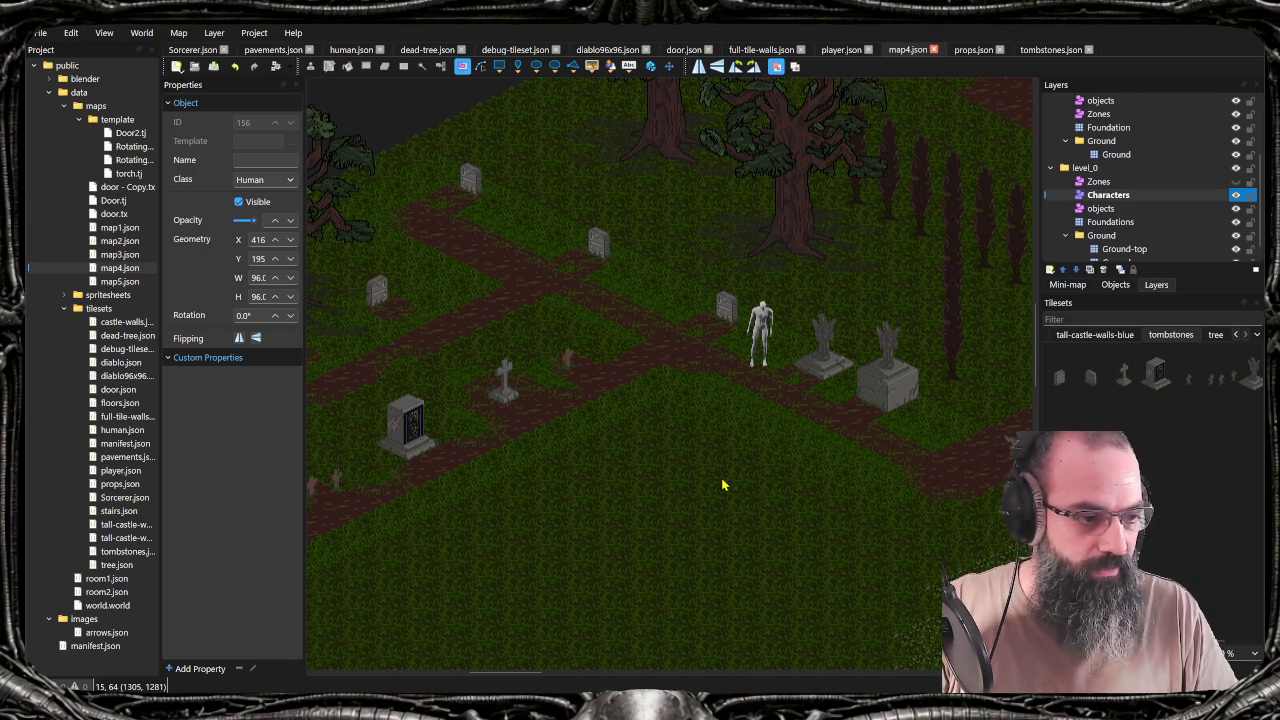
{"action": "left_click_drag", "start_coordinate": [743, 449], "coordinate": [731, 440]}
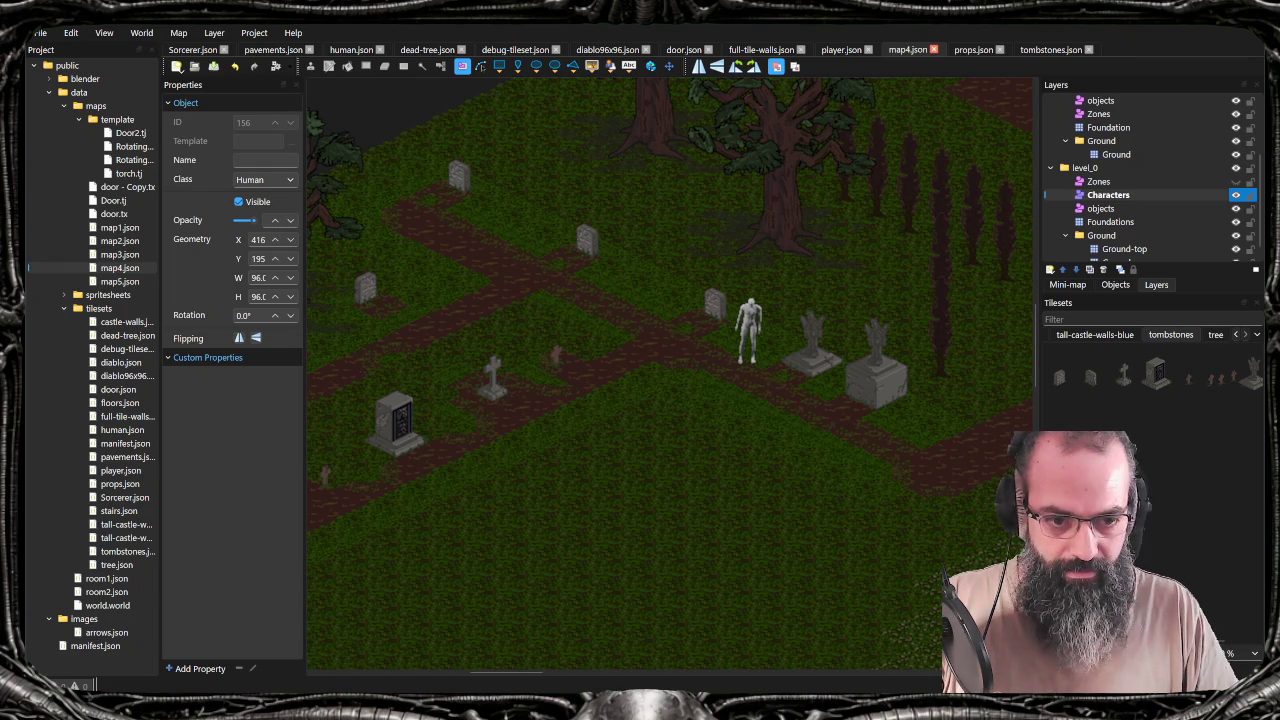
{"action": "left_click_drag", "start_coordinate": [1037, 350], "coordinate": [1097, 350]}
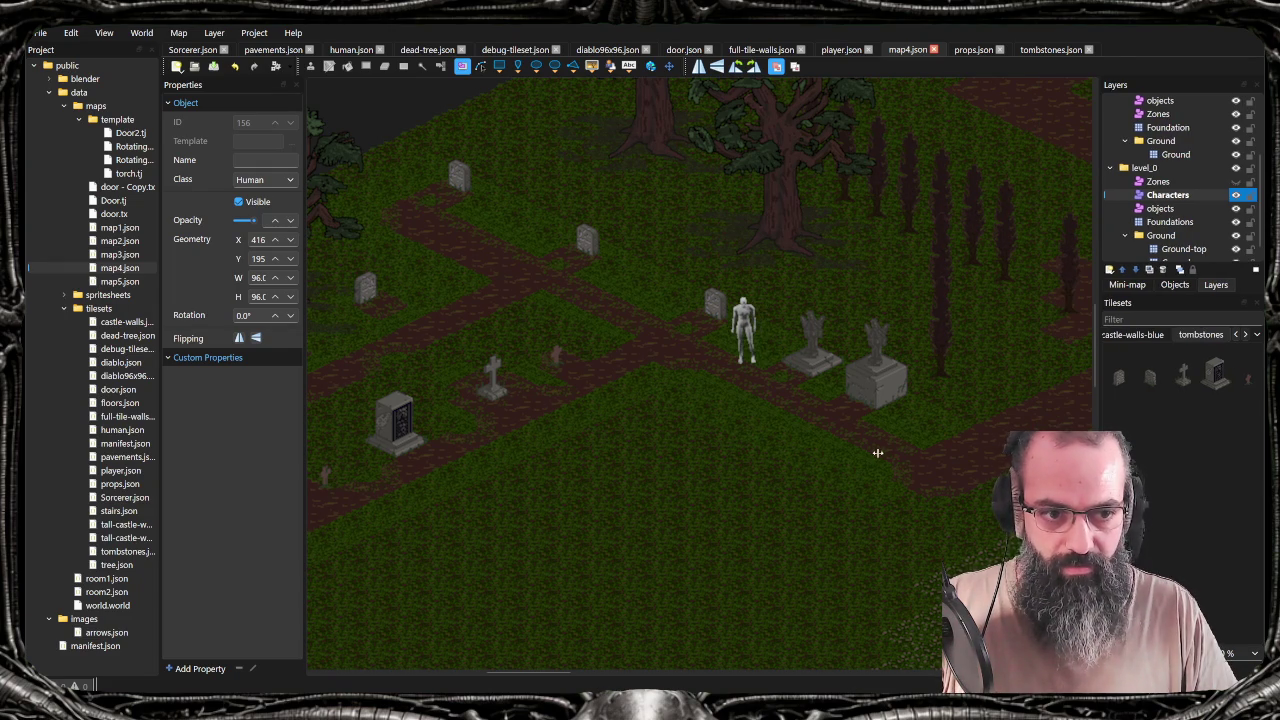
{"action": "left_click_drag", "start_coordinate": [846, 423], "coordinate": [908, 426]}
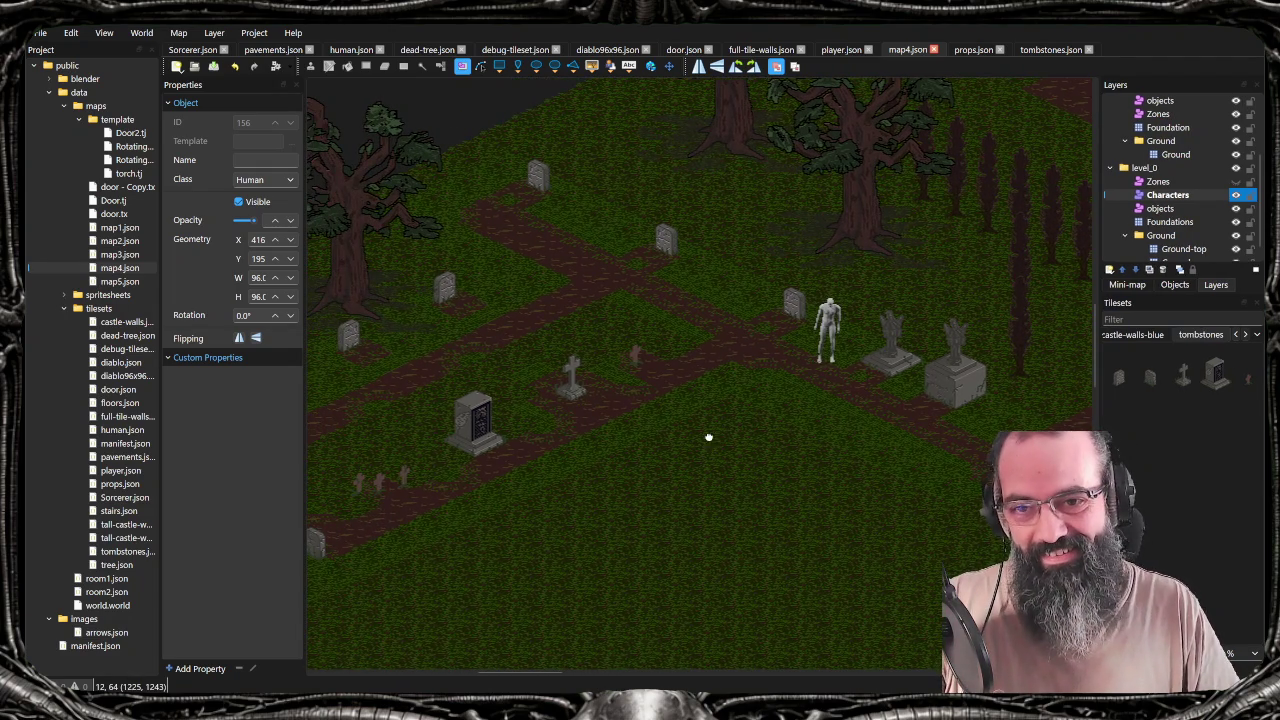
{"action": "left_click_drag", "start_coordinate": [708, 437], "coordinate": [803, 450]}
{"action": "mouse_move", "coordinate": [700, 503]}
{"action": "left_mouse_down"}
{"action": "mouse_move", "coordinate": [760, 479]}
{"action": "mouse_move", "coordinate": [730, 482]}
{"action": "left_mouse_up"}
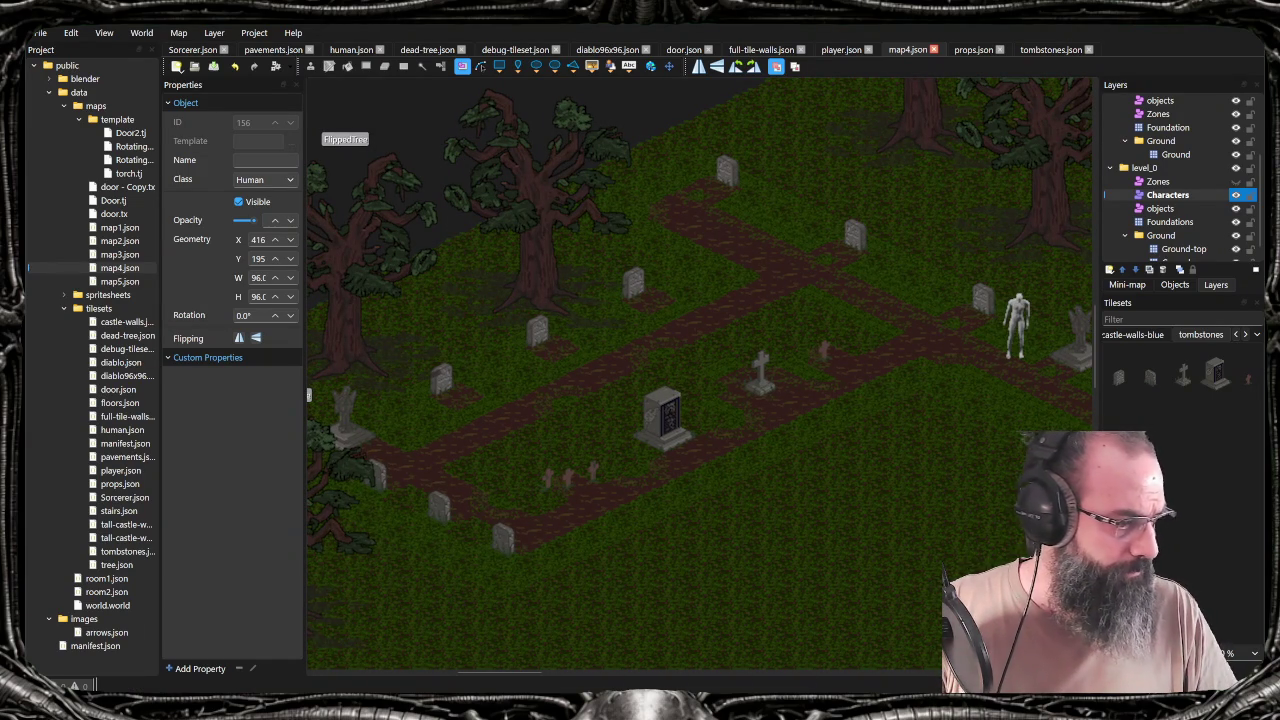
{"action": "left_click_drag", "start_coordinate": [751, 429], "coordinate": [749, 429]}
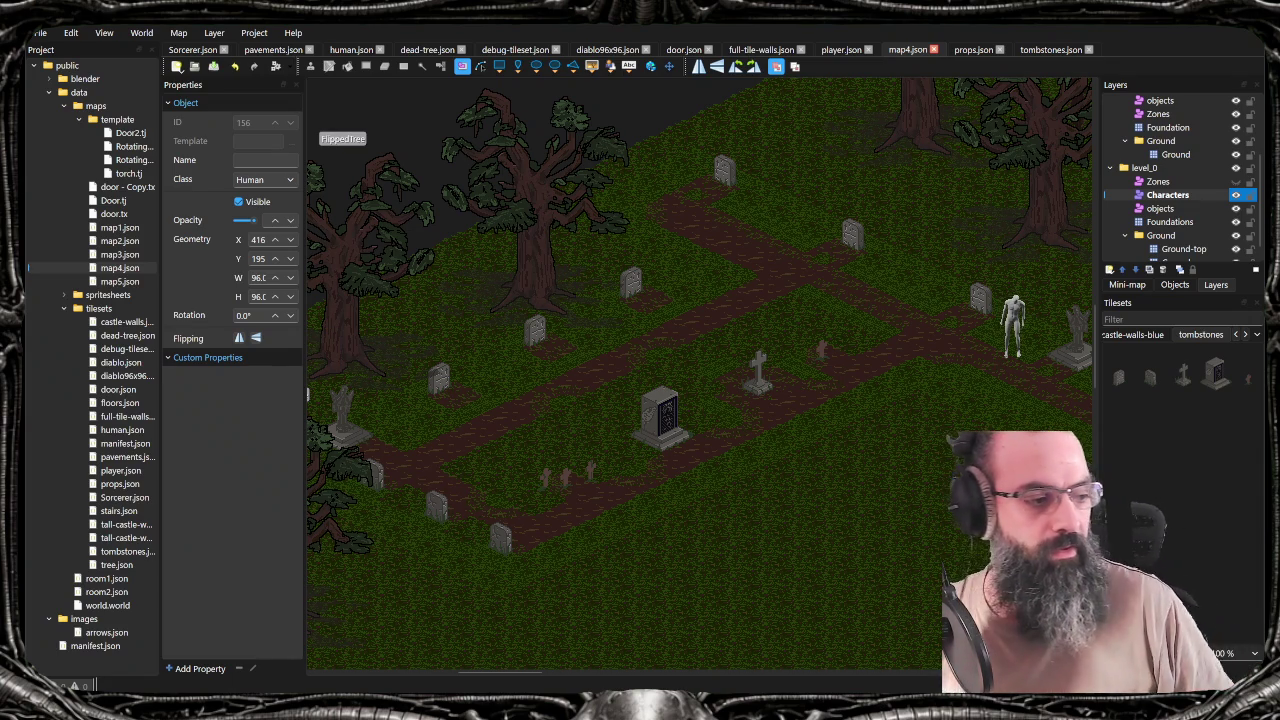
{"action": "key", "text": "alt+Tab"}
{"action": "double_click", "coordinate": [789, 49]}
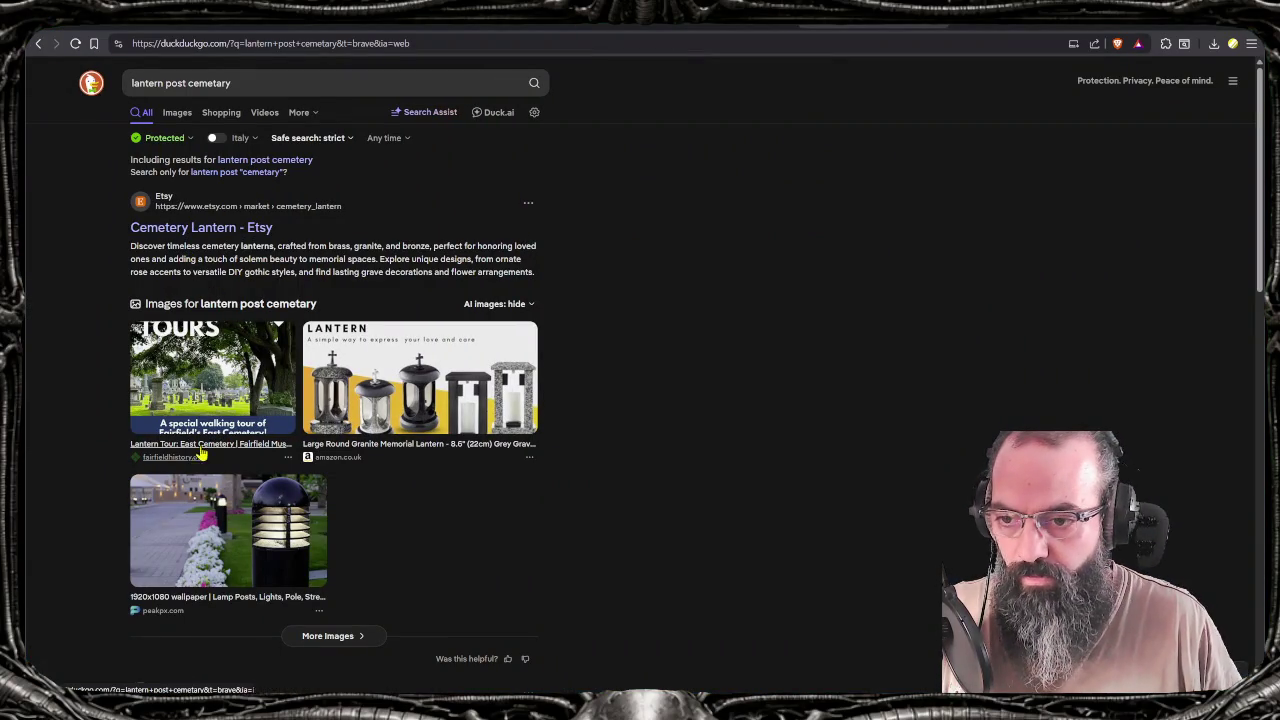
Show image results, preview the black street lamp post picture, and select 'cemetary' in the query
{"action": "left_click", "coordinate": [176, 113]}
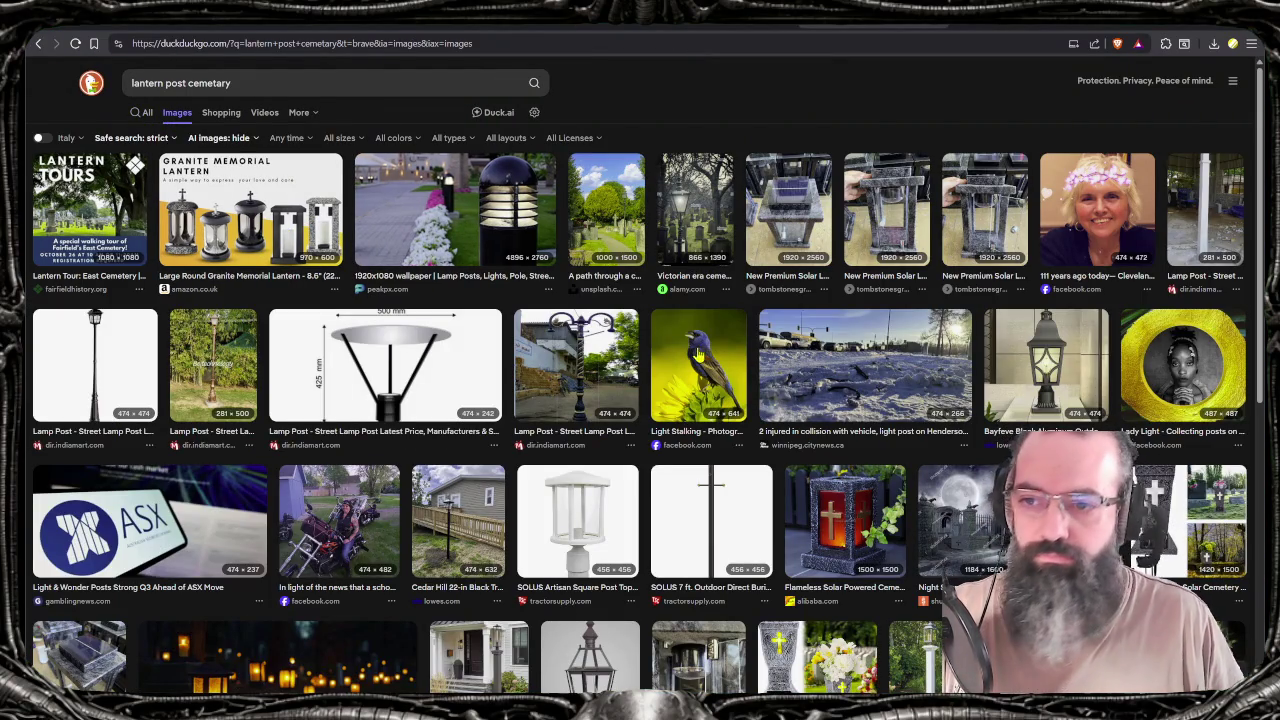
{"action": "left_click", "coordinate": [129, 348]}
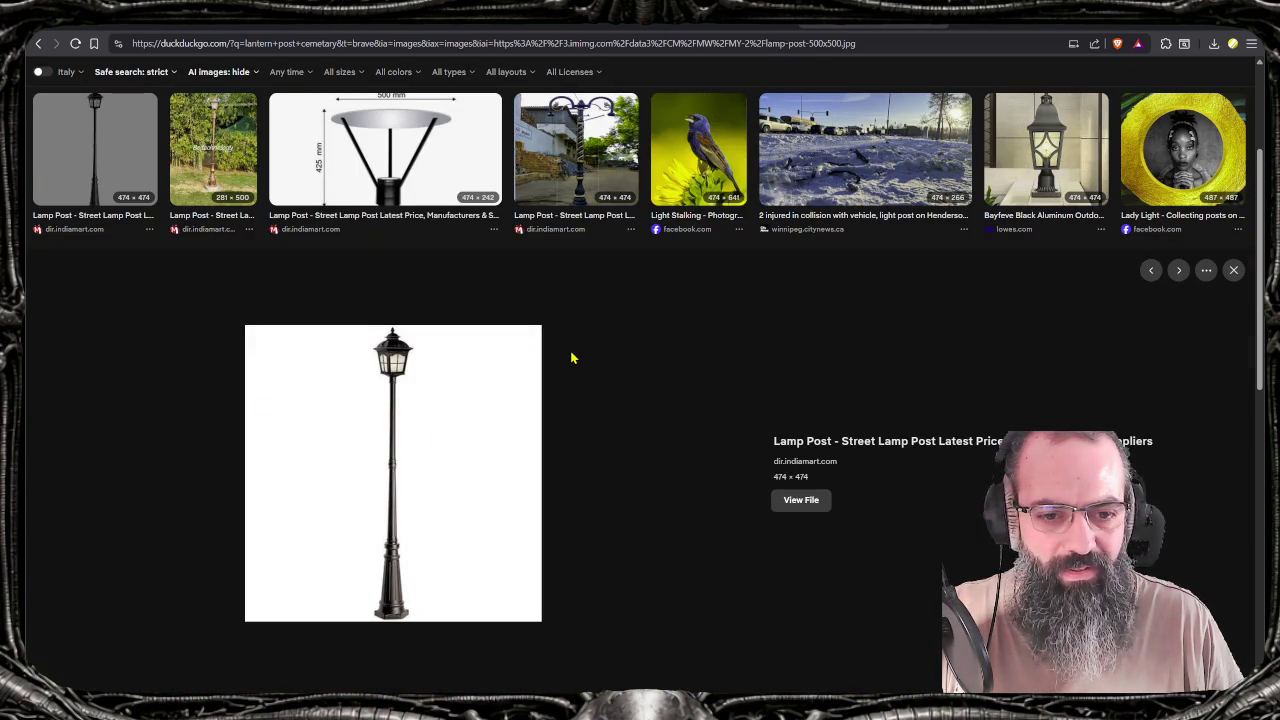
{"action": "scroll", "coordinate": [540, 345], "scroll_direction": "up", "scroll_amount": 2}
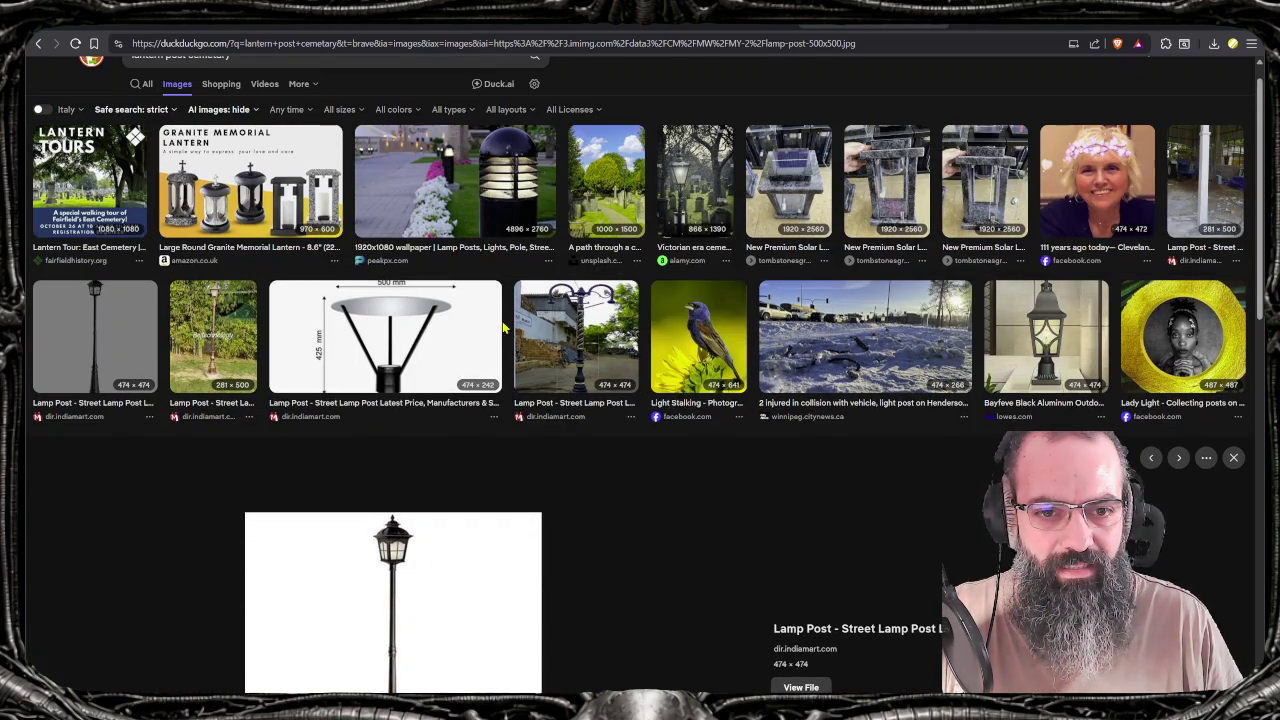
{"action": "scroll", "coordinate": [503, 326], "scroll_direction": "down", "scroll_amount": 2}
{"action": "scroll", "coordinate": [491, 323], "scroll_direction": "down", "scroll_amount": 1}
{"action": "scroll", "coordinate": [463, 391], "scroll_direction": "down", "scroll_amount": 1}
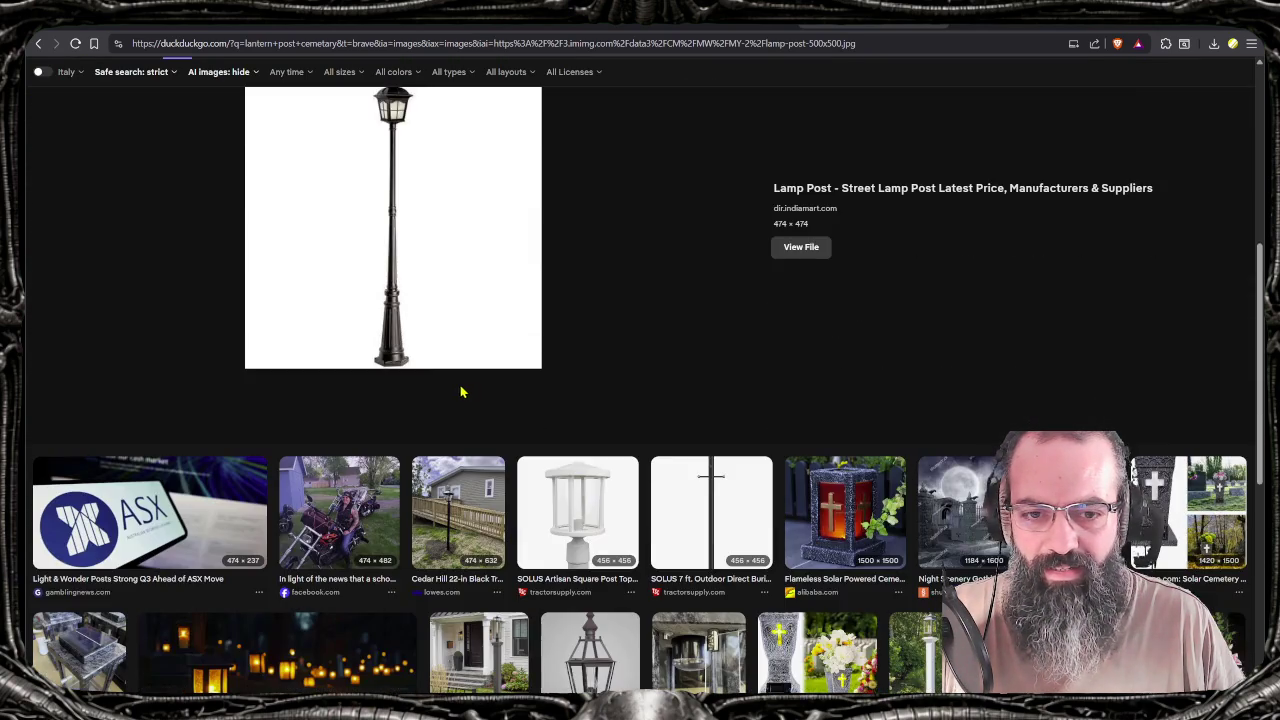
{"action": "scroll", "coordinate": [463, 389], "scroll_direction": "down", "scroll_amount": 2}
{"action": "scroll", "coordinate": [466, 360], "scroll_direction": "up", "scroll_amount": 5}
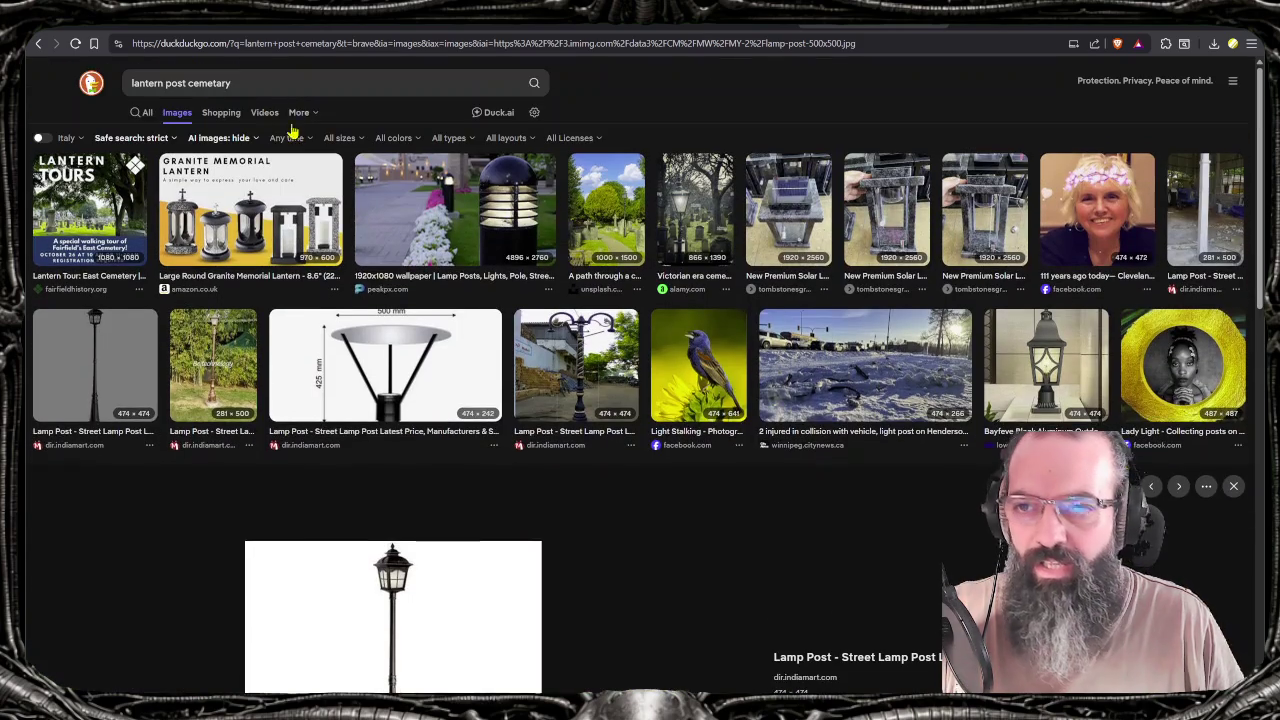
{"action": "left_click_drag", "start_coordinate": [239, 84], "coordinate": [186, 83]}
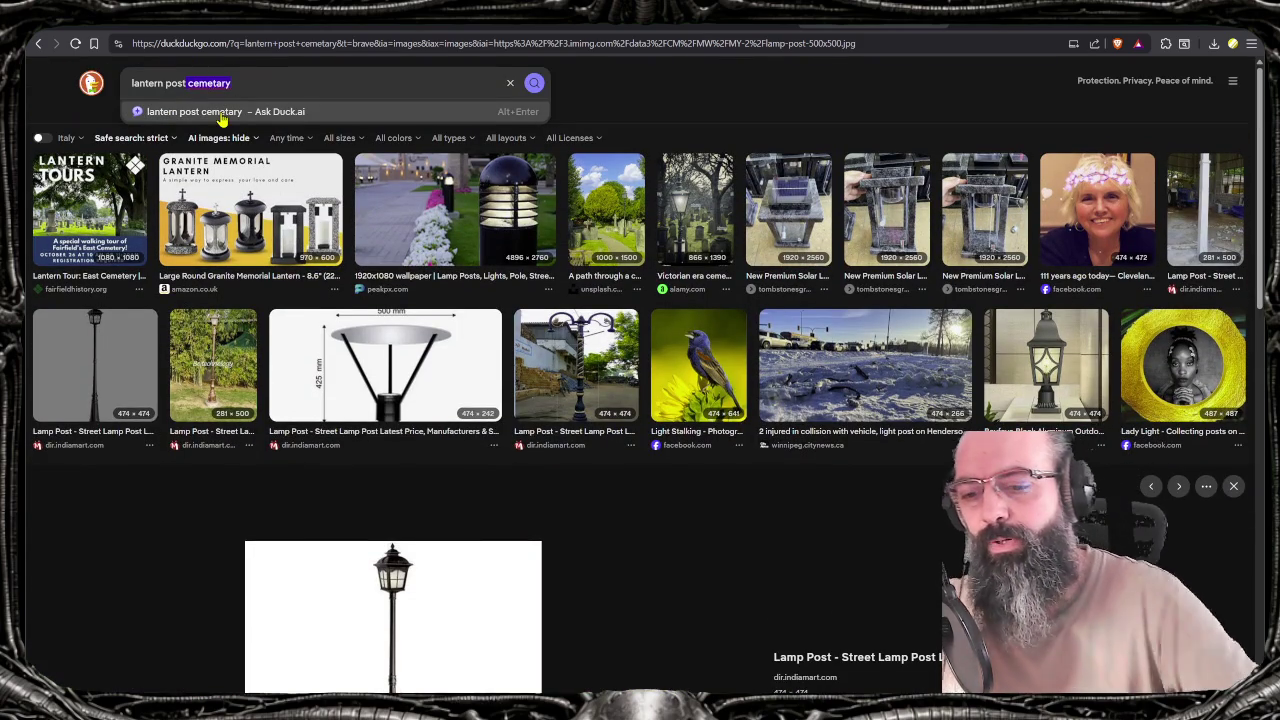
Search images for 'oil lantern post', preview the oil lamp on a wooden post, and return to Tiled
{"action": "key", "text": "BackSpace"}
{"action": "type", "text": "o"}
{"action": "key", "text": "BackSpace"}
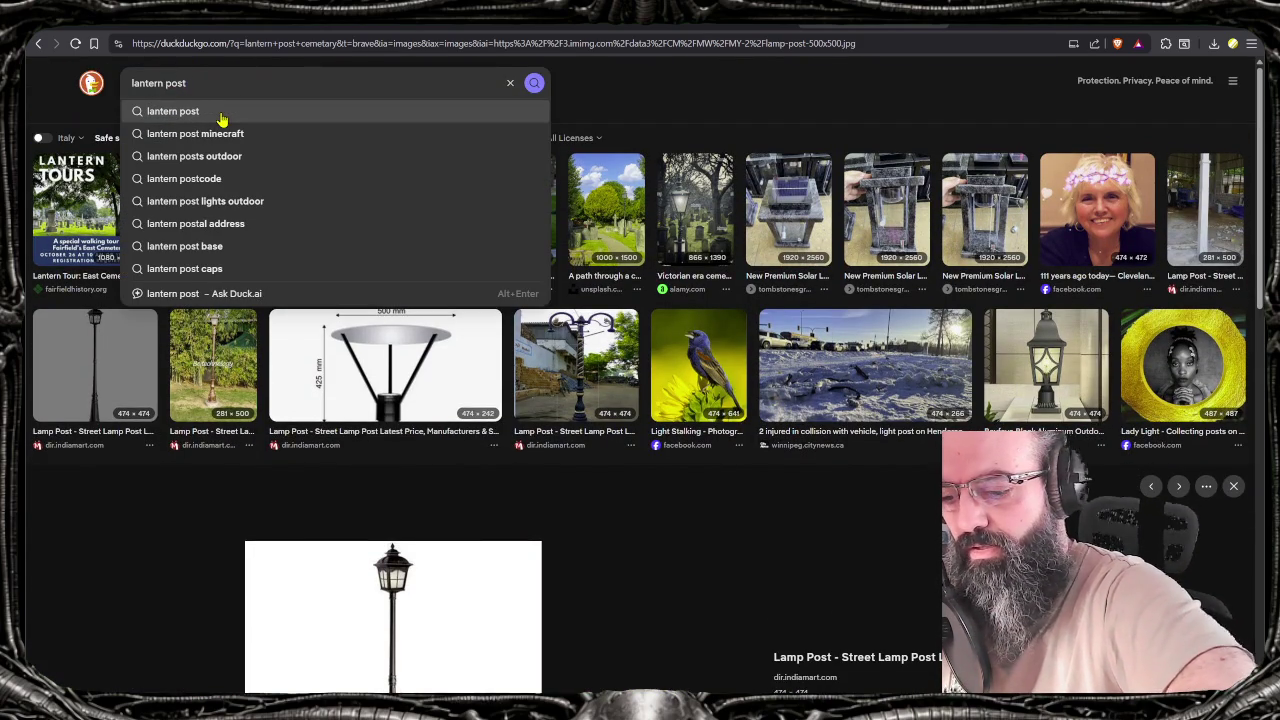
{"action": "key", "text": "Home"}
{"action": "type", "text": "oil"}
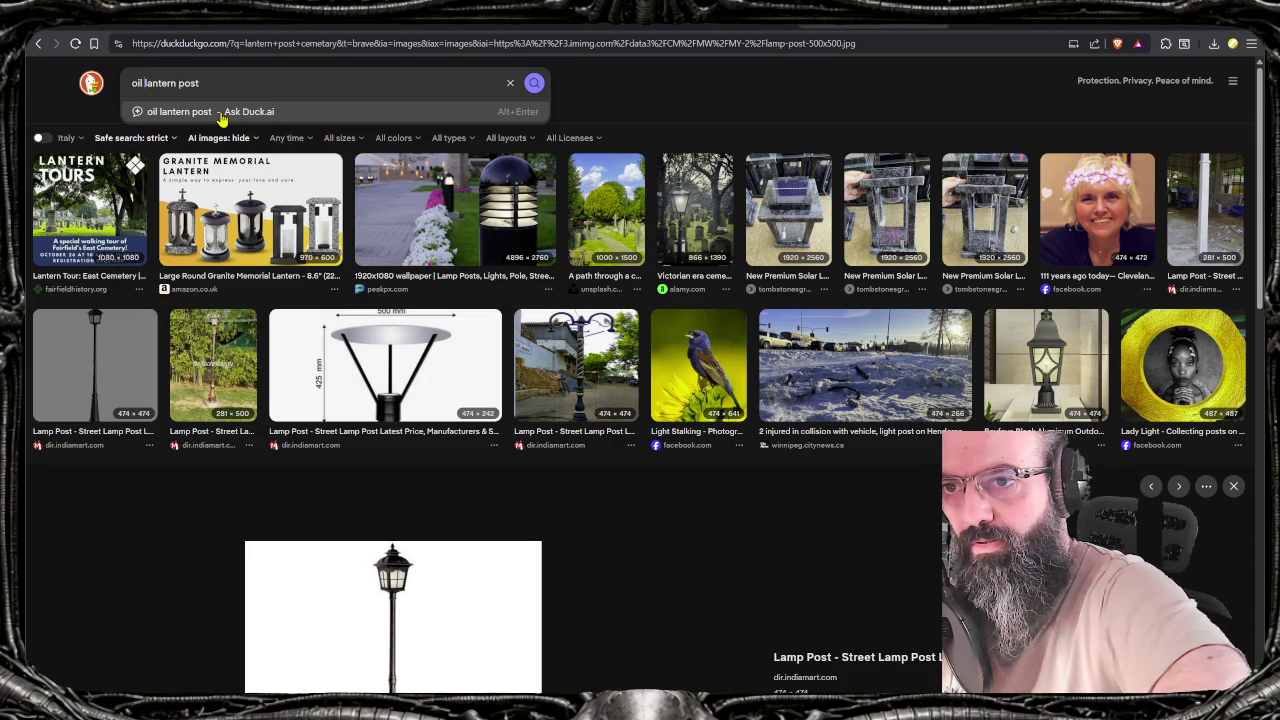
{"action": "key", "text": "Return"}
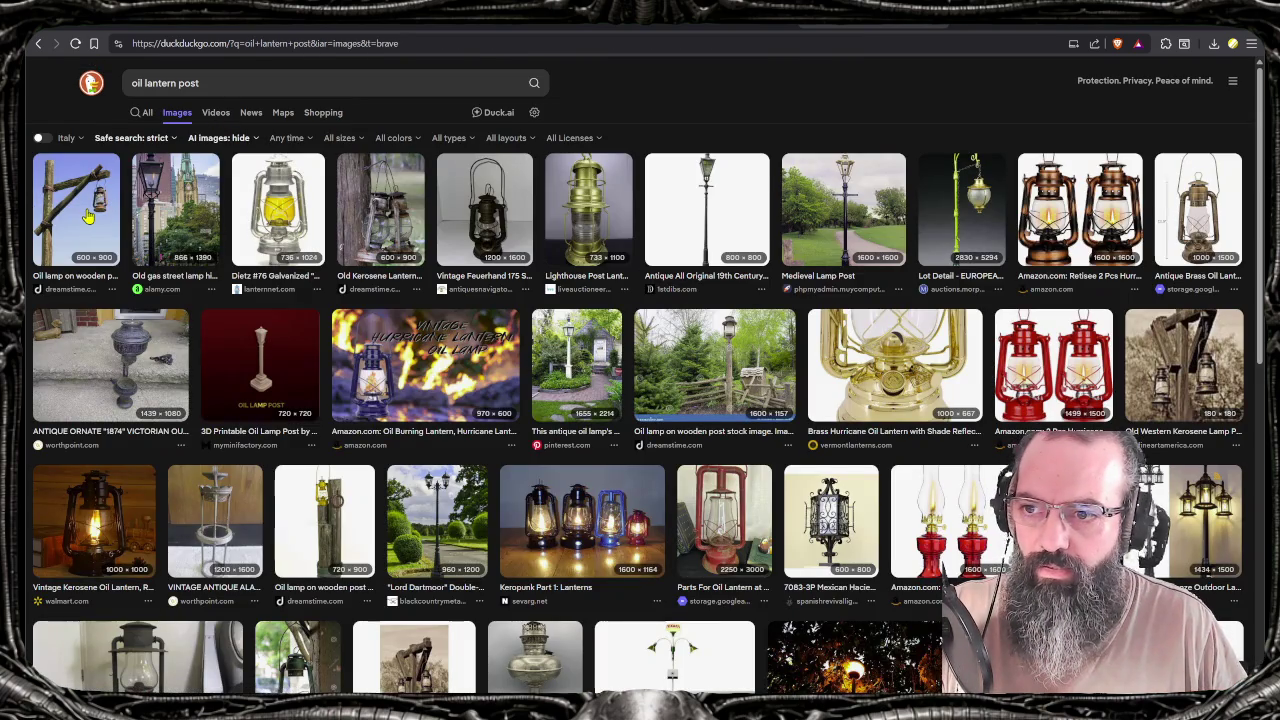
{"action": "left_click", "coordinate": [88, 217]}
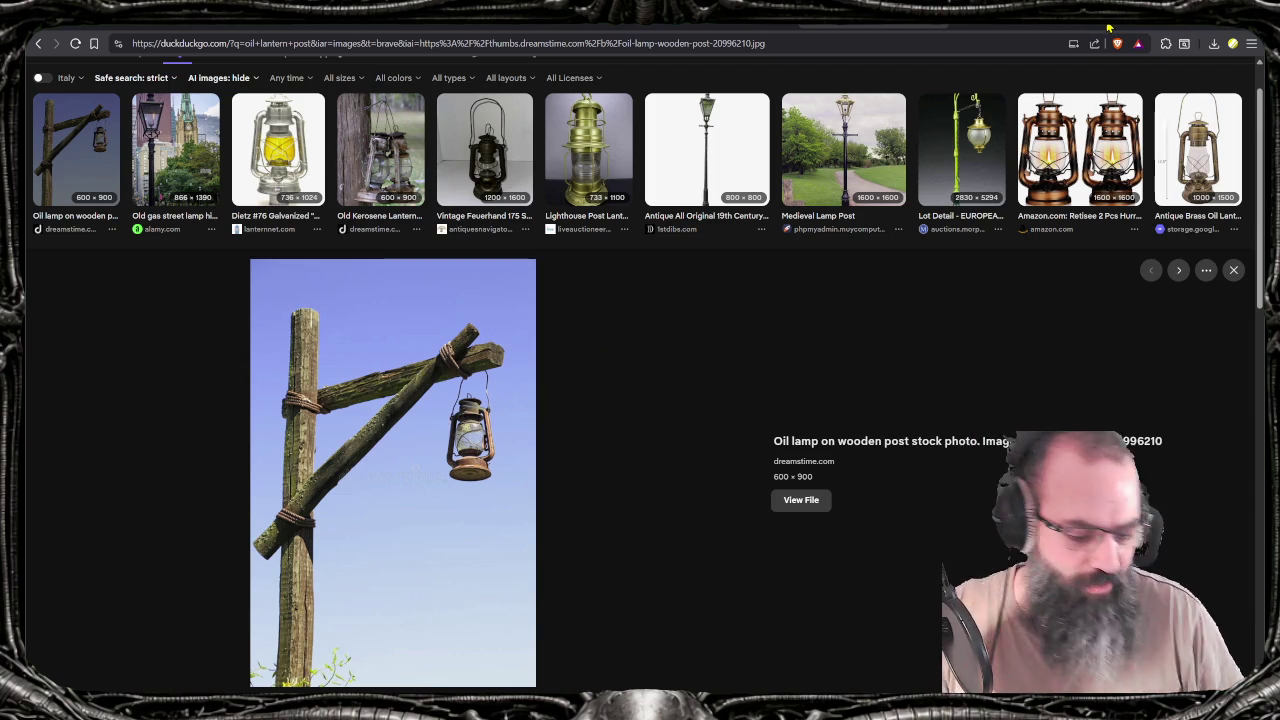
{"action": "key", "text": "alt+Tab"}
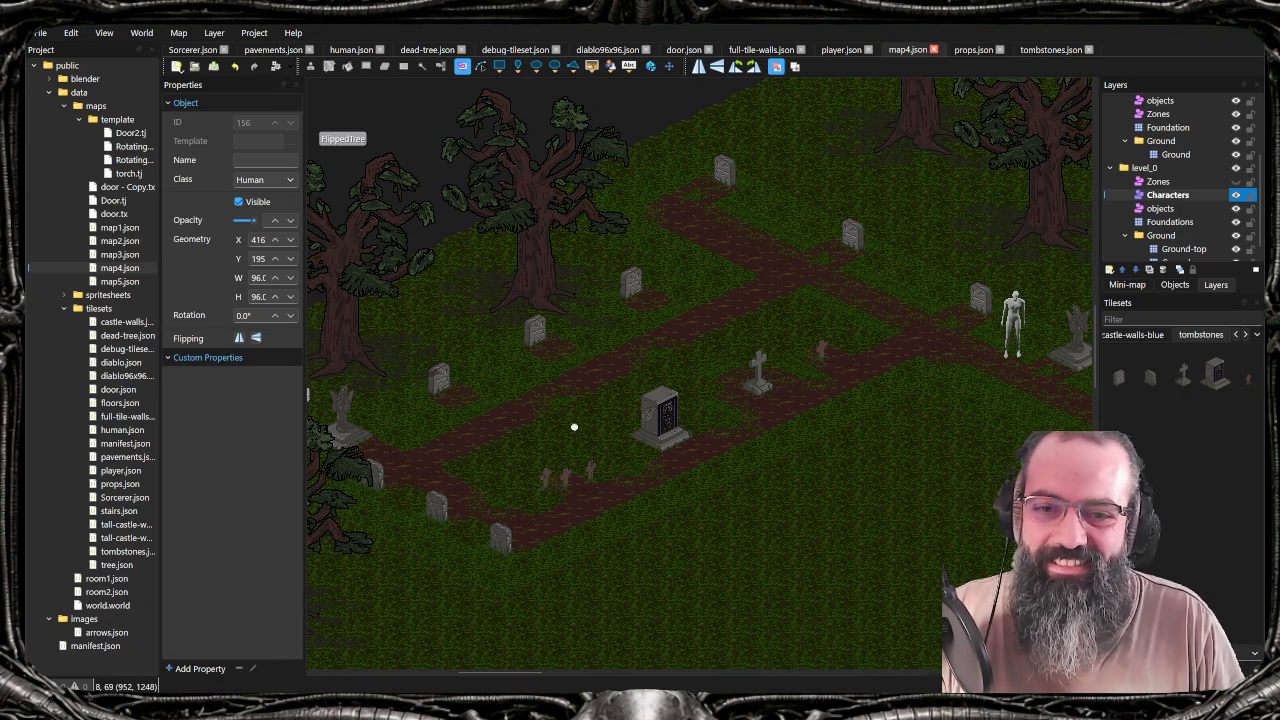
{"action": "scroll", "coordinate": [614, 430], "scroll_direction": "down", "scroll_amount": 1}
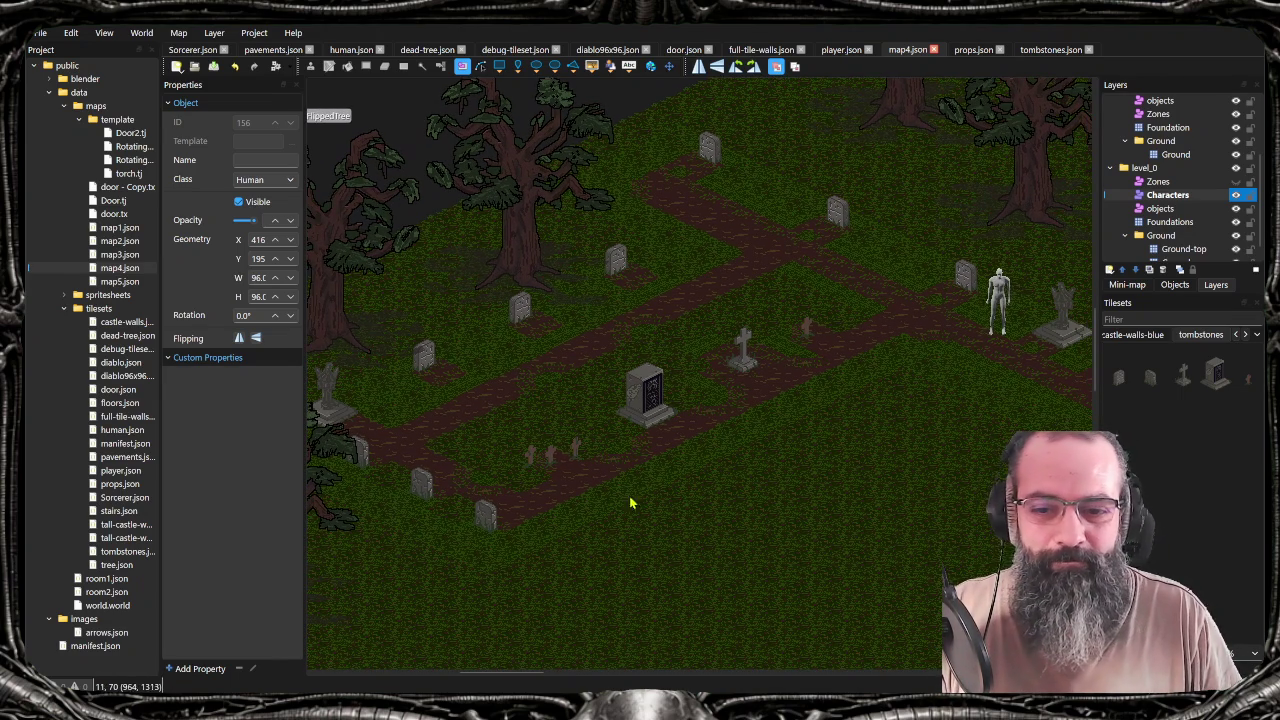
{"action": "key", "text": "alt+Tab"}
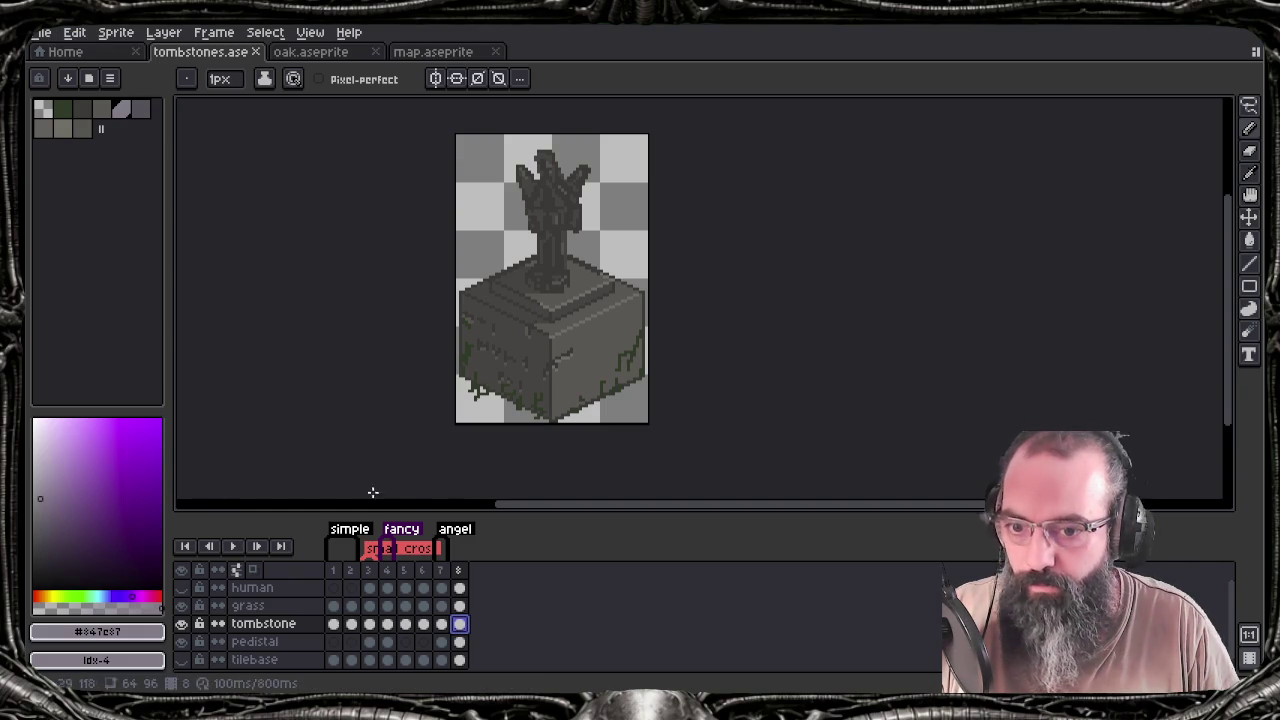
Add an animation tag named 'tall angel' spanning only frame 8 of the tombstones sprite
{"action": "double_click", "coordinate": [460, 624]}
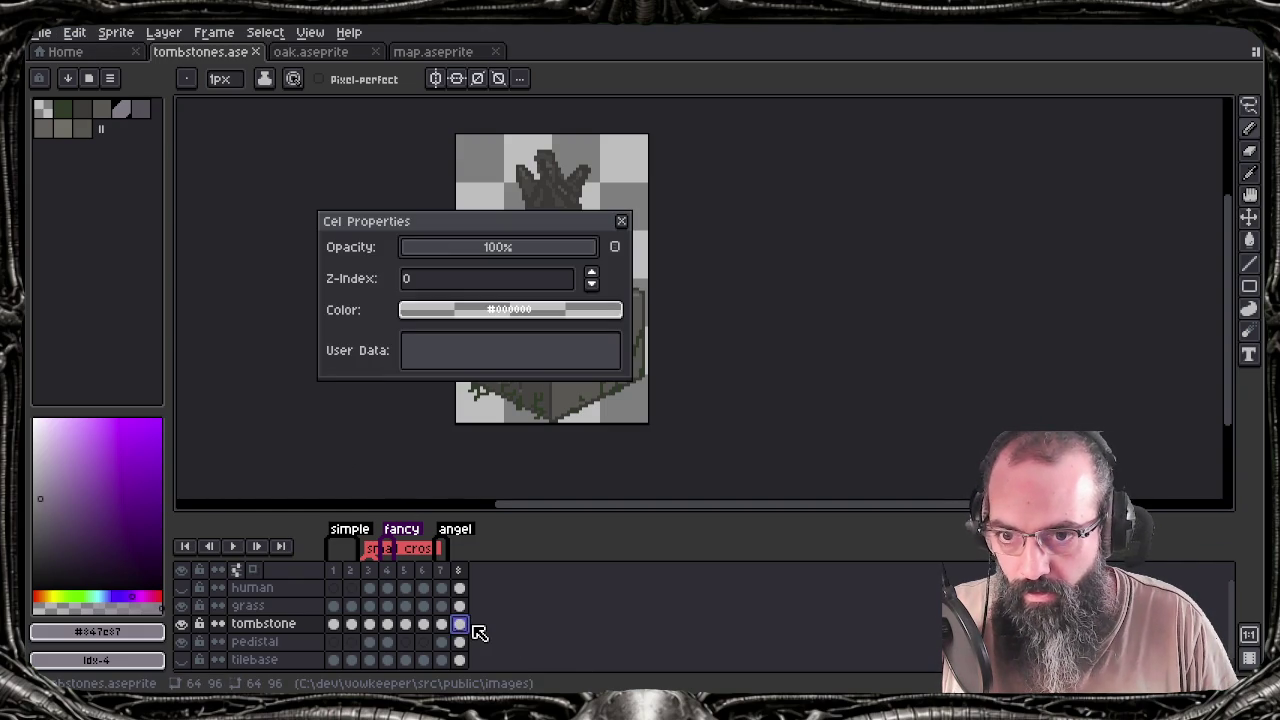
{"action": "key", "text": "Escape"}
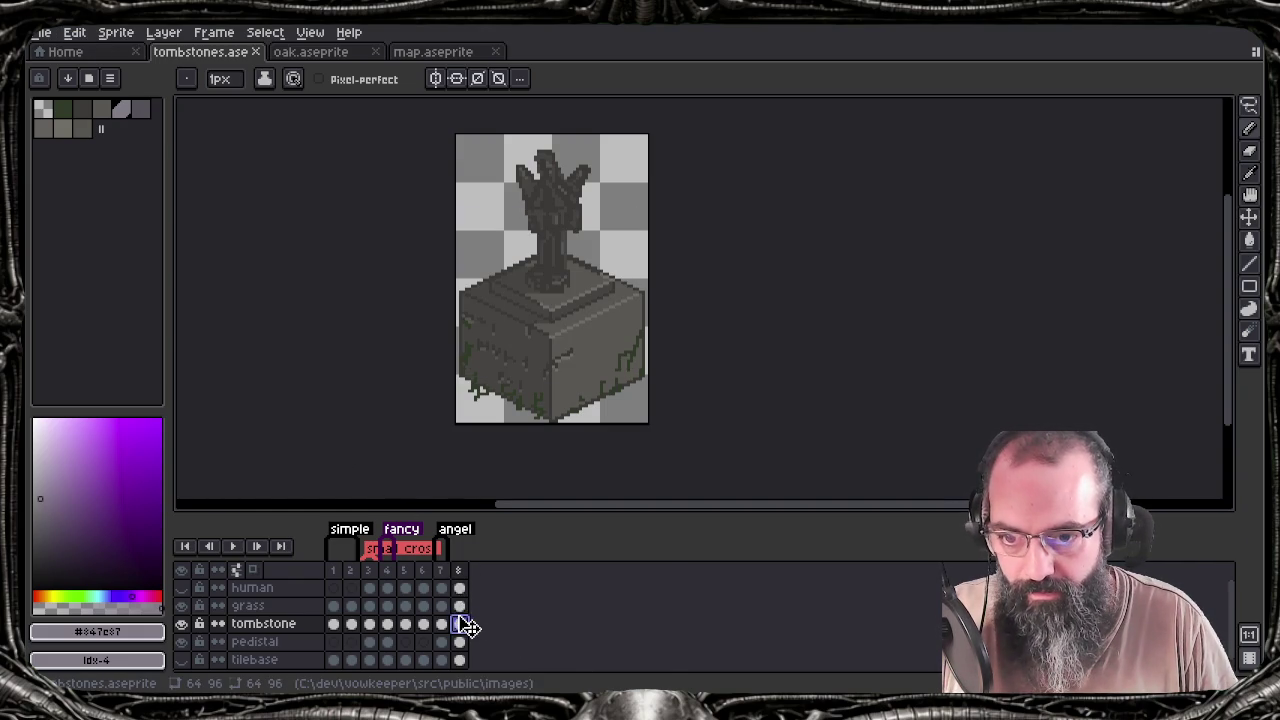
{"action": "right_click", "coordinate": [462, 624]}
{"action": "left_click", "coordinate": [477, 564]}
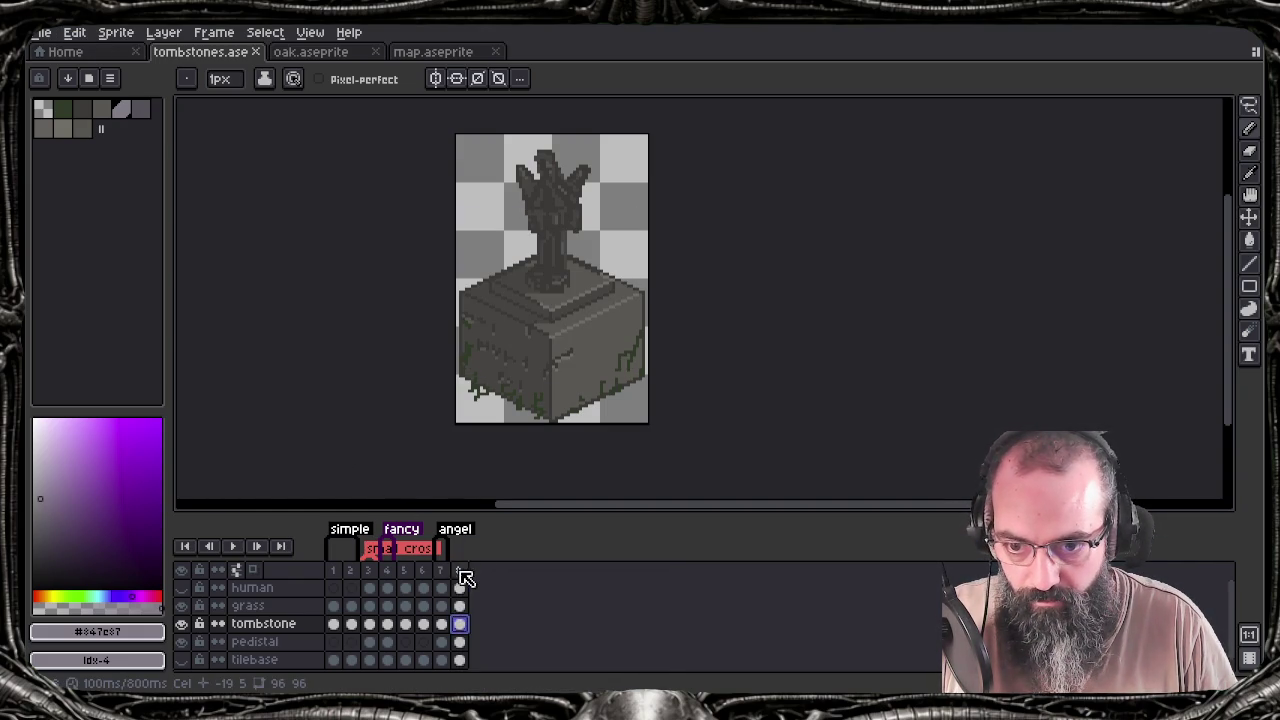
{"action": "right_click", "coordinate": [464, 572]}
{"action": "left_click", "coordinate": [513, 622]}
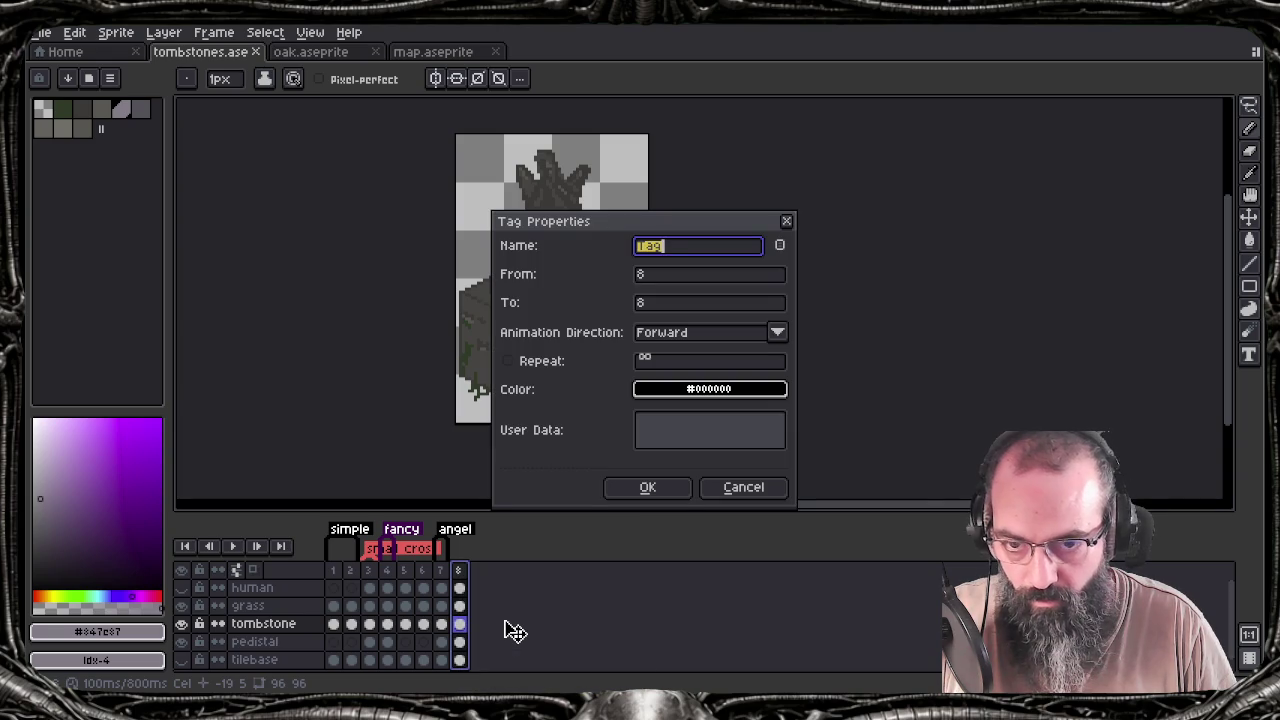
{"action": "type", "text": "tall angel"}
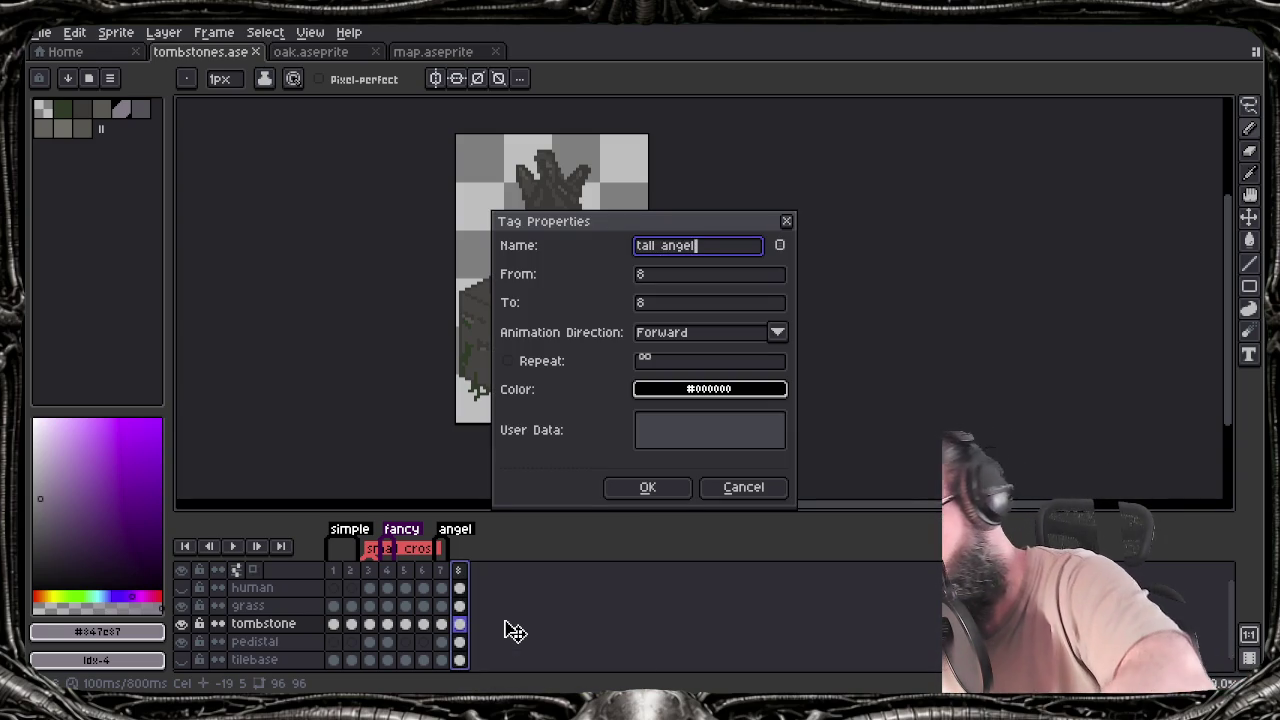
{"action": "key", "text": "Return"}
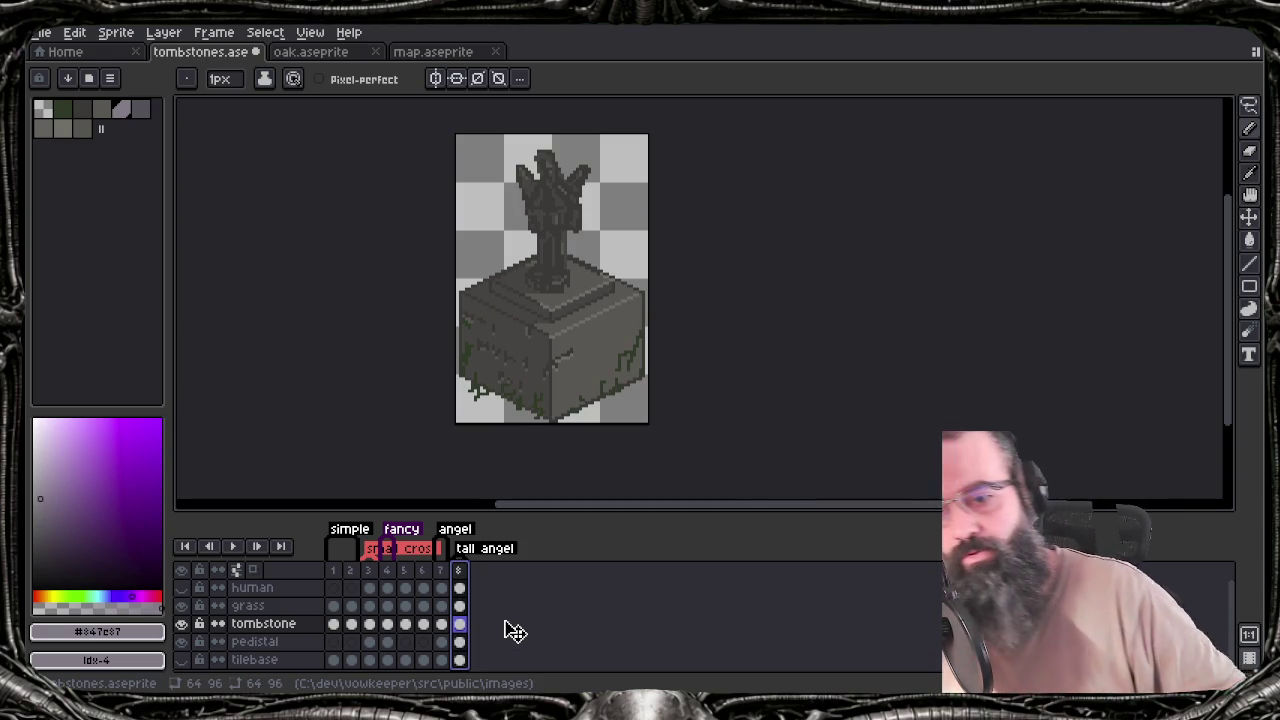
{"action": "key", "text": "shift+n"}
{"action": "key", "text": "ctrl+z"}
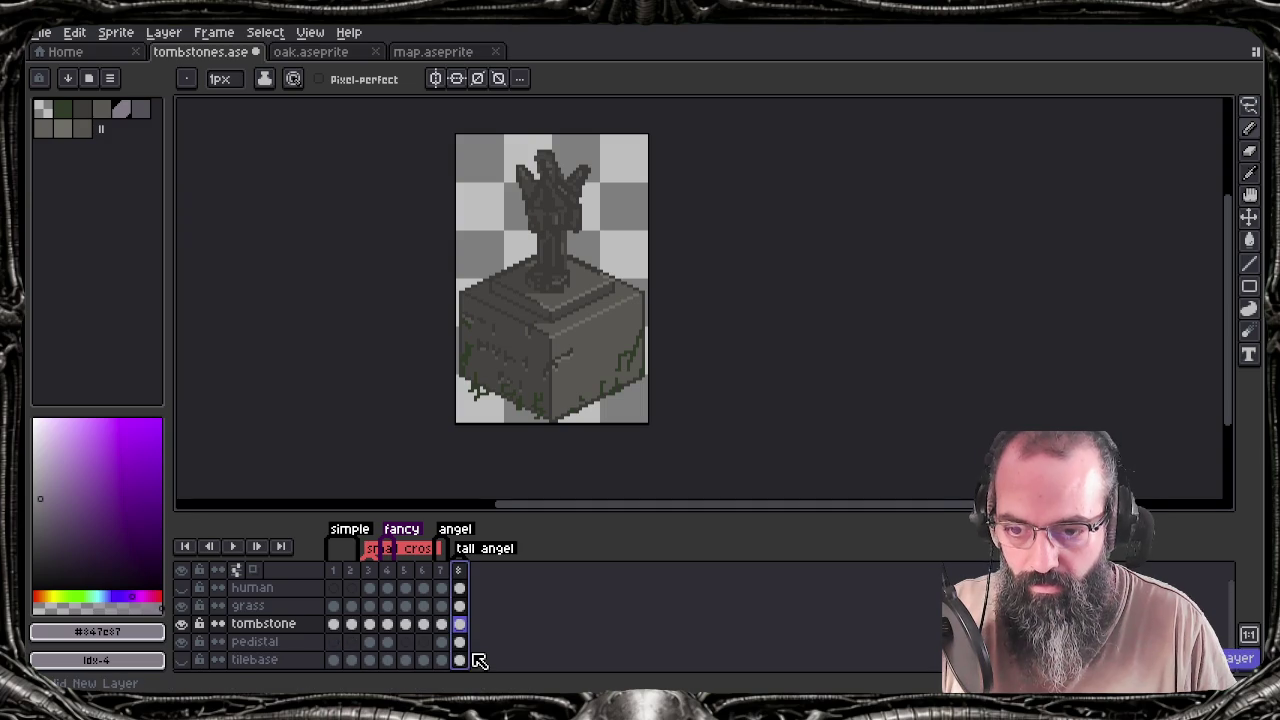
Add frame 9 and add the stump's dark brown #4a351b to the palette
{"action": "key", "text": "alt+n"}
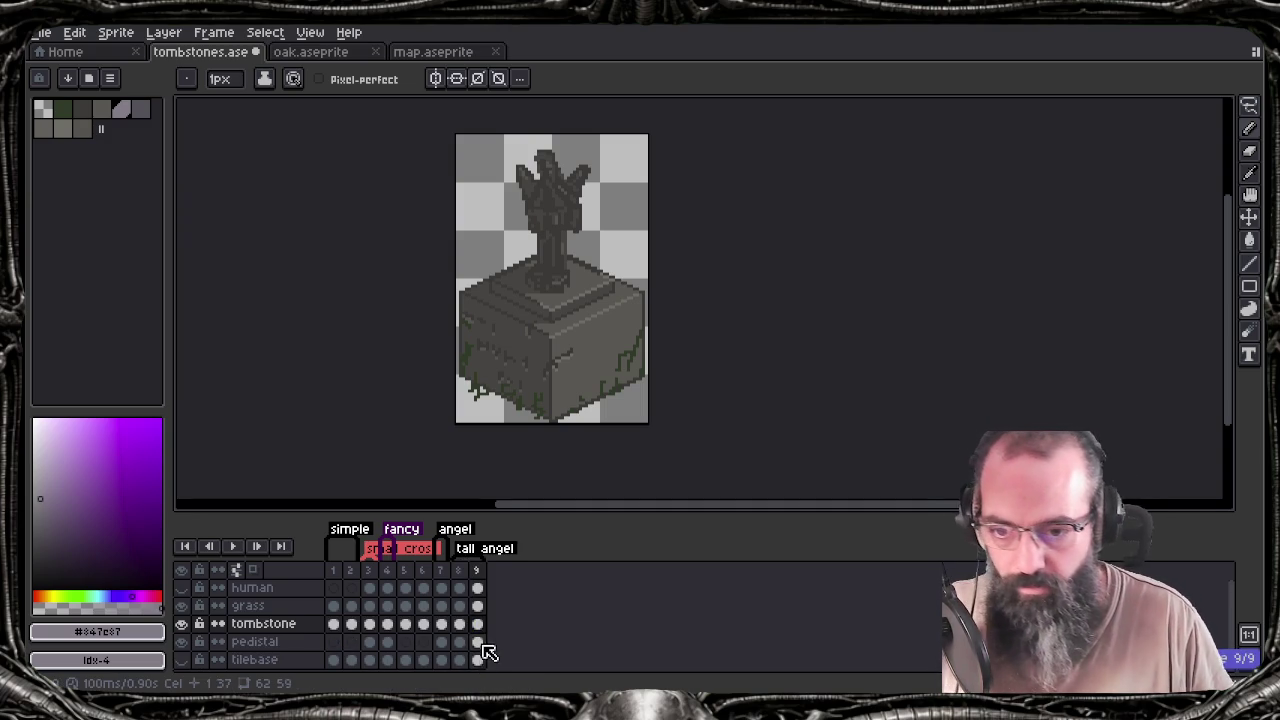
{"action": "left_click", "coordinate": [388, 623]}
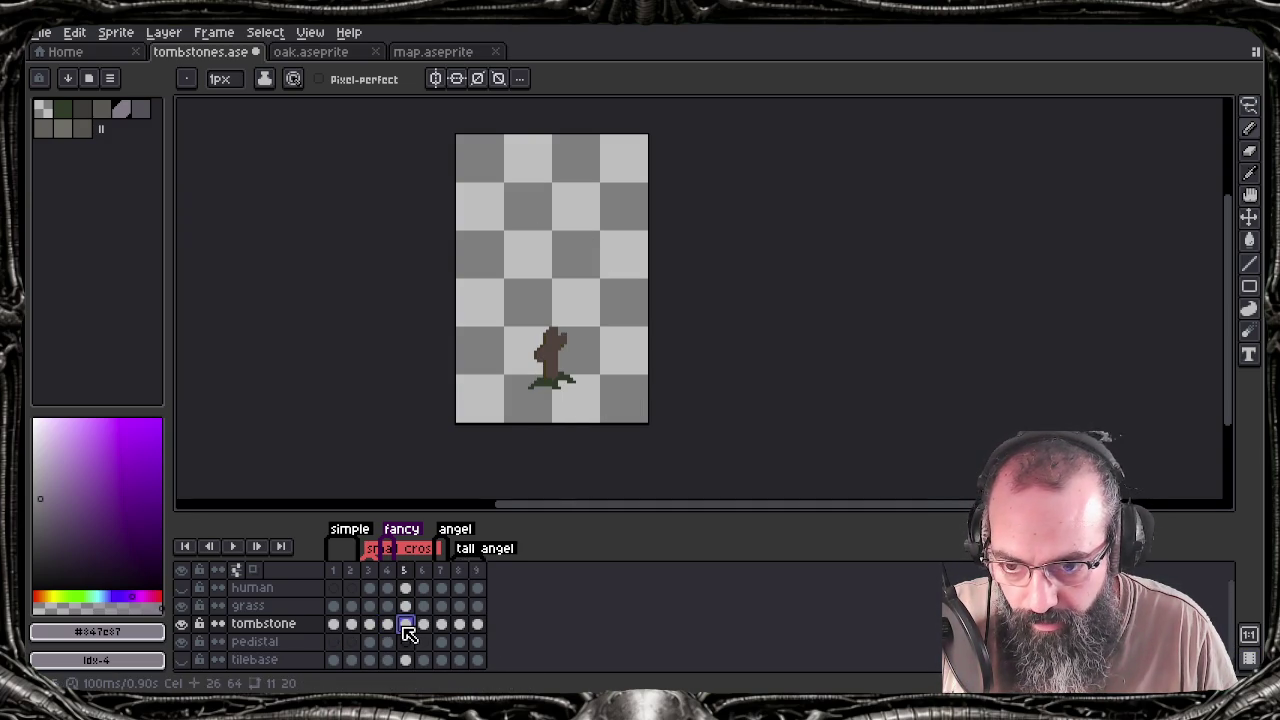
{"action": "key", "text": "i"}
{"action": "left_click", "coordinate": [561, 338]}
{"action": "key", "text": "b"}
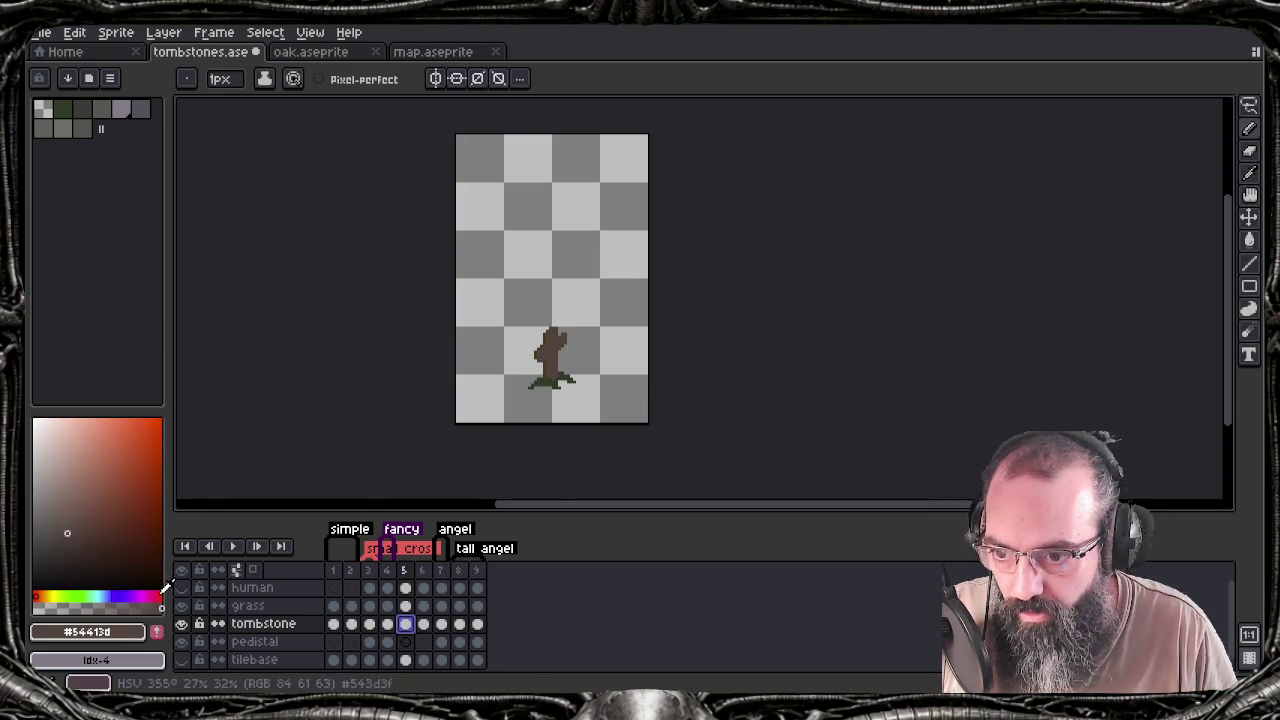
{"action": "key", "text": "i"}
{"action": "left_click", "coordinate": [549, 365]}
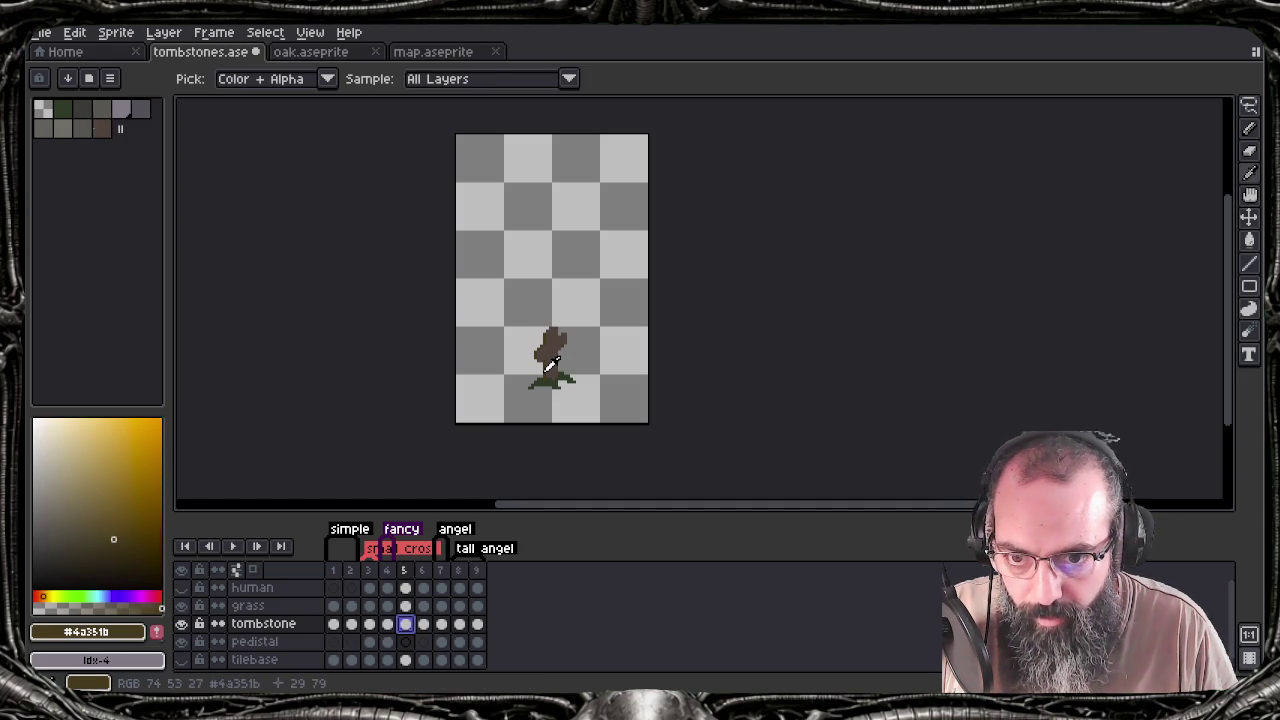
{"action": "key", "text": "b"}
{"action": "left_click", "coordinate": [157, 636]}
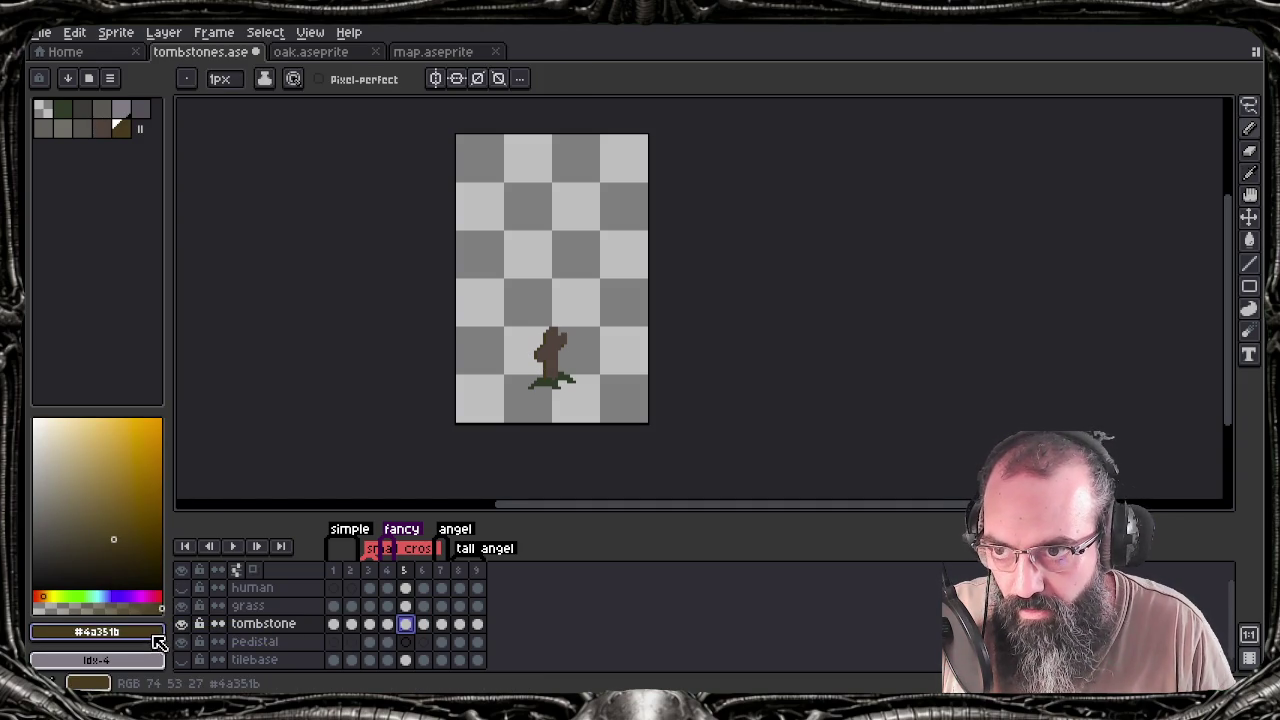
Clear frame 9's tombstone, pedestal and grass cels
{"action": "left_click", "coordinate": [479, 628]}
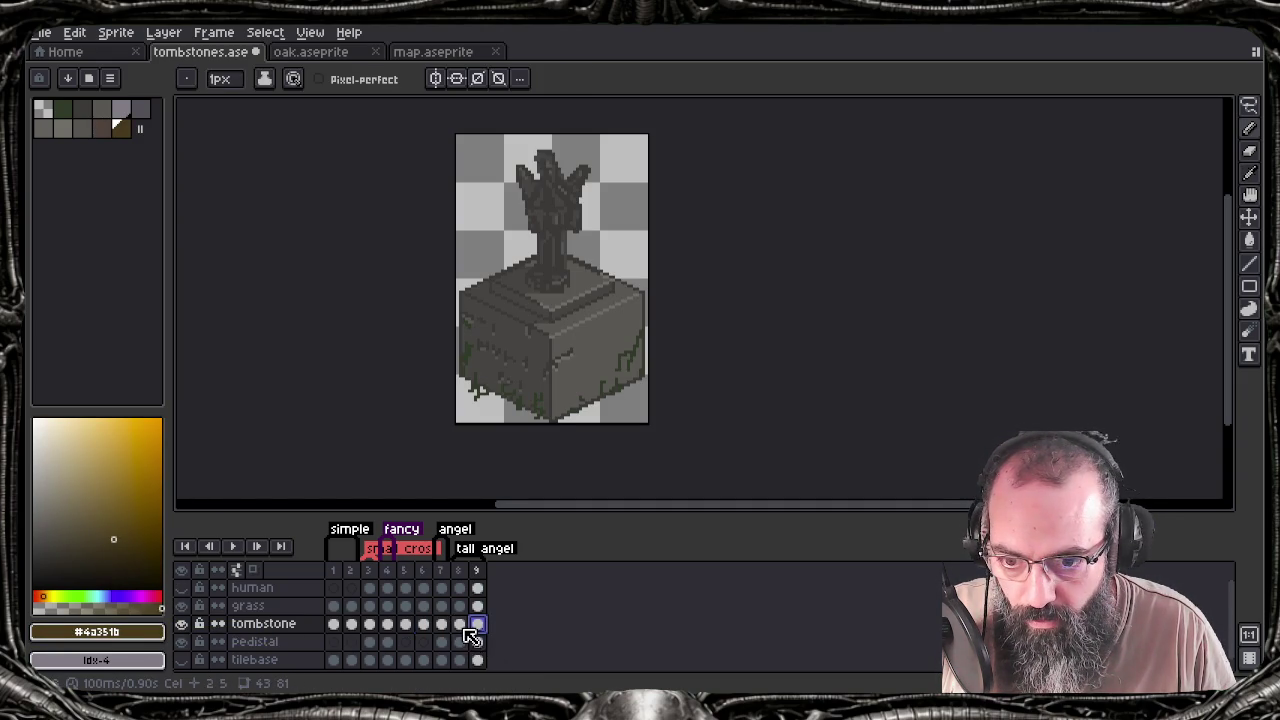
{"action": "key", "text": "ctrl+a"}
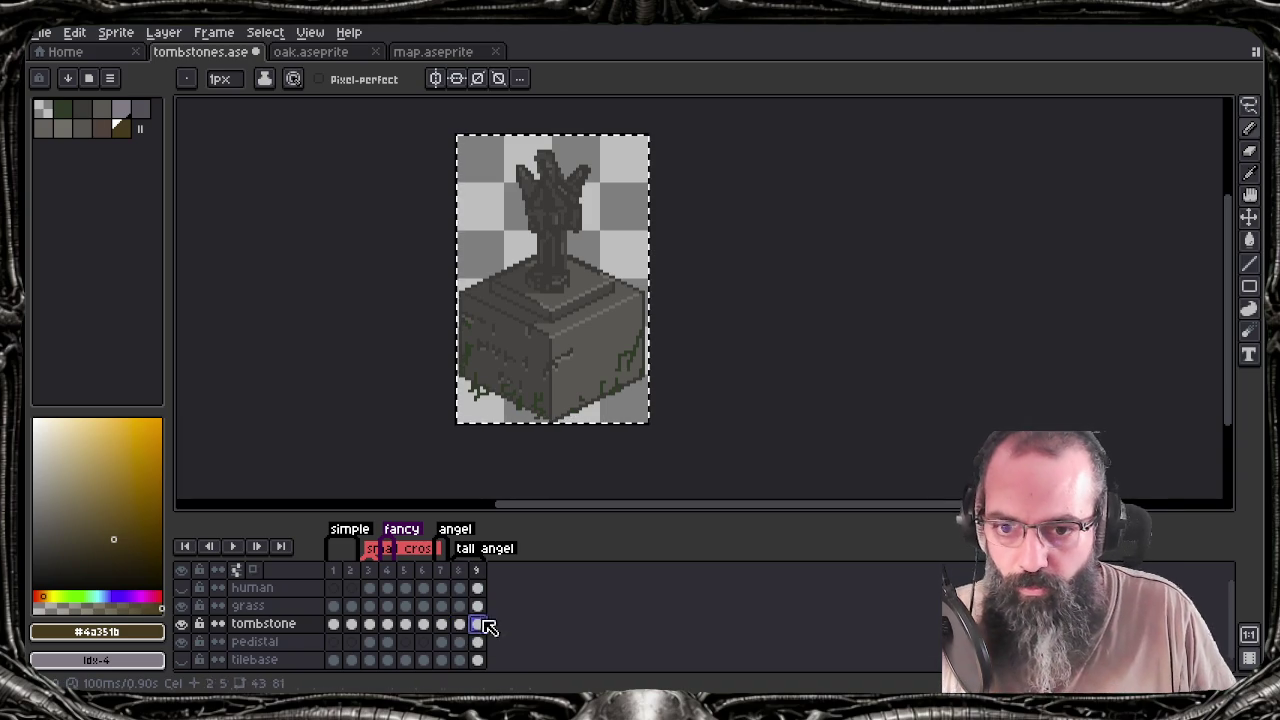
{"action": "key", "text": "Delete"}
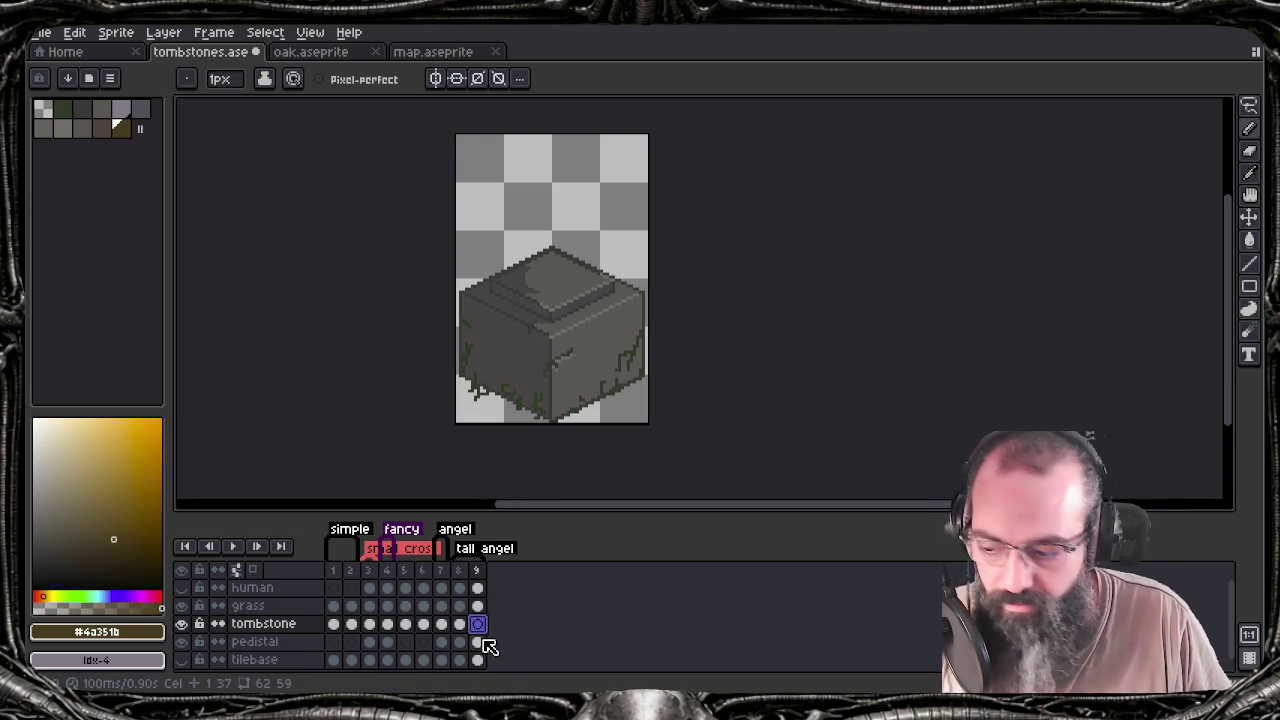
{"action": "key", "text": "ctrl+a"}
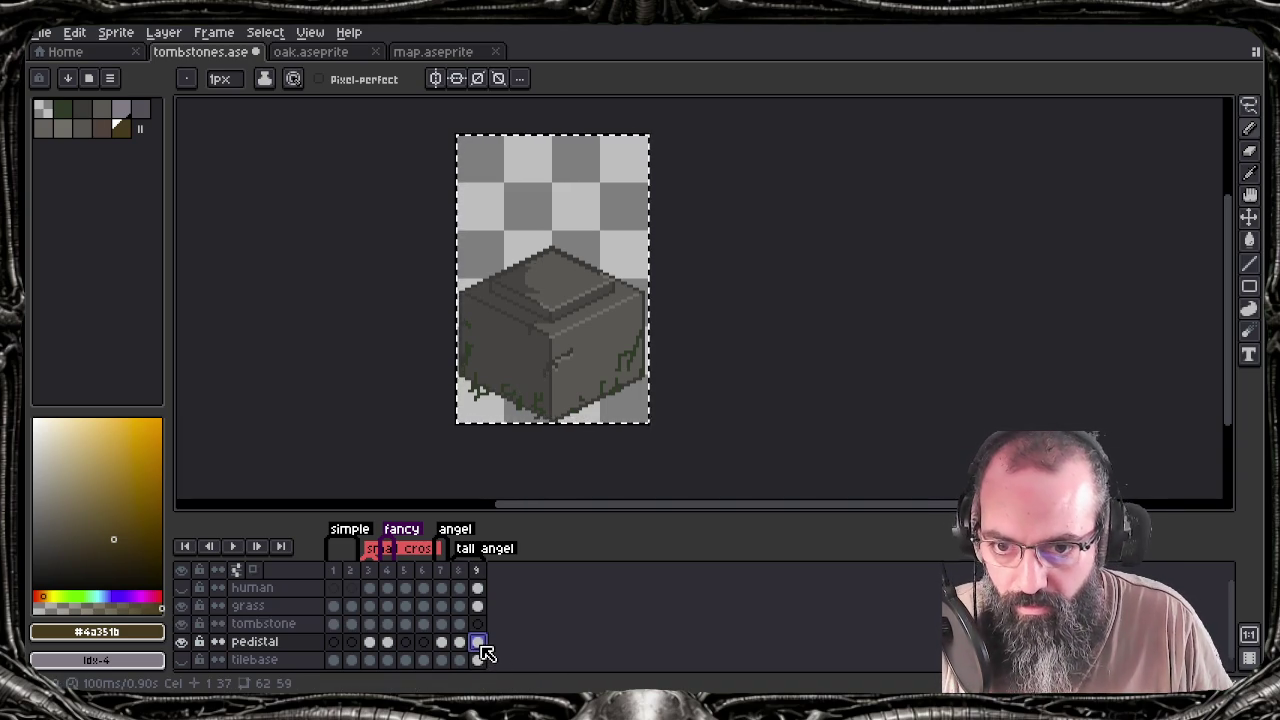
{"action": "key", "text": "Delete"}
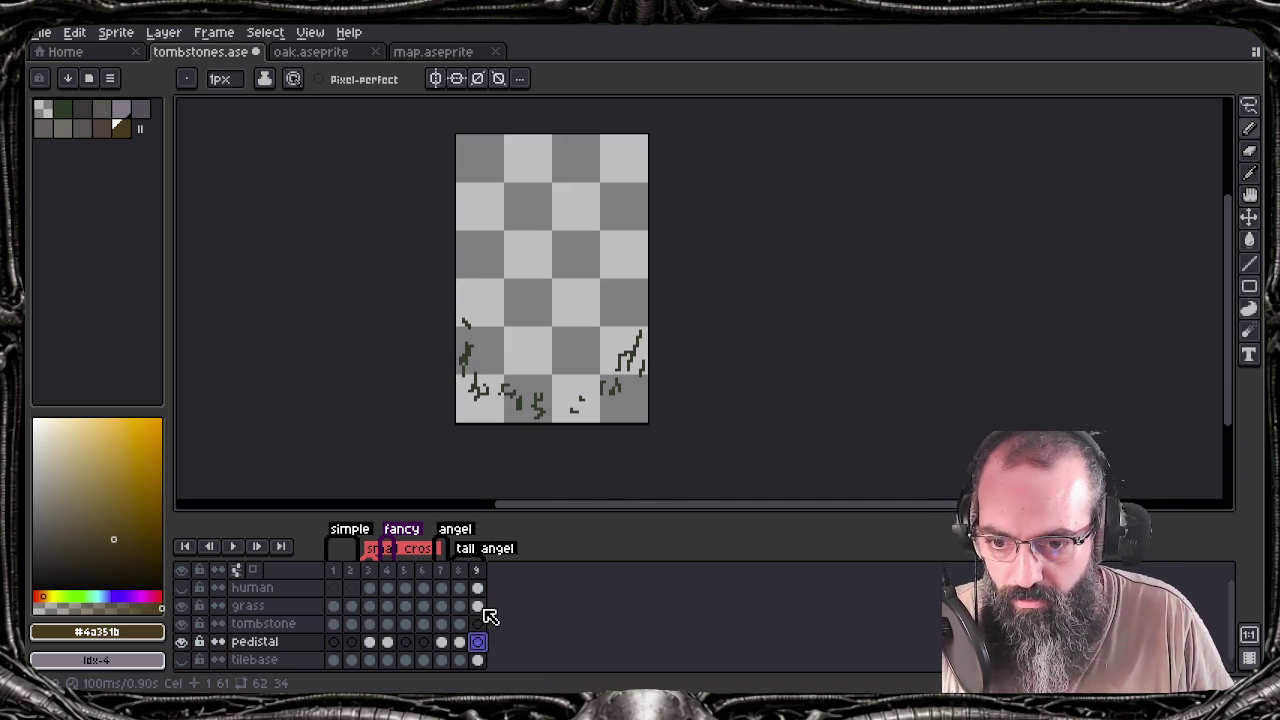
{"action": "left_click", "coordinate": [480, 607]}
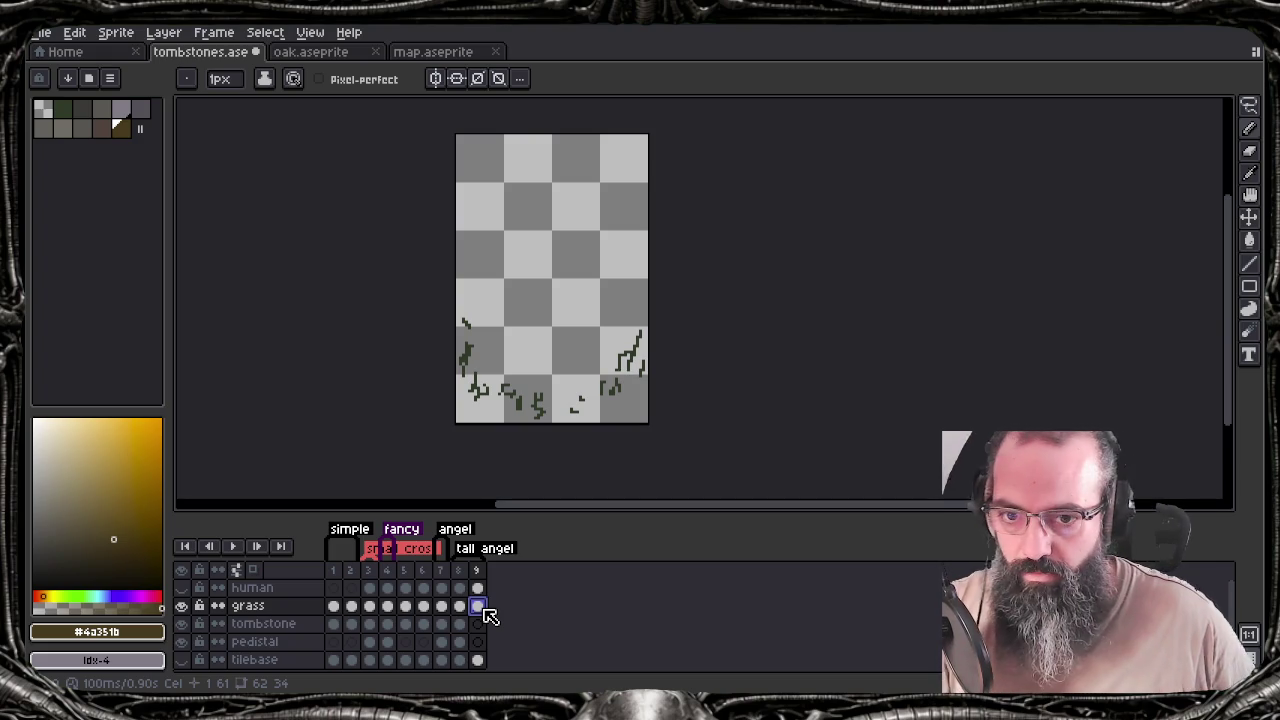
{"action": "key", "text": "ctrl+a"}
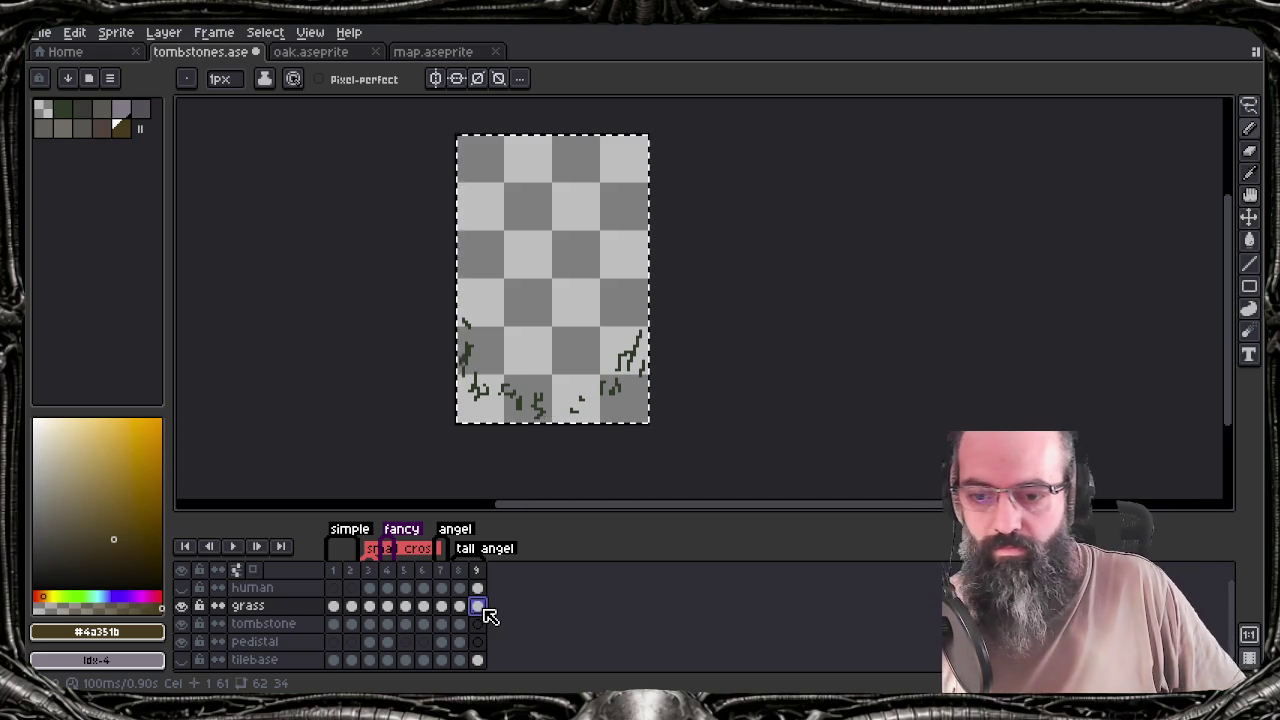
{"action": "key", "text": "Delete"}
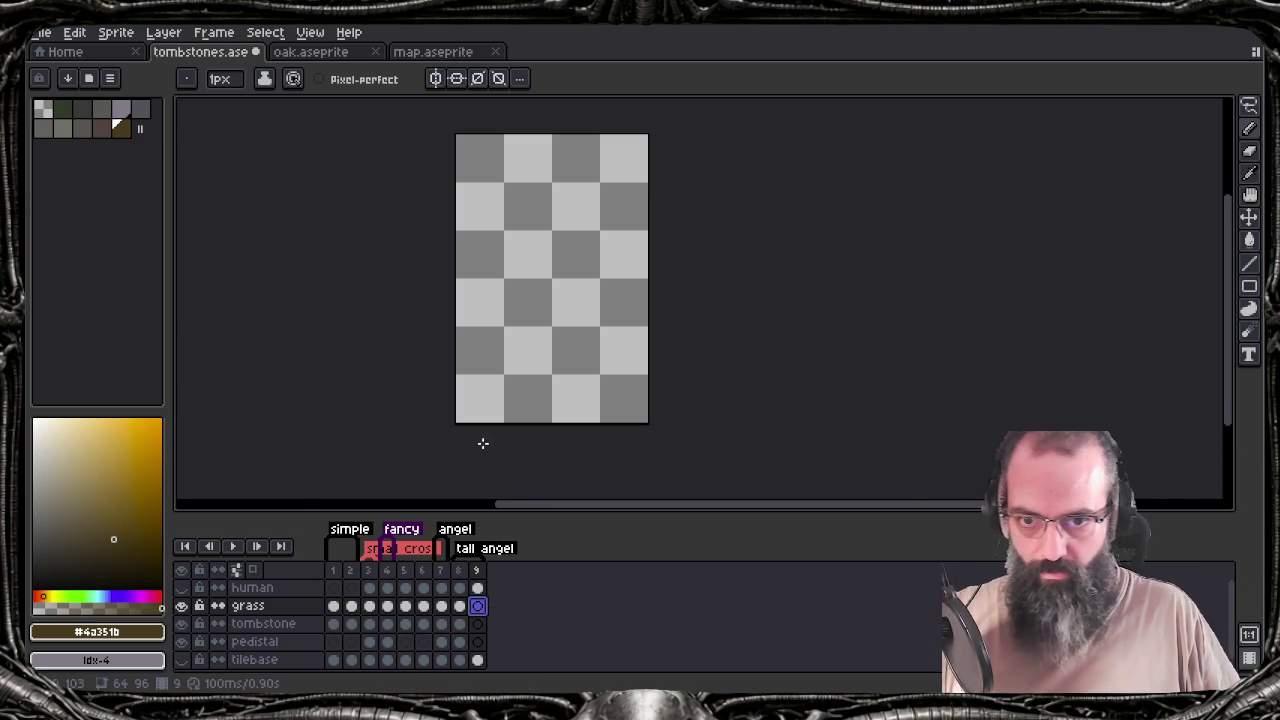
Restore the isometric tile base under frame 9 and centre the sprite on an enlarged canvas
{"action": "key", "text": "ctrl+z"}
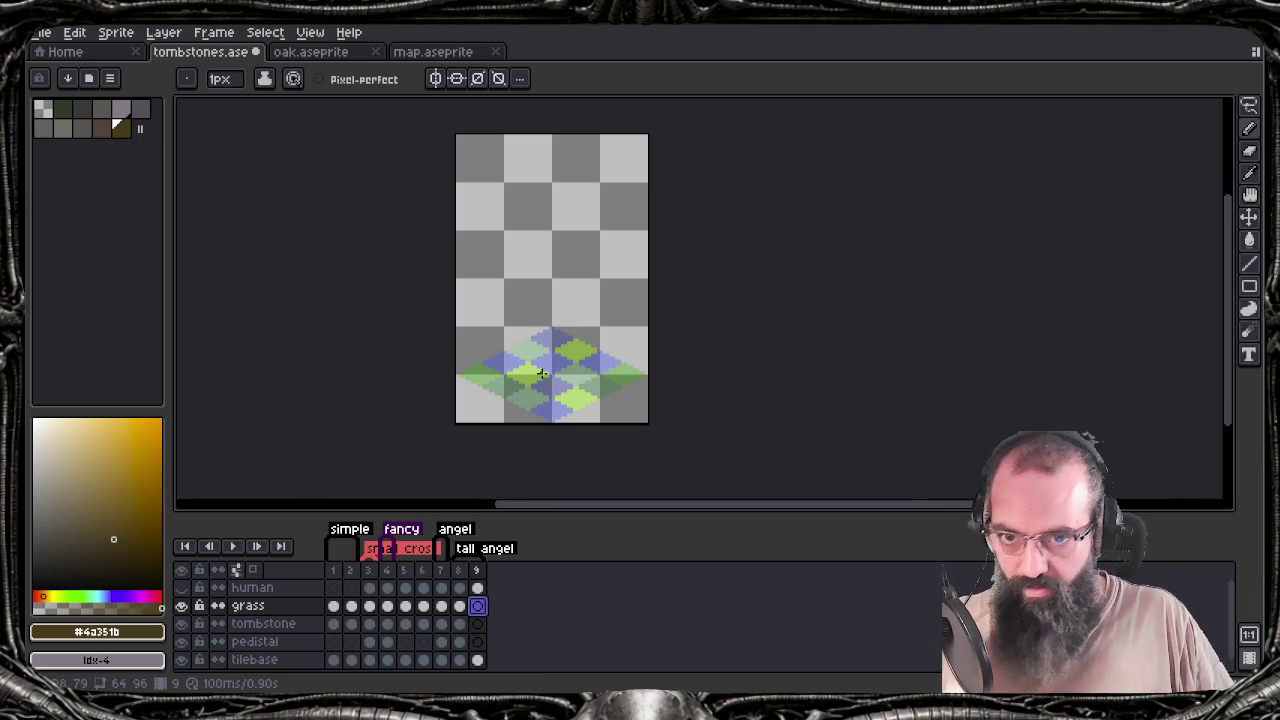
{"action": "key", "text": "b"}
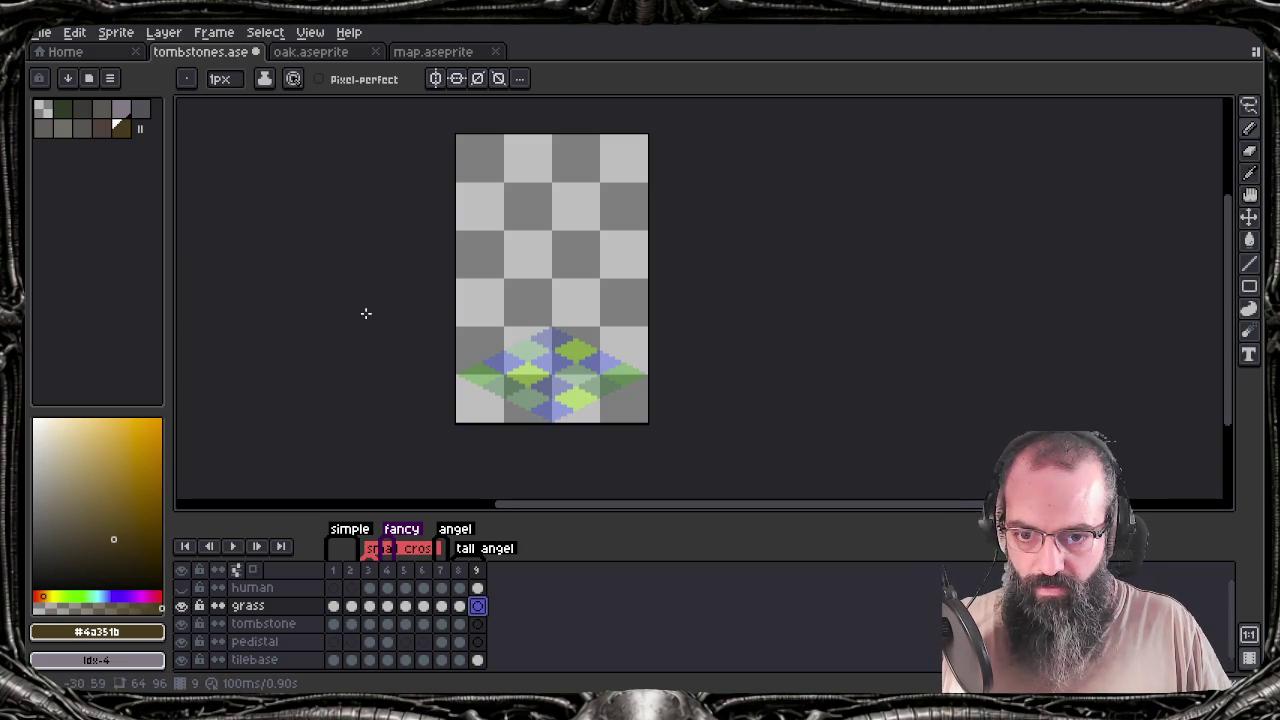
{"action": "scroll", "coordinate": [543, 380], "scroll_direction": "up", "scroll_amount": 1}
{"action": "scroll", "coordinate": [549, 382], "scroll_direction": "up", "scroll_amount": 2}
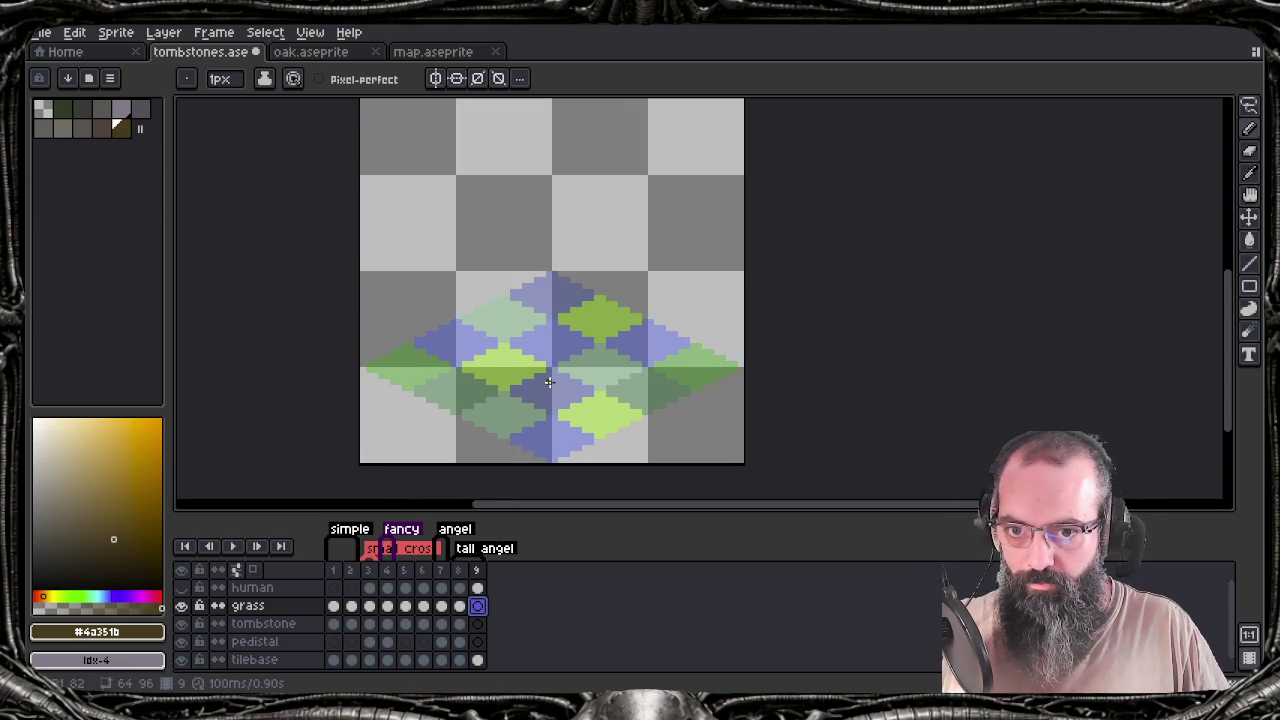
{"action": "scroll", "coordinate": [547, 375], "scroll_direction": "down", "scroll_amount": 1}
{"action": "mouse_move", "coordinate": [566, 373]}
{"action": "left_mouse_down"}
{"action": "mouse_move", "coordinate": [629, 466]}
{"action": "mouse_move", "coordinate": [614, 457]}
{"action": "mouse_move", "coordinate": [640, 471]}
{"action": "left_mouse_up"}
{"action": "key", "text": "Tab"}
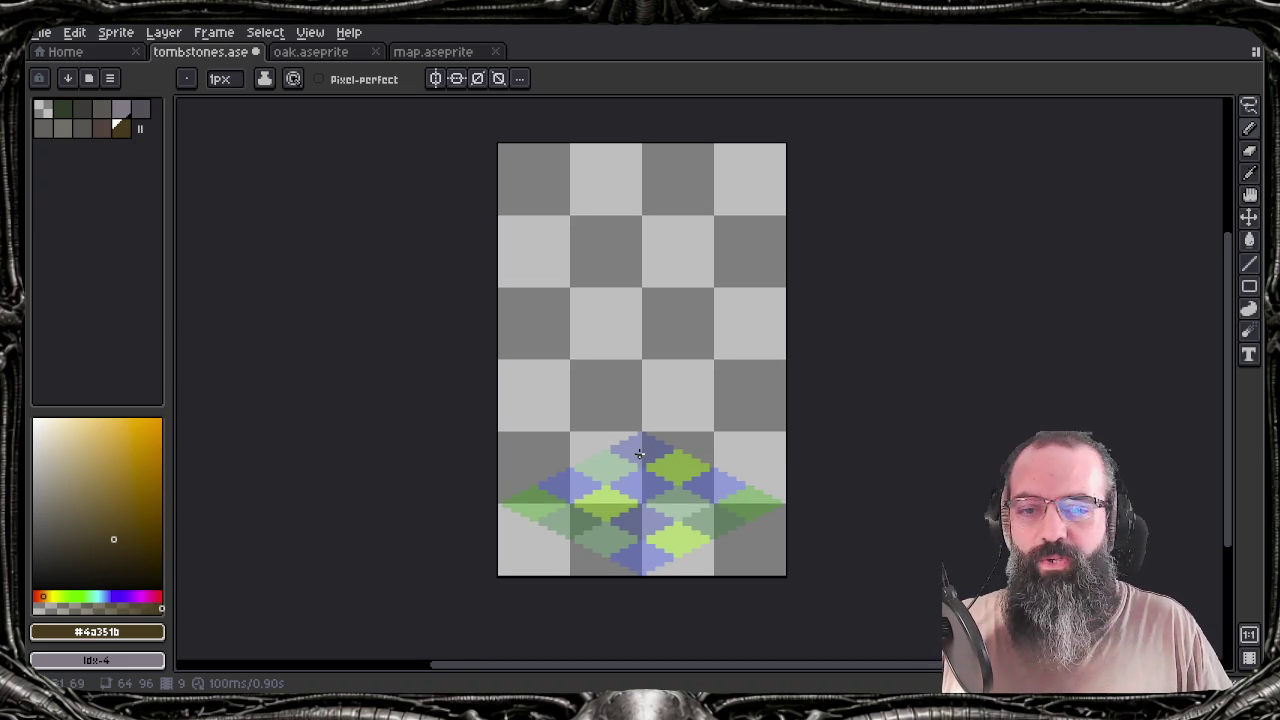
Draw a vertical pole down to the grass tile with a triangular flag arm
{"action": "key", "text": "l"}
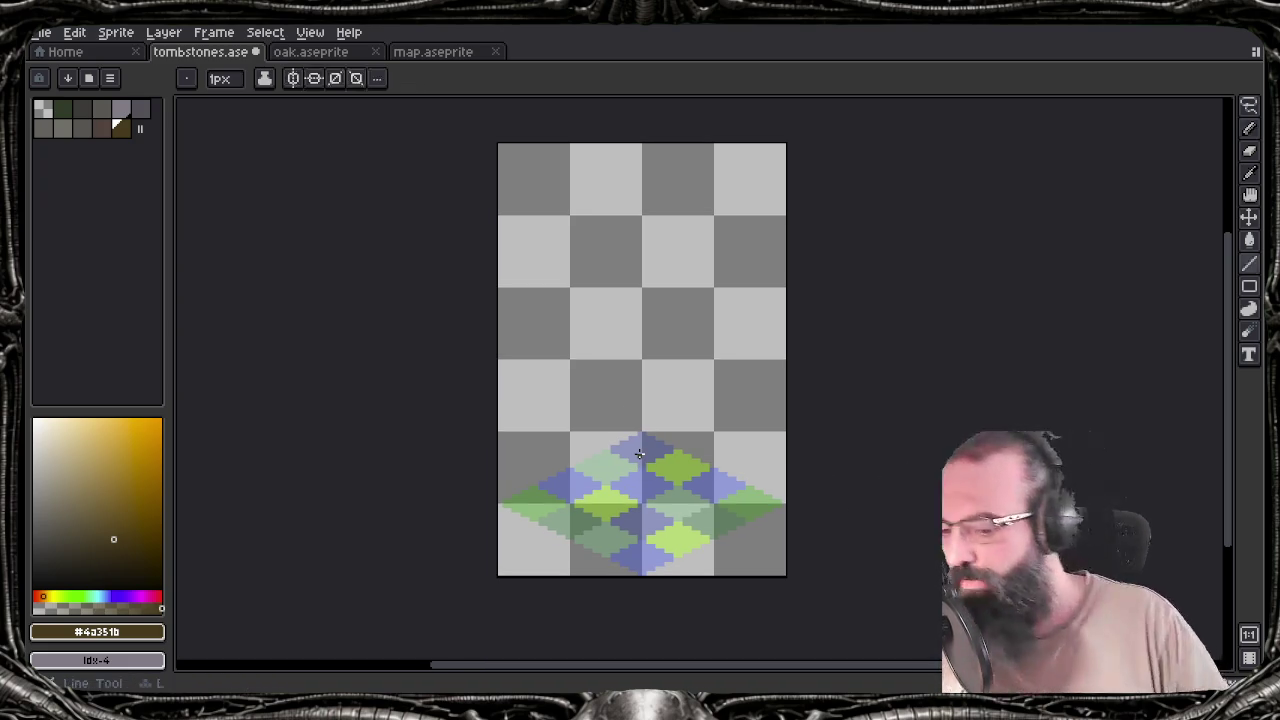
{"action": "left_click_drag", "start_coordinate": [639, 454], "coordinate": [605, 432]}
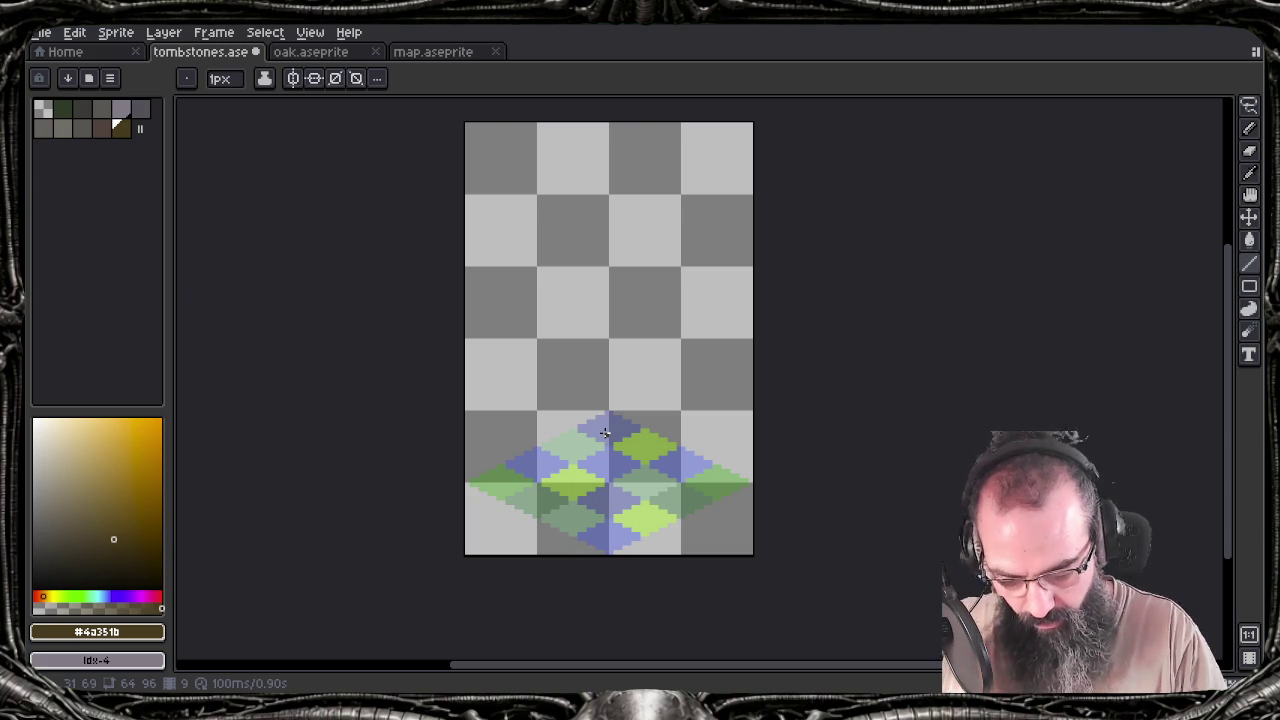
{"action": "left_click_drag", "start_coordinate": [571, 250], "coordinate": [575, 485]}
{"action": "left_click_drag", "start_coordinate": [571, 247], "coordinate": [654, 268]}
{"action": "mouse_move", "coordinate": [572, 310]}
{"action": "left_mouse_down"}
{"action": "mouse_move", "coordinate": [624, 277]}
{"action": "mouse_move", "coordinate": [653, 289]}
{"action": "left_mouse_up"}
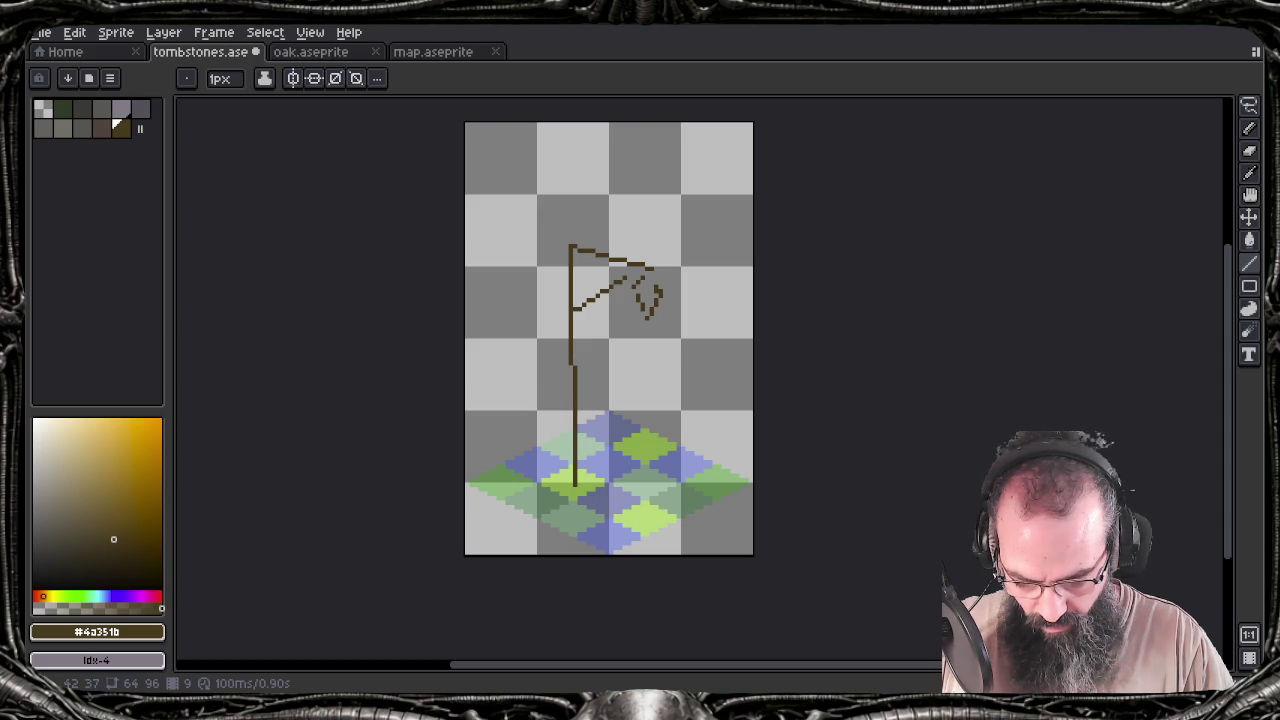
Add a second pole line, extend the pole top, and cross the flag with a diagonal
{"action": "left_click_drag", "start_coordinate": [589, 322], "coordinate": [594, 476]}
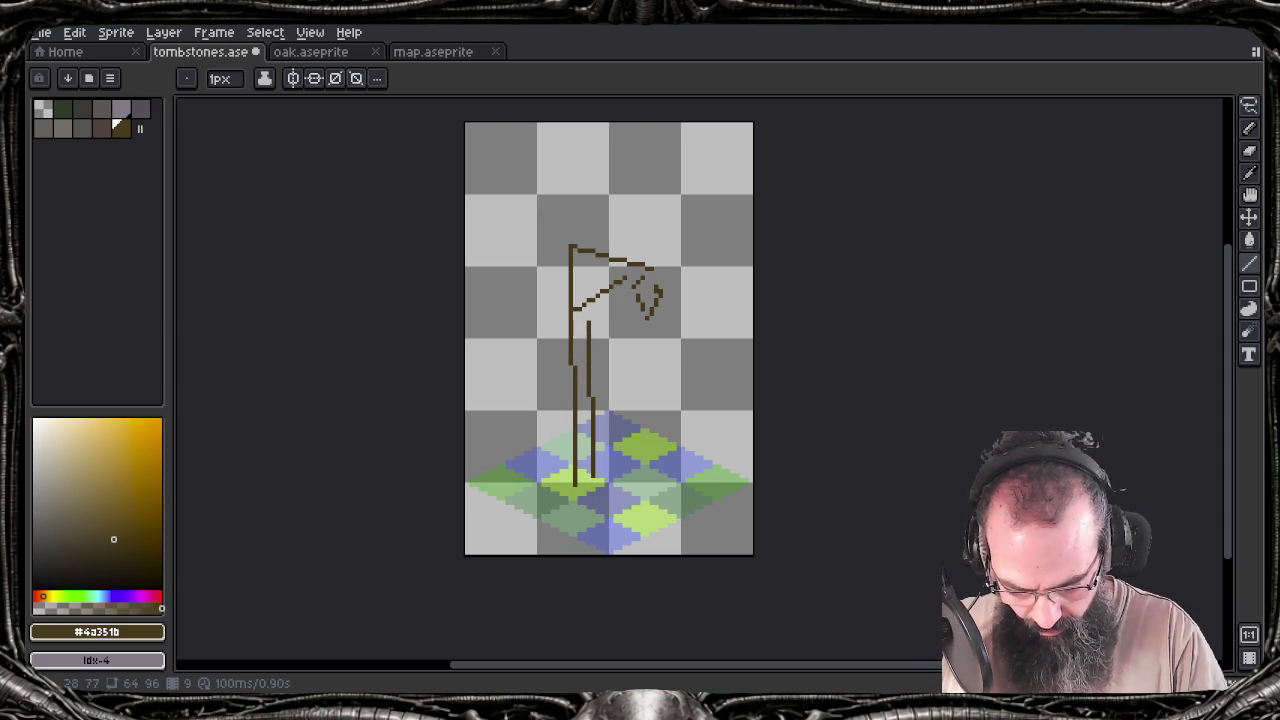
{"action": "left_click_drag", "start_coordinate": [588, 234], "coordinate": [587, 297]}
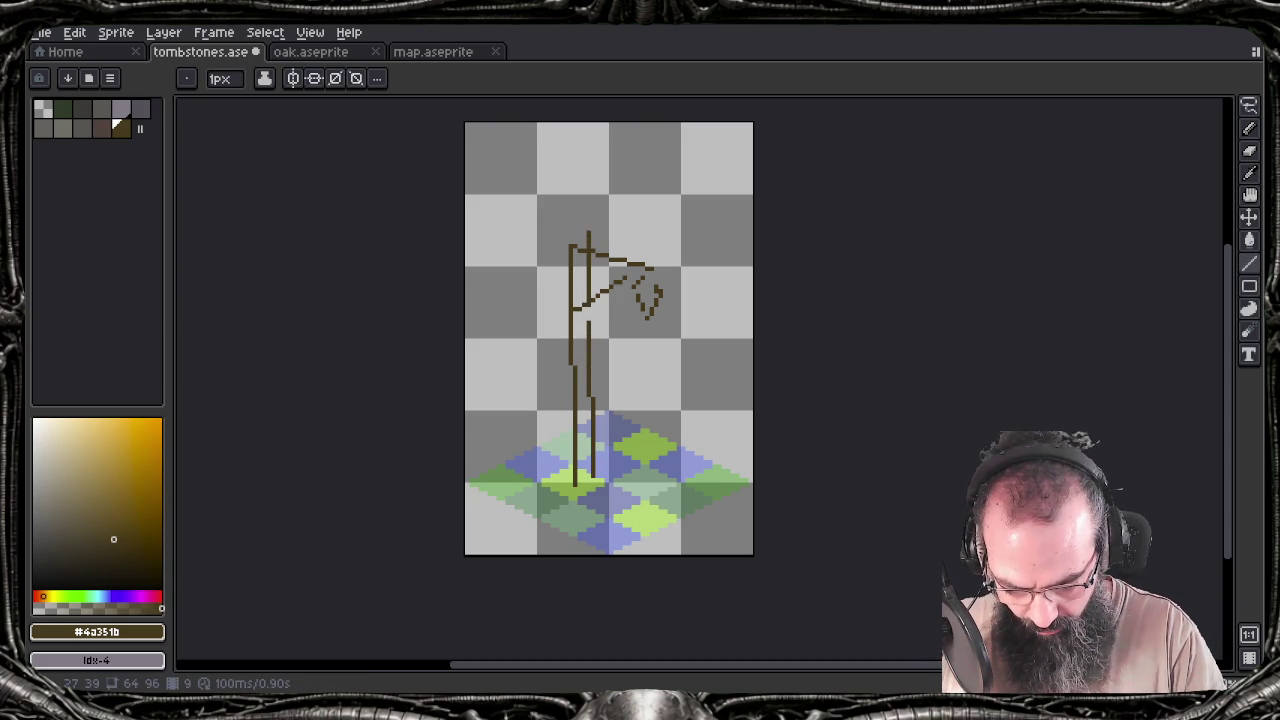
{"action": "mouse_move", "coordinate": [597, 233]}
{"action": "left_mouse_down"}
{"action": "mouse_move", "coordinate": [668, 255]}
{"action": "mouse_move", "coordinate": [652, 270]}
{"action": "left_mouse_up"}
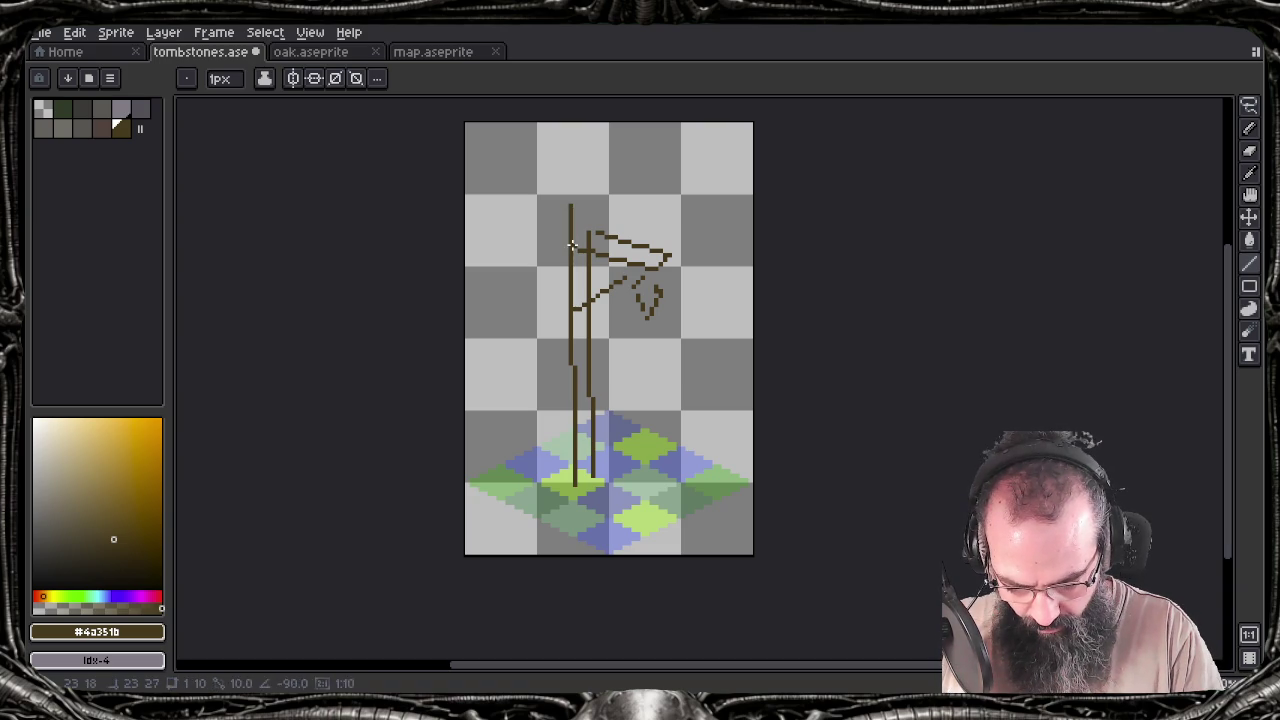
{"action": "left_click_drag", "start_coordinate": [592, 234], "coordinate": [592, 197]}
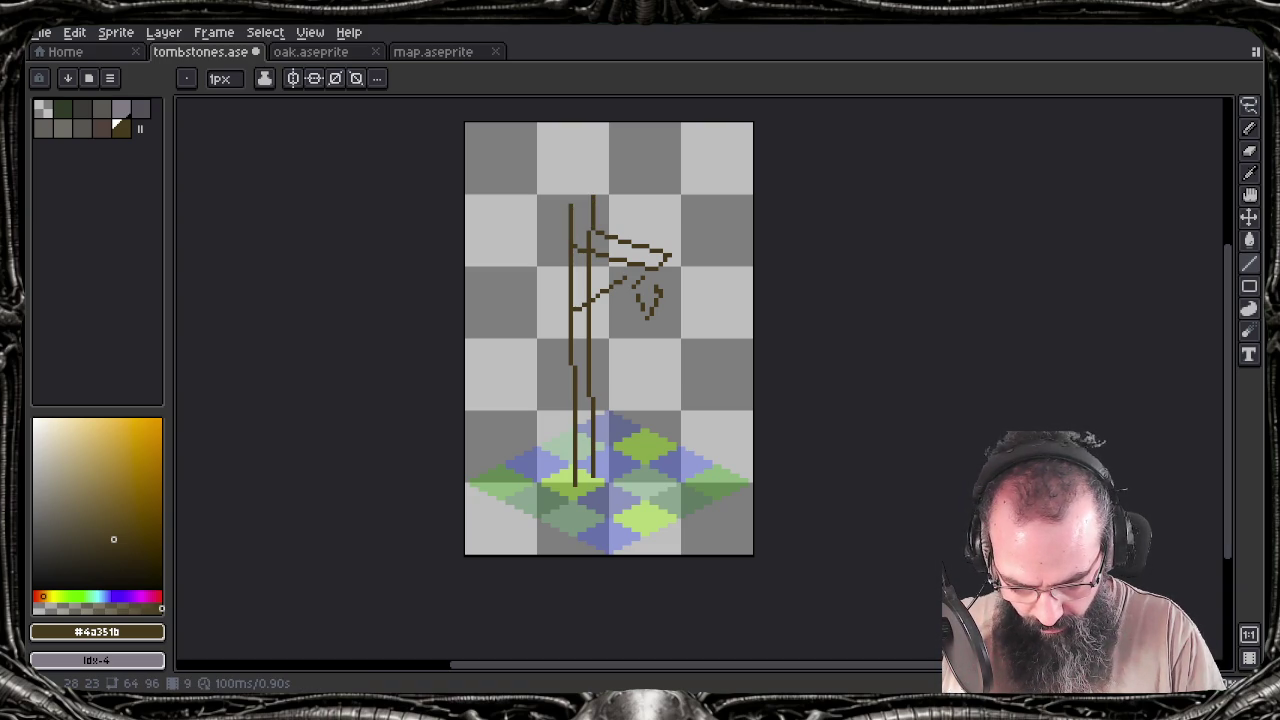
{"action": "left_click_drag", "start_coordinate": [645, 262], "coordinate": [565, 304]}
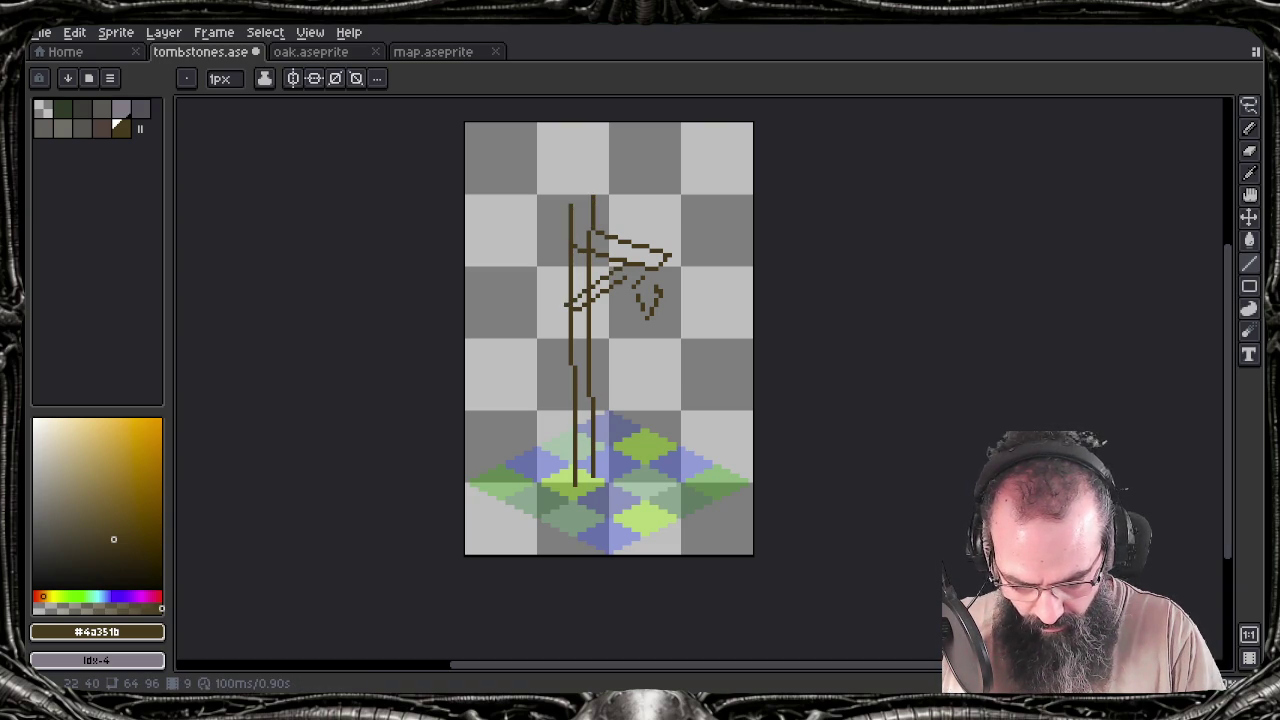
{"action": "left_click_drag", "start_coordinate": [573, 238], "coordinate": [573, 210]}
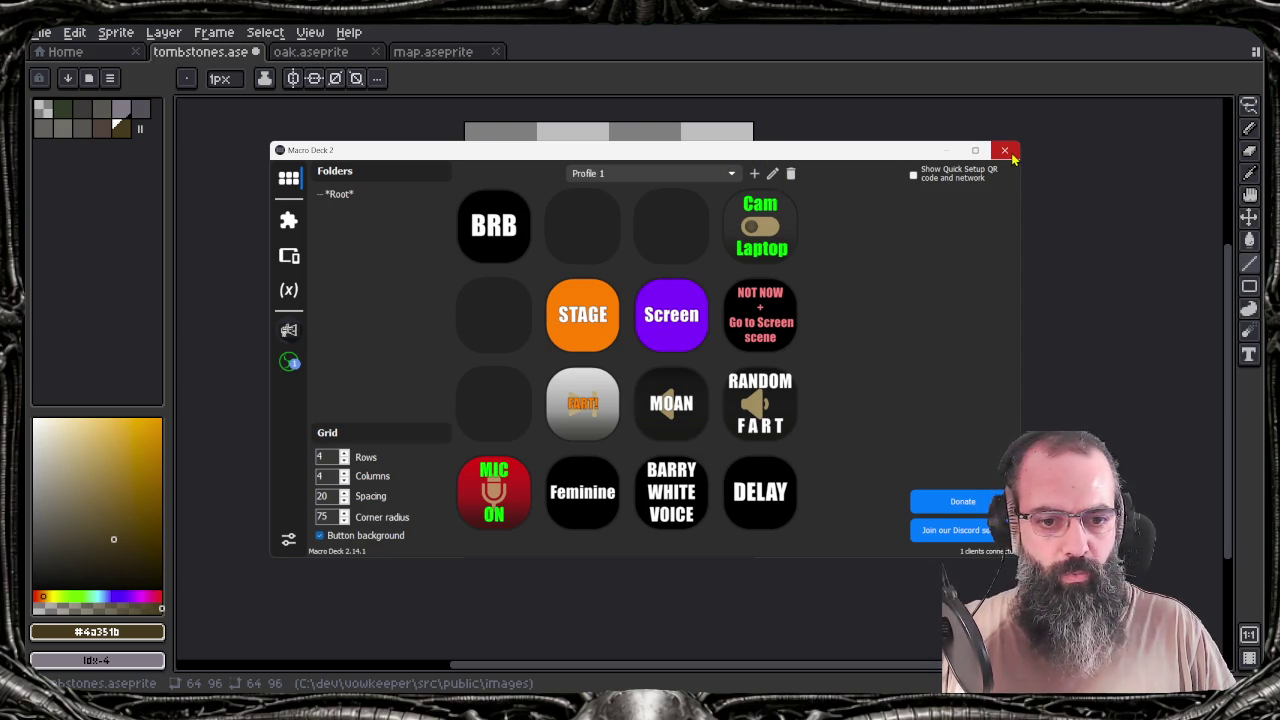
Close Macro Deck 2 and bring the Aseprite timeline back
{"action": "left_click", "coordinate": [1005, 151]}
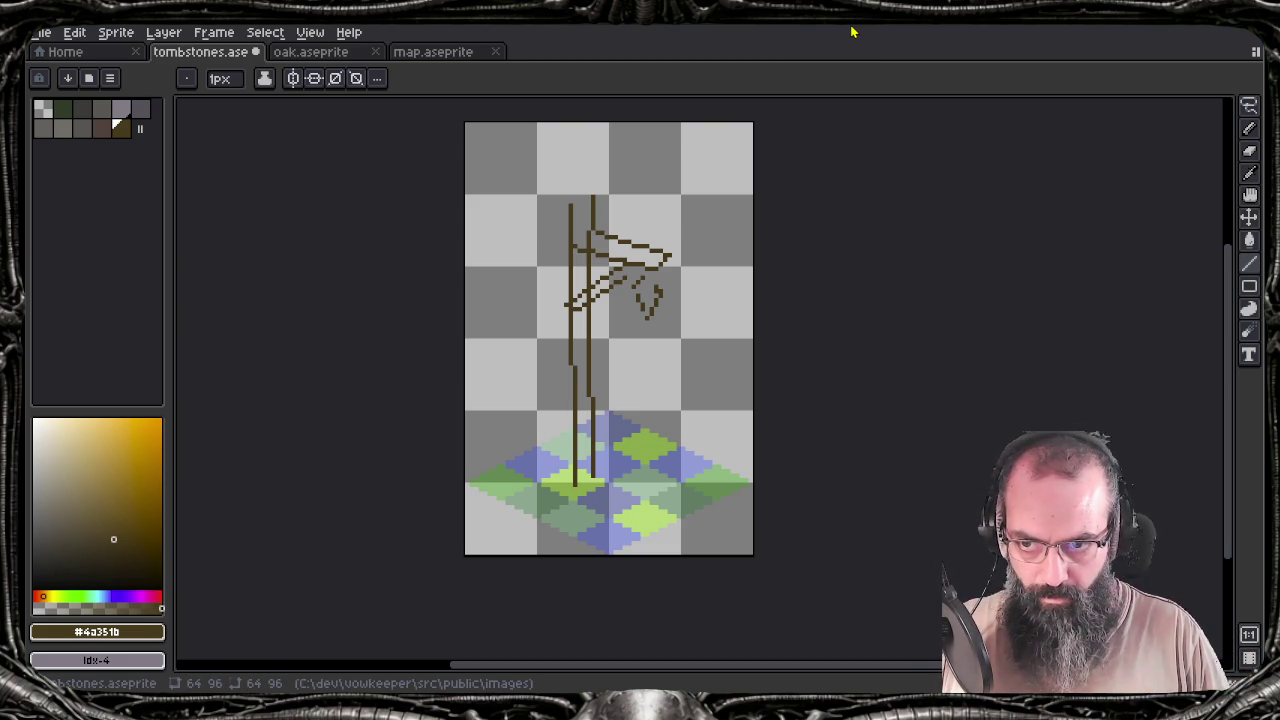
{"action": "key", "text": "Tab"}
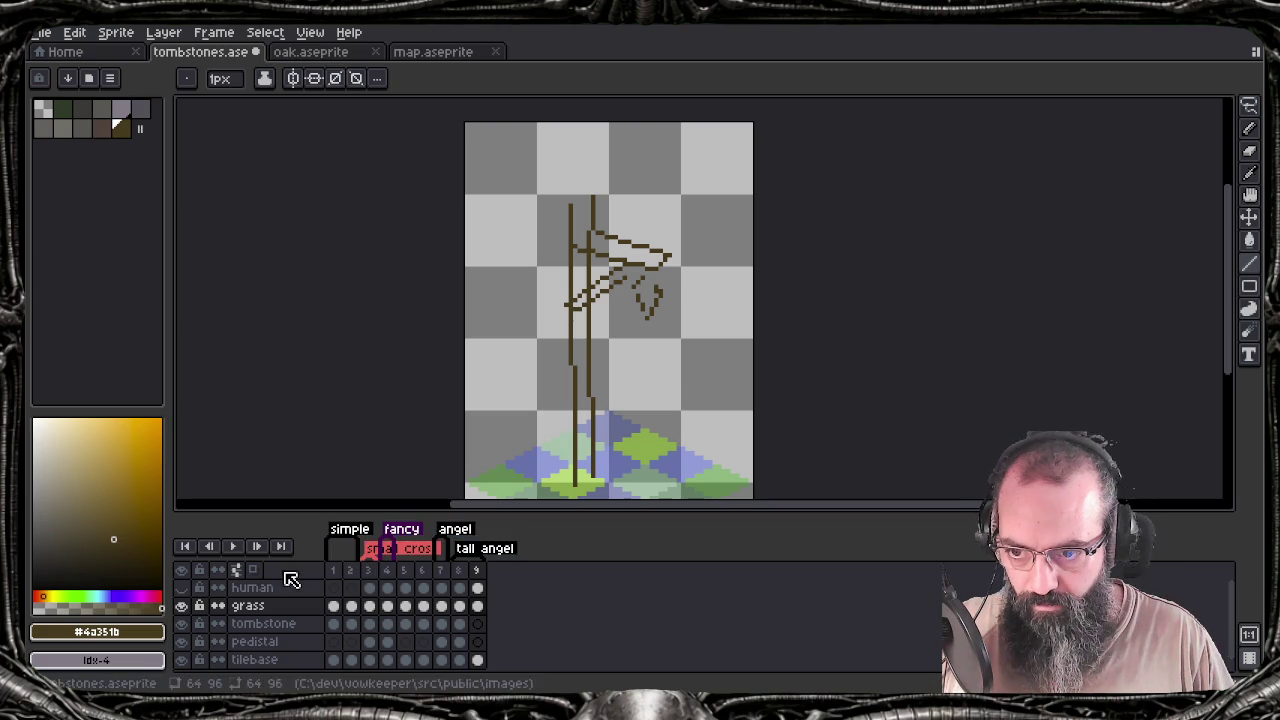
Show the grey human reference layer, check the sketch bounds, and hide the grass layer
{"action": "left_click", "coordinate": [181, 588]}
{"action": "scroll", "coordinate": [572, 236], "scroll_direction": "down", "scroll_amount": 1}
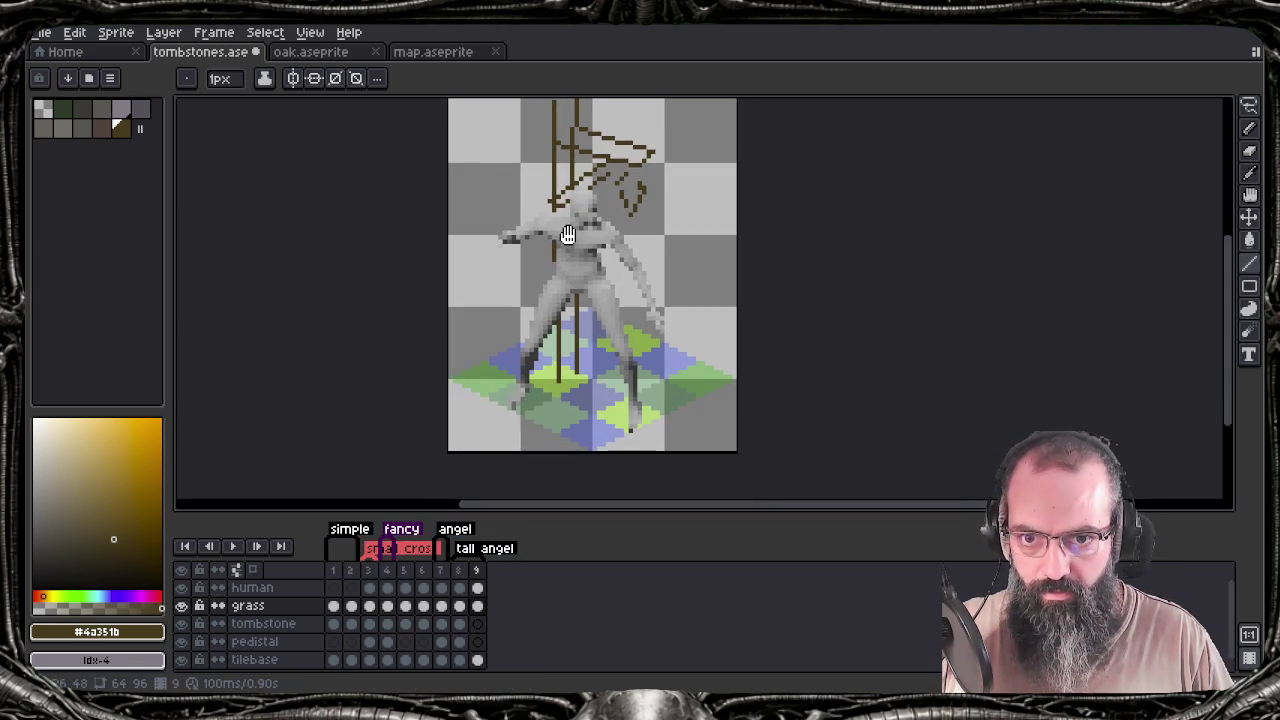
{"action": "scroll", "coordinate": [572, 236], "scroll_direction": "down", "scroll_amount": 1}
{"action": "scroll", "coordinate": [600, 244], "scroll_direction": "down", "scroll_amount": 1}
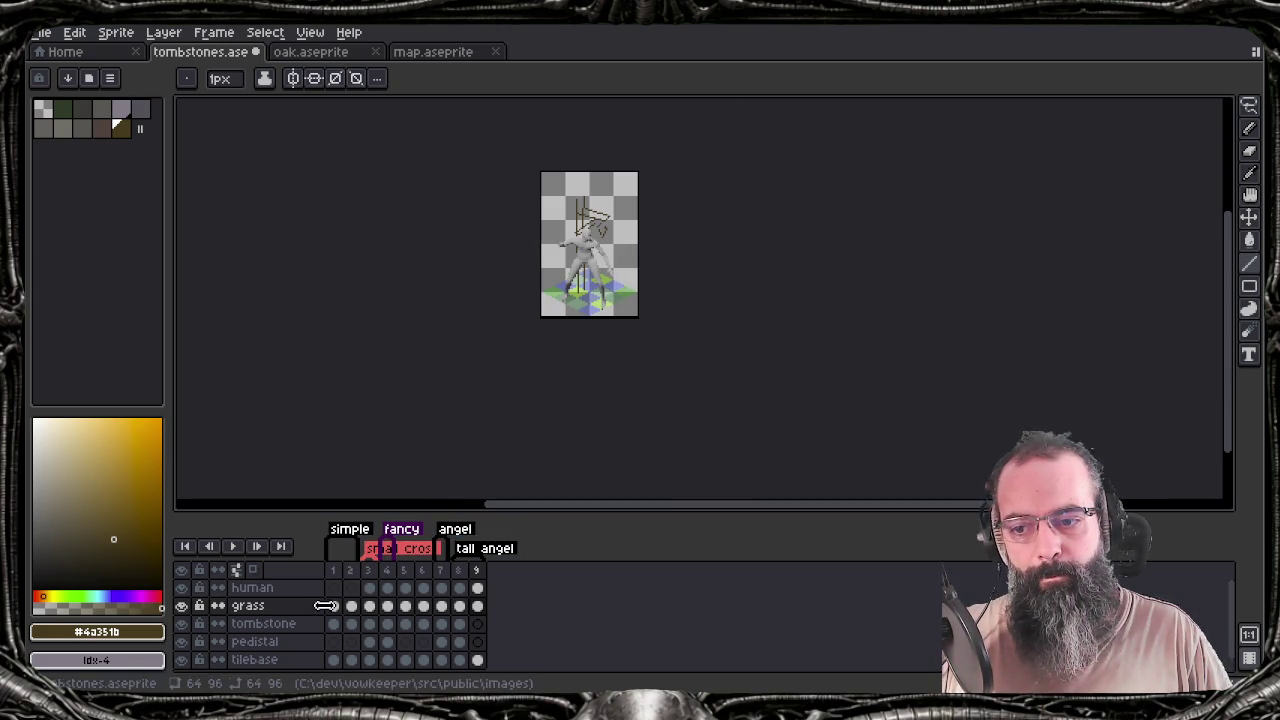
{"action": "key", "text": "ctrl"}
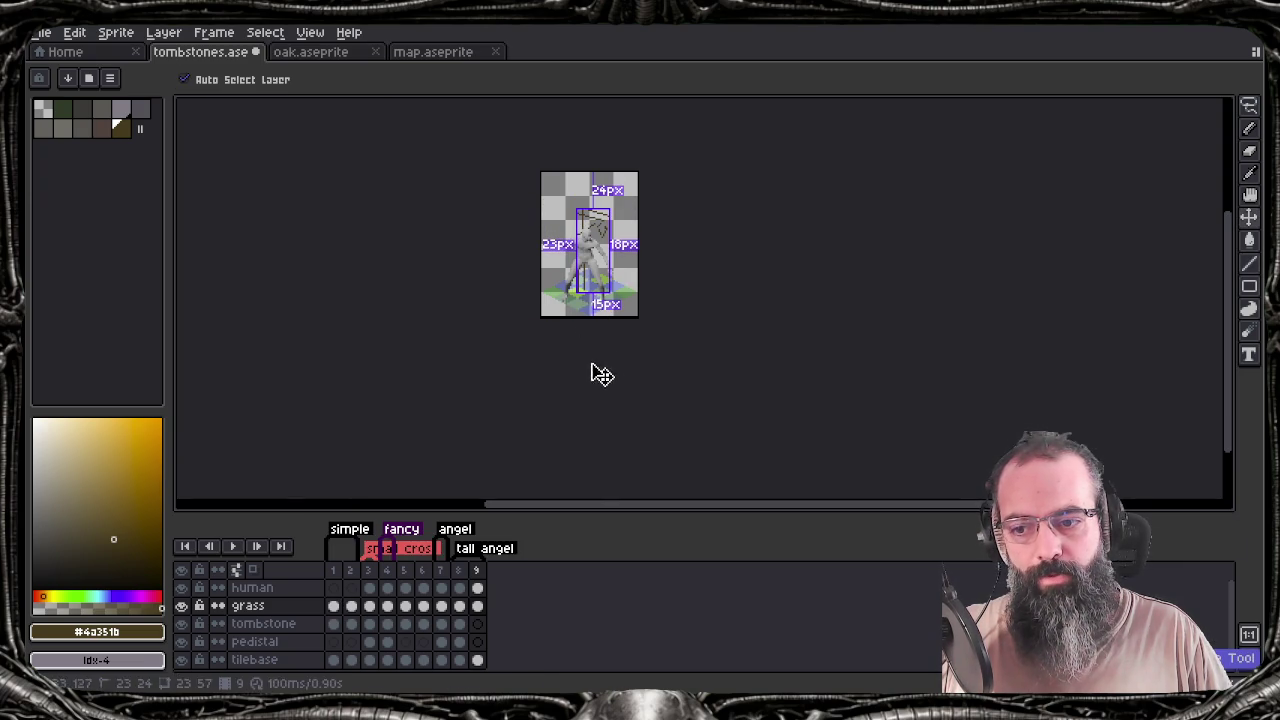
{"action": "key", "text": "ctrl"}
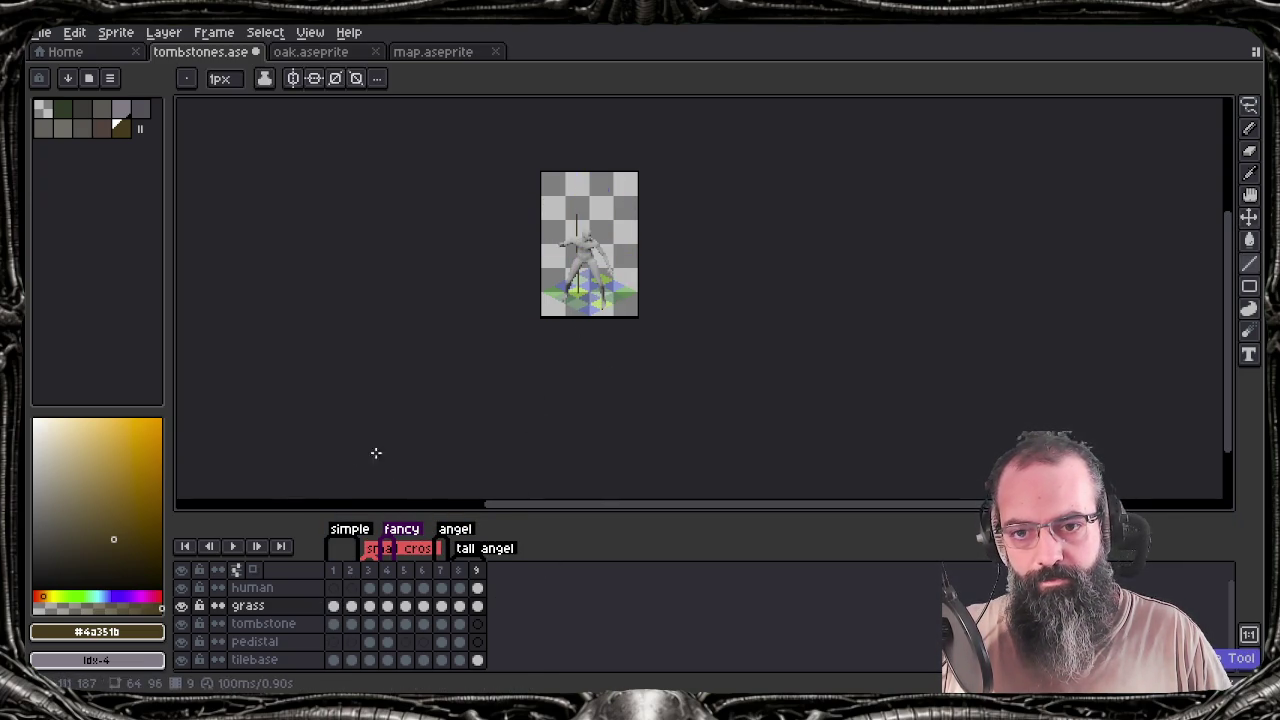
{"action": "left_click", "coordinate": [183, 606]}
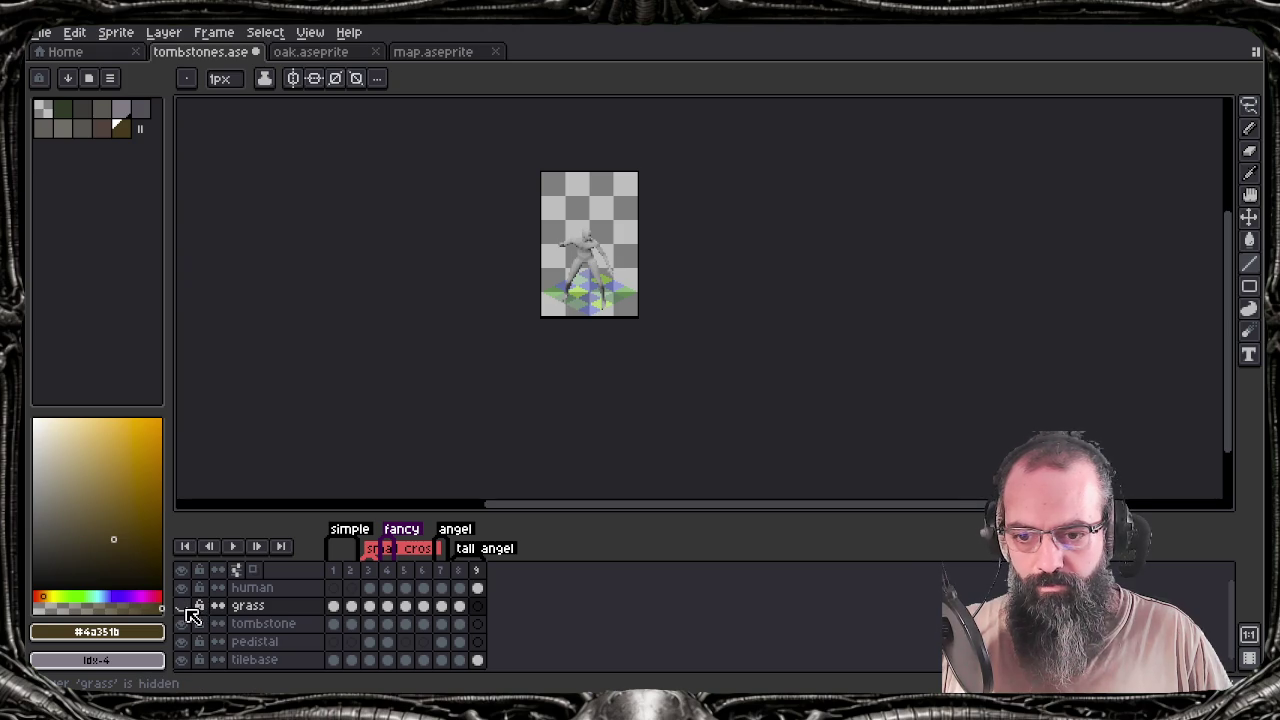
{"action": "left_click", "coordinate": [474, 624]}
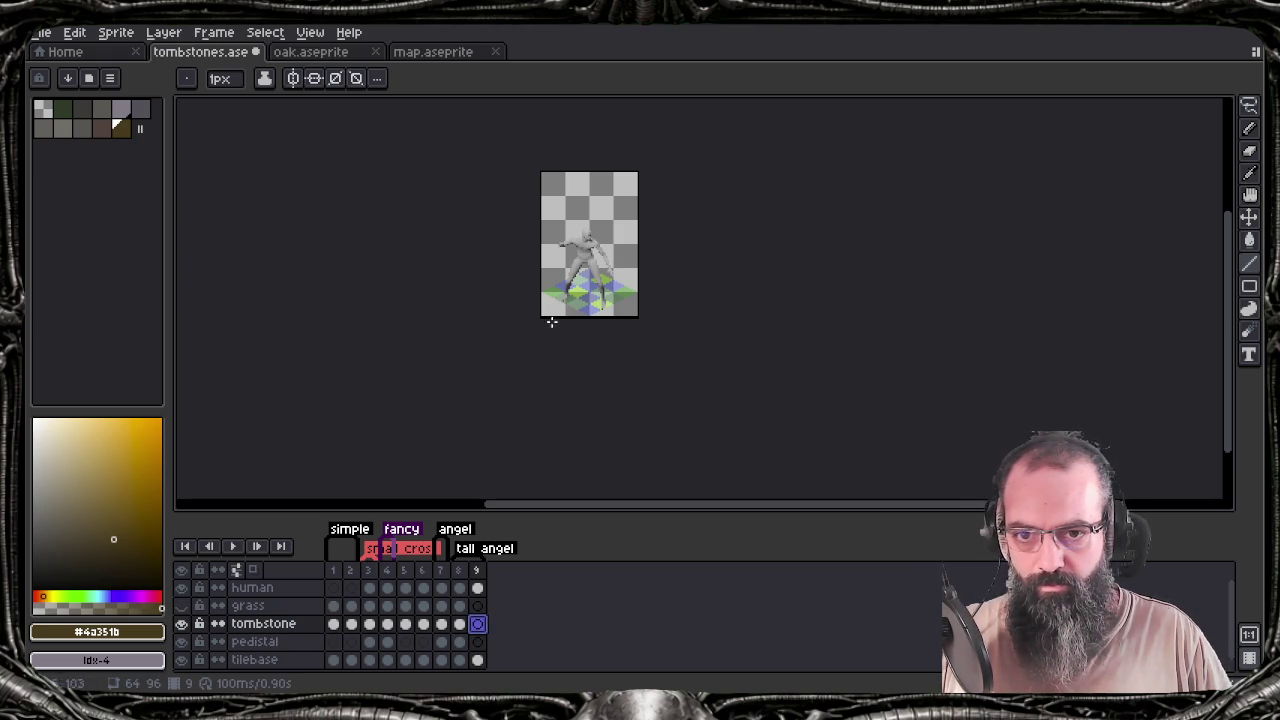
Draw a tall vertical pillar line on frame 9's tombstone layer
{"action": "key", "text": "b"}
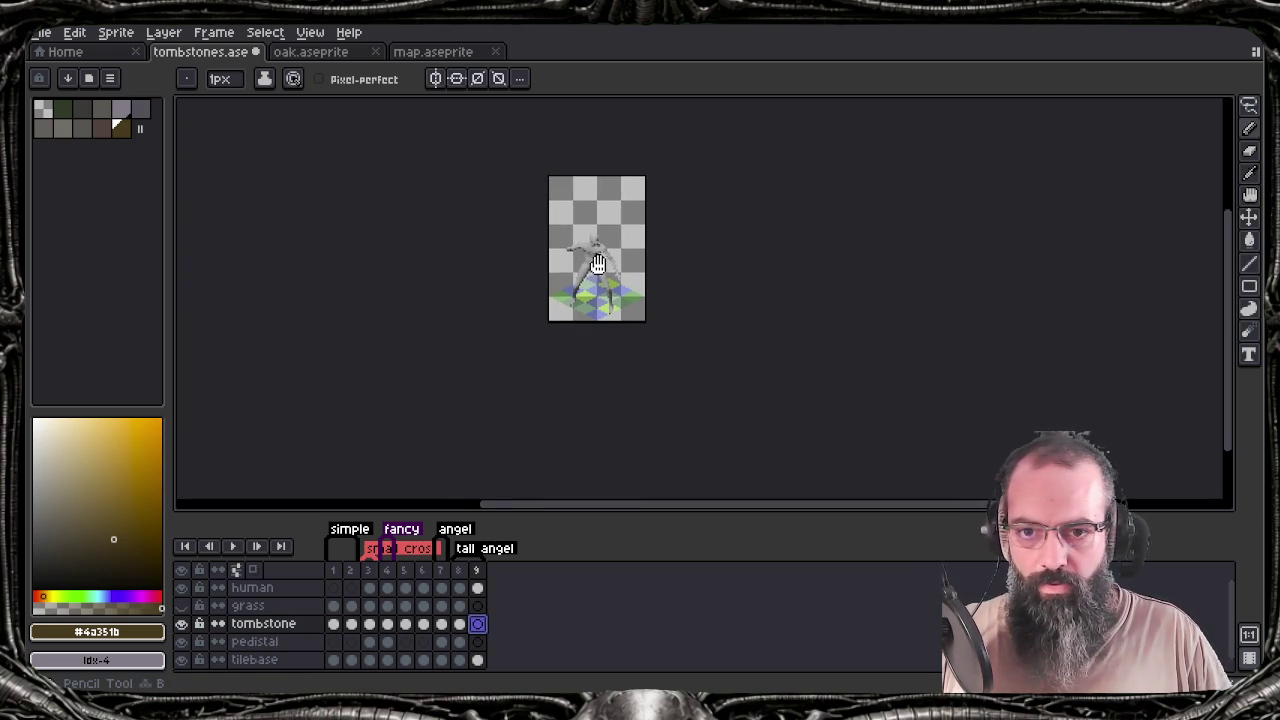
{"action": "scroll", "coordinate": [609, 318], "scroll_direction": "up", "scroll_amount": 1}
{"action": "scroll", "coordinate": [609, 318], "scroll_direction": "up", "scroll_amount": 1}
{"action": "scroll", "coordinate": [583, 362], "scroll_direction": "down", "scroll_amount": 1}
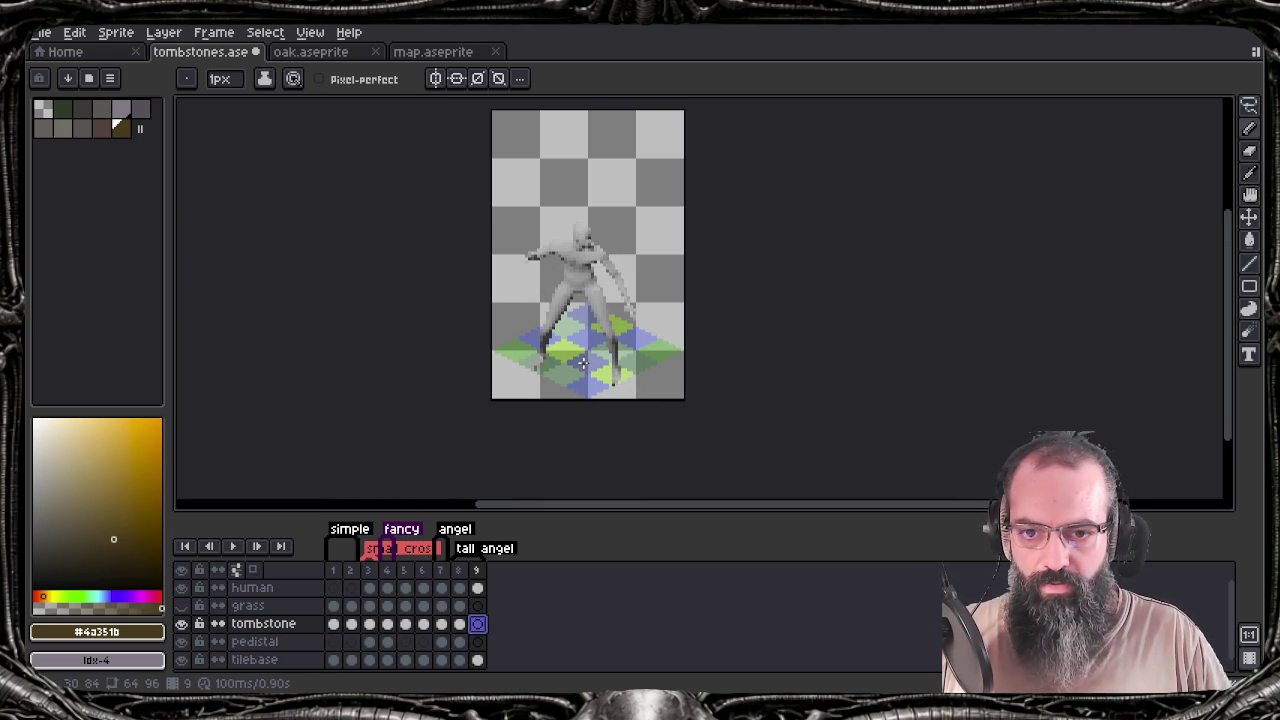
{"action": "left_click_drag", "start_coordinate": [583, 362], "coordinate": [591, 398]}
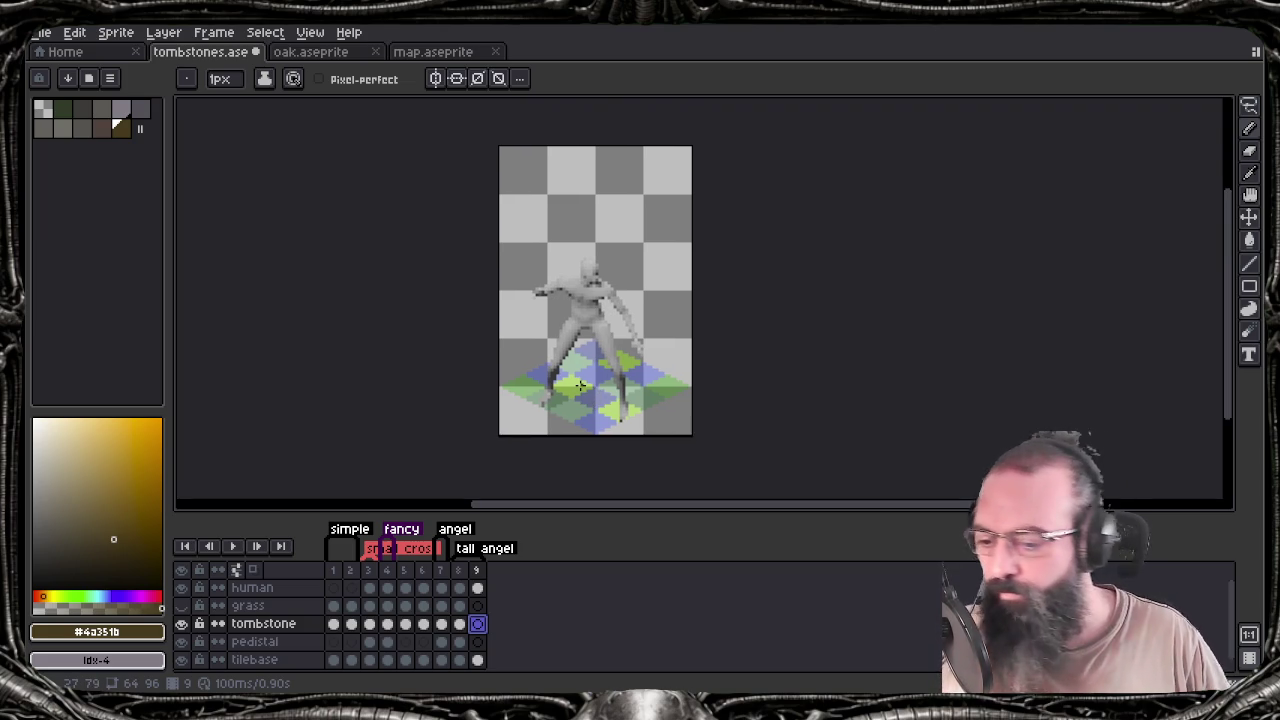
{"action": "key", "text": "l"}
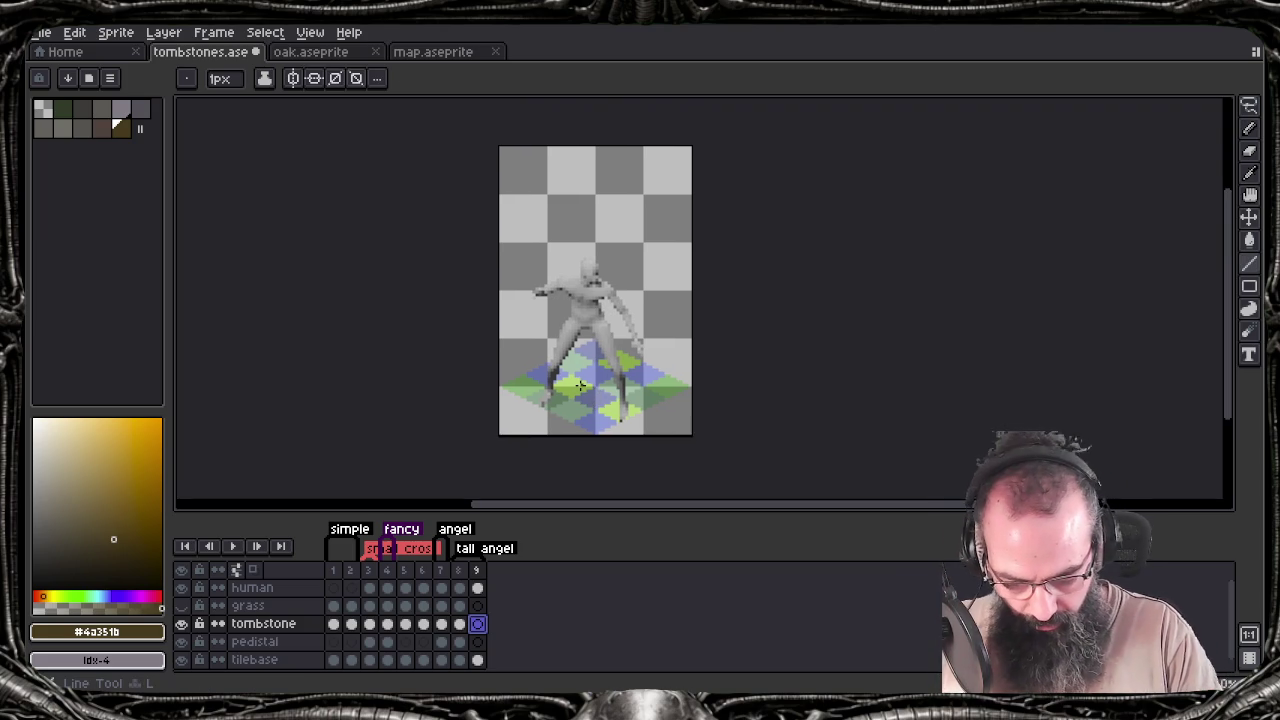
{"action": "left_click_drag", "start_coordinate": [578, 383], "coordinate": [576, 151]}
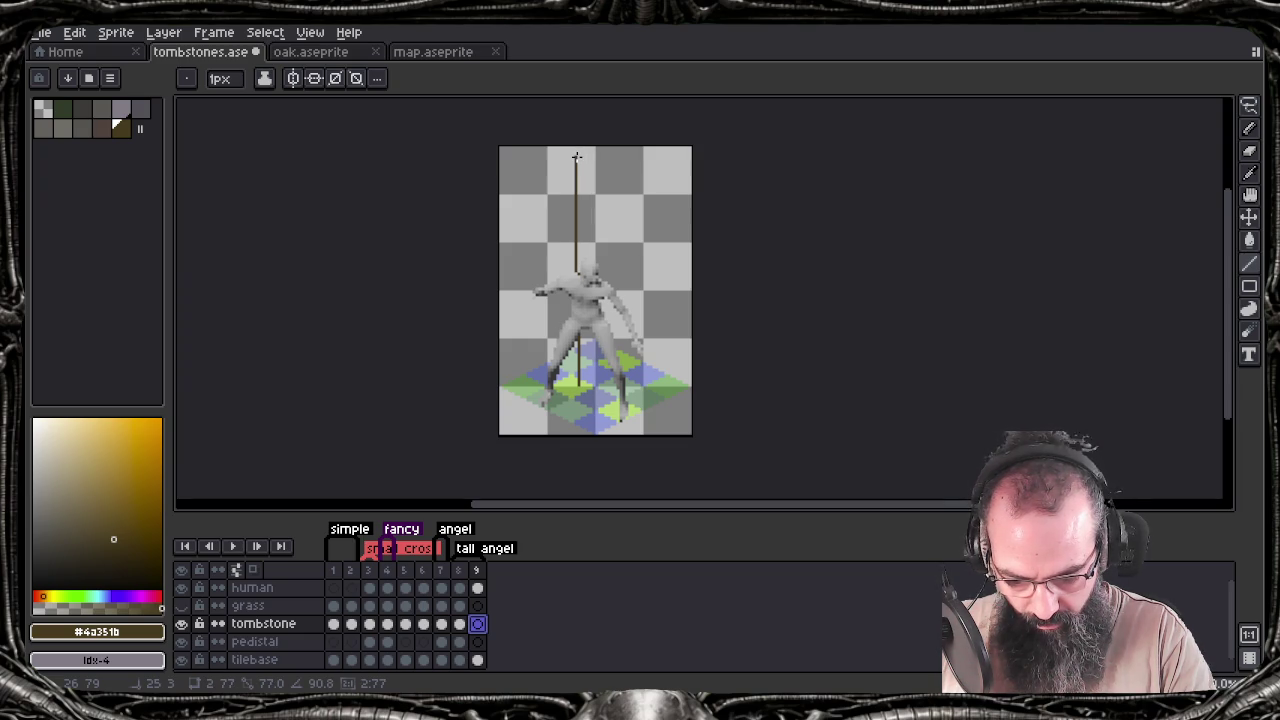
{"action": "left_click_drag", "start_coordinate": [576, 157], "coordinate": [576, 157]}
Redraw the second vertical pillar line from the sprite's top down to the ground
{"action": "scroll", "coordinate": [624, 328], "scroll_direction": "up", "scroll_amount": 1}
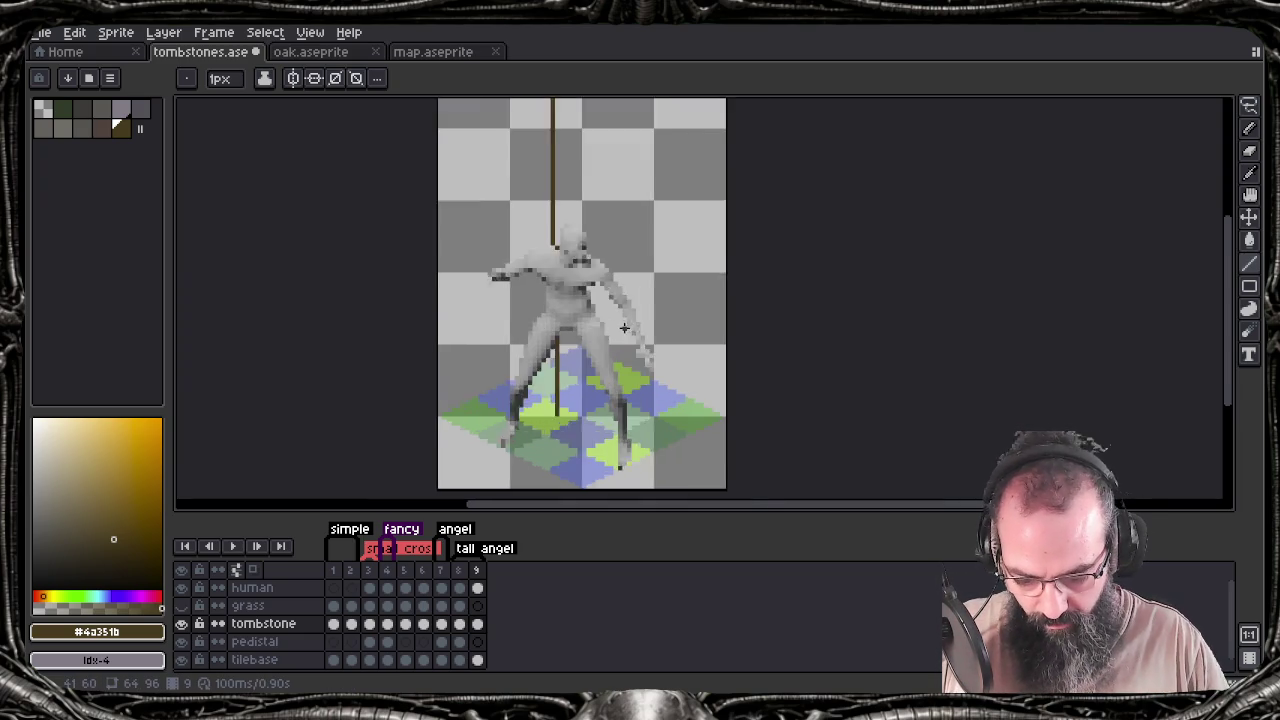
{"action": "left_click_drag", "start_coordinate": [624, 328], "coordinate": [614, 375]}
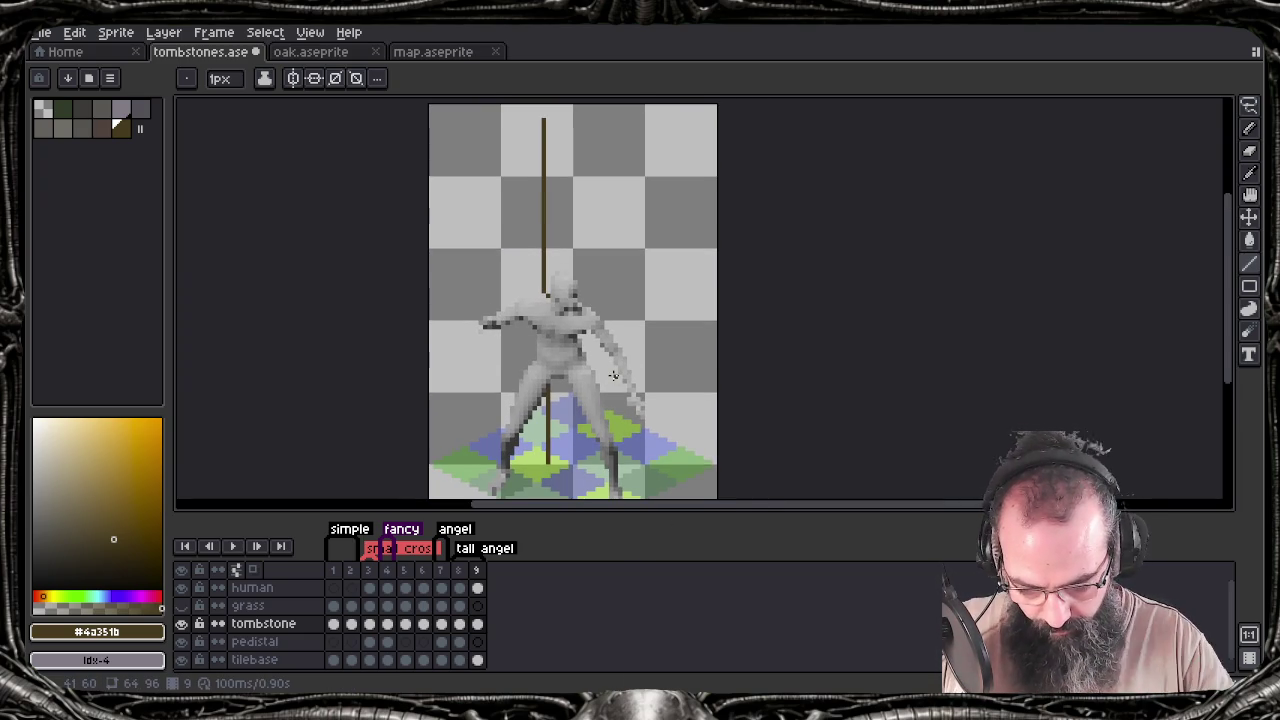
{"action": "left_click_drag", "start_coordinate": [575, 446], "coordinate": [575, 104]}
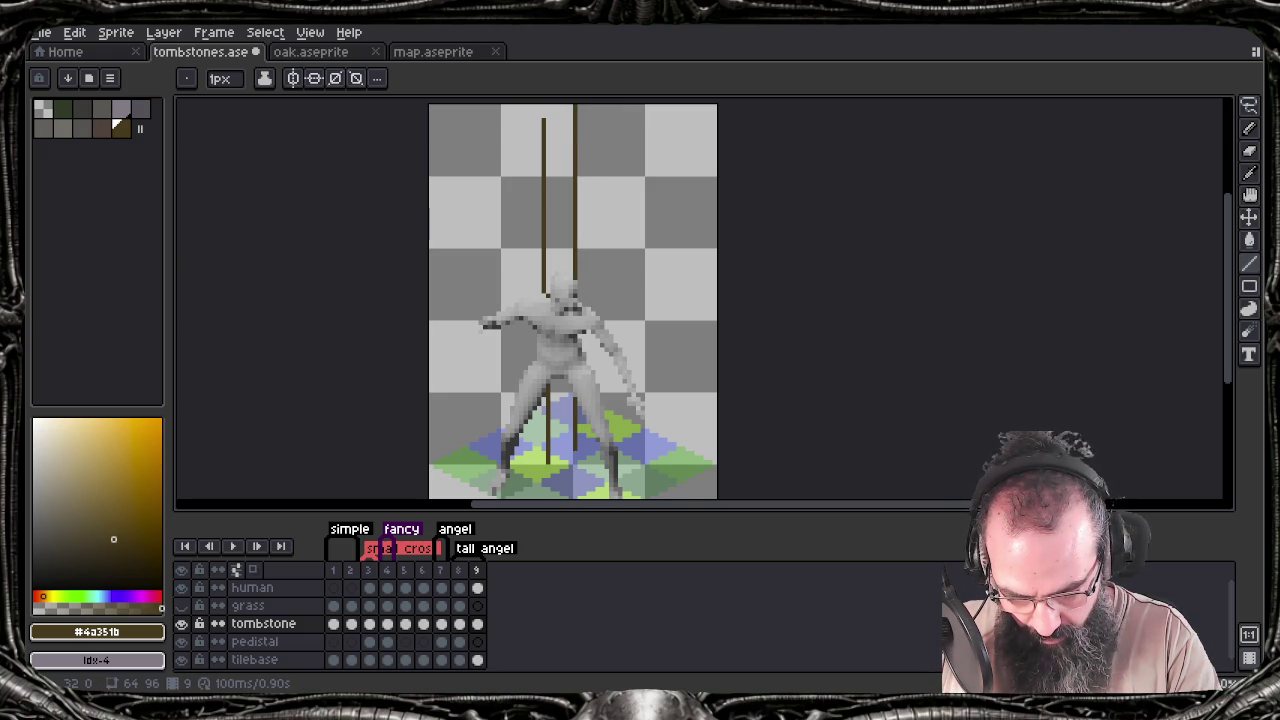
{"action": "key", "text": "ctrl+z"}
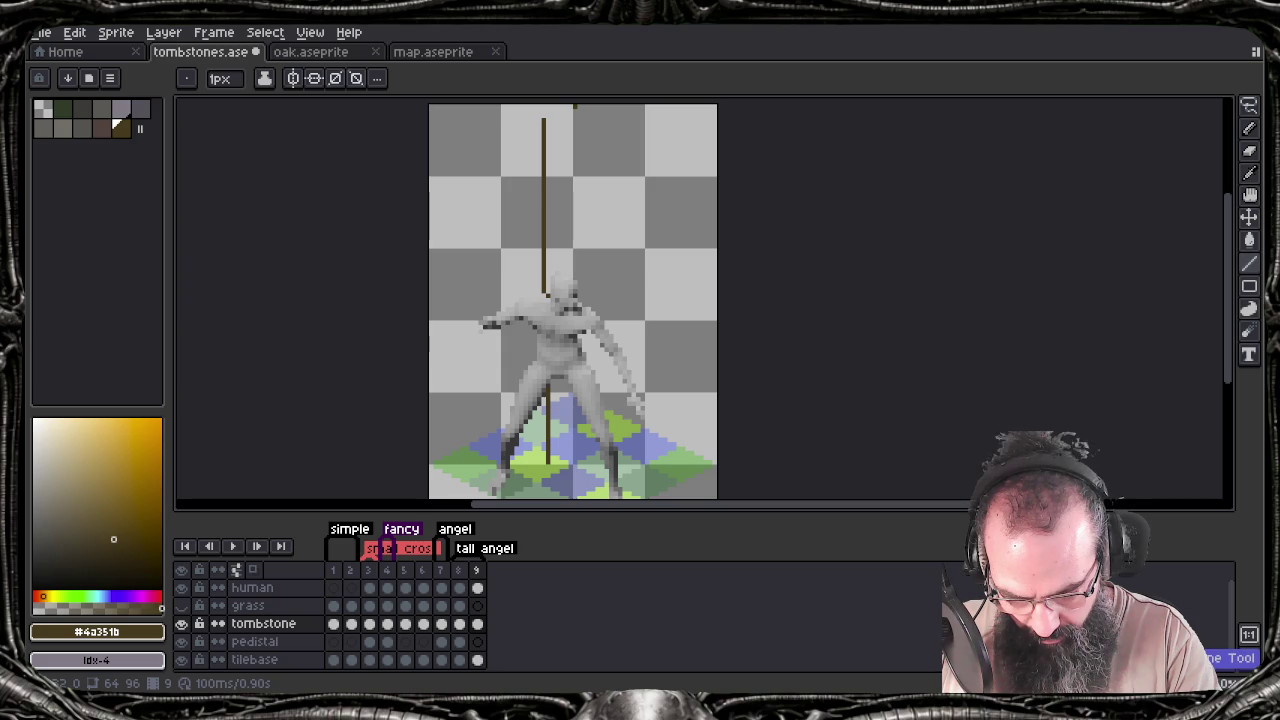
{"action": "left_click_drag", "start_coordinate": [575, 106], "coordinate": [566, 452]}
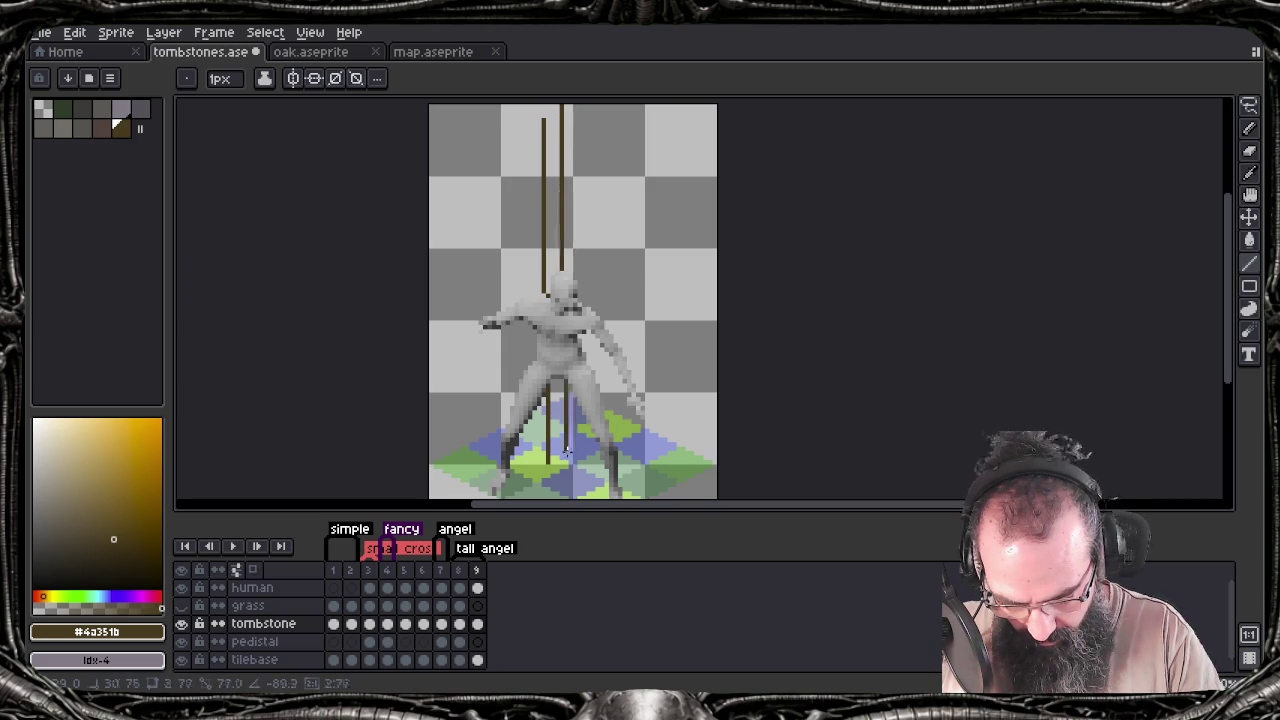
{"action": "left_click_drag", "start_coordinate": [566, 452], "coordinate": [566, 452]}
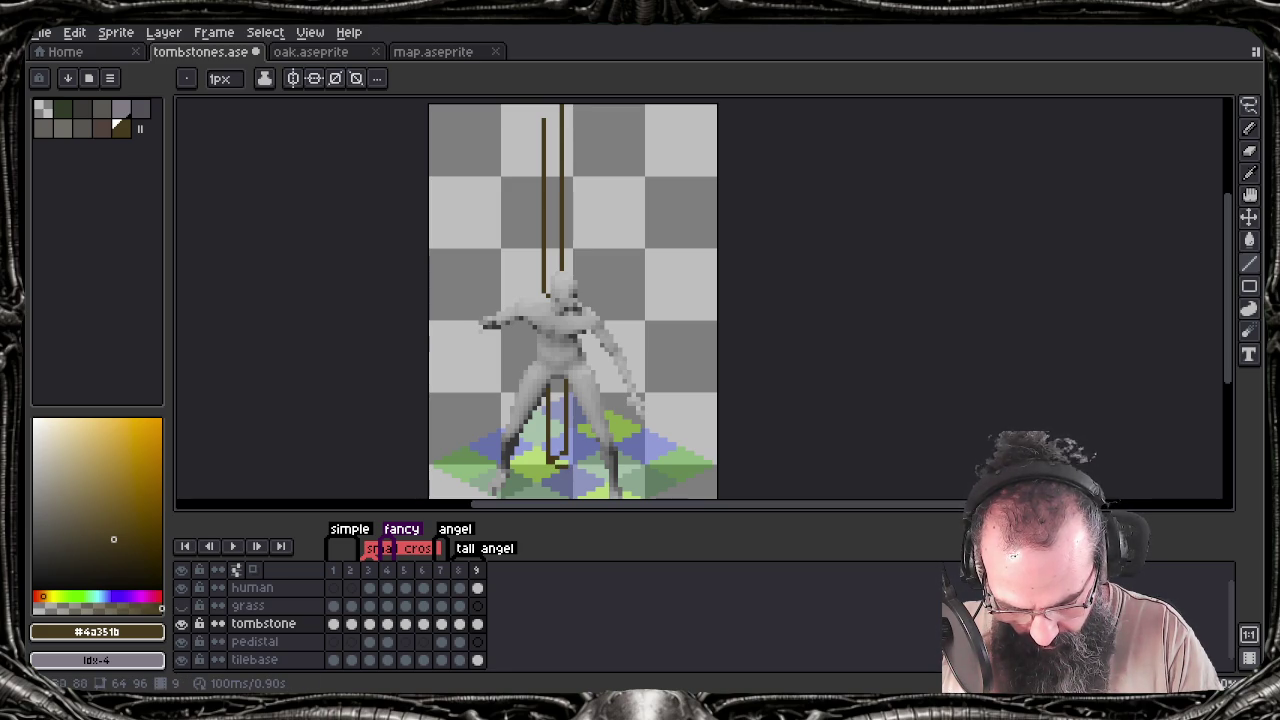
Add more vertical lines for pillar width, undo the last, and hide the human figure
{"action": "left_click_drag", "start_coordinate": [576, 461], "coordinate": [574, 123]}
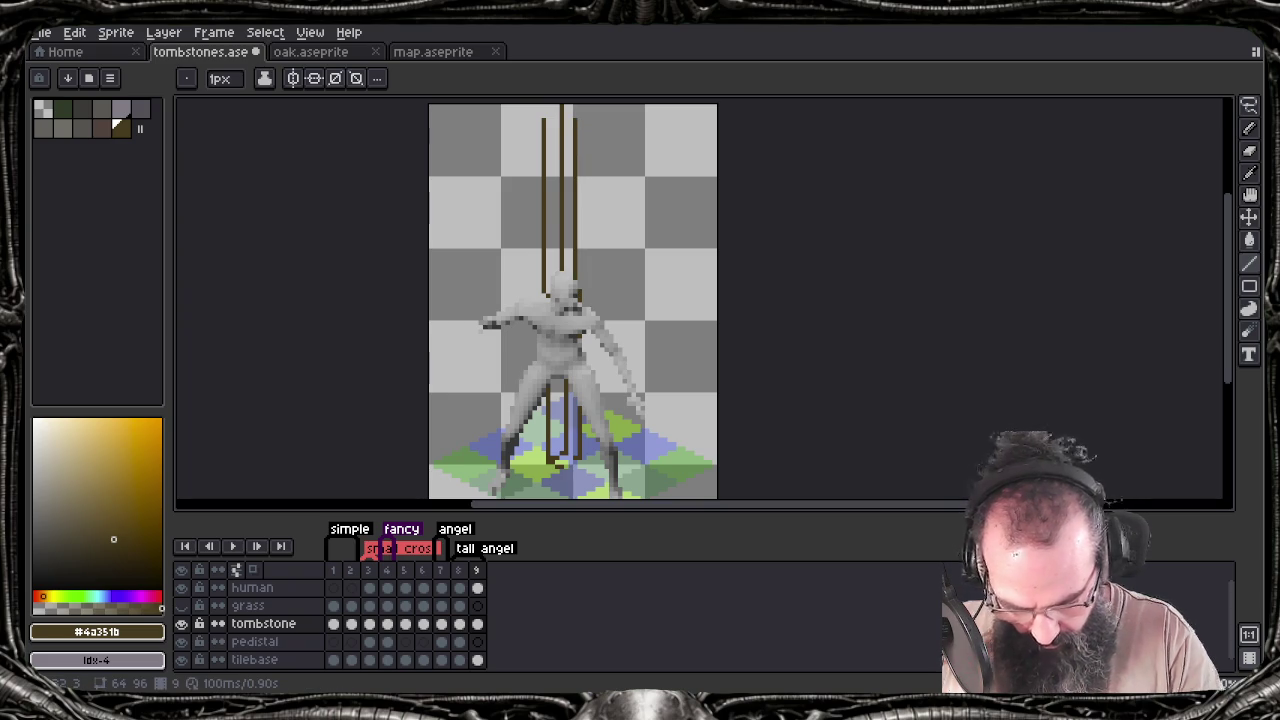
{"action": "left_click_drag", "start_coordinate": [577, 461], "coordinate": [577, 124]}
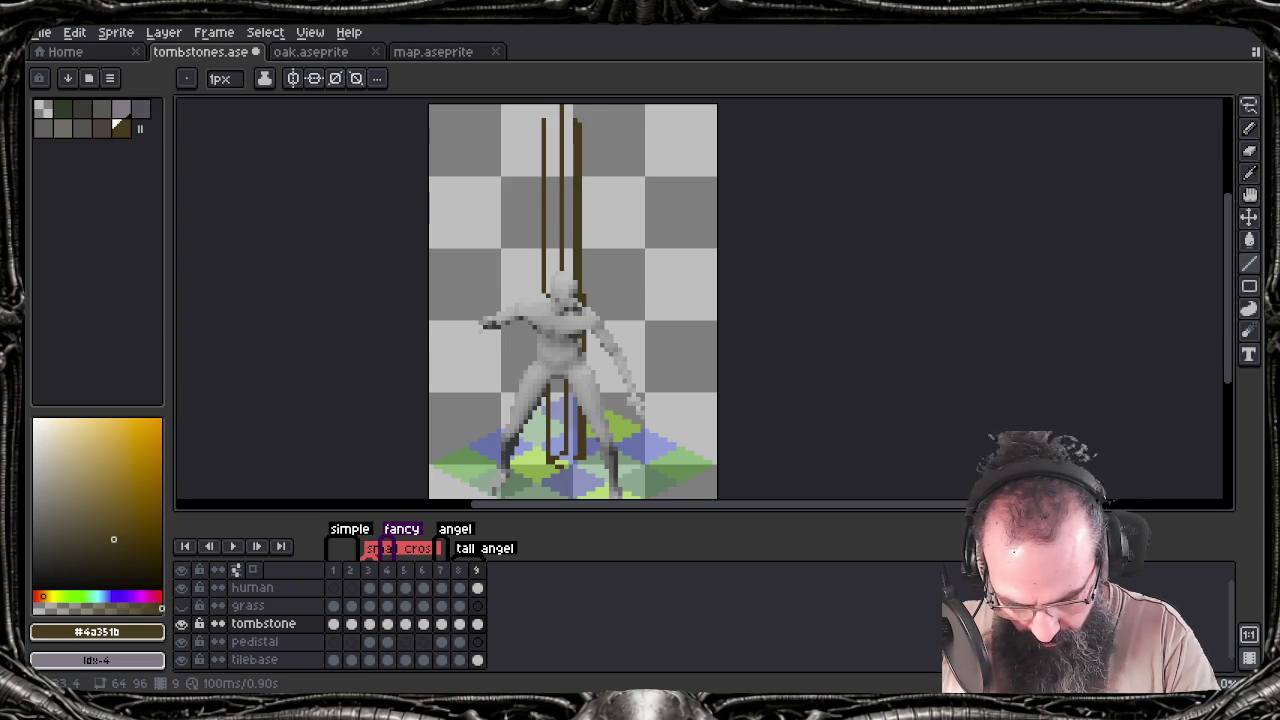
{"action": "key", "text": "ctrl+z"}
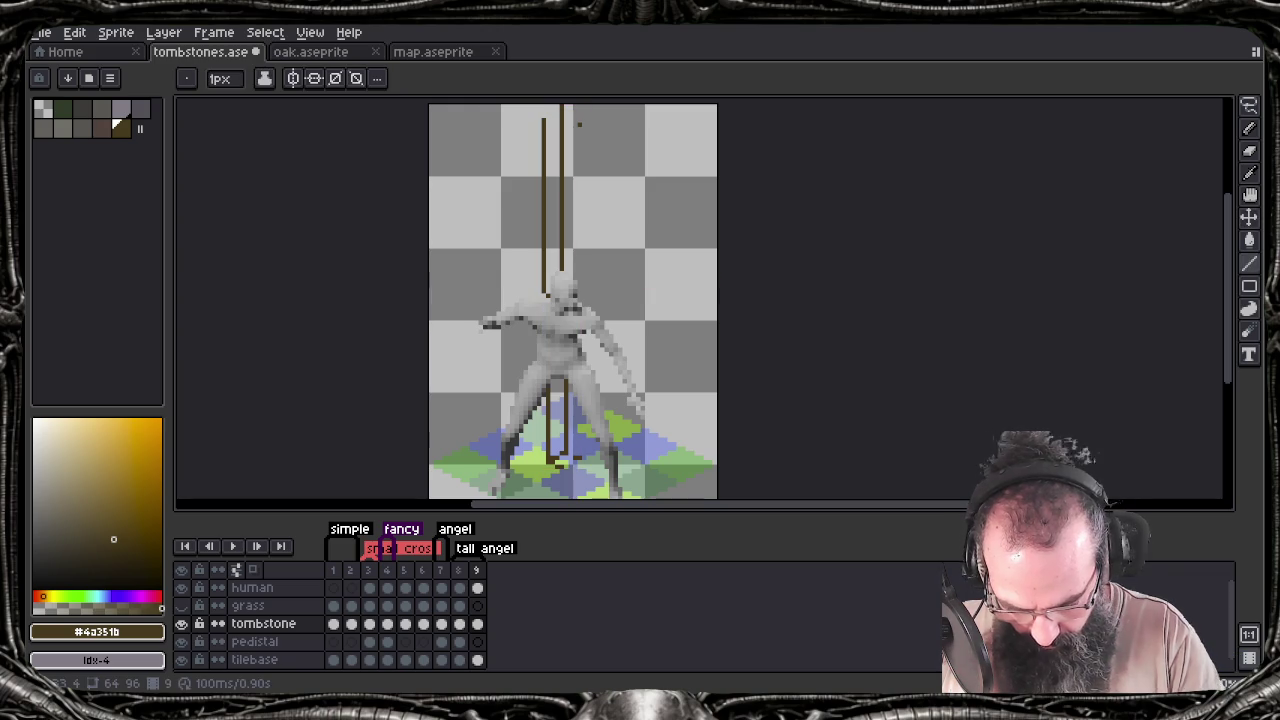
{"action": "left_click", "coordinate": [181, 587]}
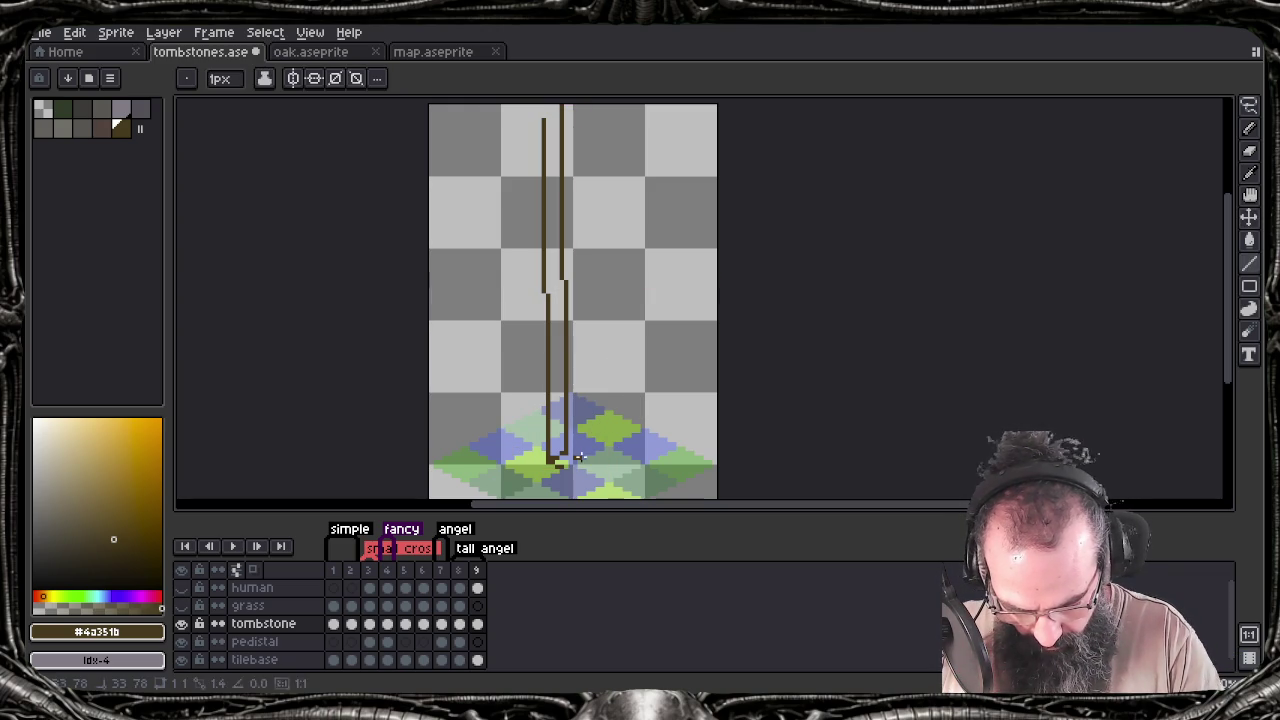
Clear the old pillar lines and draw one tall brown vertical line on the tombstone frame
{"action": "left_click_drag", "start_coordinate": [578, 456], "coordinate": [577, 190]}
{"action": "key", "text": "ctrl+z"}
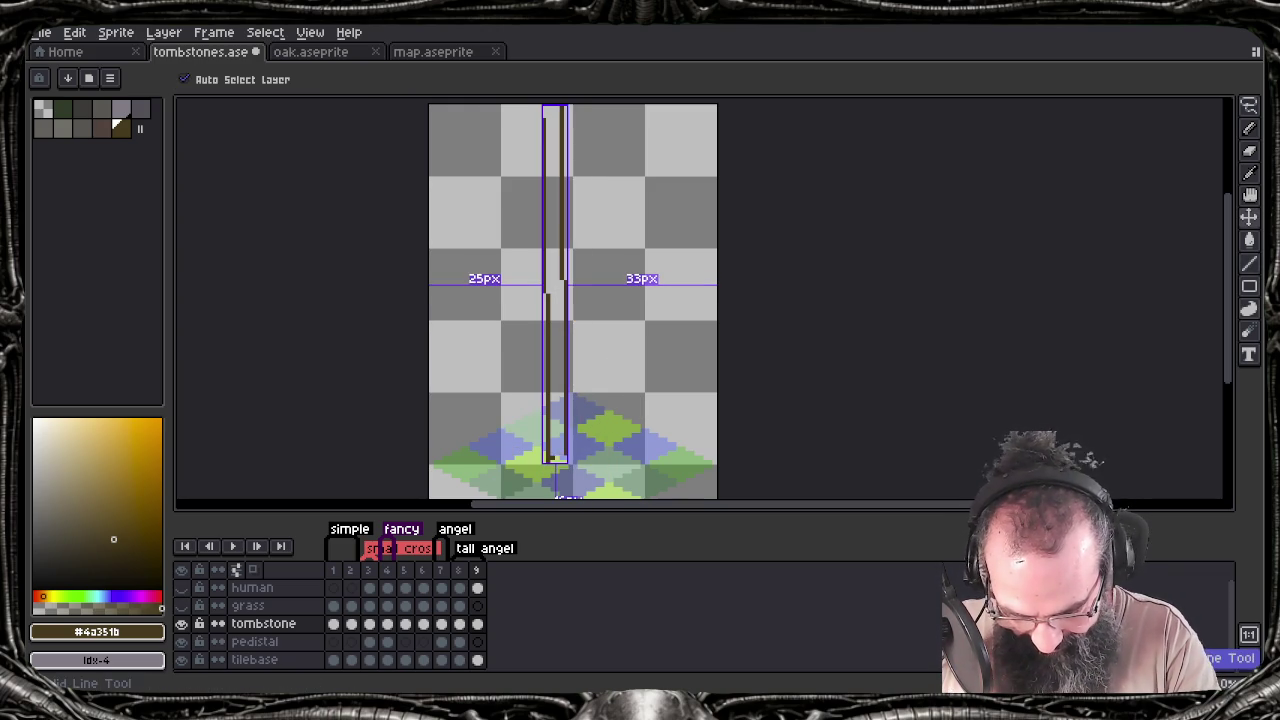
{"action": "key", "text": "ctrl+z"}
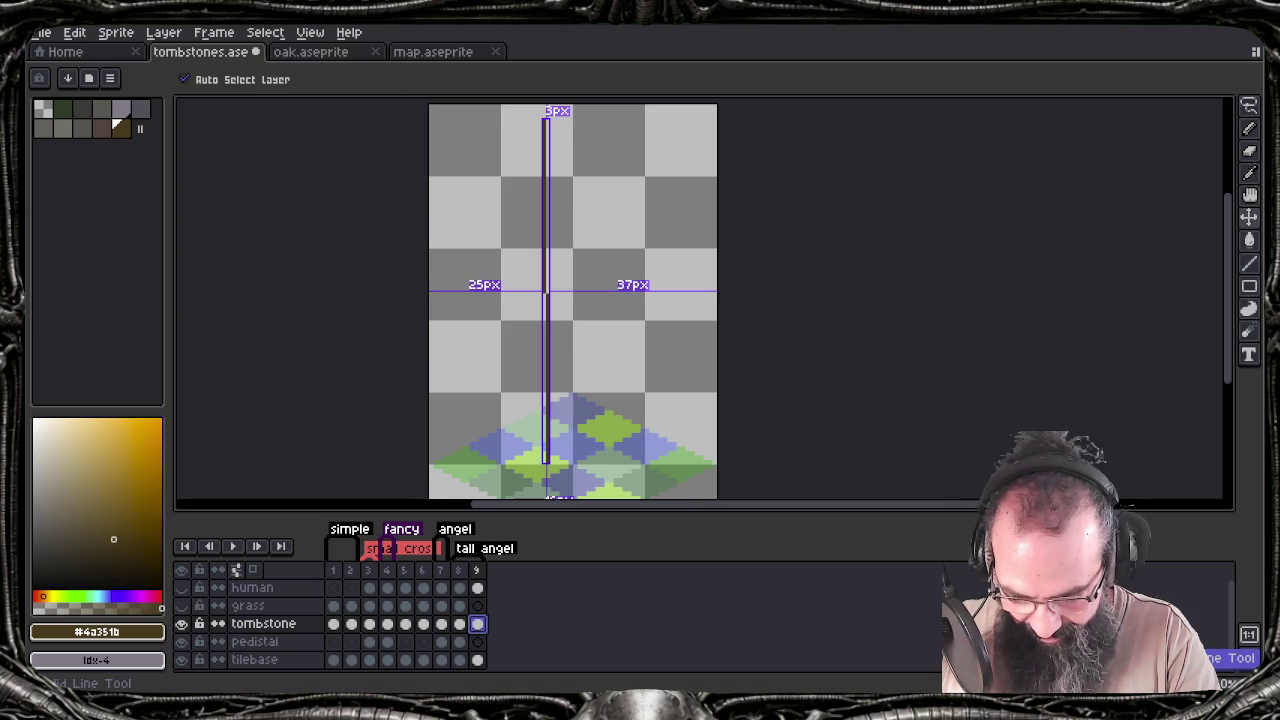
{"action": "key", "text": "b"}
{"action": "left_click_drag", "start_coordinate": [543, 118], "coordinate": [543, 467]}
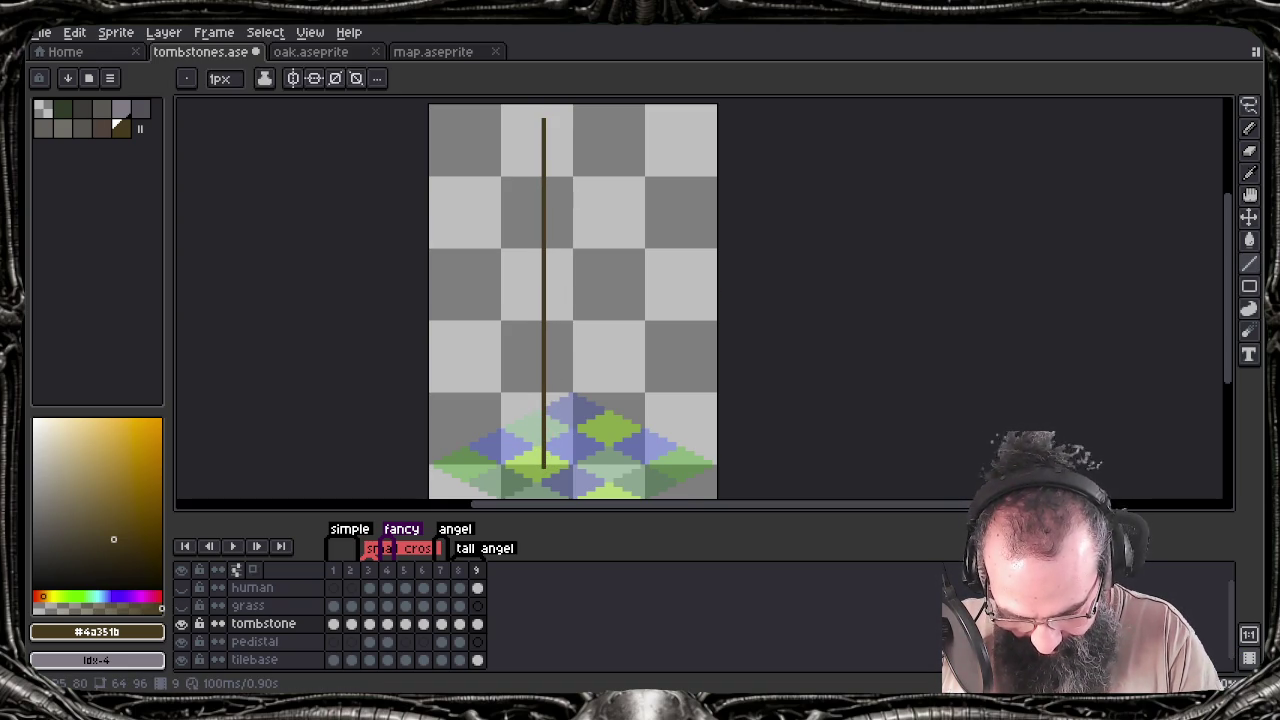
Hide the timeline and pan to bring the sprite's bottom into view
{"action": "key", "text": "Tab"}
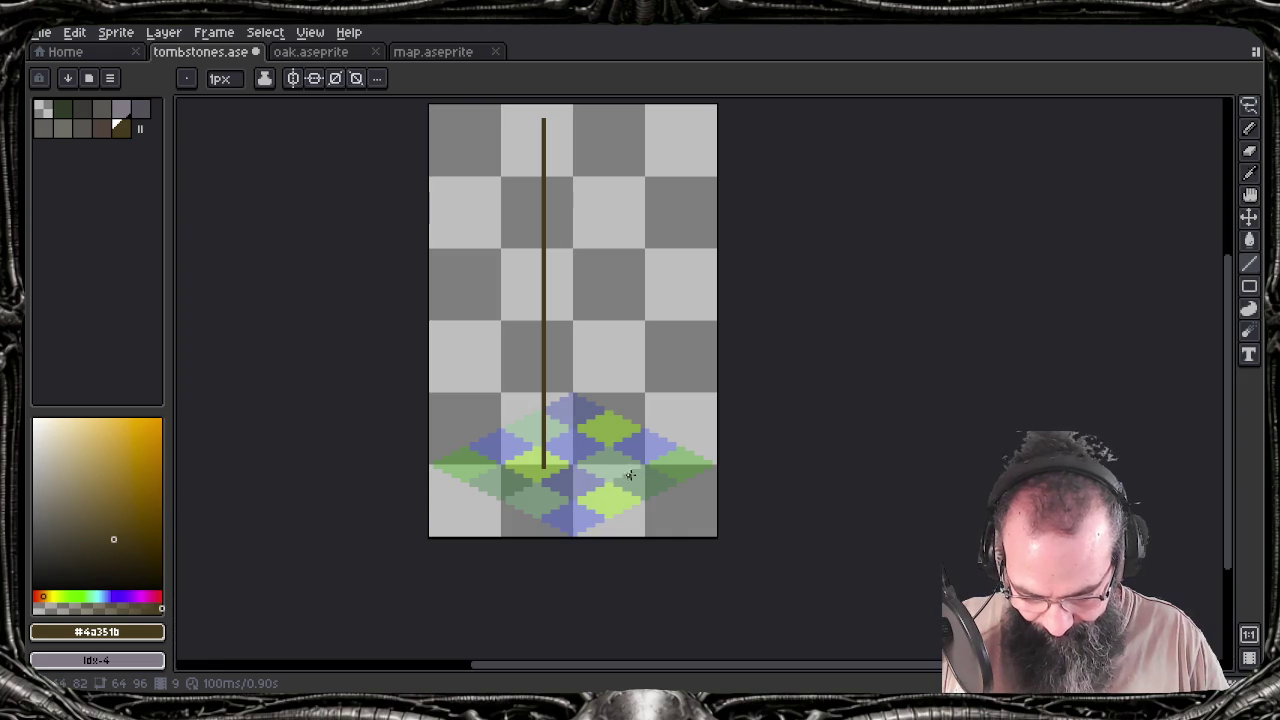
{"action": "scroll", "coordinate": [605, 476], "scroll_direction": "up", "scroll_amount": 2}
{"action": "scroll", "coordinate": [608, 476], "scroll_direction": "down", "scroll_amount": 1}
{"action": "mouse_move", "coordinate": [600, 478]}
{"action": "left_mouse_down"}
{"action": "mouse_move", "coordinate": [642, 535]}
{"action": "mouse_move", "coordinate": [666, 606]}
{"action": "left_mouse_up"}
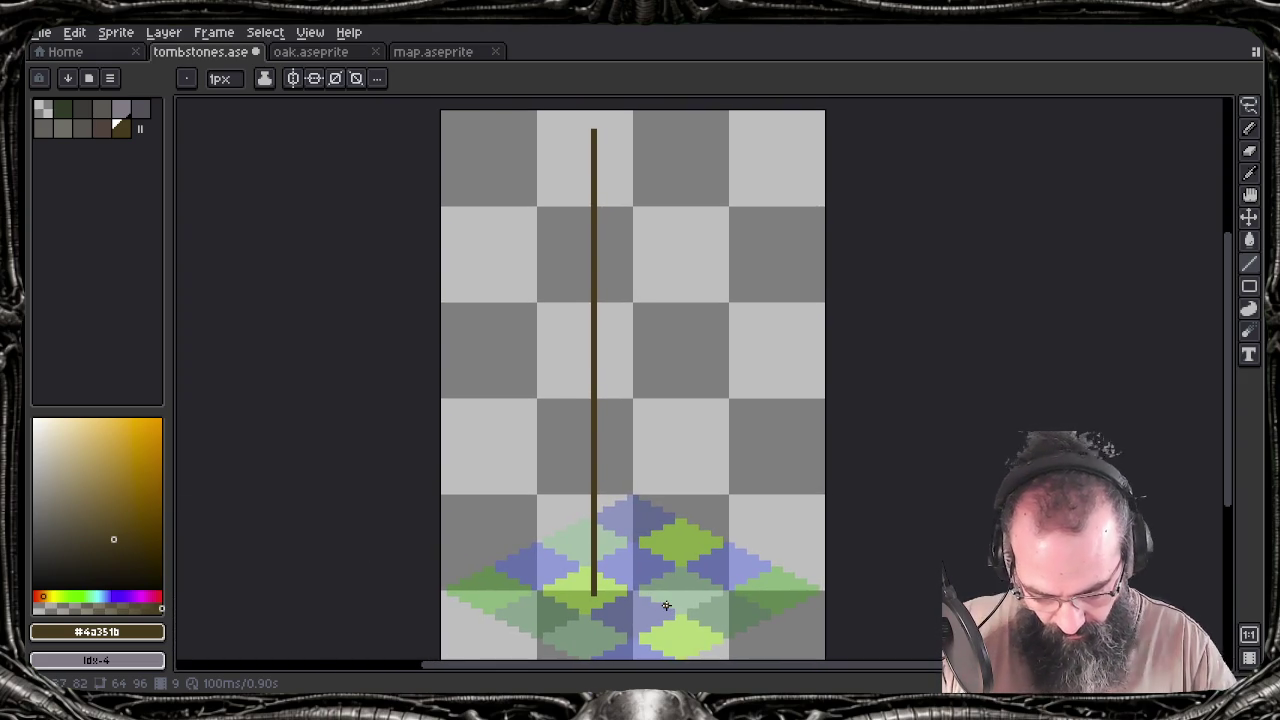
Remove the tall vertical line and draw a short dark diagonal stroke at the tile centre
{"action": "key", "text": "ctrl+z"}
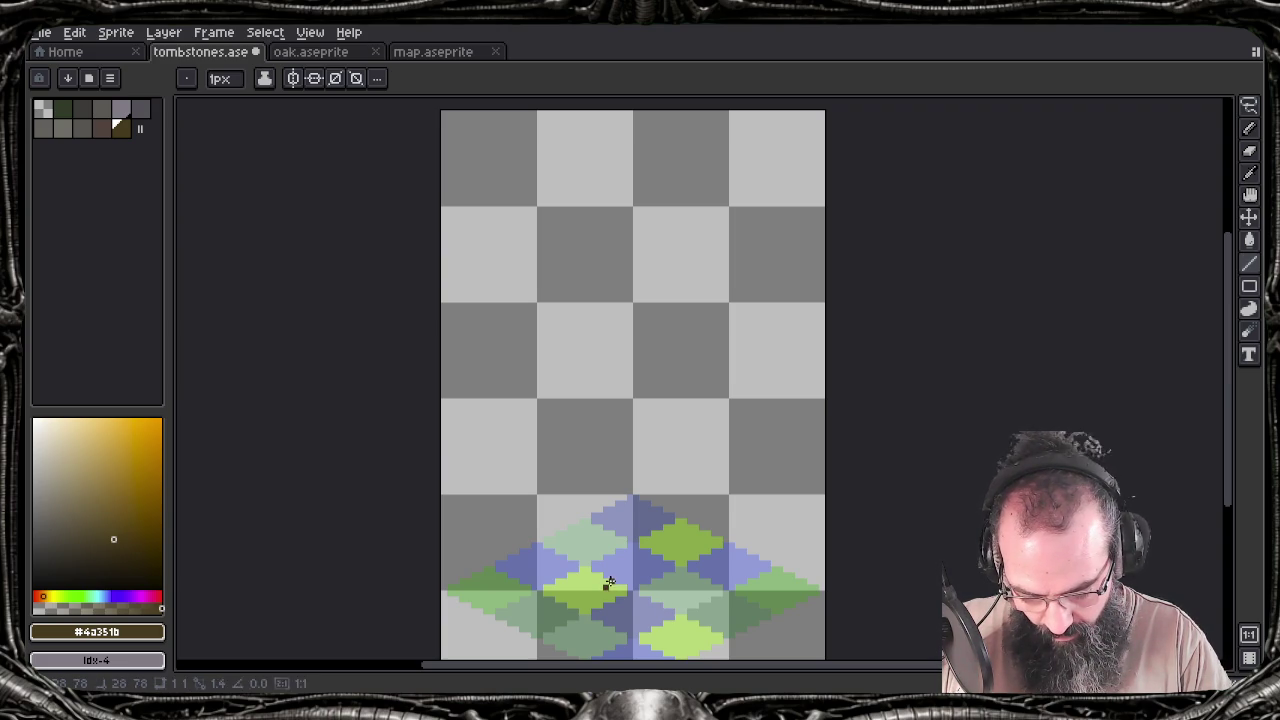
{"action": "left_click_drag", "start_coordinate": [605, 587], "coordinate": [642, 569]}
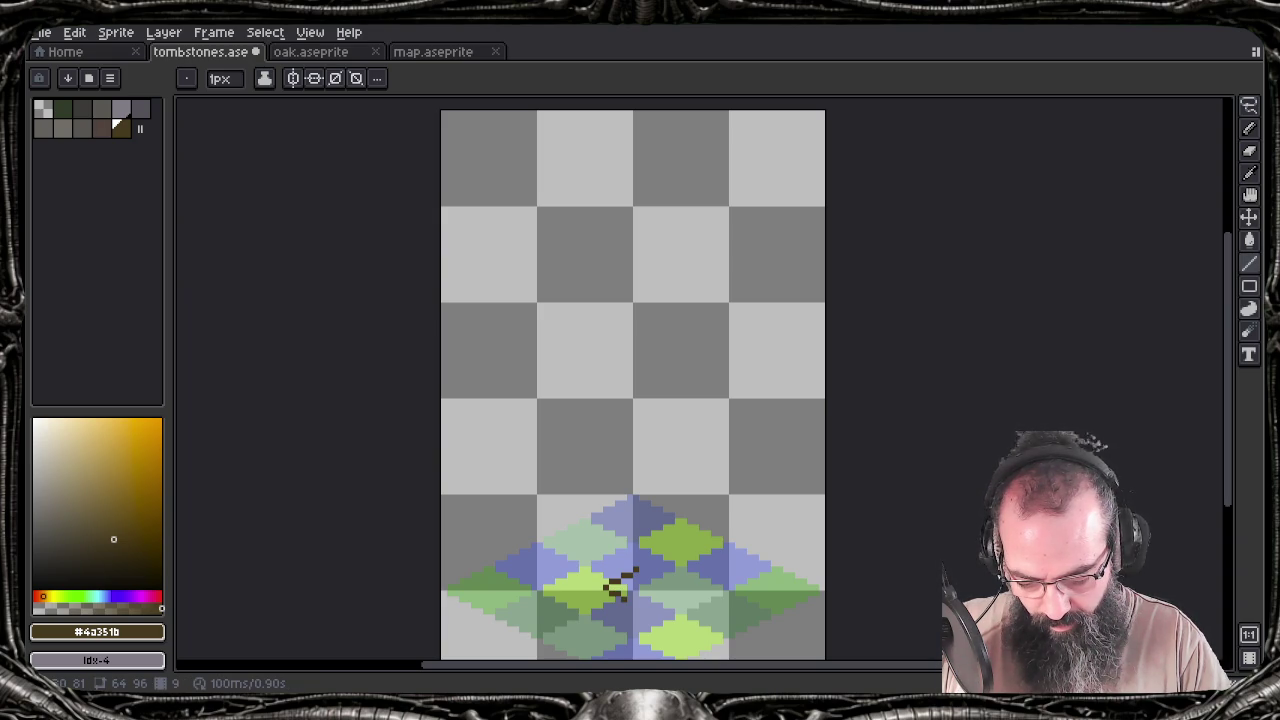
{"action": "left_click", "coordinate": [647, 589]}
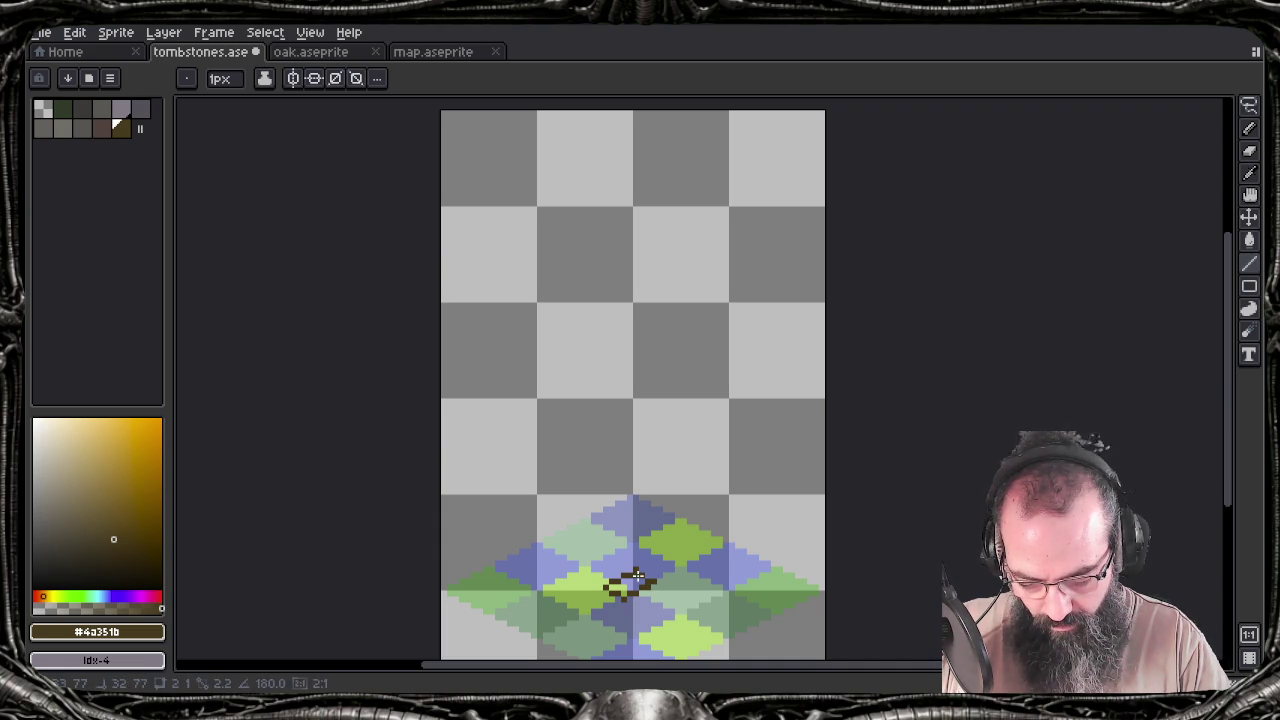
{"action": "key", "text": "ctrl"}
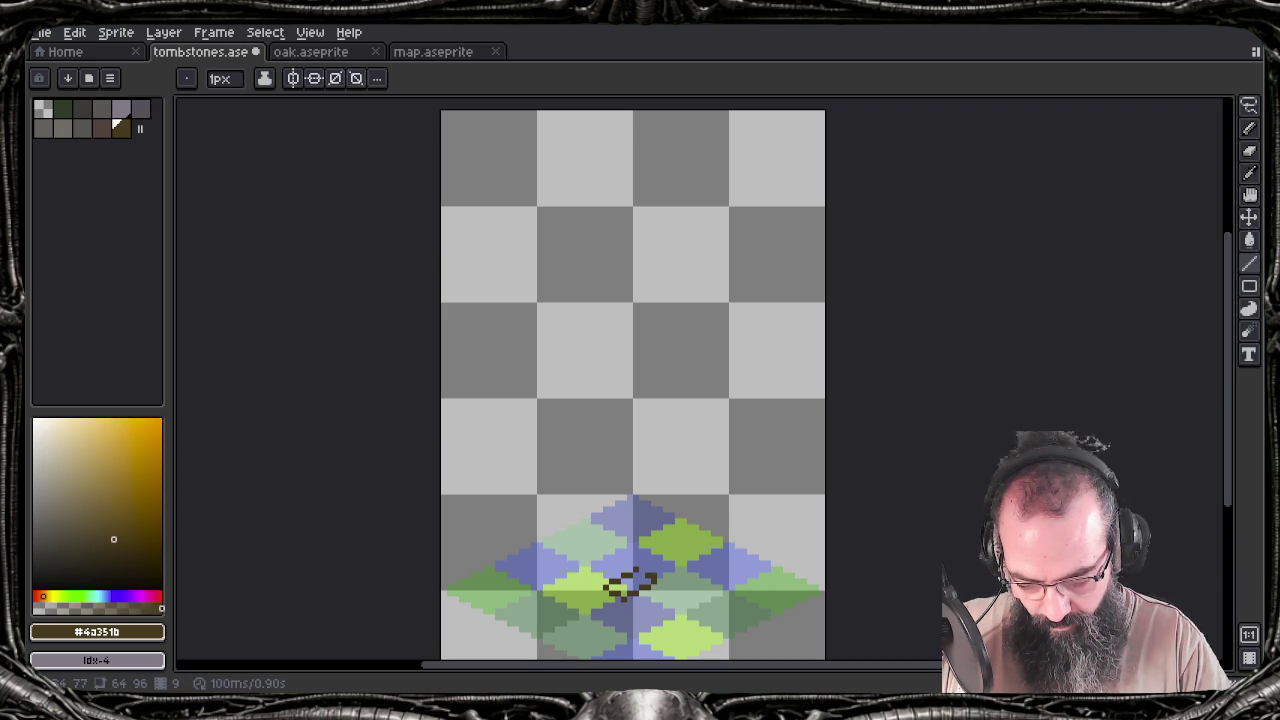
{"action": "key", "text": "ctrl"}
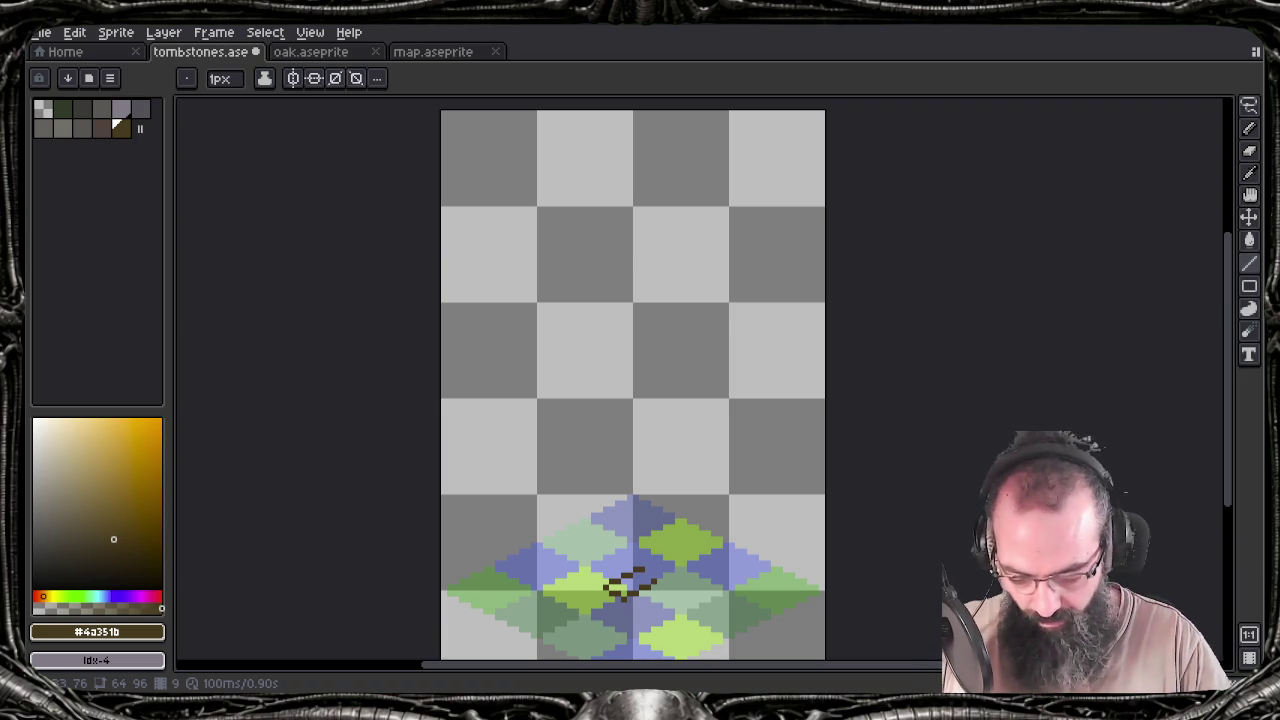
Add dark pixels to close the small diamond footprint at the tile centre
{"action": "left_click", "coordinate": [652, 587]}
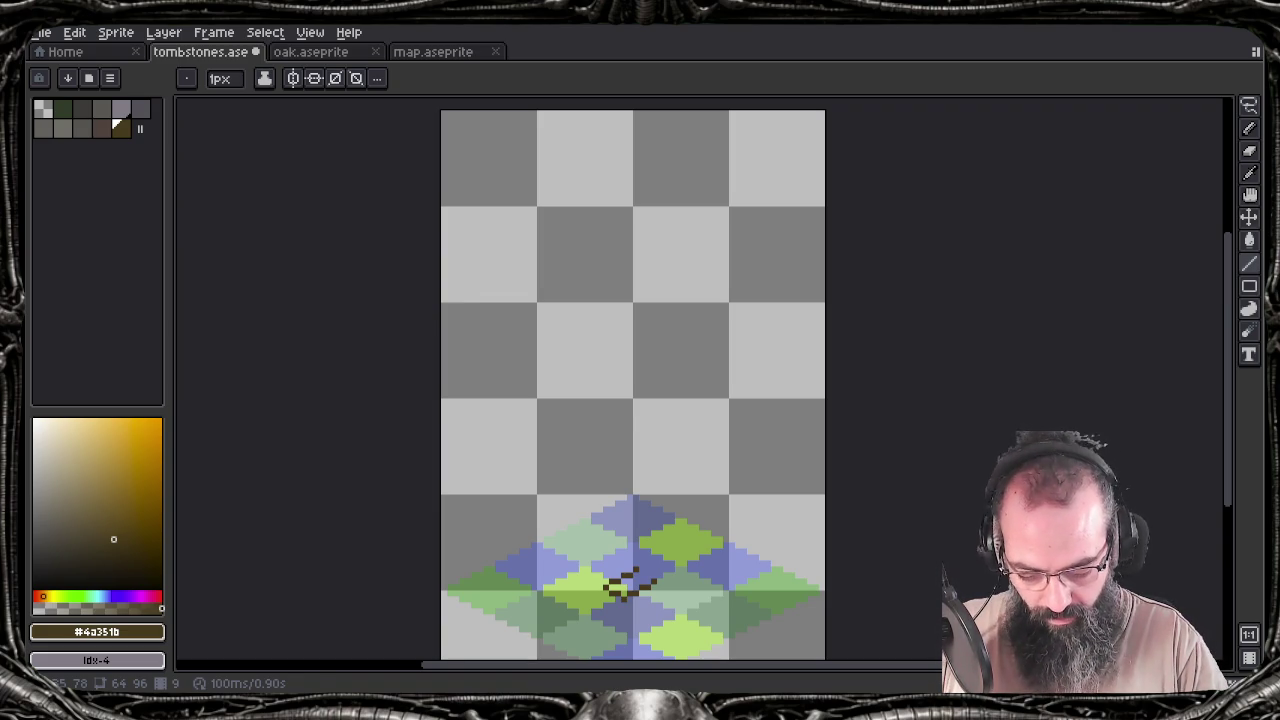
{"action": "left_click", "coordinate": [660, 576]}
{"action": "key", "text": "ctrl+z"}
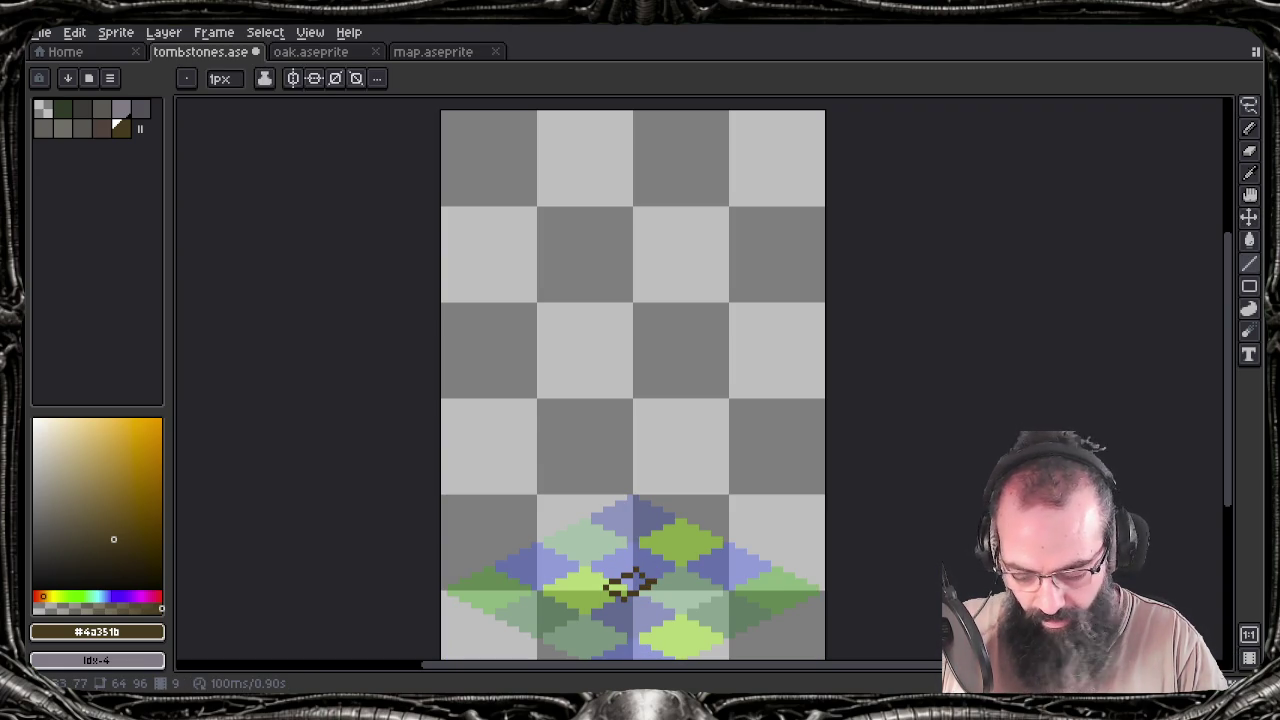
{"action": "key", "text": "v"}
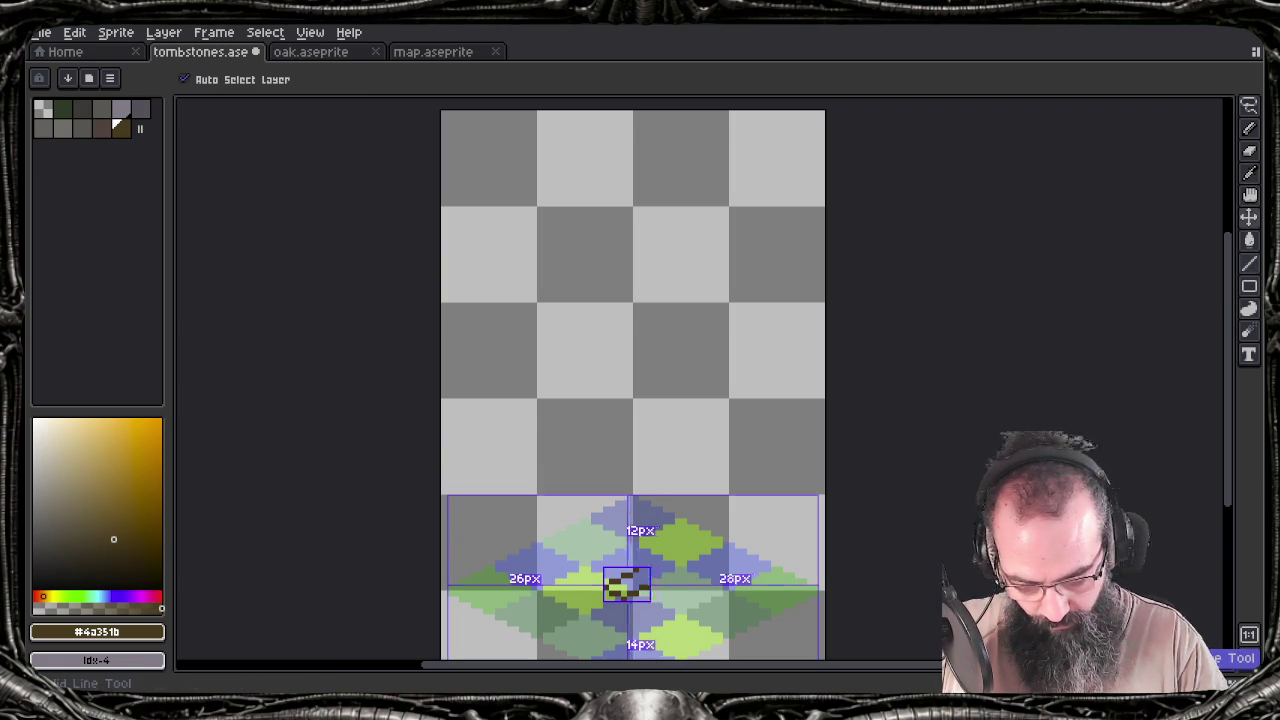
{"action": "key", "text": "b"}
{"action": "left_click", "coordinate": [651, 583]}
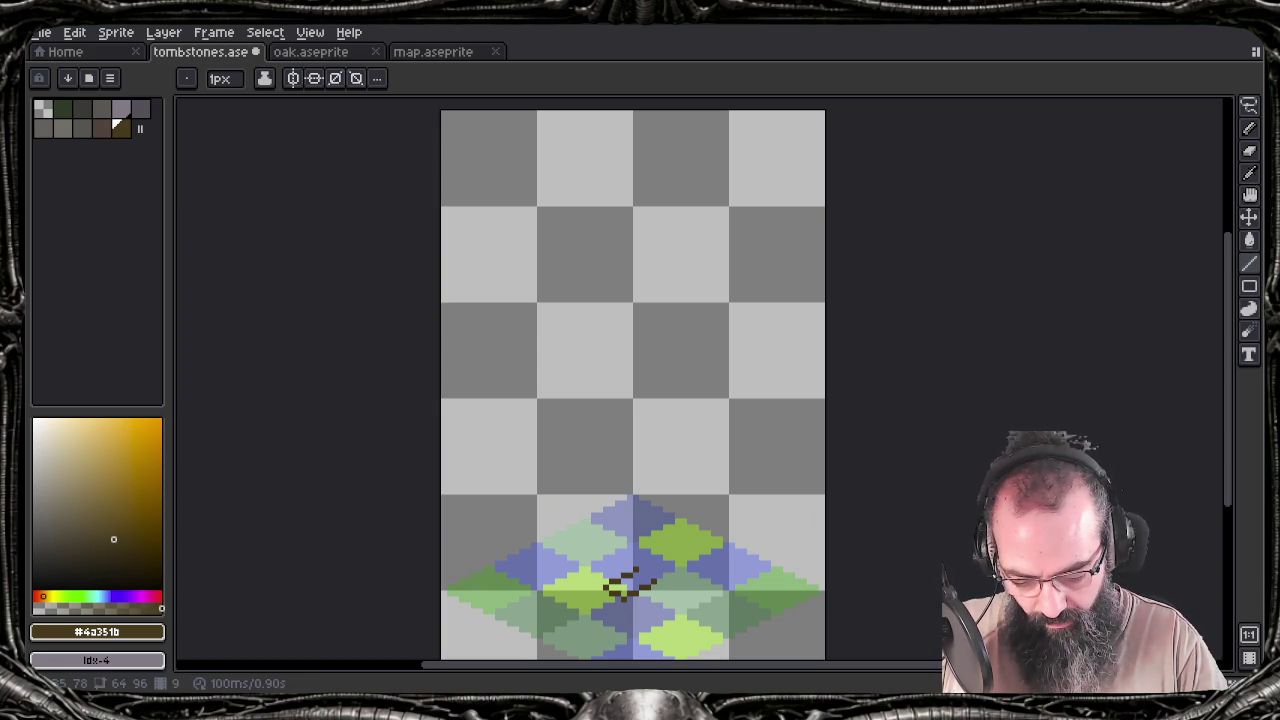
{"action": "key", "text": "ctrl"}
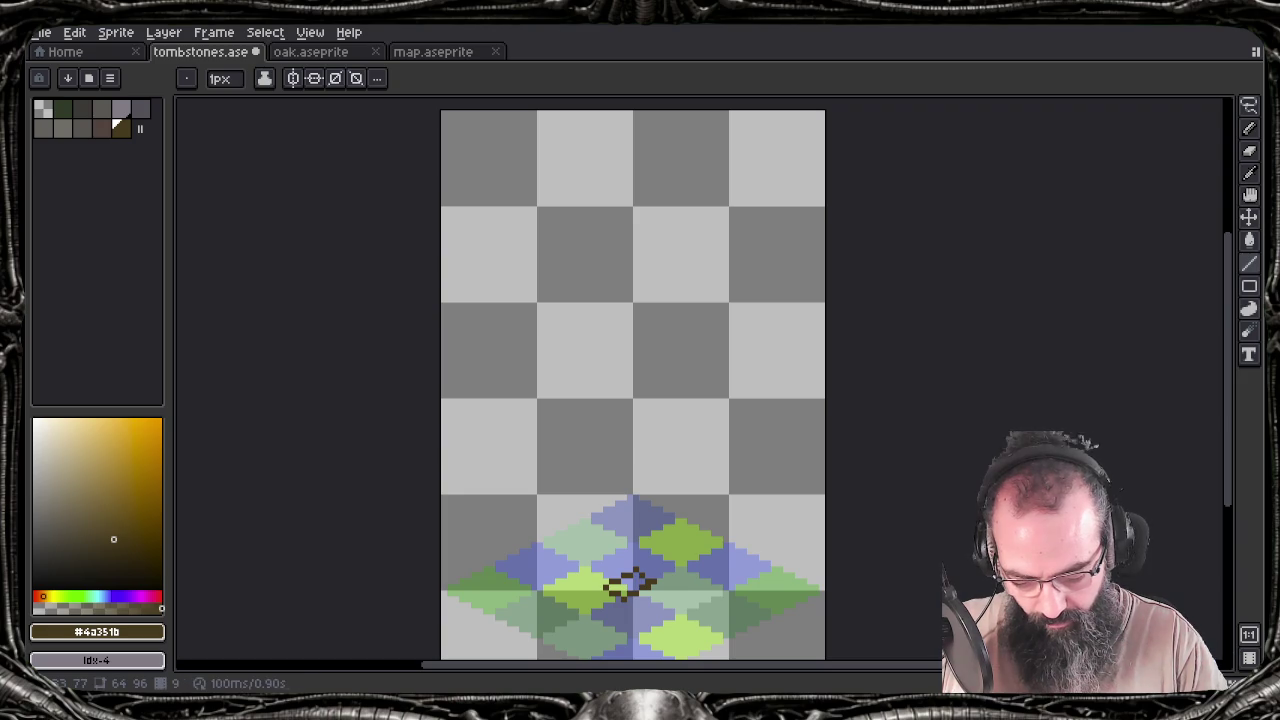
{"action": "key", "text": "ctrl"}
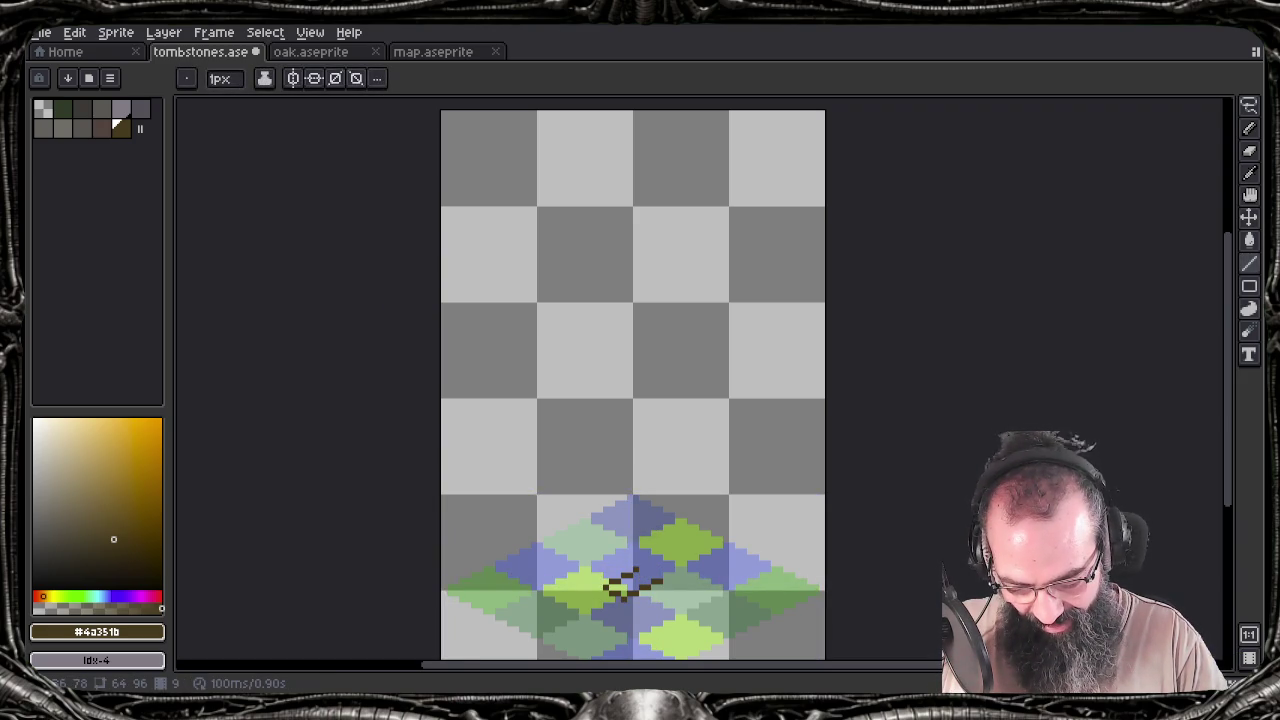
{"action": "key", "text": "ctrl"}
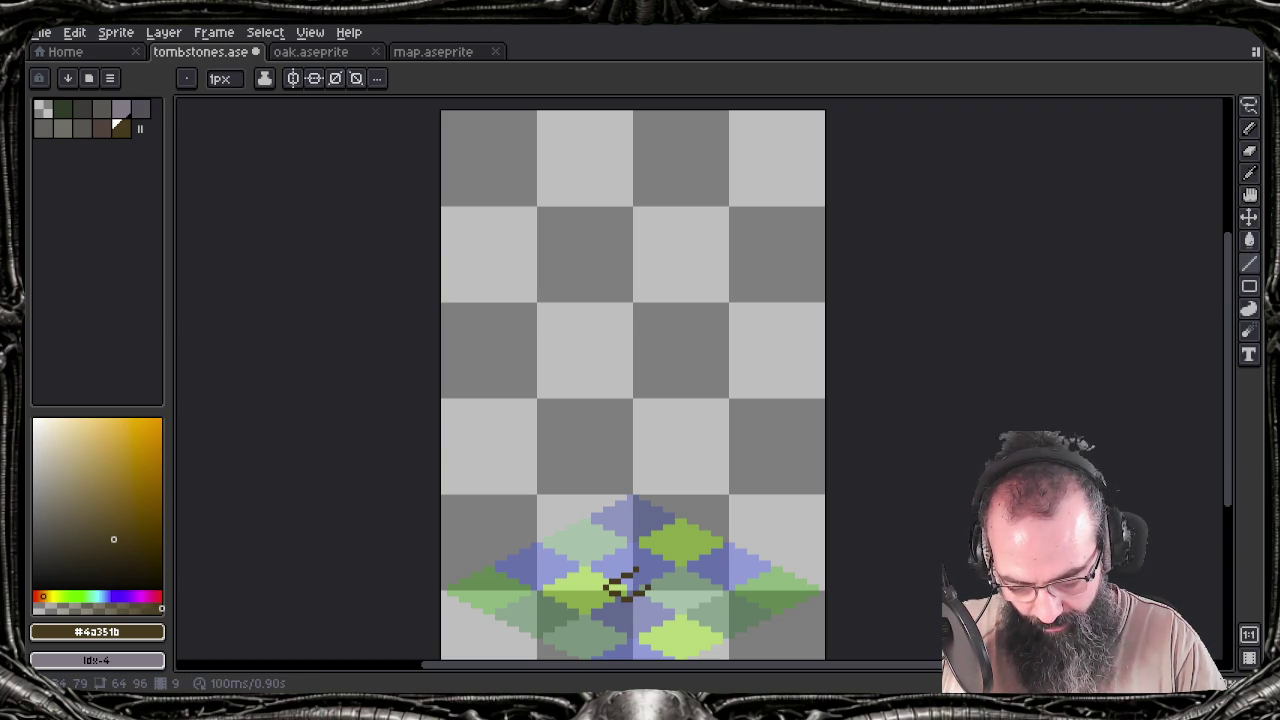
{"action": "key", "text": "ctrl"}
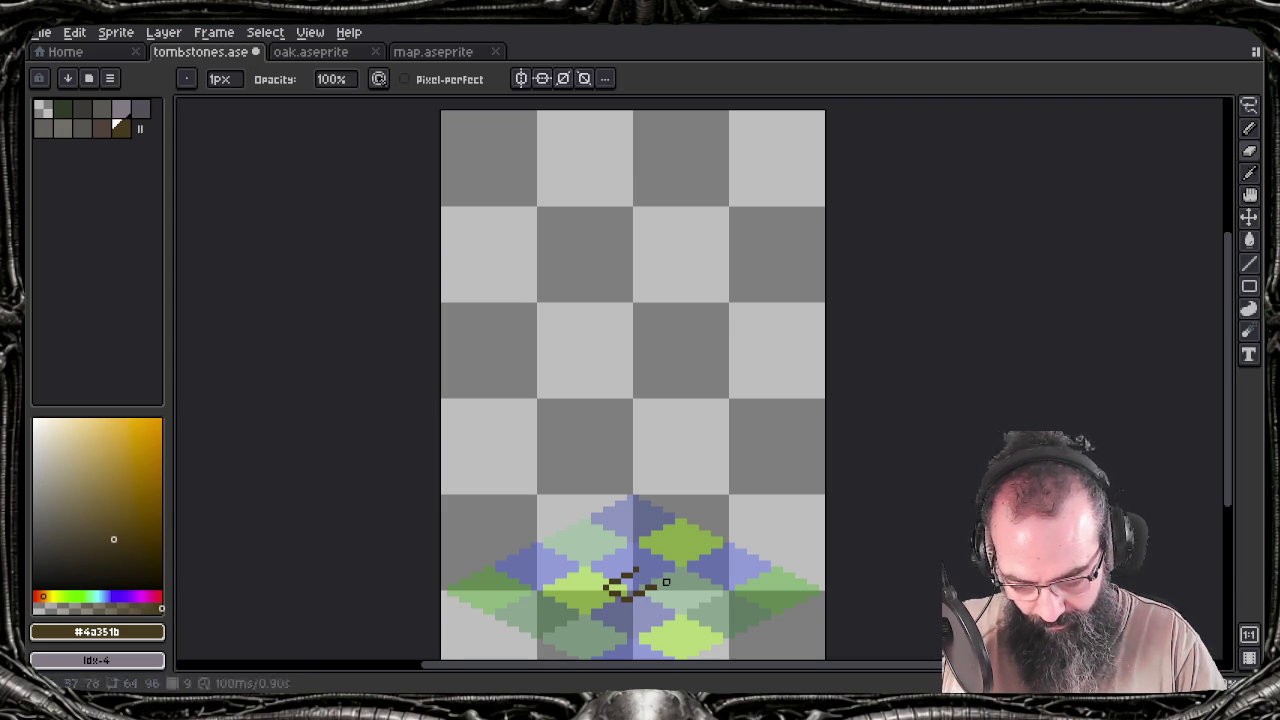
{"action": "key", "text": "ctrl"}
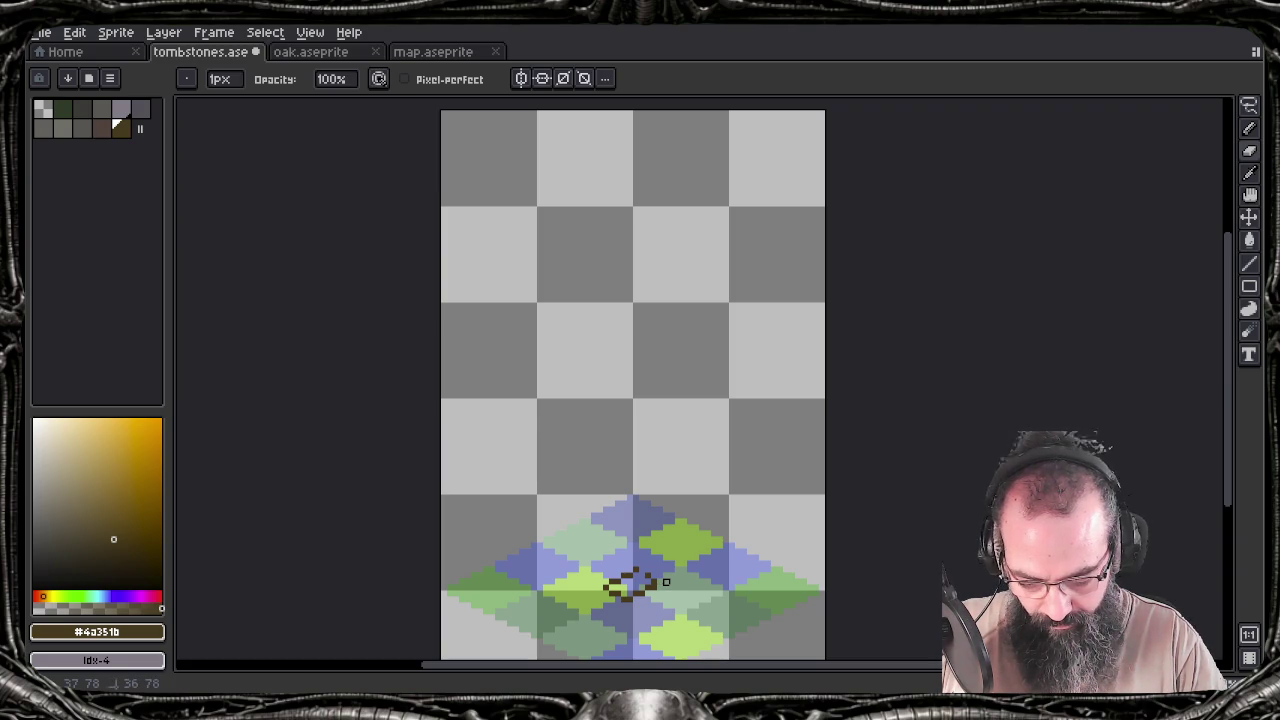
Erase stray pixels and start a short straight vertical line up from the diamond base
{"action": "key", "text": "e"}
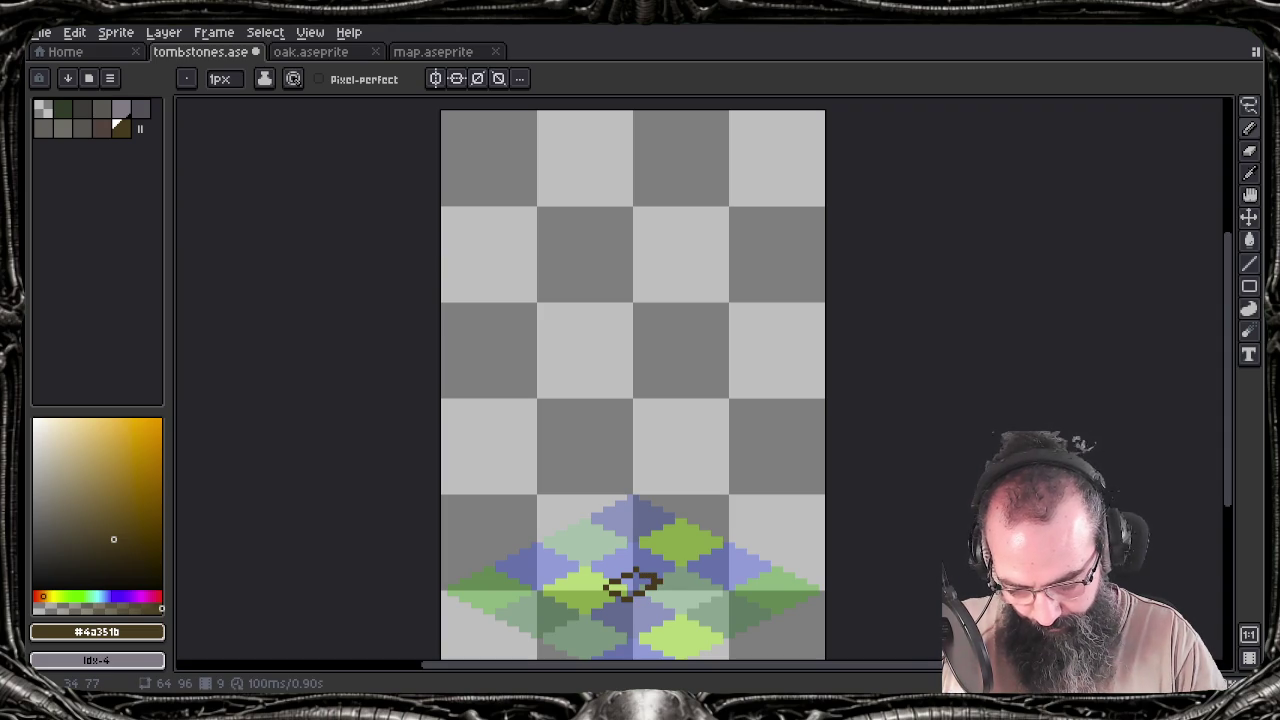
{"action": "key", "text": "e"}
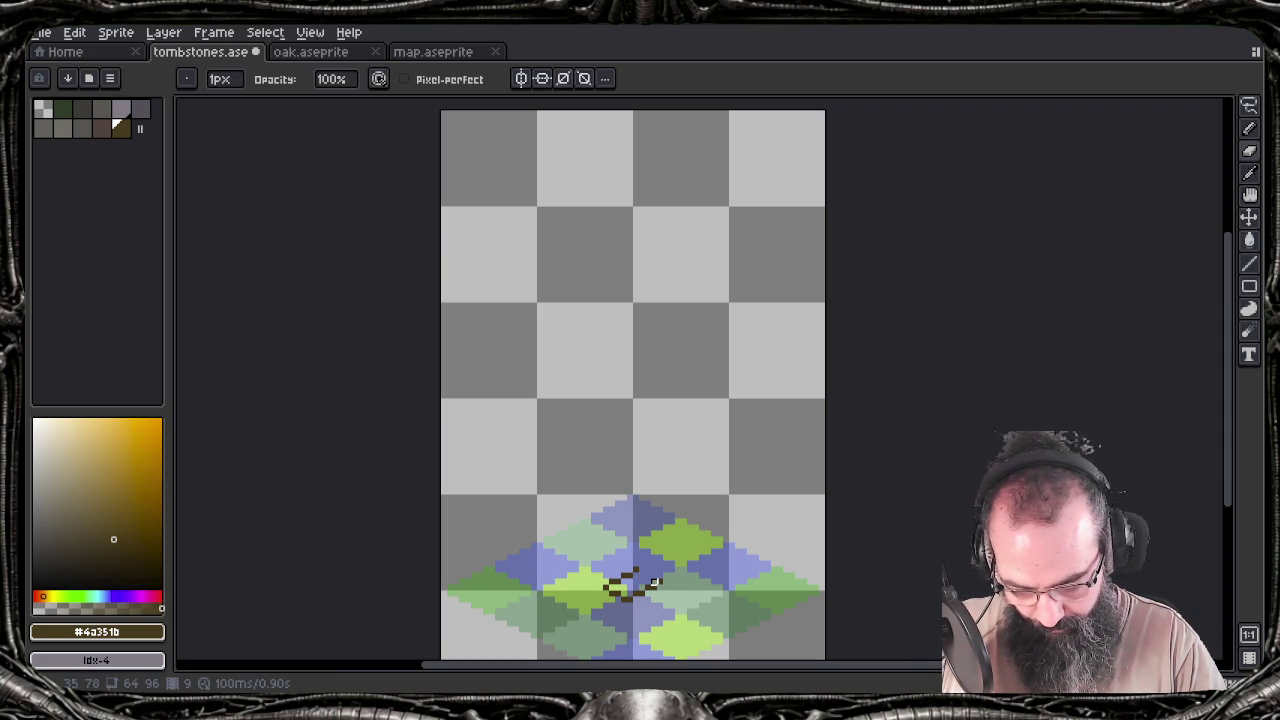
{"action": "key", "text": "l"}
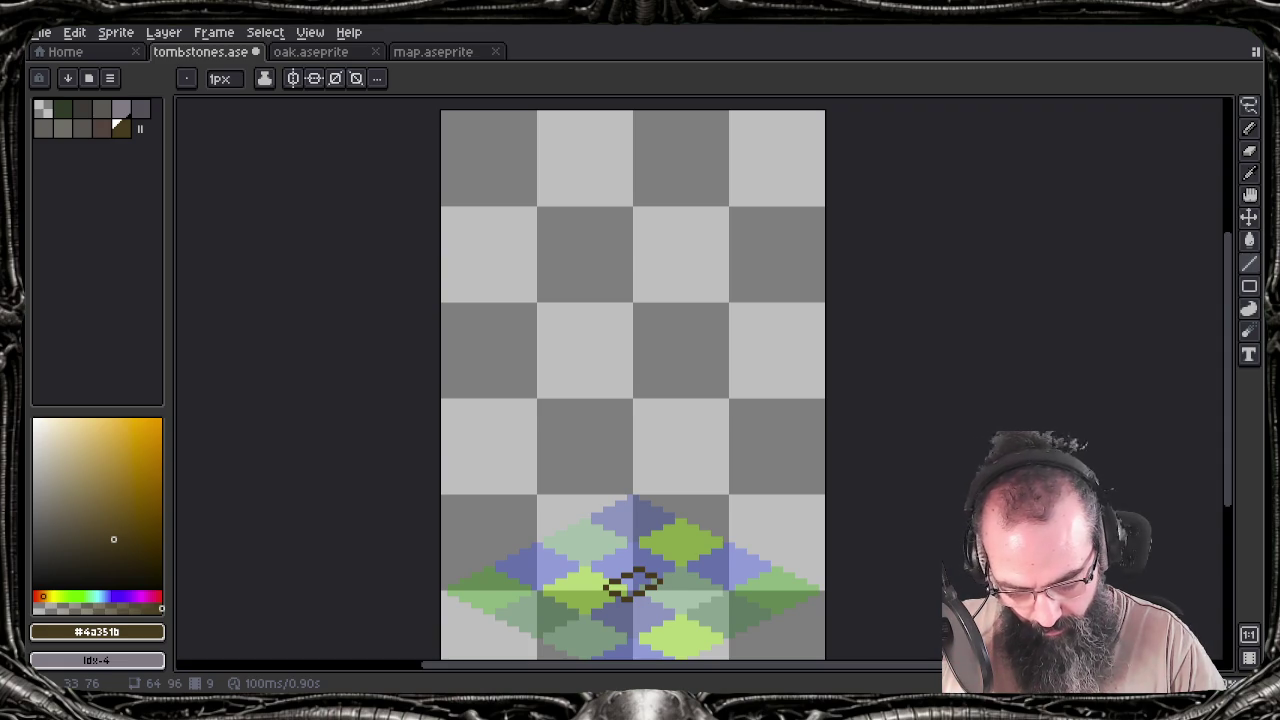
{"action": "key", "text": "l"}
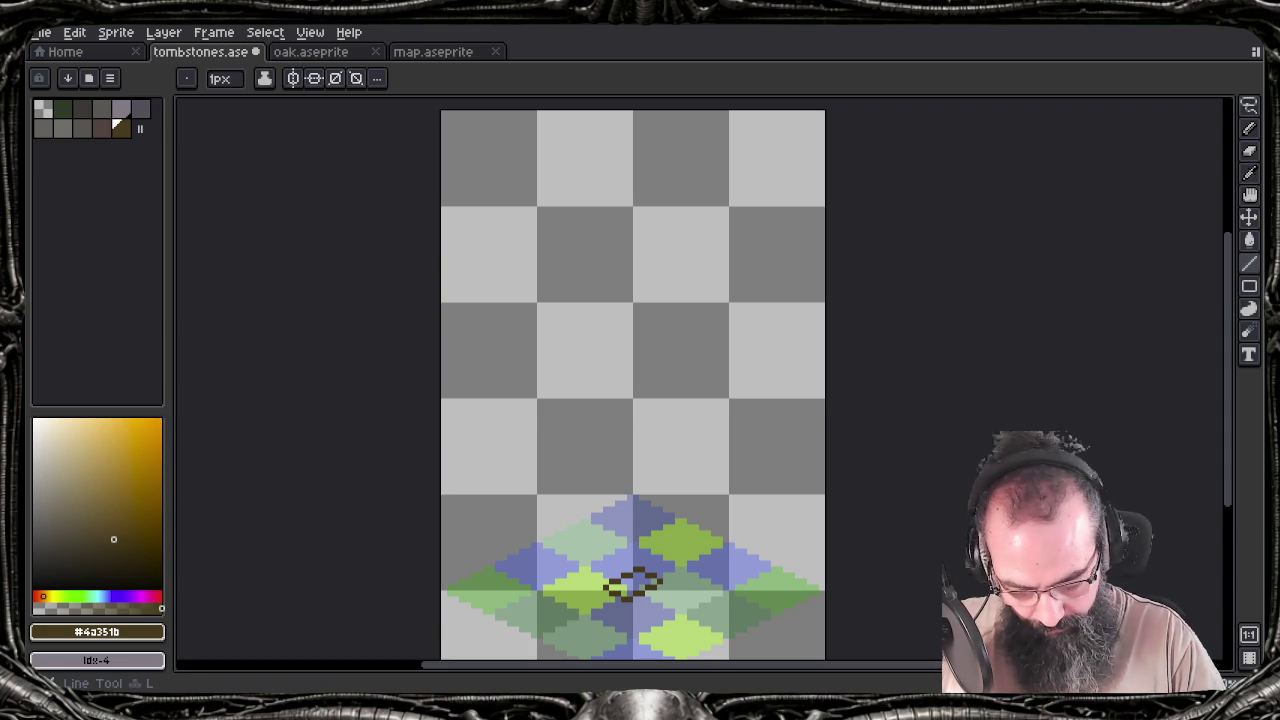
{"action": "left_click_drag", "start_coordinate": [628, 597], "coordinate": [628, 586]}
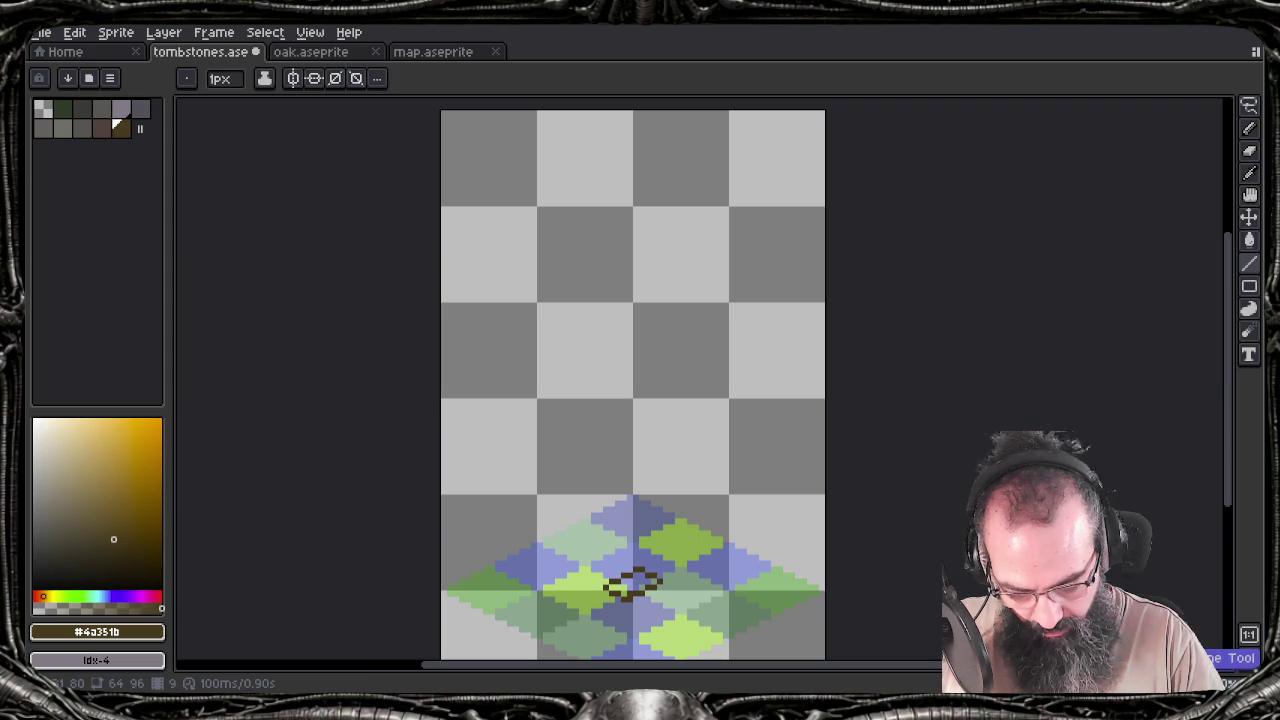
Draw two tall brown vertical pillar edges rising from the diamond base to near the sprite top
{"action": "left_click_drag", "start_coordinate": [641, 574], "coordinate": [641, 111]}
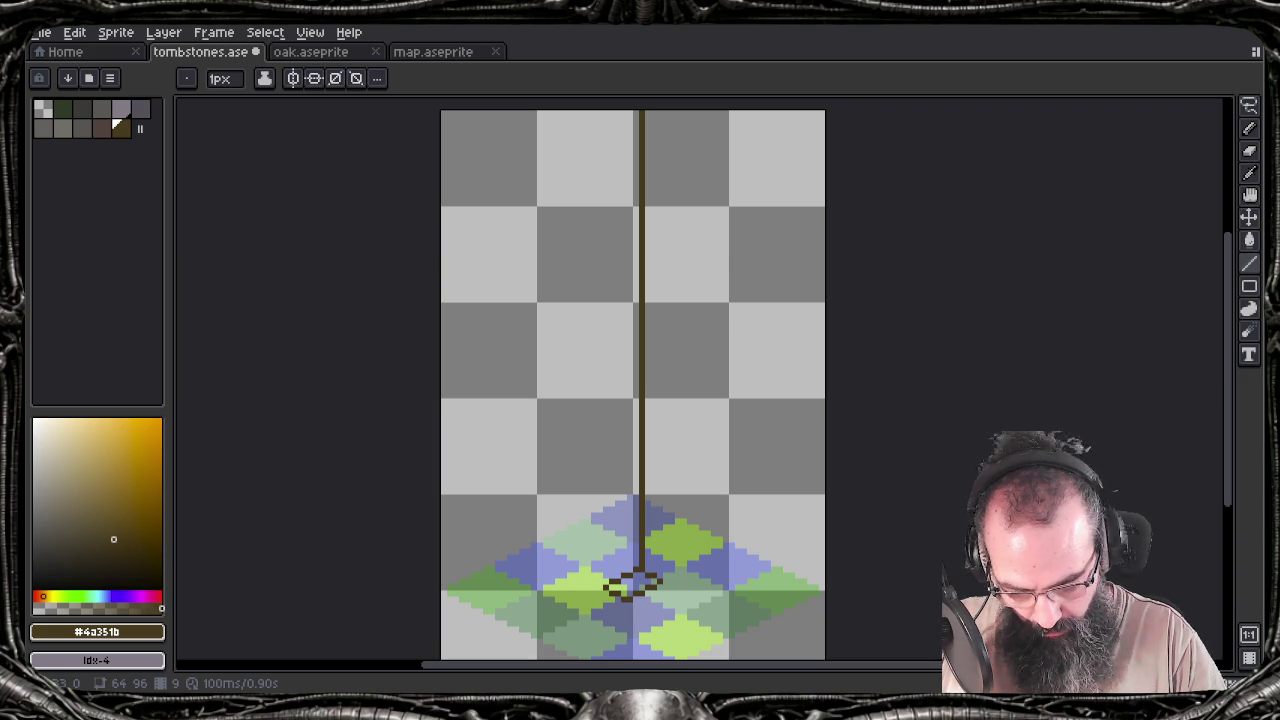
{"action": "left_click_drag", "start_coordinate": [605, 585], "coordinate": [608, 123]}
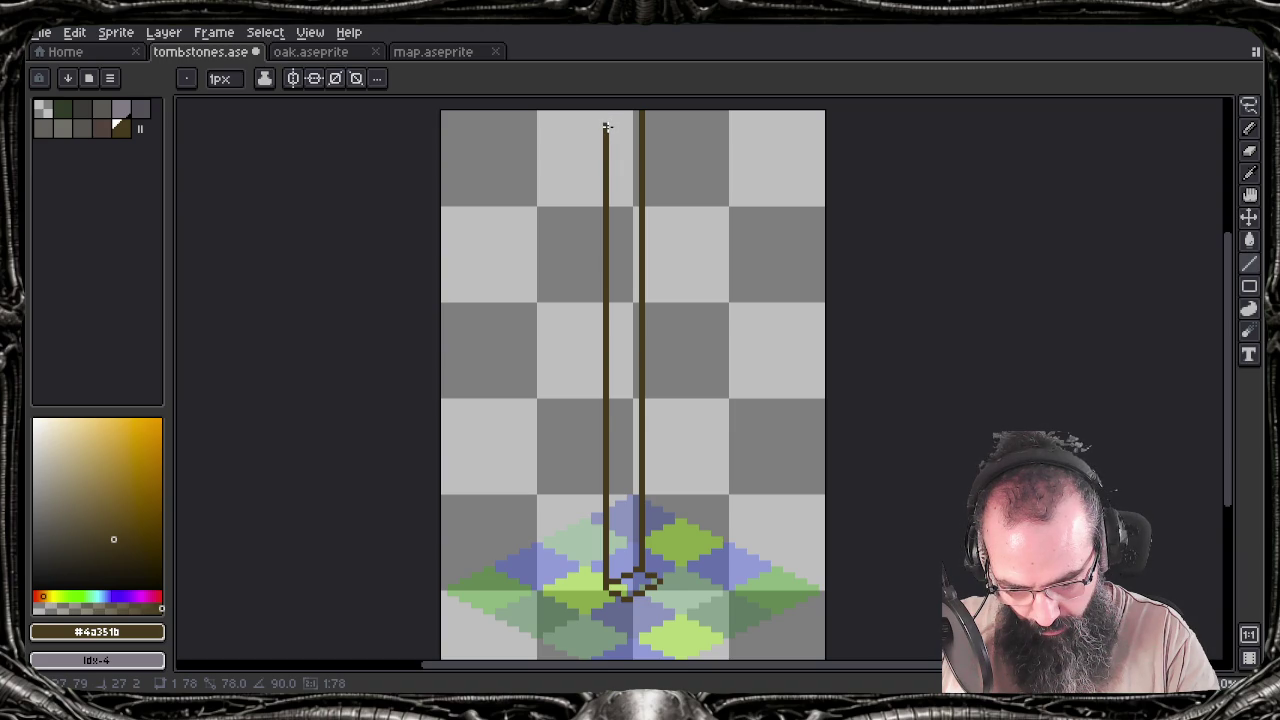
{"action": "left_click_drag", "start_coordinate": [606, 128], "coordinate": [606, 129]}
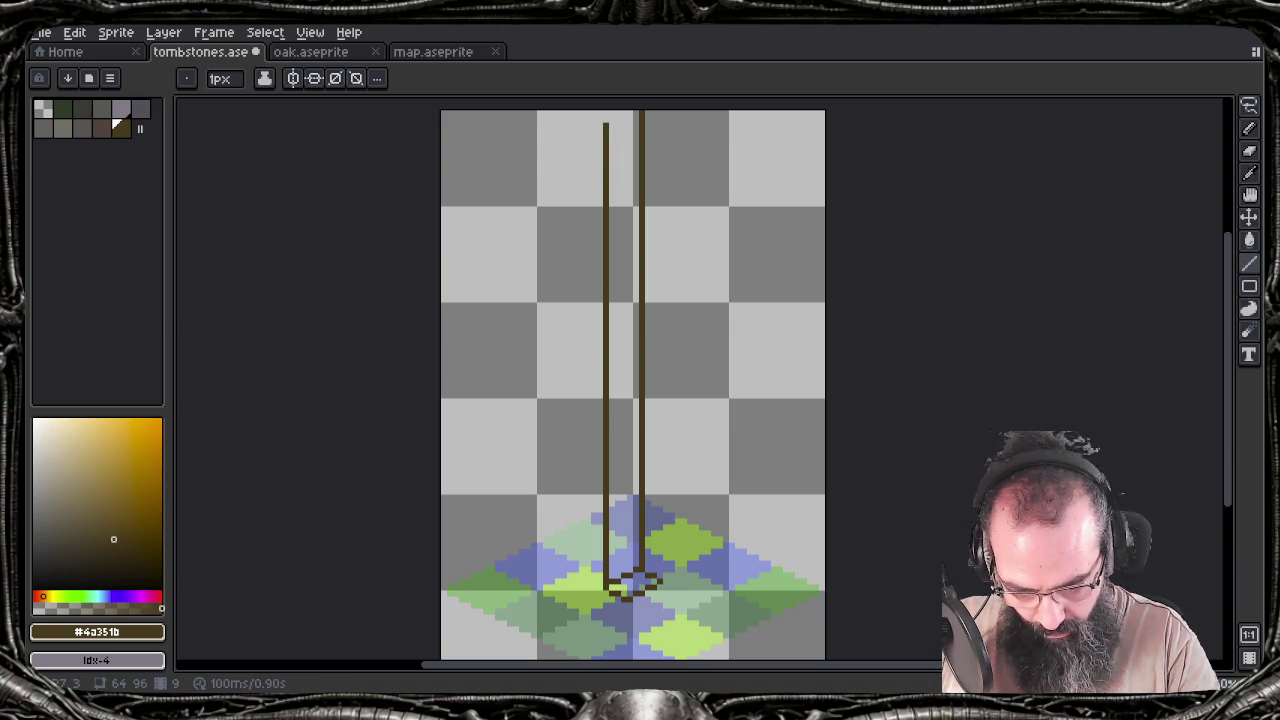
Cap the left edge's top with a short stepped stub instead of a long diagonal
{"action": "left_click_drag", "start_coordinate": [606, 127], "coordinate": [638, 116]}
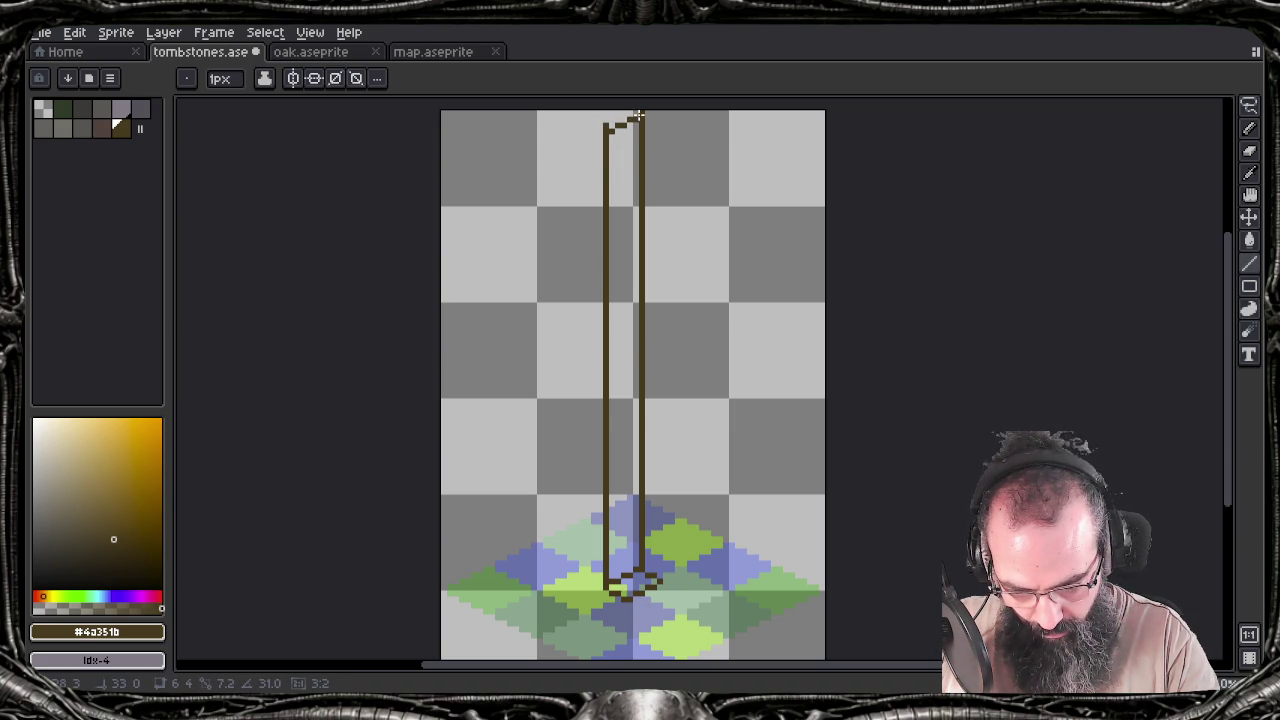
{"action": "key", "text": "ctrl+z"}
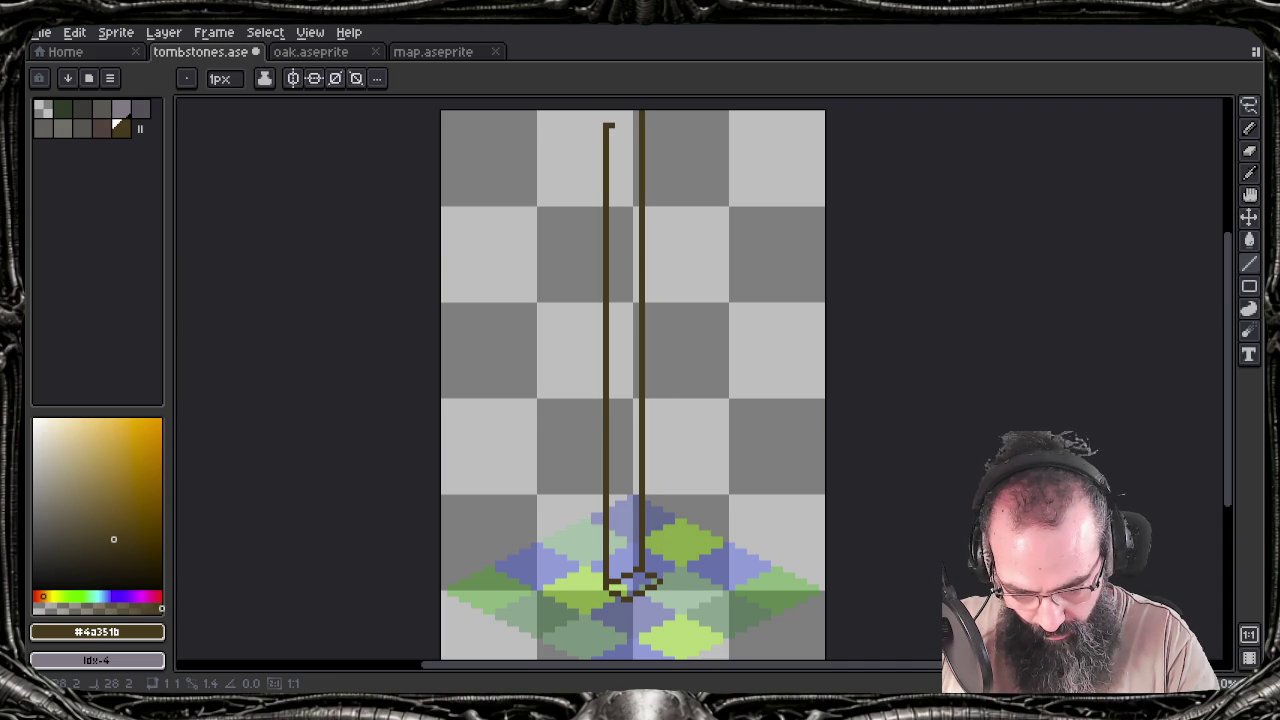
{"action": "key", "text": "ctrl+z"}
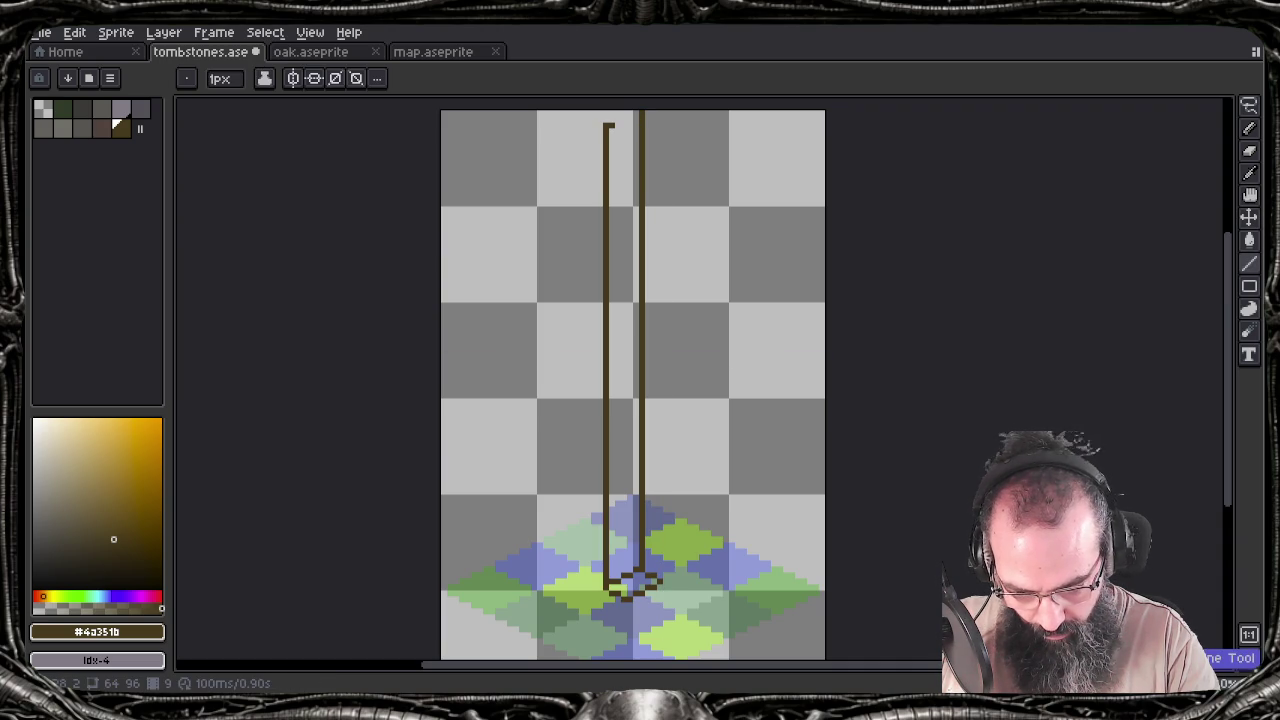
{"action": "left_click_drag", "start_coordinate": [609, 125], "coordinate": [614, 126]}
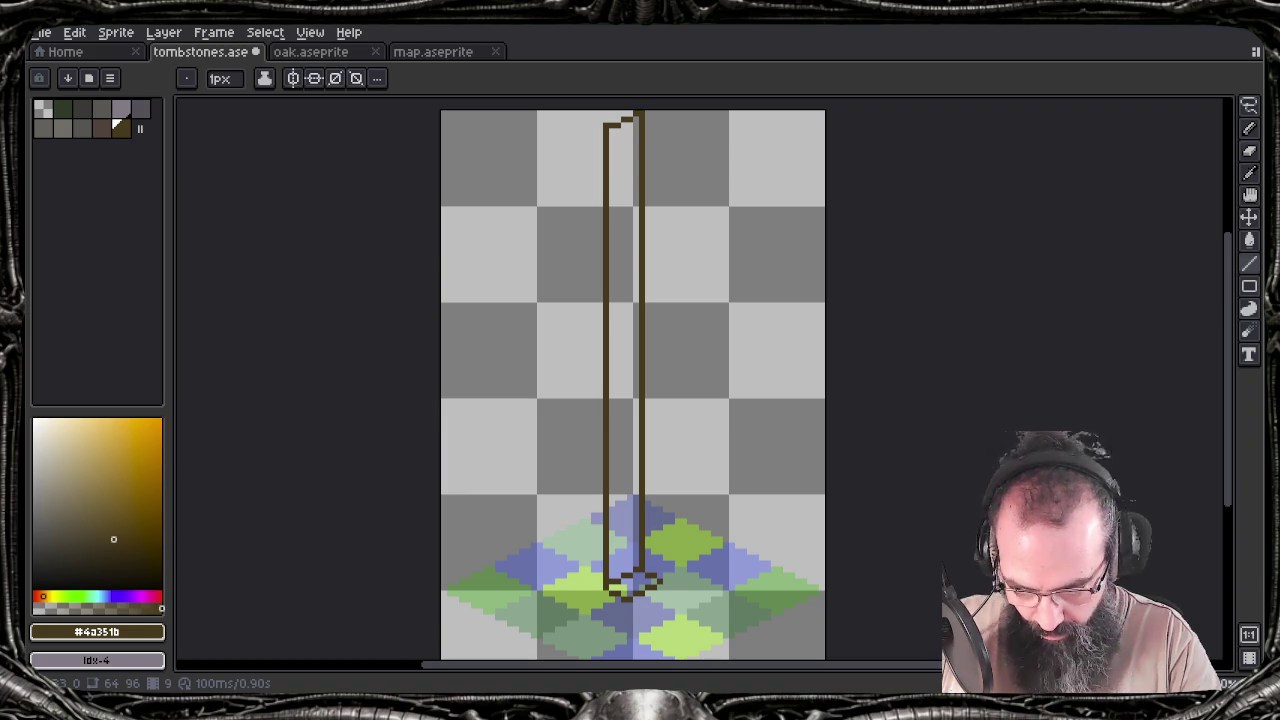
{"action": "key", "text": "e"}
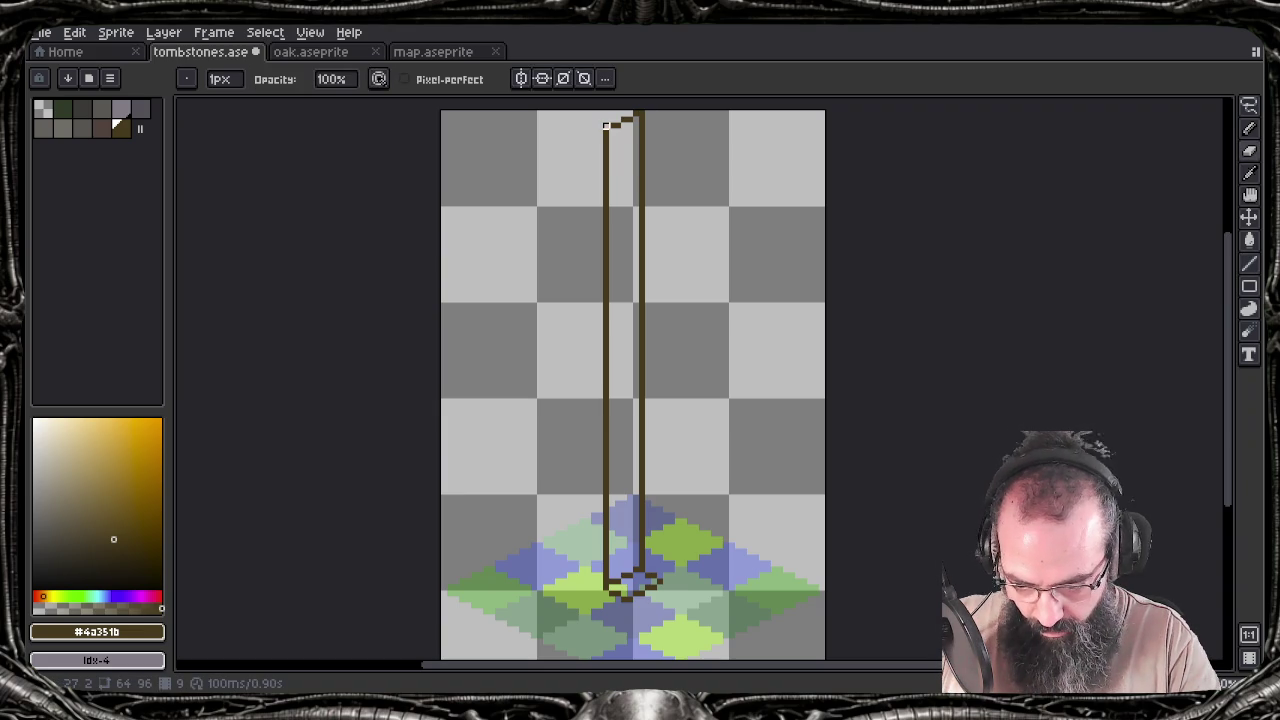
{"action": "key", "text": "l"}
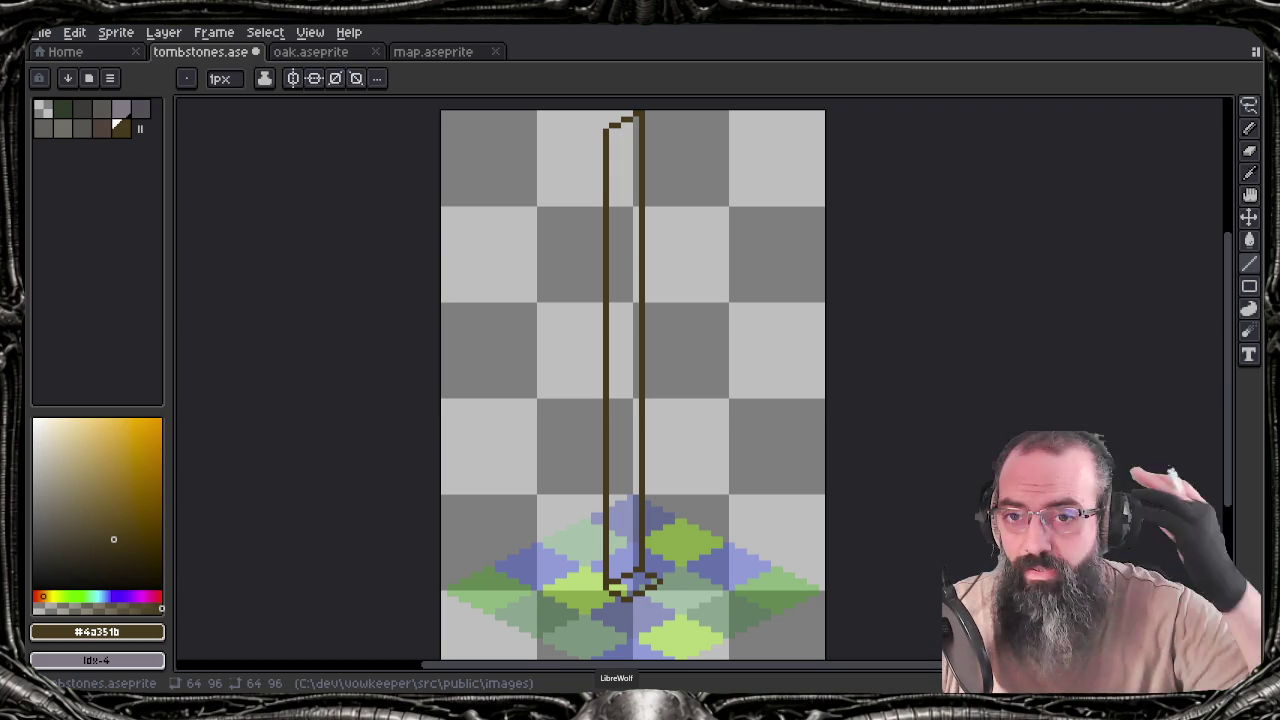
{"action": "key", "text": "l"}
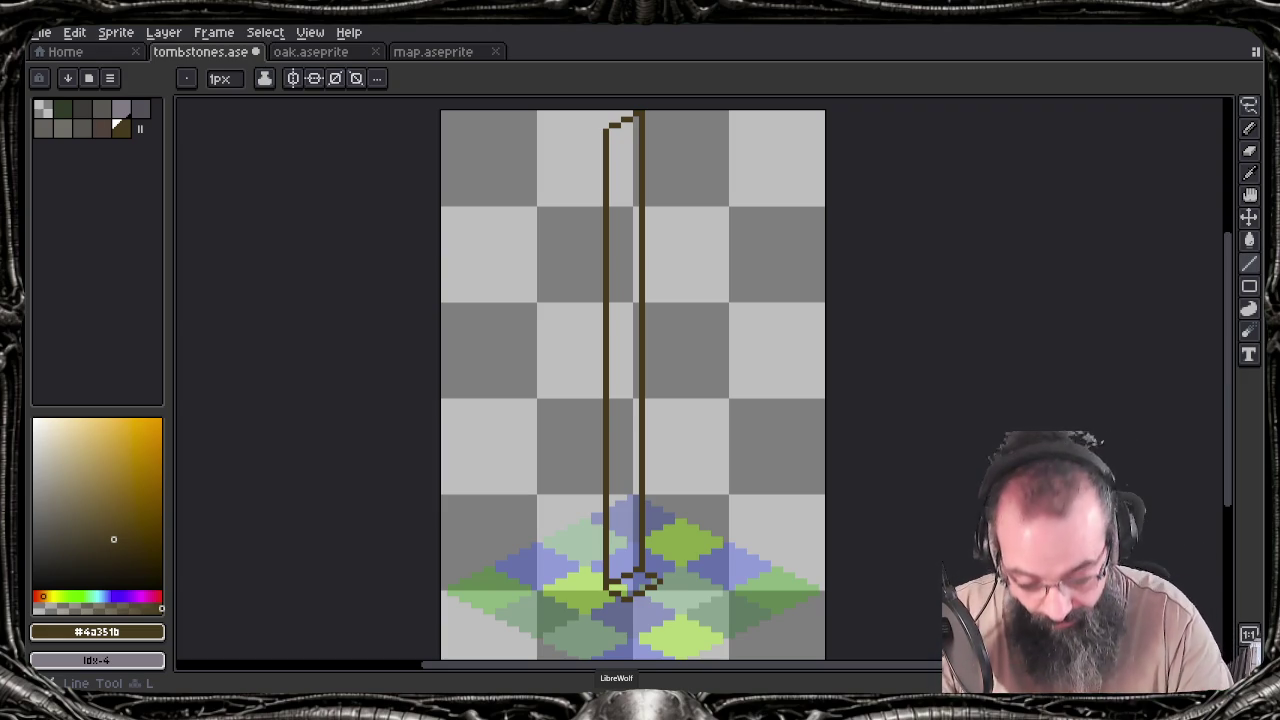
{"action": "left_click_drag", "start_coordinate": [659, 585], "coordinate": [657, 131]}
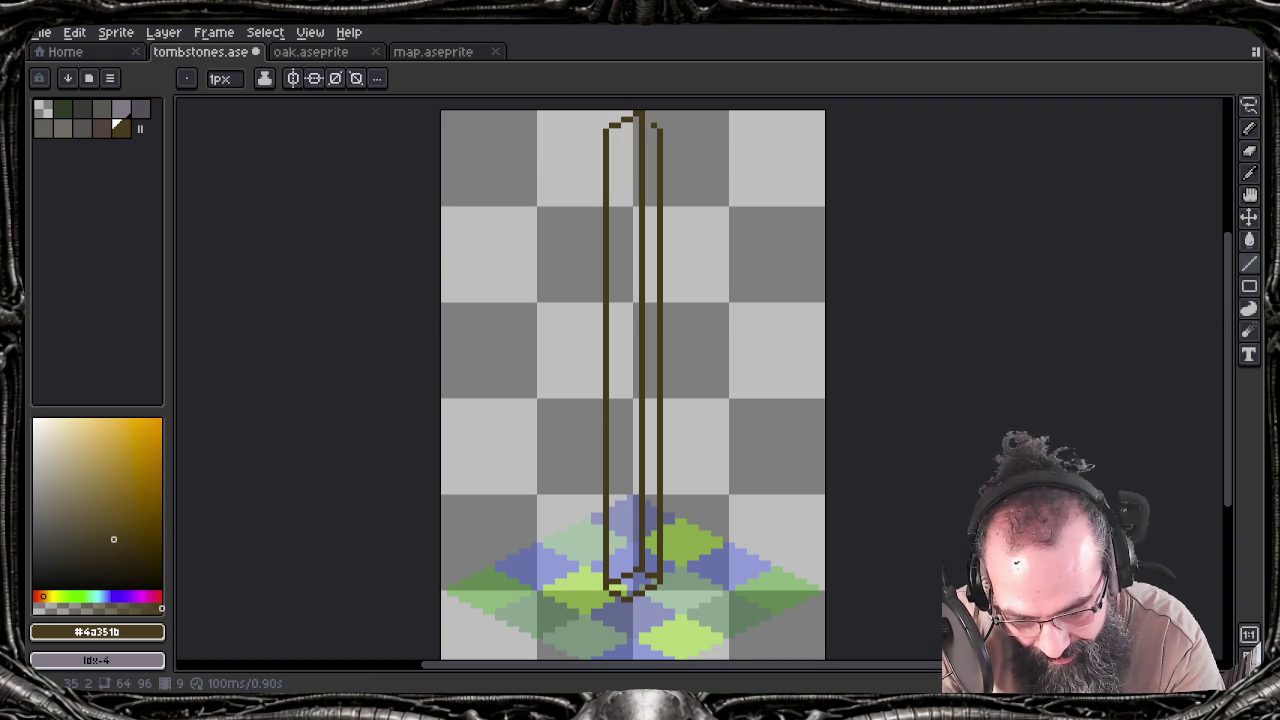
Redraw the pillar's right vertical edge, trying and then removing a diagonal cap joining it
{"action": "key", "text": "ctrl+z"}
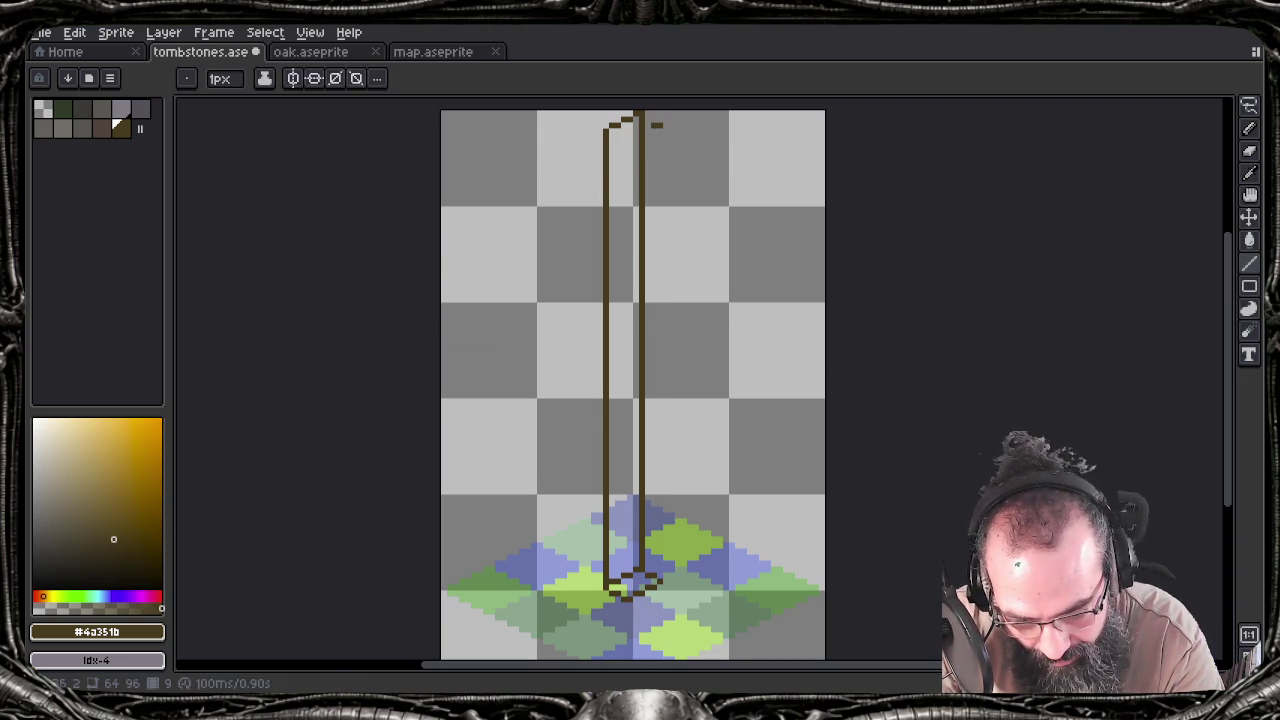
{"action": "left_click_drag", "start_coordinate": [659, 126], "coordinate": [659, 575]}
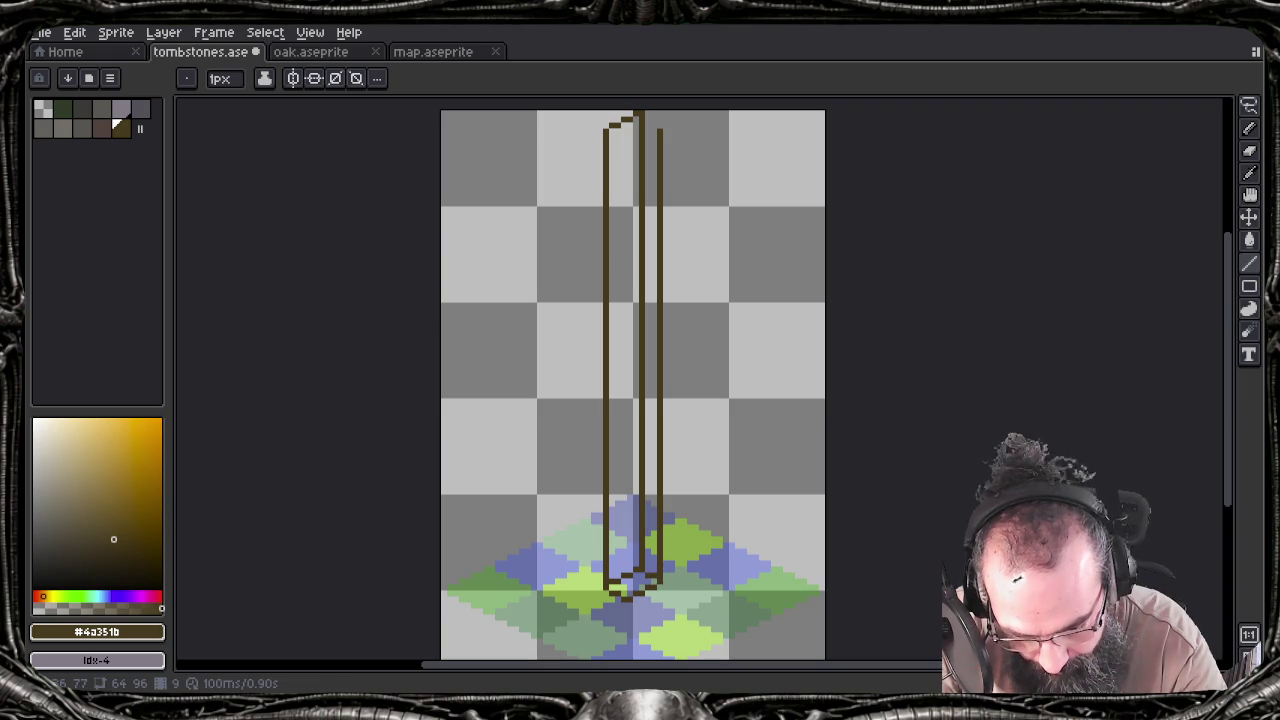
{"action": "left_click_drag", "start_coordinate": [643, 116], "coordinate": [657, 126]}
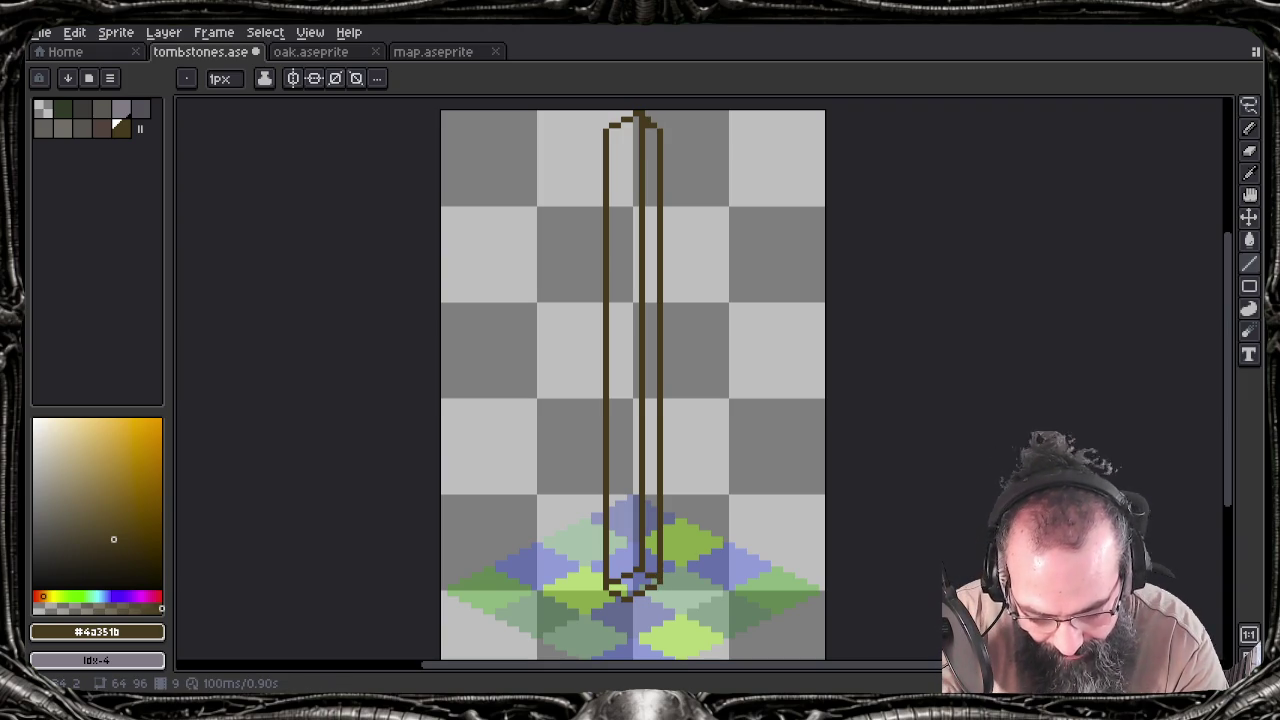
{"action": "key", "text": "ctrl+z"}
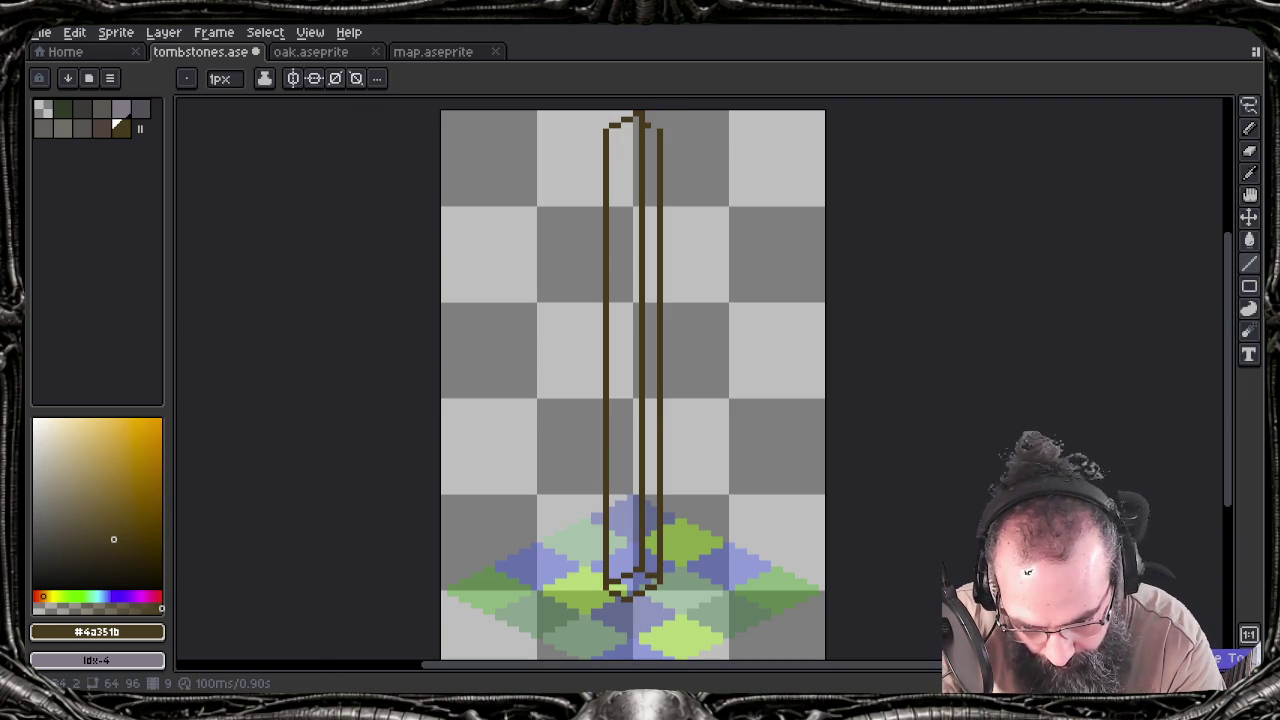
{"action": "key", "text": "ctrl+y"}
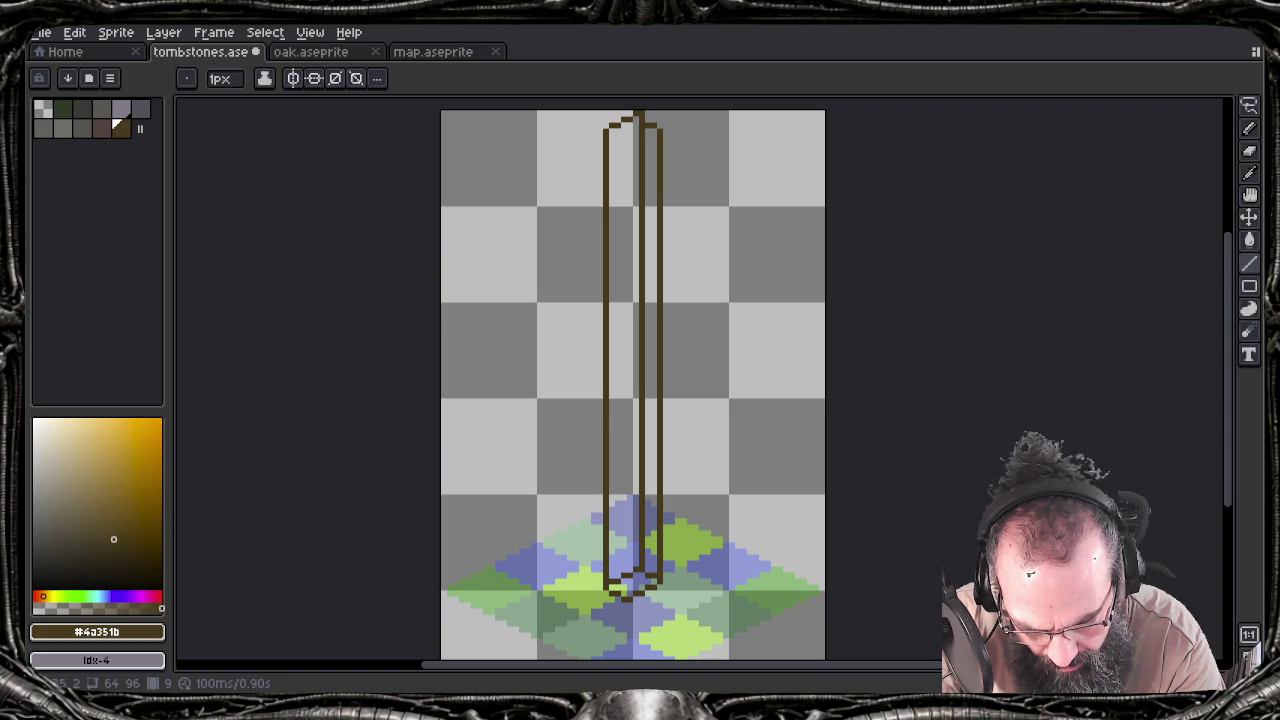
{"action": "key", "text": "ctrl+z"}
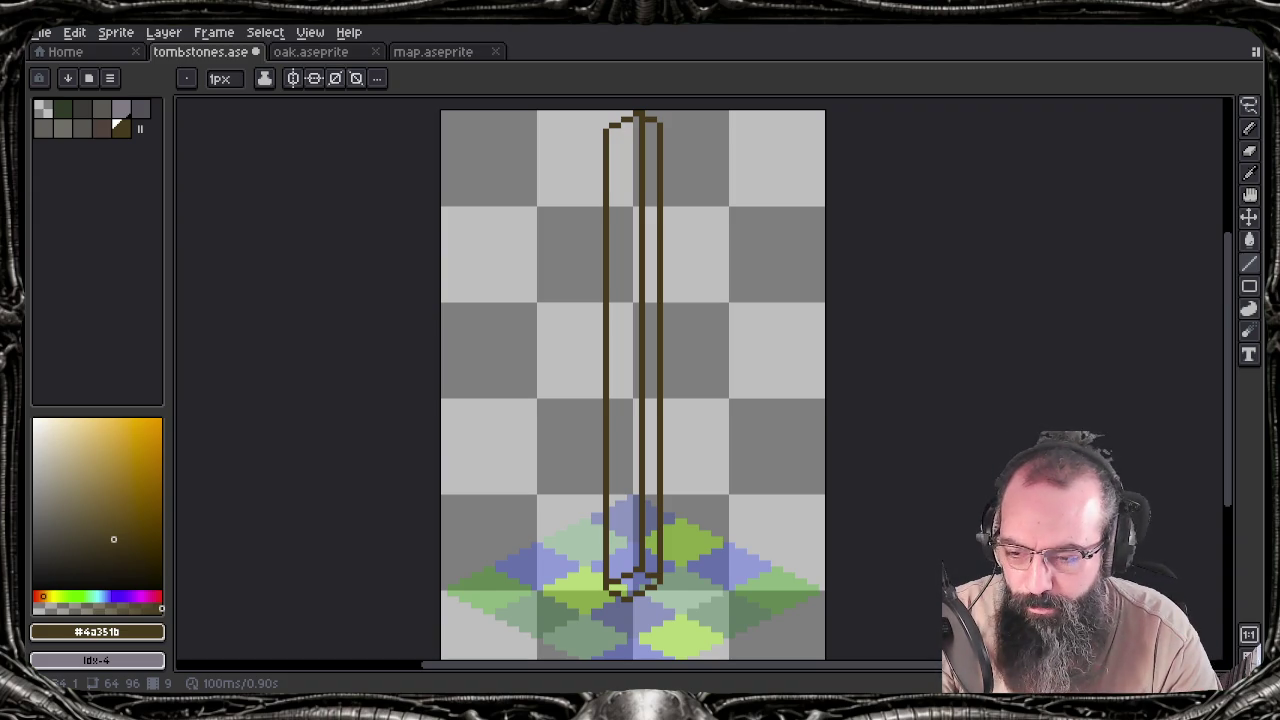
Save tombstones.aseprite and add another vertical edge line up the pillar
{"action": "key", "text": "ctrl+s"}
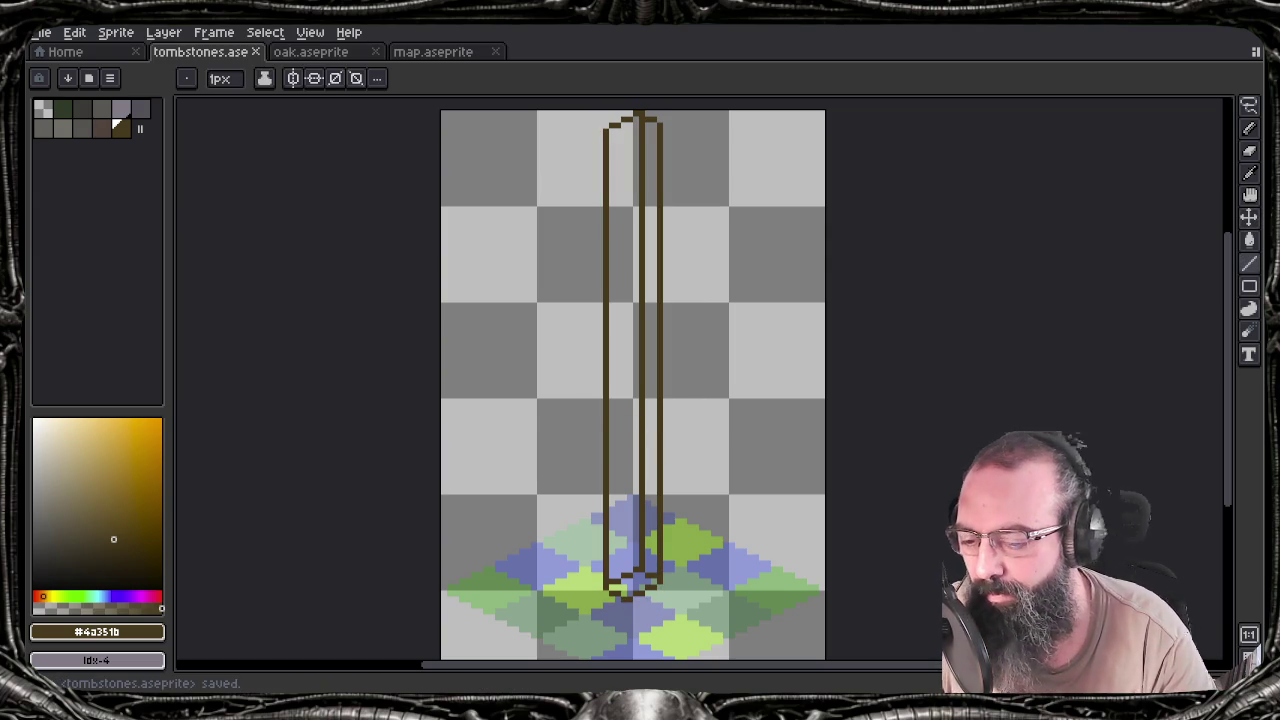
{"action": "left_click_drag", "start_coordinate": [630, 590], "coordinate": [628, 141]}
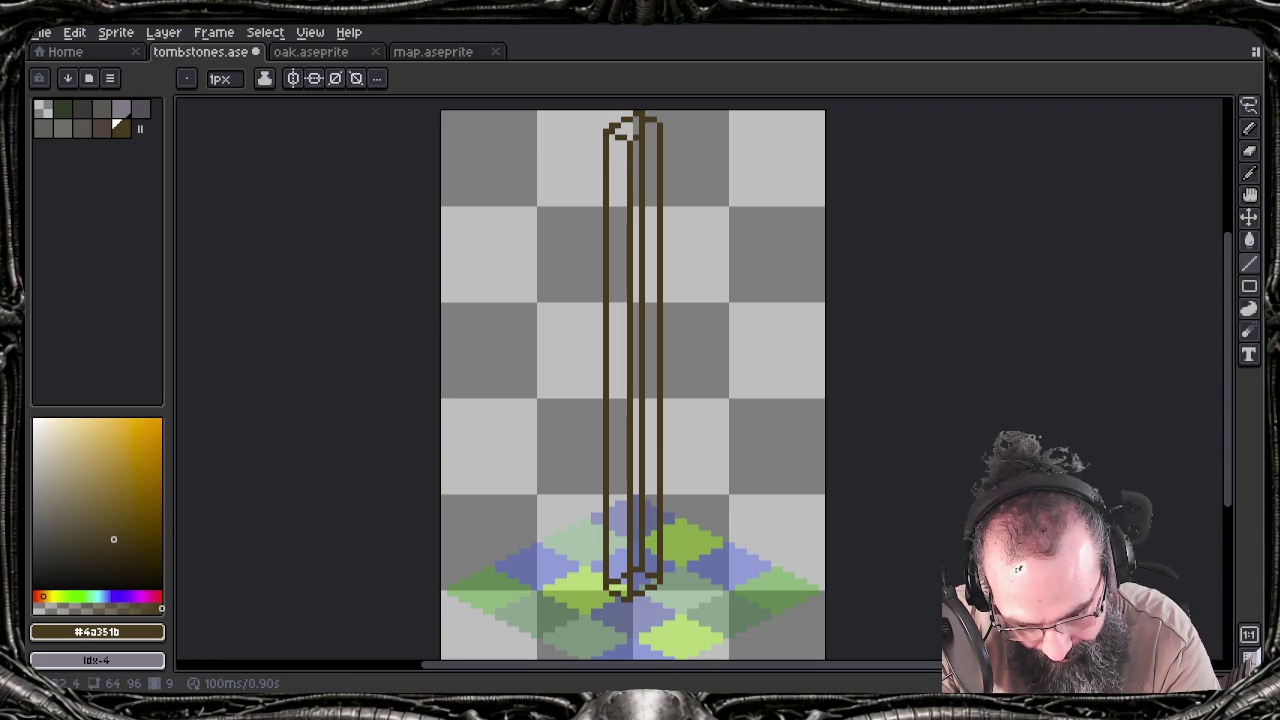
{"action": "key", "text": "ctrl"}
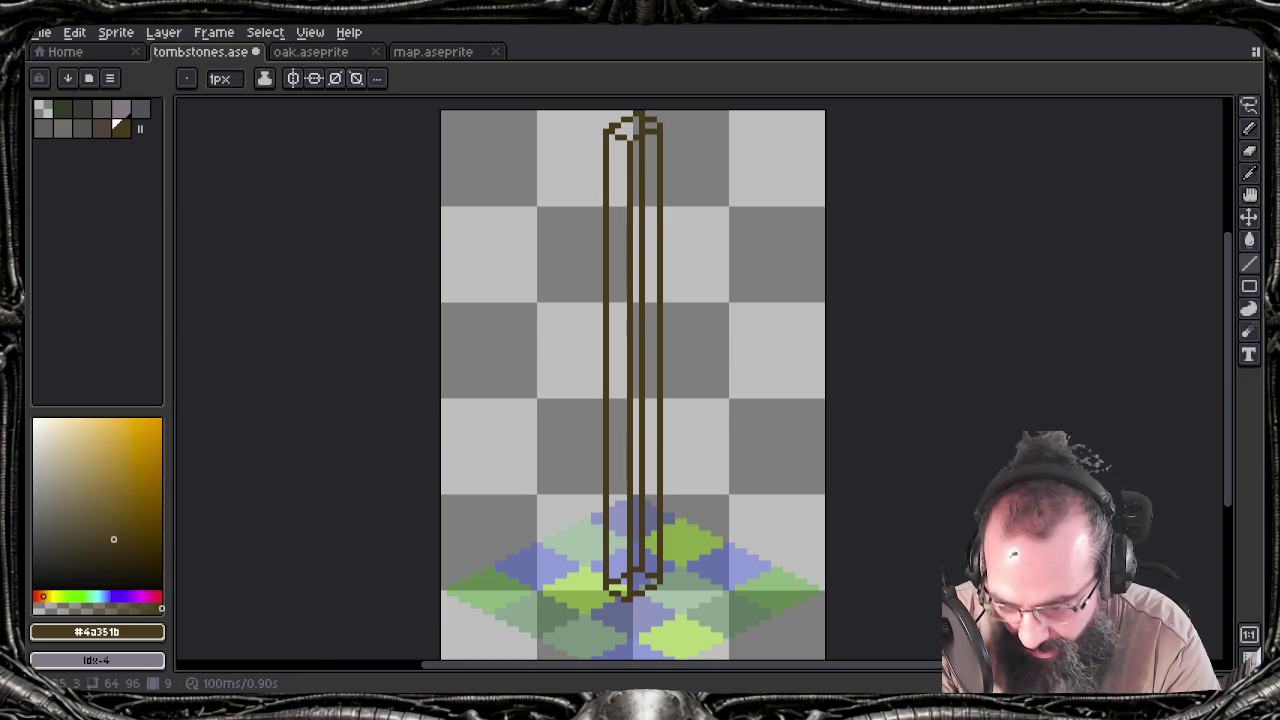
{"action": "key", "text": "g"}
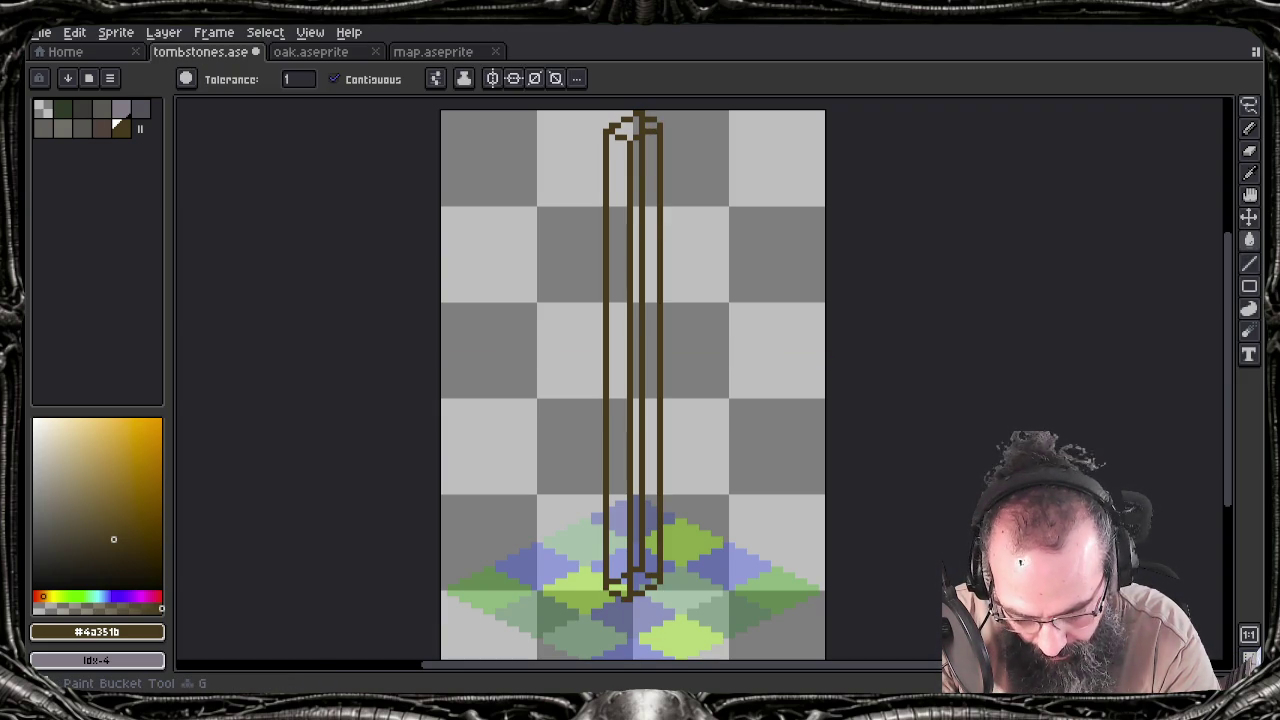
Bucket-fill the pillar's right columns and top cap gap with the darker brown, palette index 9
{"action": "left_click", "coordinate": [101, 127]}
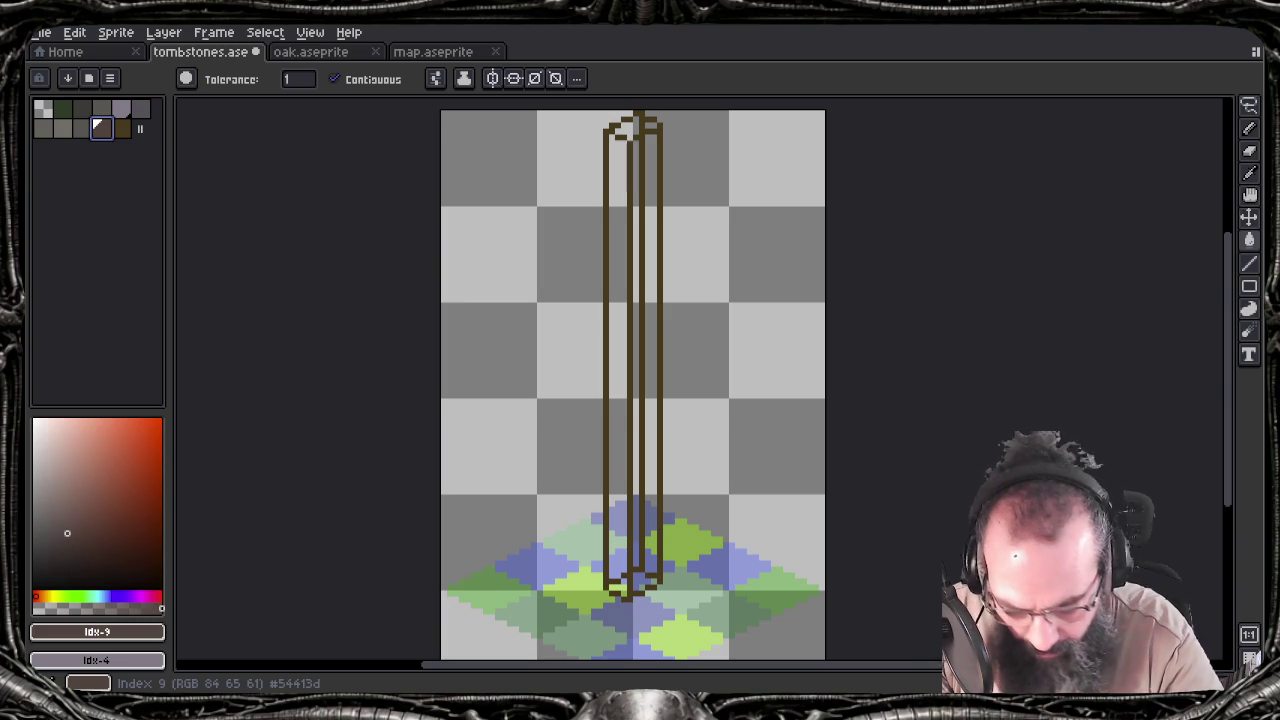
{"action": "left_click", "coordinate": [651, 350]}
{"action": "left_click", "coordinate": [636, 350]}
{"action": "left_click", "coordinate": [628, 130]}
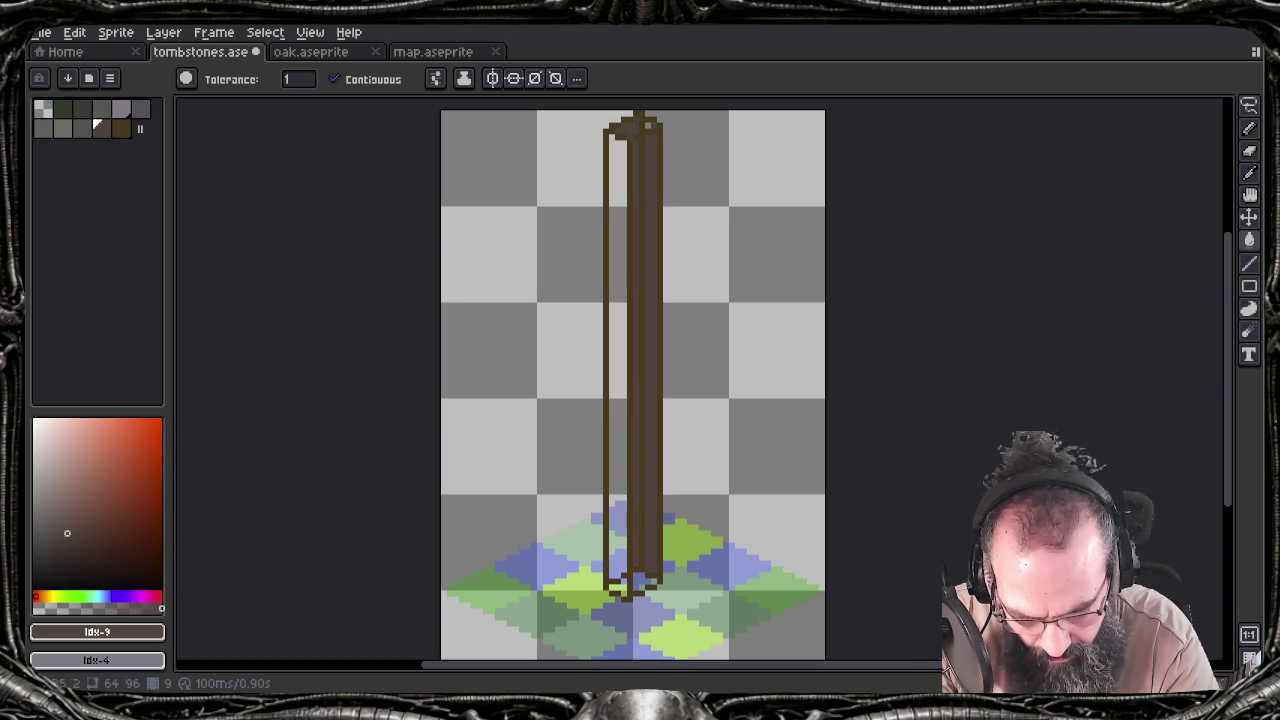
Fill the pillar's front face with the main brown #4a351b
{"action": "key", "text": "b"}
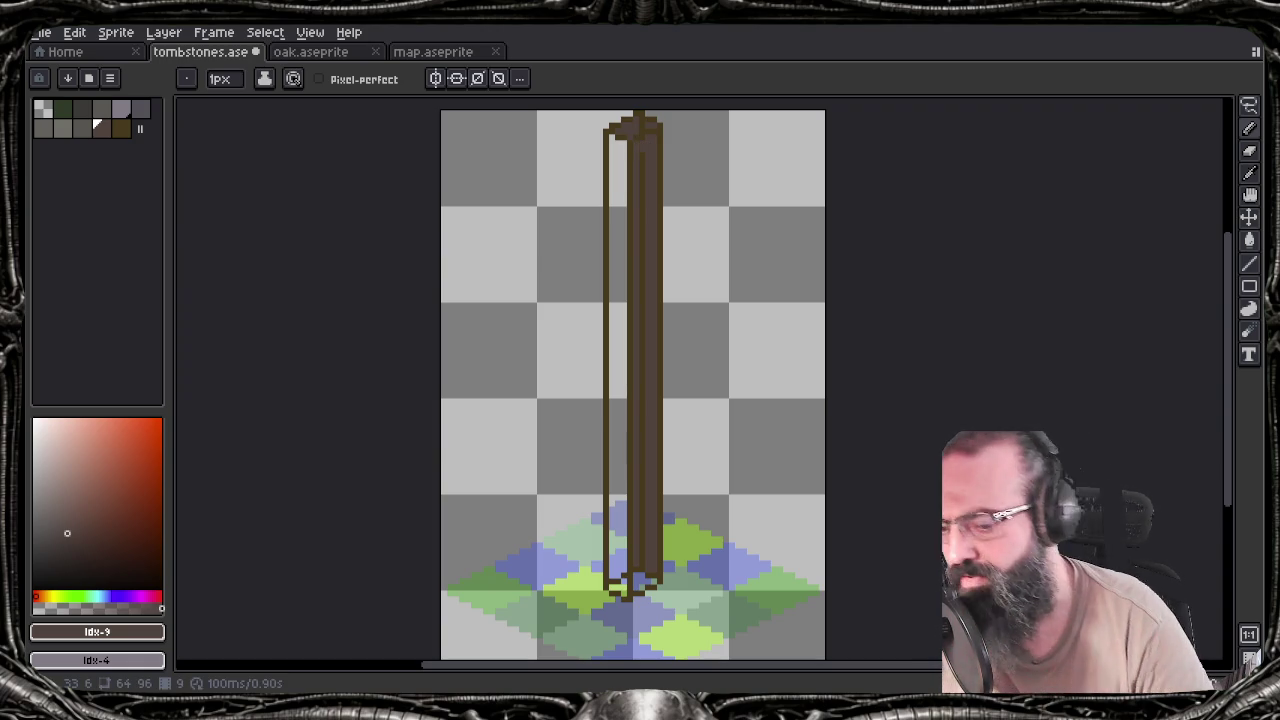
{"action": "key", "text": "shift"}
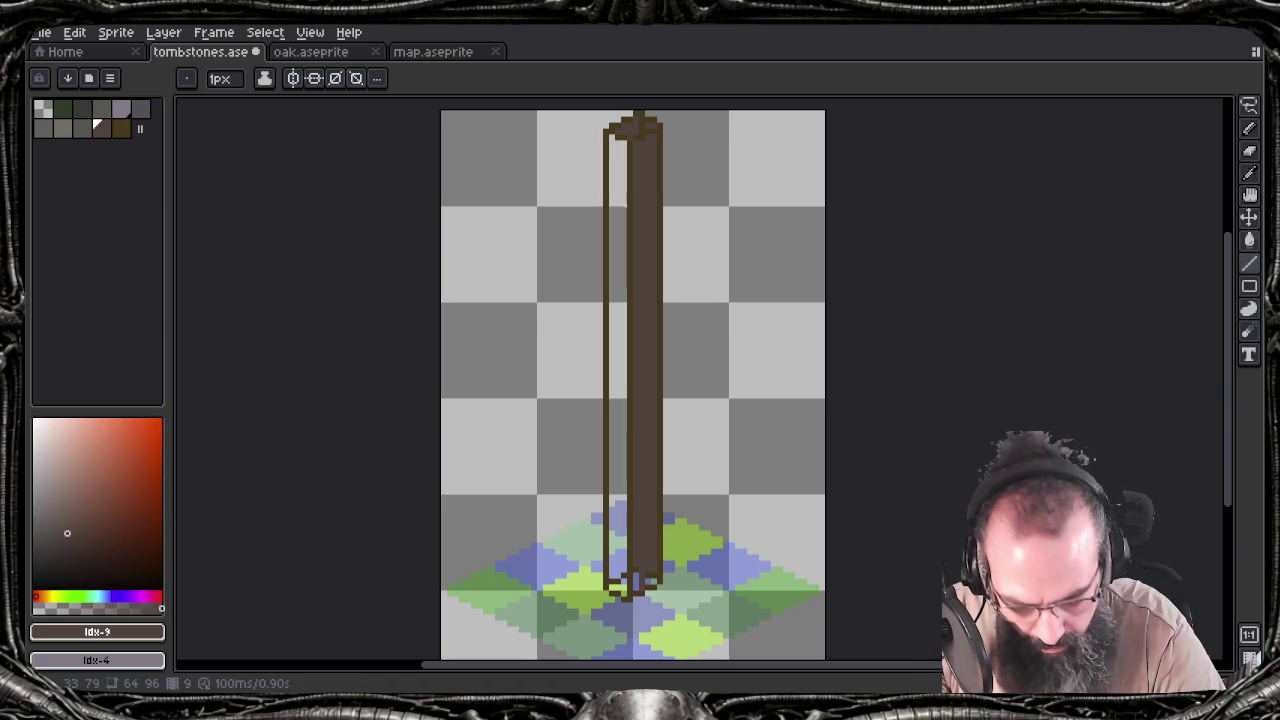
{"action": "key", "text": "g"}
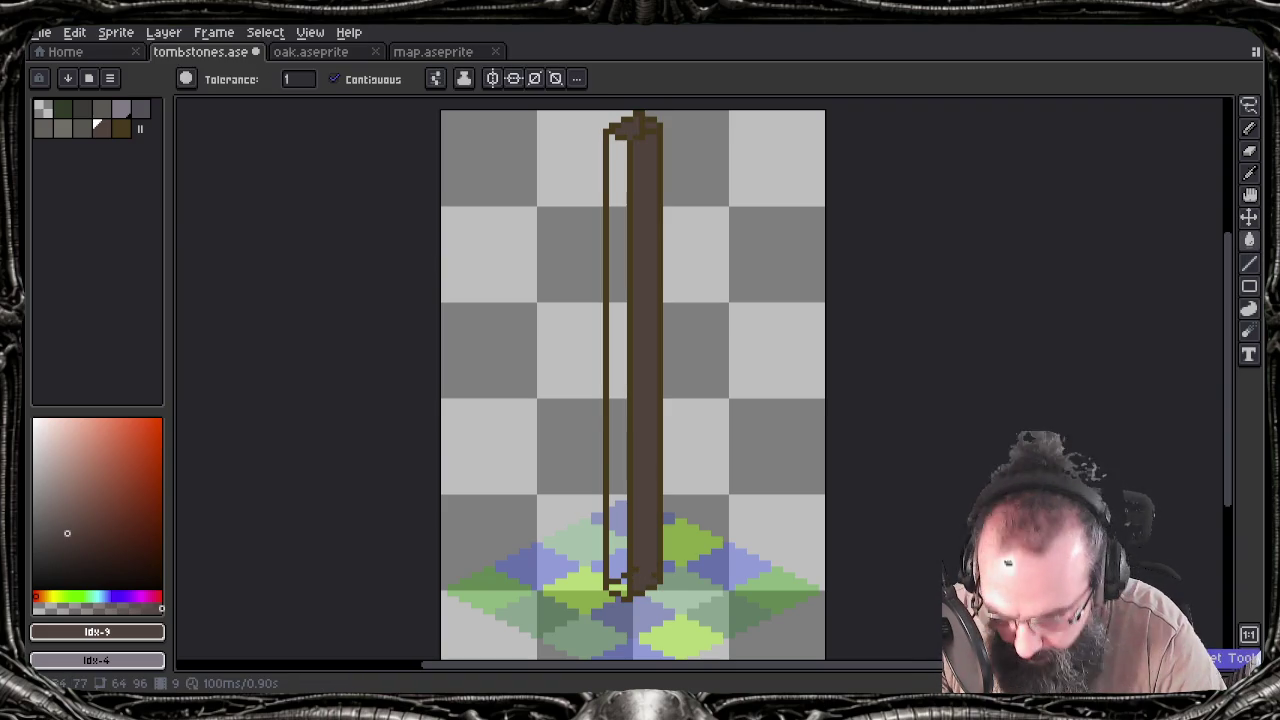
{"action": "key", "text": "b"}
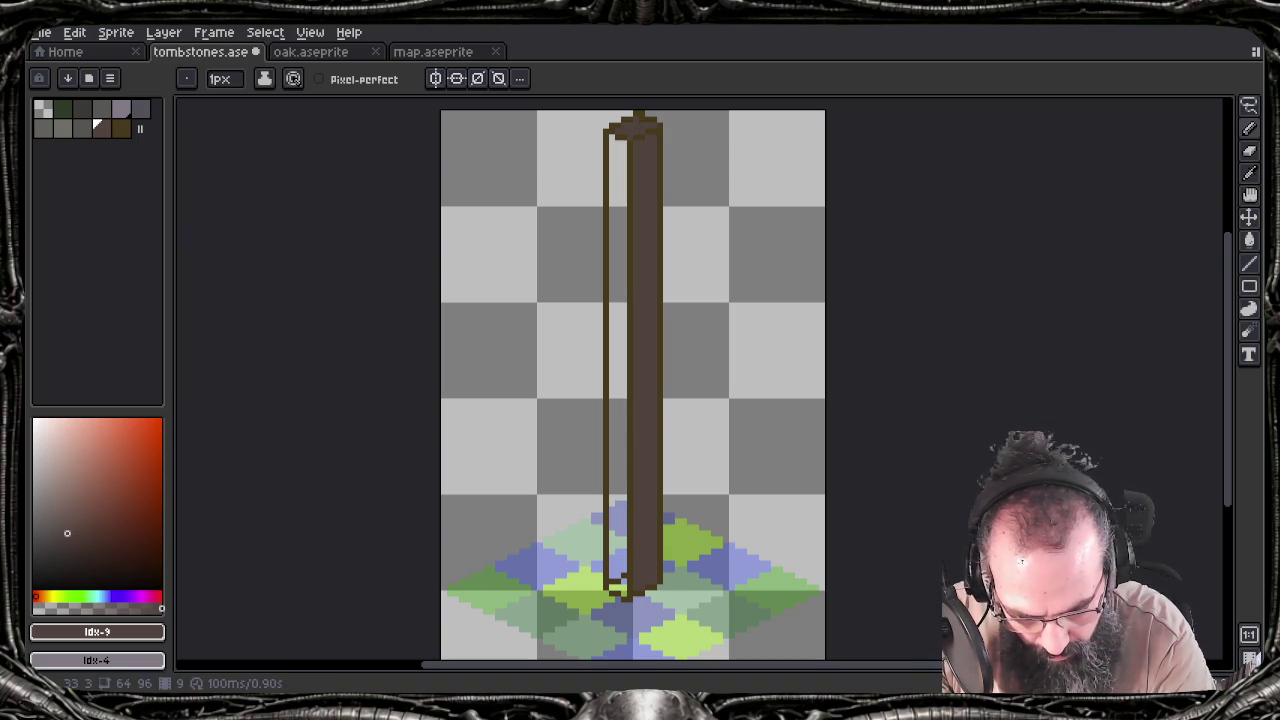
{"action": "left_click", "coordinate": [121, 127]}
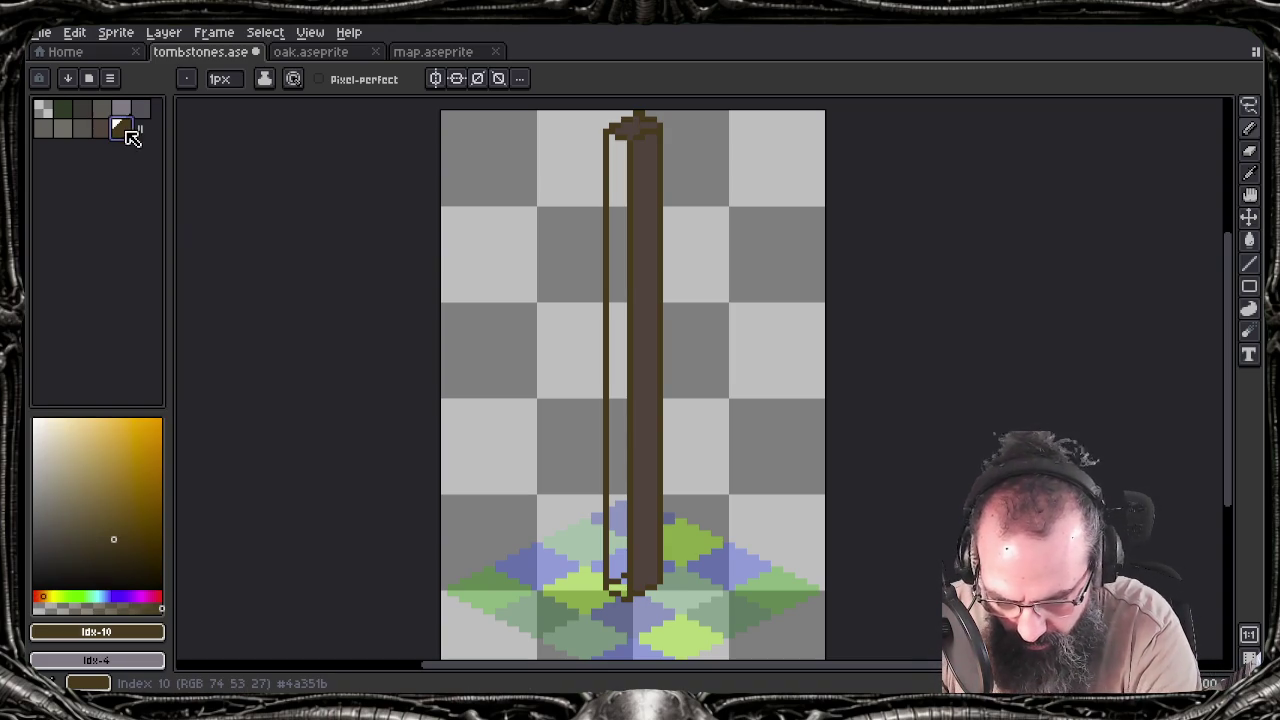
{"action": "key", "text": "g"}
{"action": "left_click", "coordinate": [621, 275]}
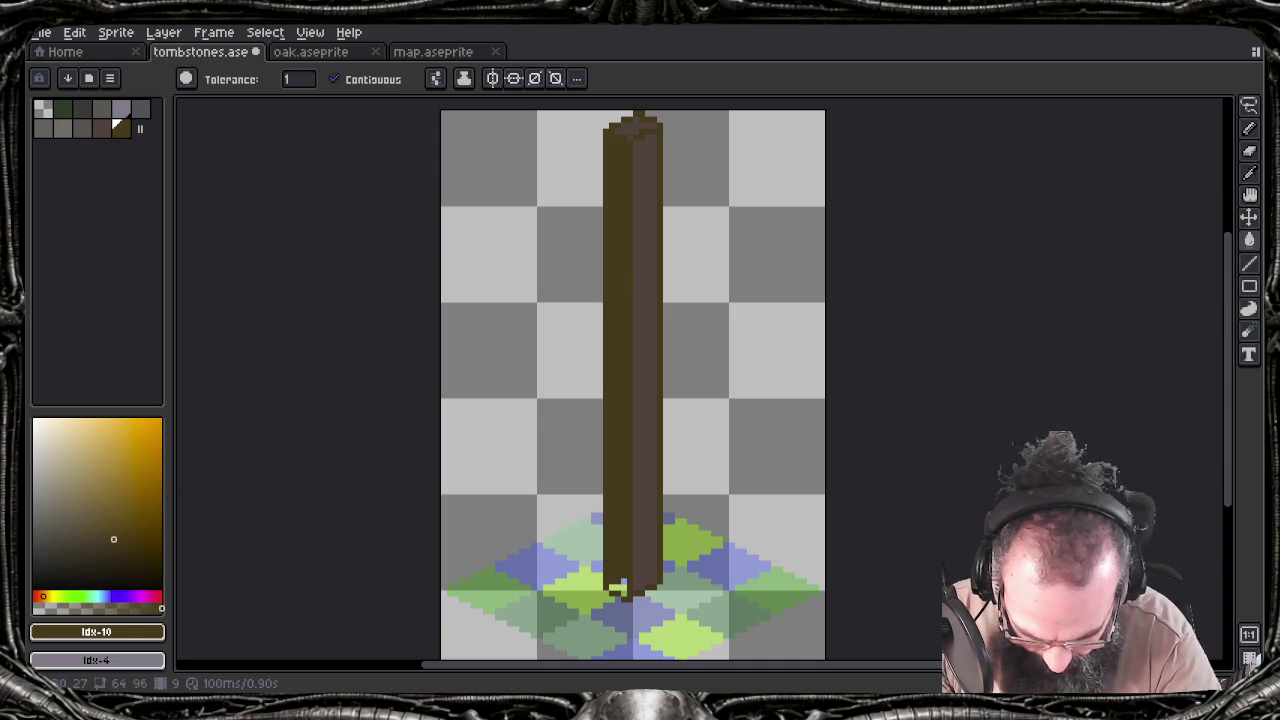
Fill leftover green pixels at the pillar's base and bring the timeline back
{"action": "left_click", "coordinate": [617, 590]}
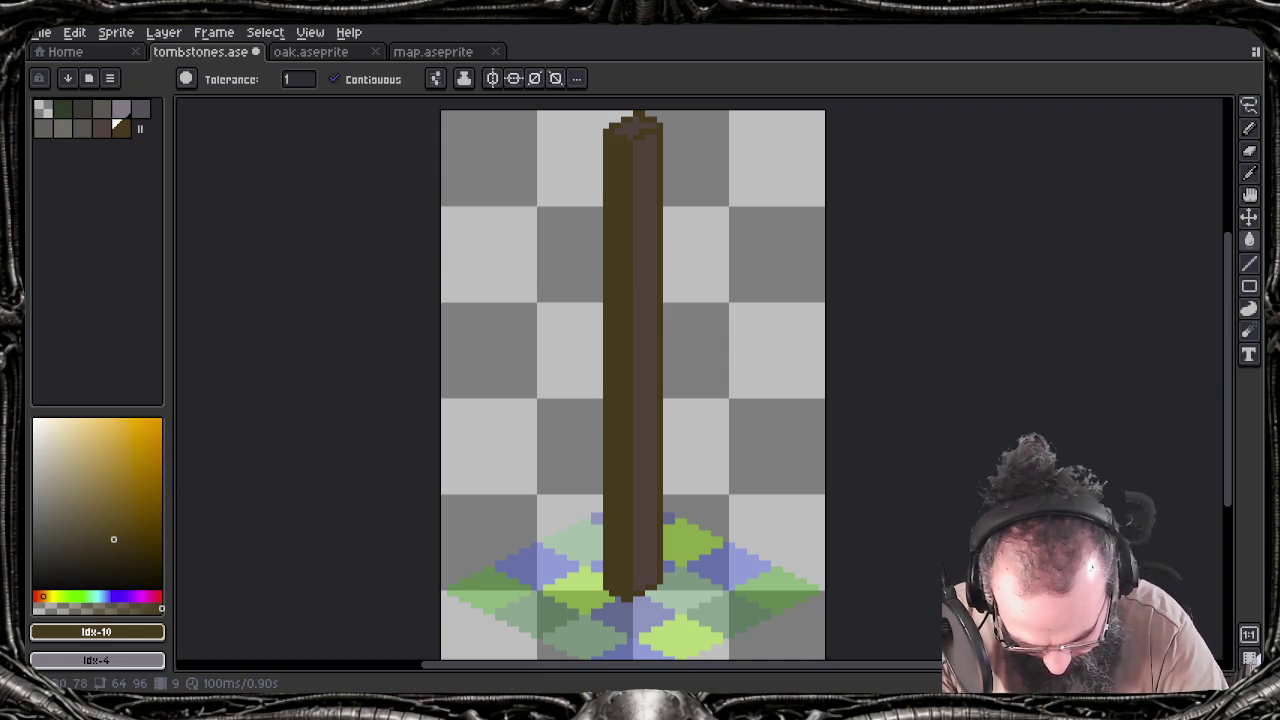
{"action": "key", "text": "Tab"}
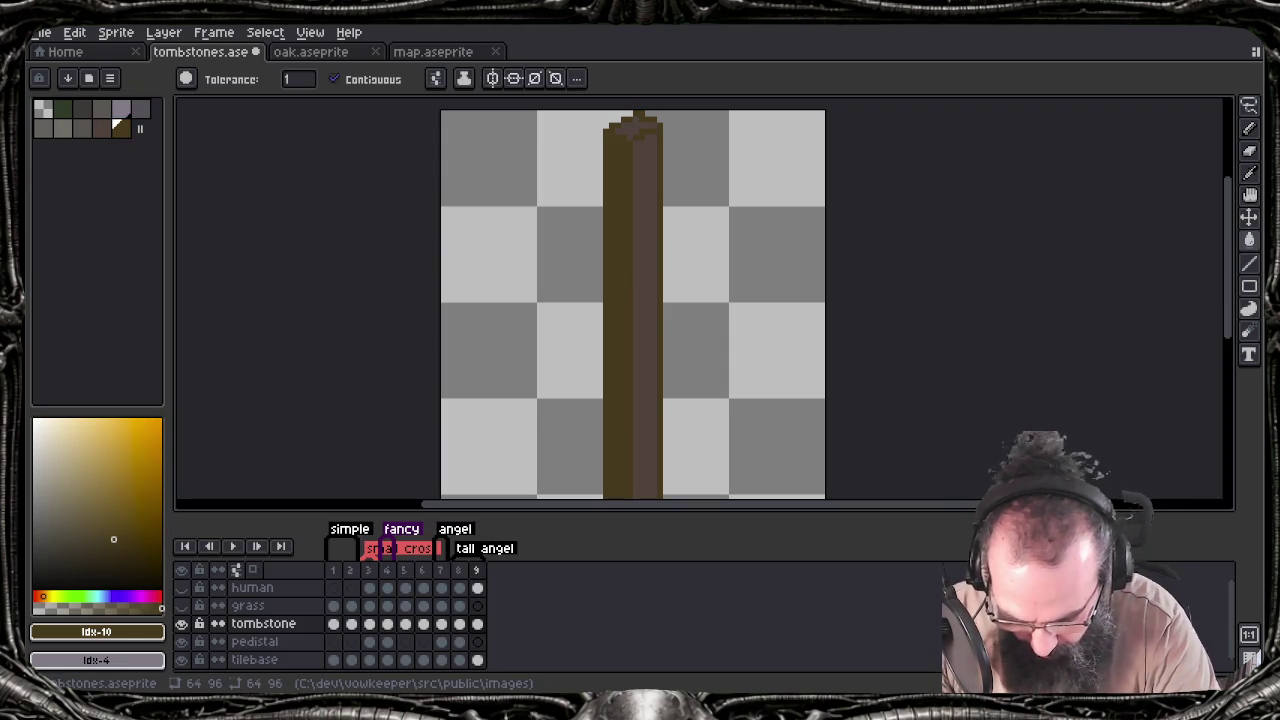
{"action": "key", "text": "Tab"}
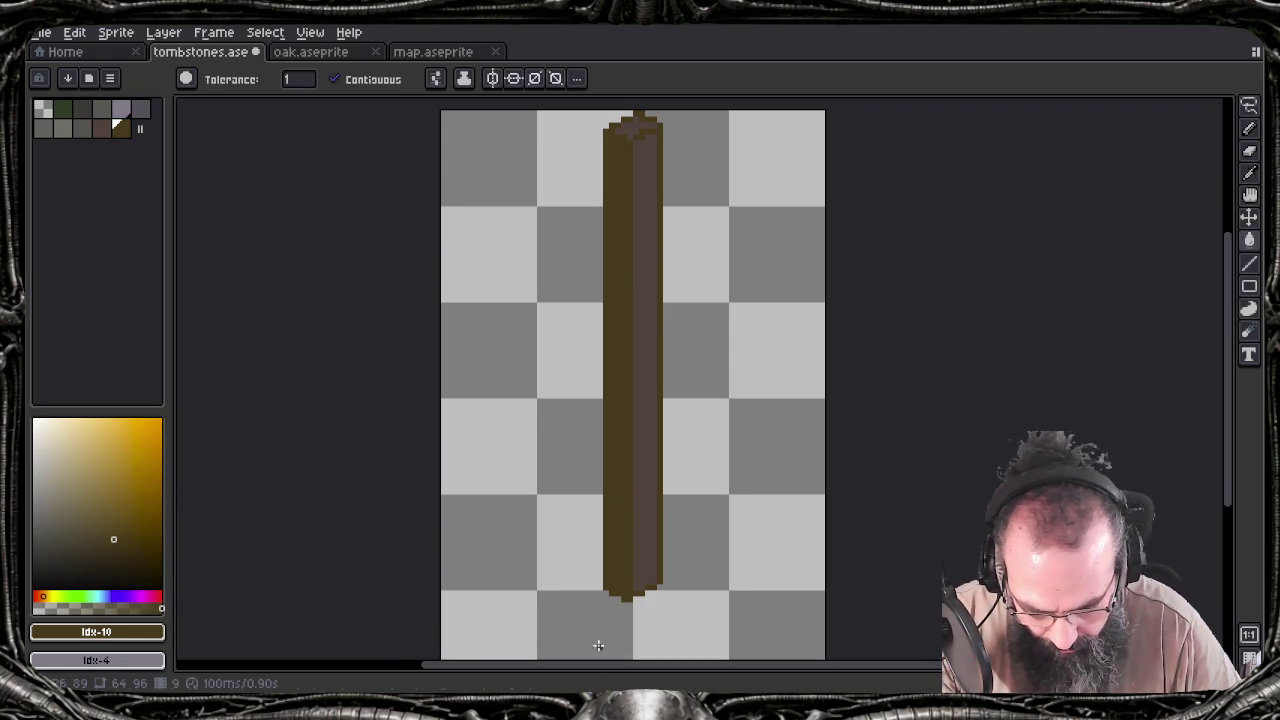
{"action": "scroll", "coordinate": [548, 564], "scroll_direction": "down", "scroll_amount": 2}
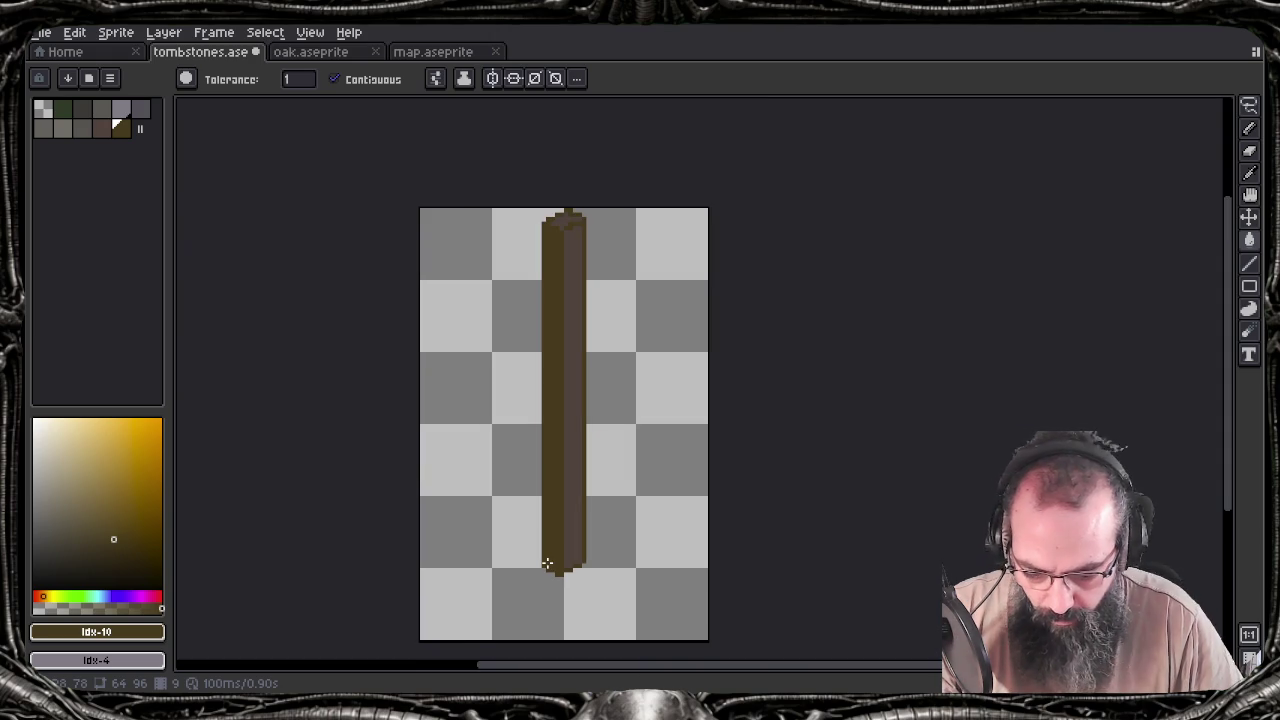
{"action": "key", "text": "Tab"}
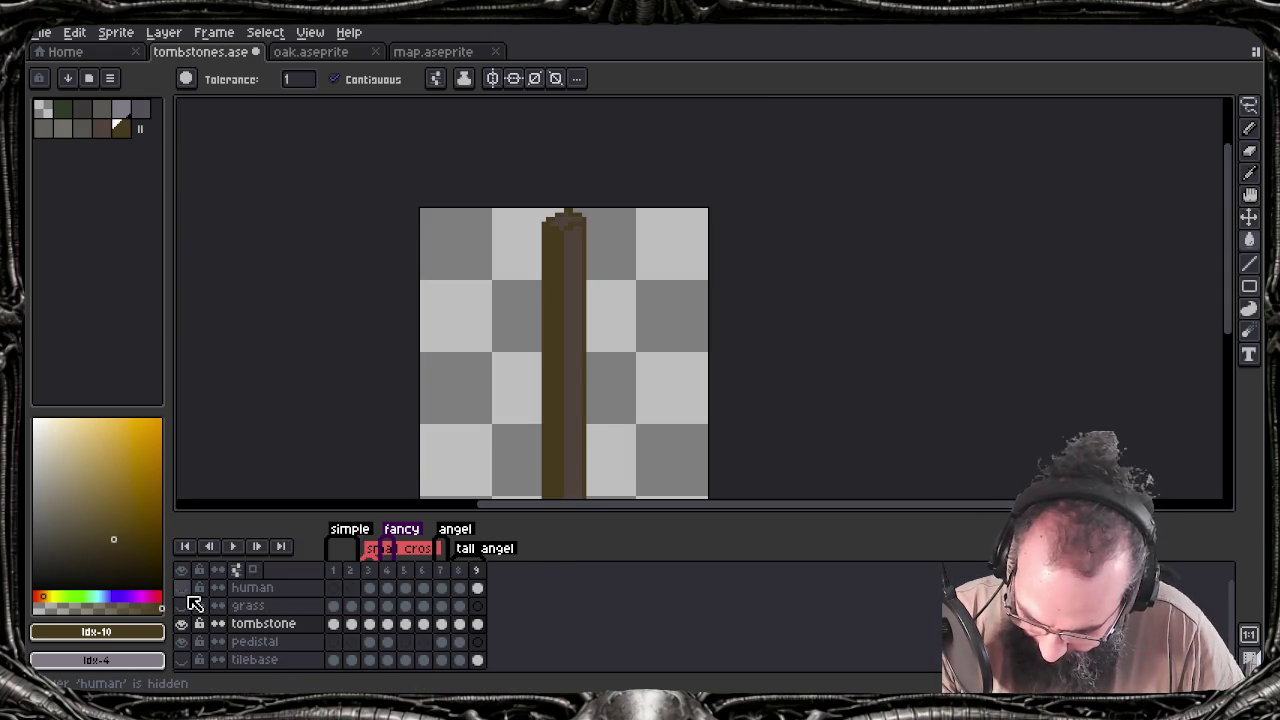
Compare the pillar against the human figure, then hide the human reference layer
{"action": "left_click", "coordinate": [183, 594]}
{"action": "mouse_move", "coordinate": [451, 394]}
{"action": "left_mouse_down"}
{"action": "mouse_move", "coordinate": [492, 237]}
{"action": "mouse_move", "coordinate": [509, 303]}
{"action": "left_mouse_up"}
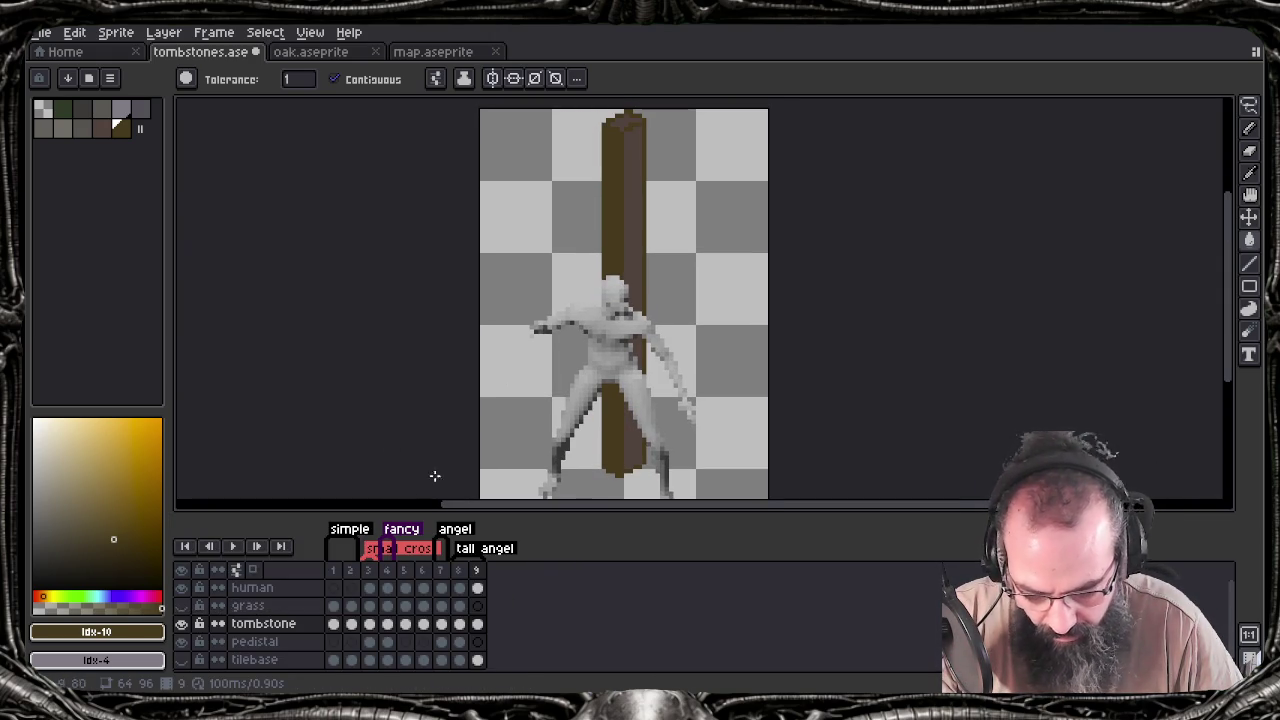
{"action": "mouse_move", "coordinate": [468, 334]}
{"action": "left_mouse_down"}
{"action": "mouse_move", "coordinate": [463, 357]}
{"action": "mouse_move", "coordinate": [461, 330]}
{"action": "left_mouse_up"}
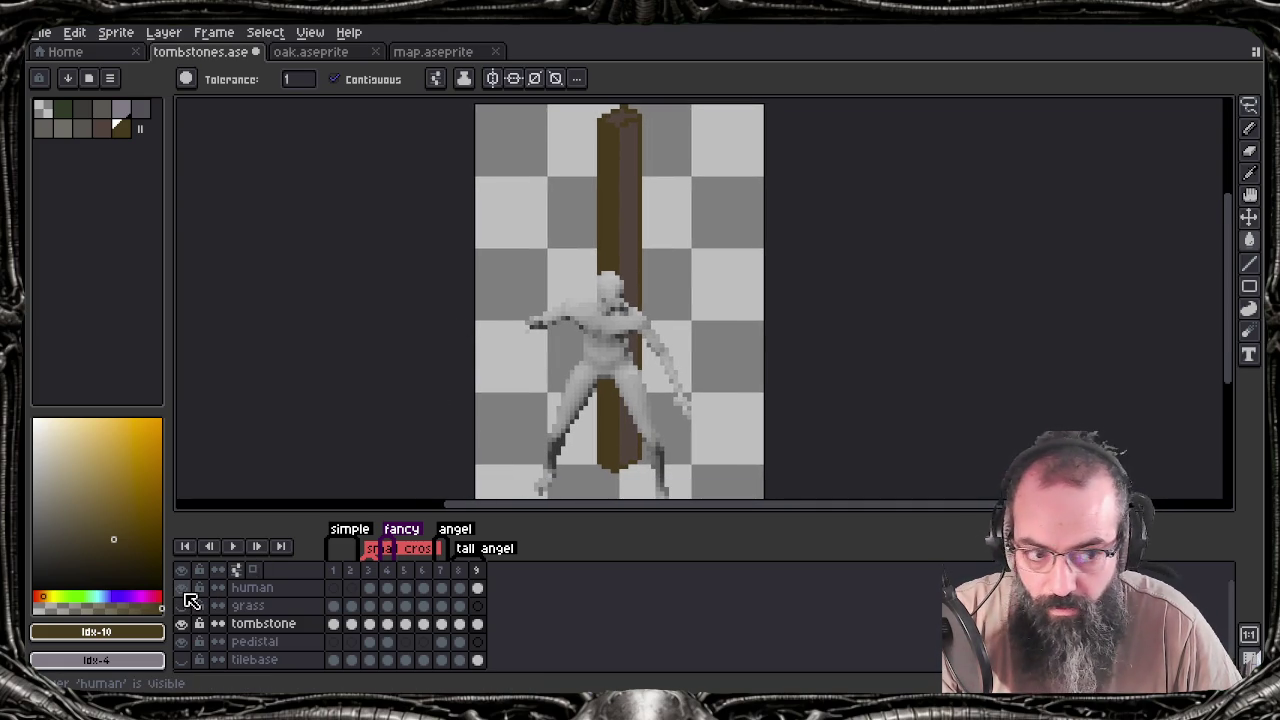
{"action": "left_click", "coordinate": [183, 590]}
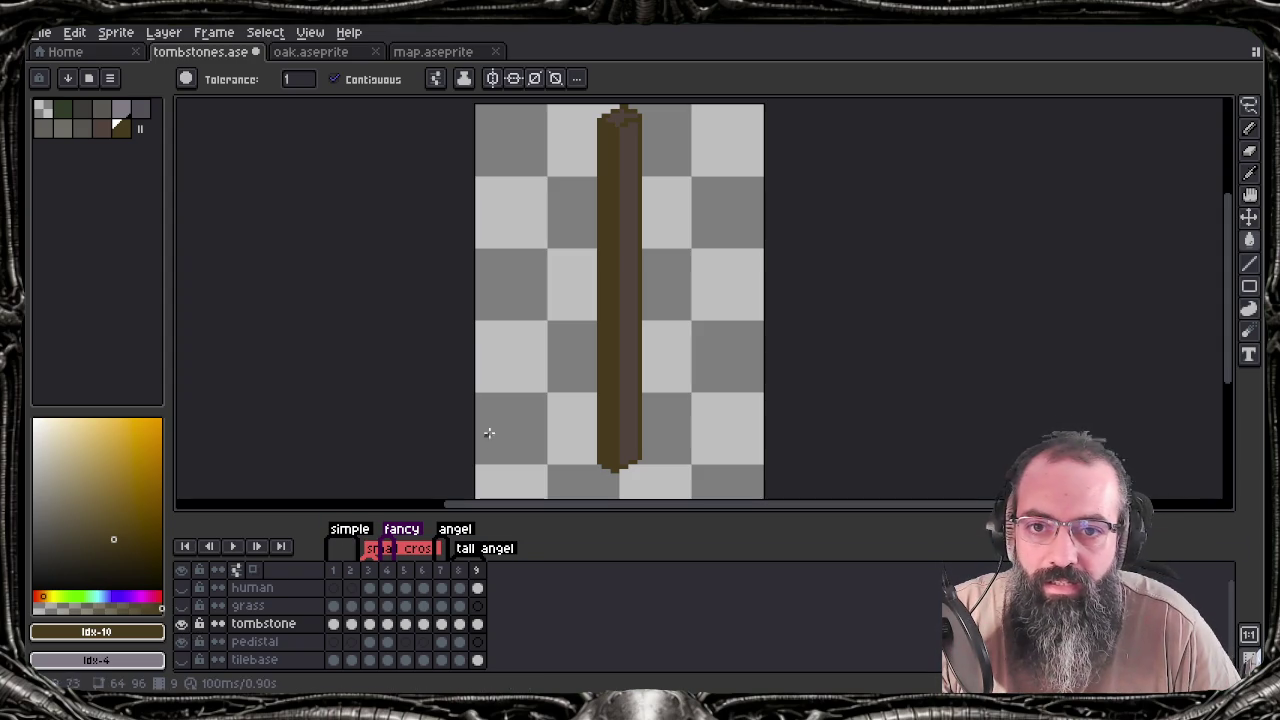
{"action": "scroll", "coordinate": [677, 176], "scroll_direction": "up", "scroll_amount": 2}
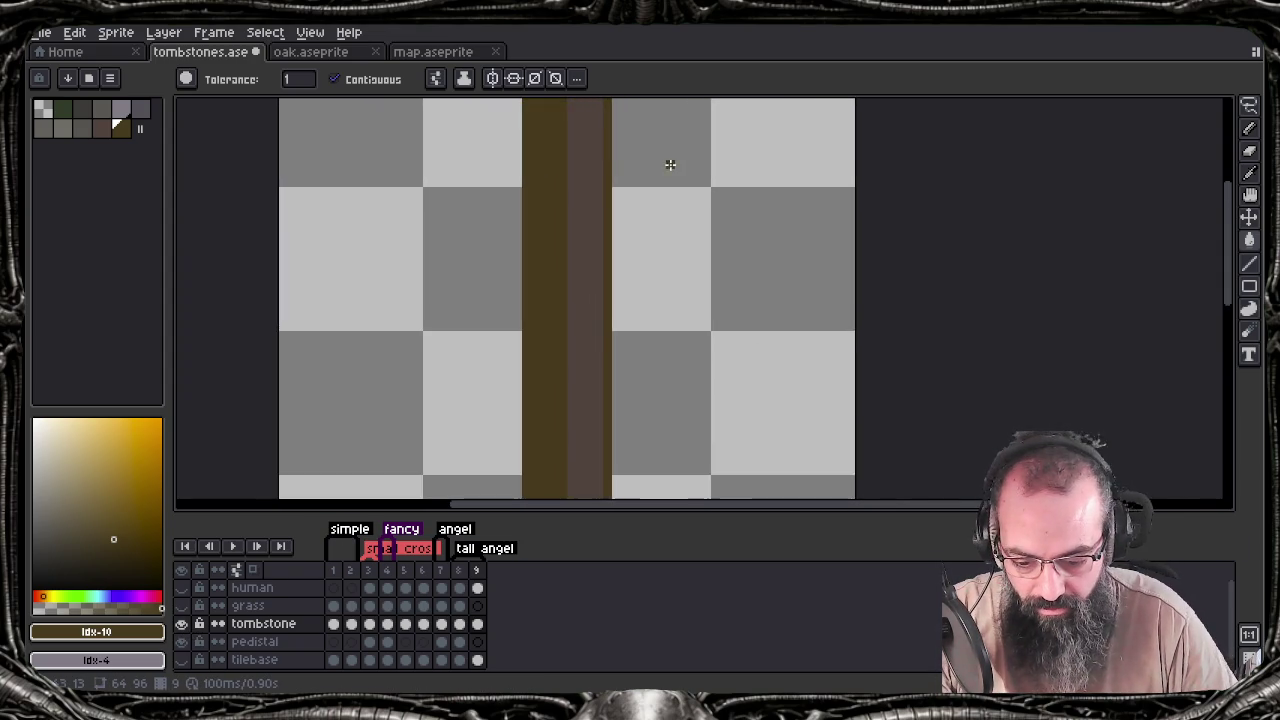
Sample the pillar's brown #54413d as the drawing colour and save
{"action": "scroll", "coordinate": [686, 363], "scroll_direction": "up", "scroll_amount": 1}
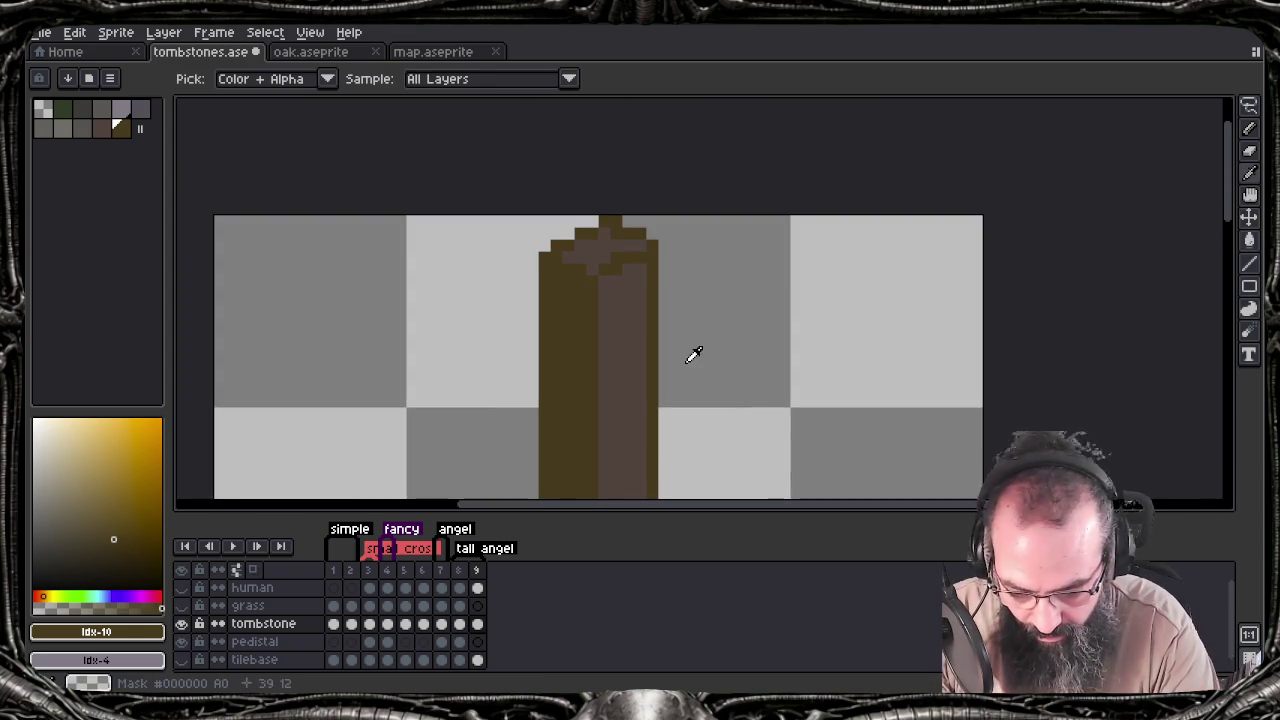
{"action": "left_click", "coordinate": [630, 340], "text": "alt"}
{"action": "key", "text": "l"}
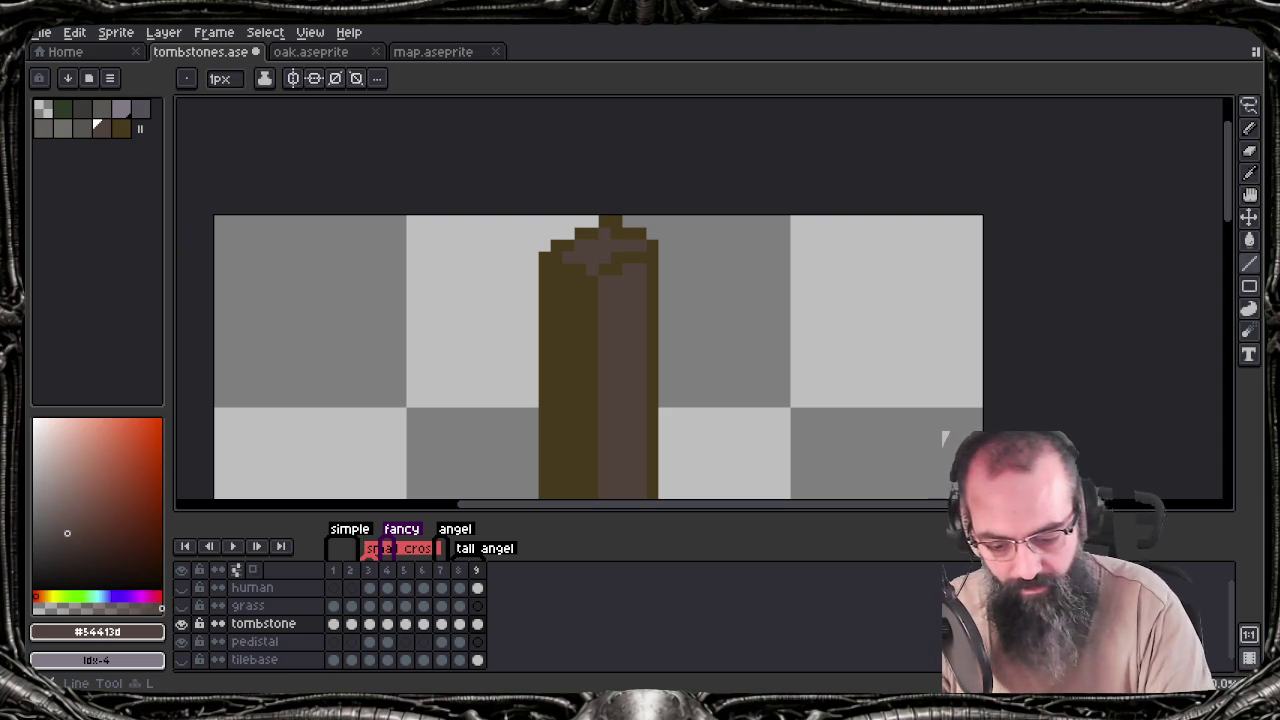
{"action": "scroll", "coordinate": [607, 259], "scroll_direction": "down", "scroll_amount": 2}
{"action": "key", "text": "ctrl+s"}
{"action": "scroll", "coordinate": [666, 380], "scroll_direction": "down", "scroll_amount": 2}
{"action": "scroll", "coordinate": [668, 382], "scroll_direction": "up", "scroll_amount": 2}
Repaint pixels near the pillar's top in #54413d and save
{"action": "mouse_move", "coordinate": [668, 382]}
{"action": "left_mouse_down"}
{"action": "mouse_move", "coordinate": [660, 266]}
{"action": "mouse_move", "coordinate": [629, 457]}
{"action": "mouse_move", "coordinate": [614, 300]}
{"action": "left_mouse_up"}
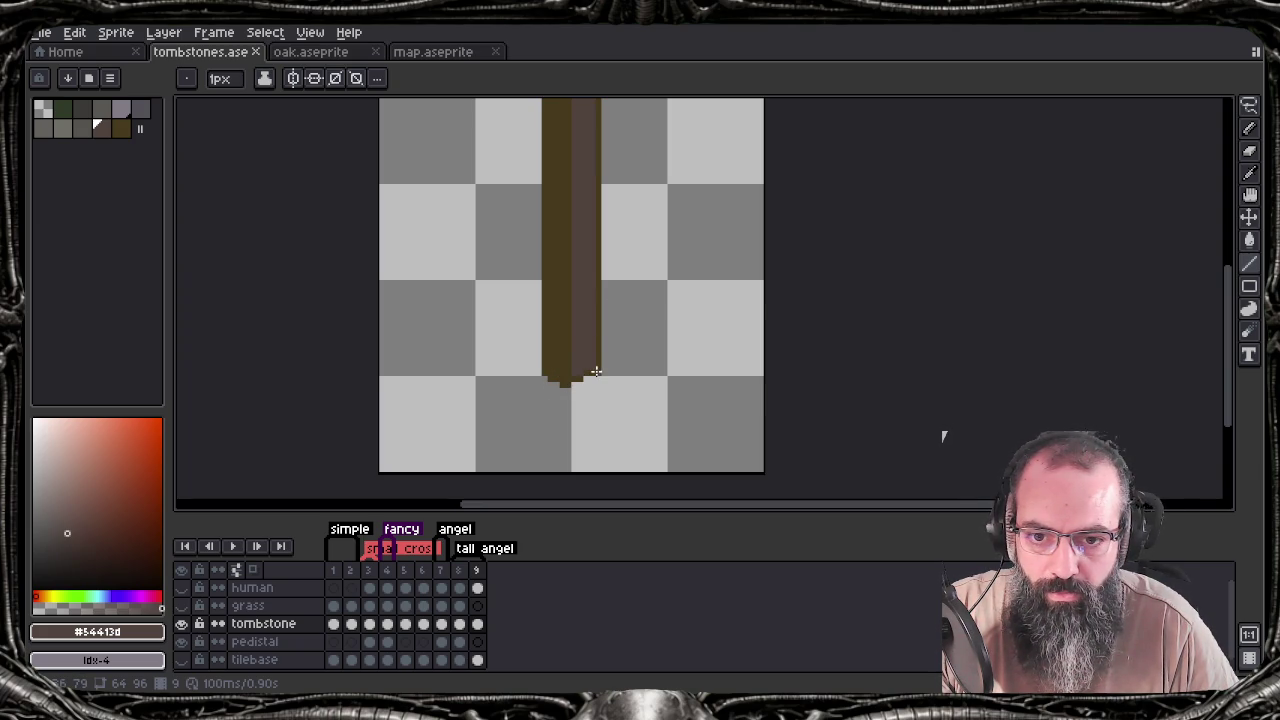
{"action": "left_click_drag", "start_coordinate": [589, 250], "coordinate": [580, 423]}
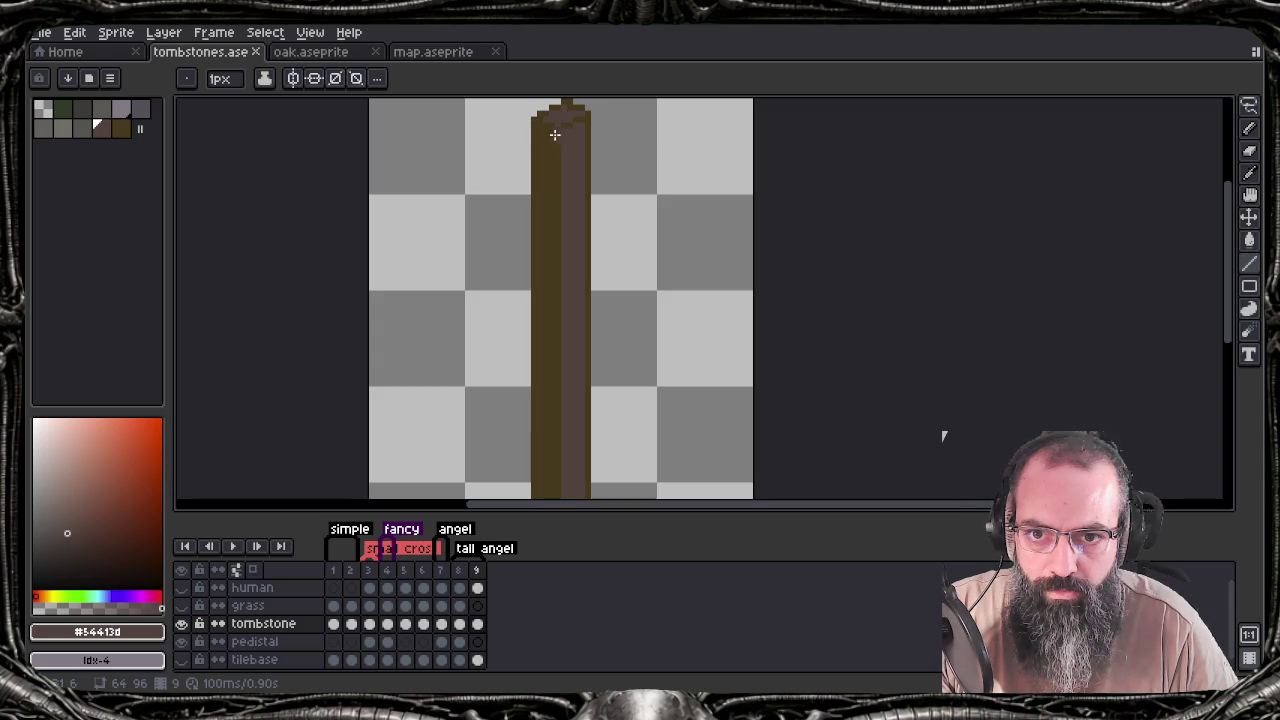
{"action": "key", "text": "alt"}
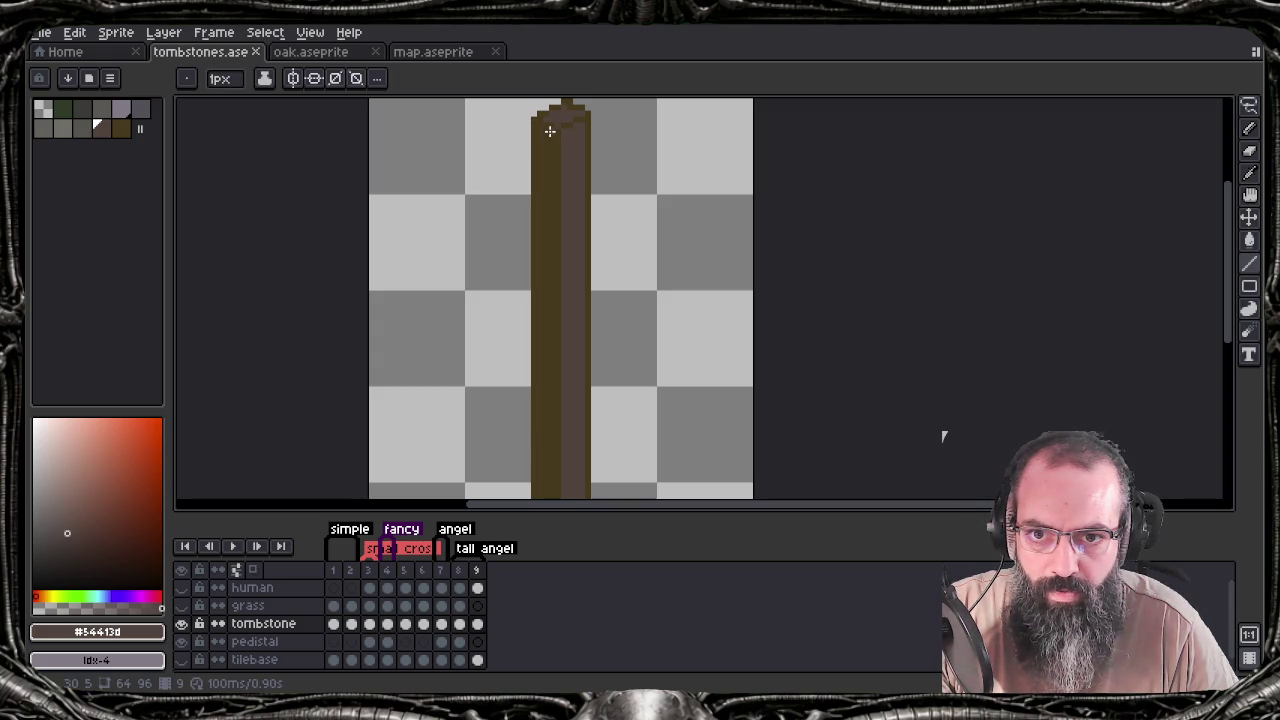
{"action": "left_click", "coordinate": [552, 126]}
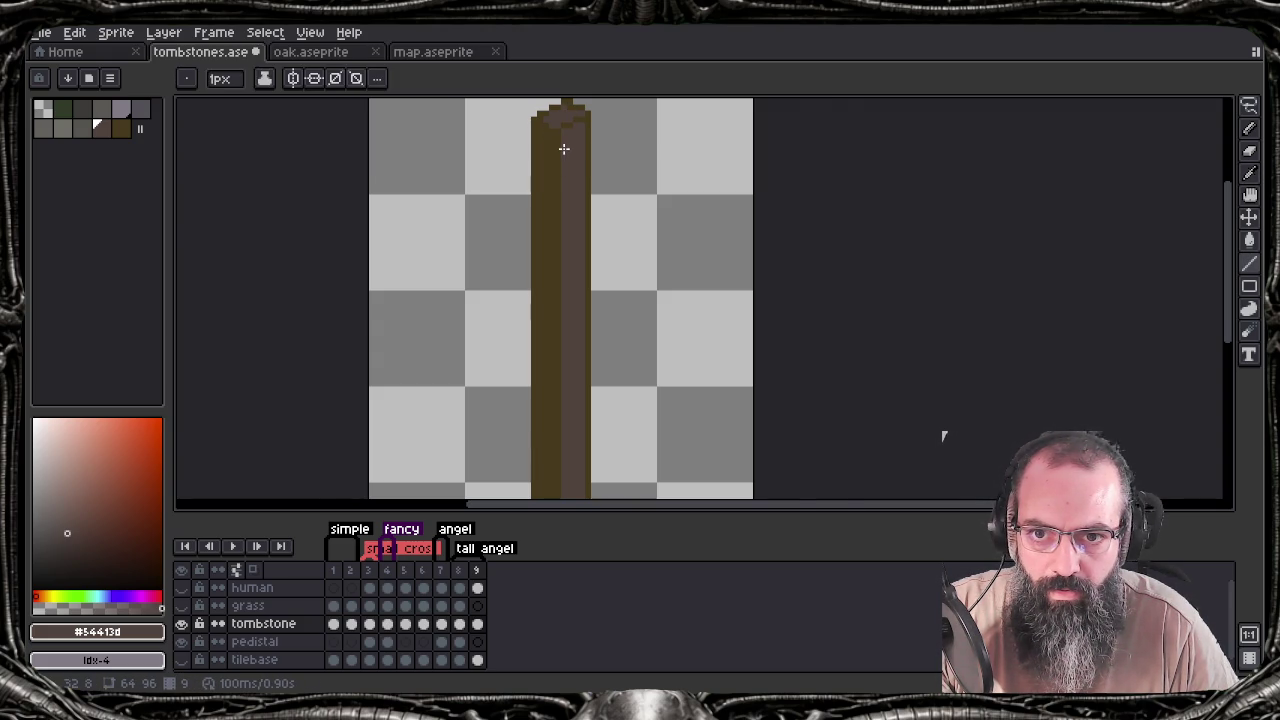
{"action": "scroll", "coordinate": [563, 149], "scroll_direction": "up", "scroll_amount": 1}
{"action": "scroll", "coordinate": [563, 149], "scroll_direction": "up", "scroll_amount": 1}
{"action": "scroll", "coordinate": [563, 149], "scroll_direction": "down", "scroll_amount": 1}
{"action": "key", "text": "ctrl+s"}
Zoom in to fix a pixel at the pillar's top, then view down the shaft
{"action": "left_click_drag", "start_coordinate": [563, 150], "coordinate": [560, 175]}
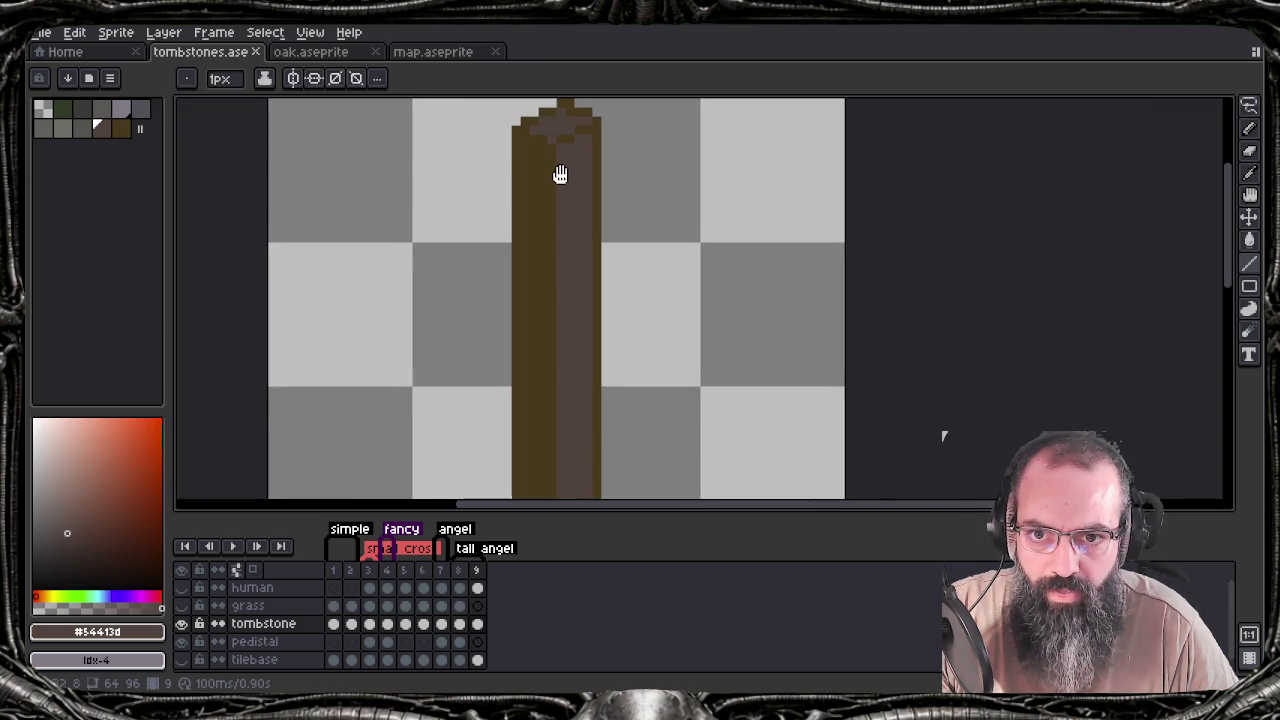
{"action": "scroll", "coordinate": [569, 220], "scroll_direction": "down", "scroll_amount": 3}
{"action": "scroll", "coordinate": [572, 157], "scroll_direction": "down", "scroll_amount": 3}
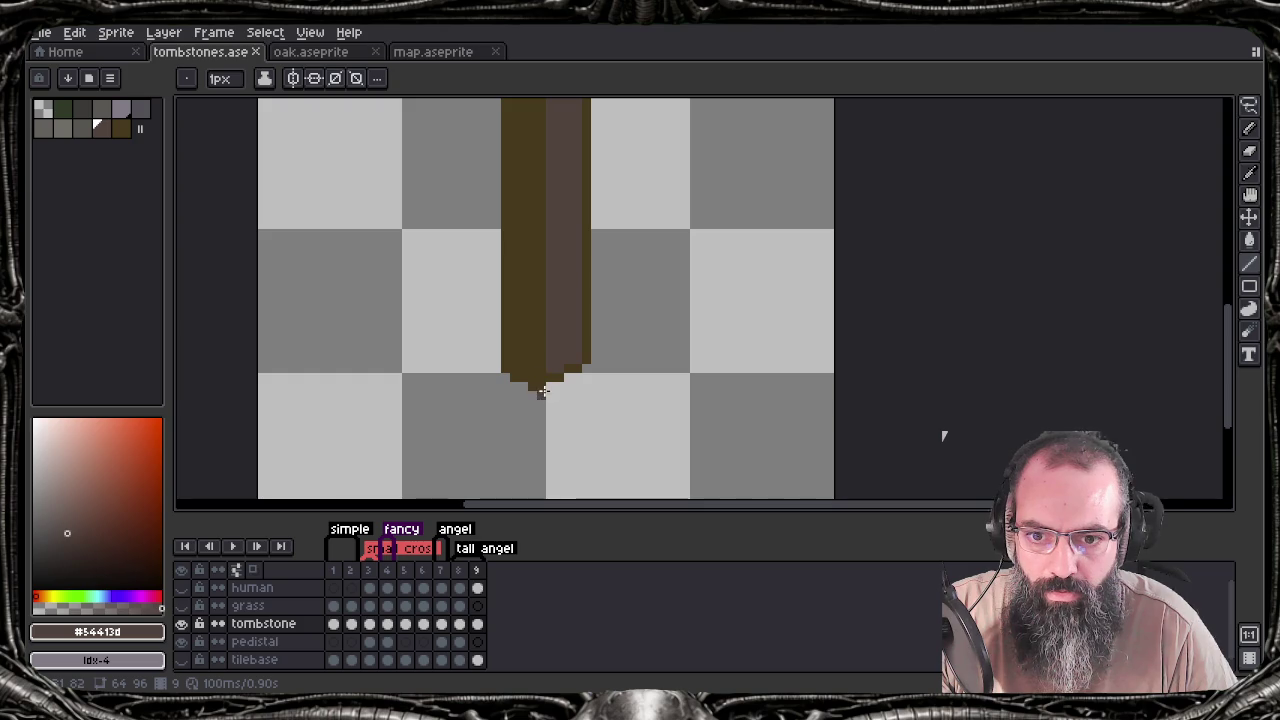
{"action": "scroll", "coordinate": [563, 272], "scroll_direction": "up", "scroll_amount": 3}
{"action": "scroll", "coordinate": [577, 346], "scroll_direction": "up", "scroll_amount": 3}
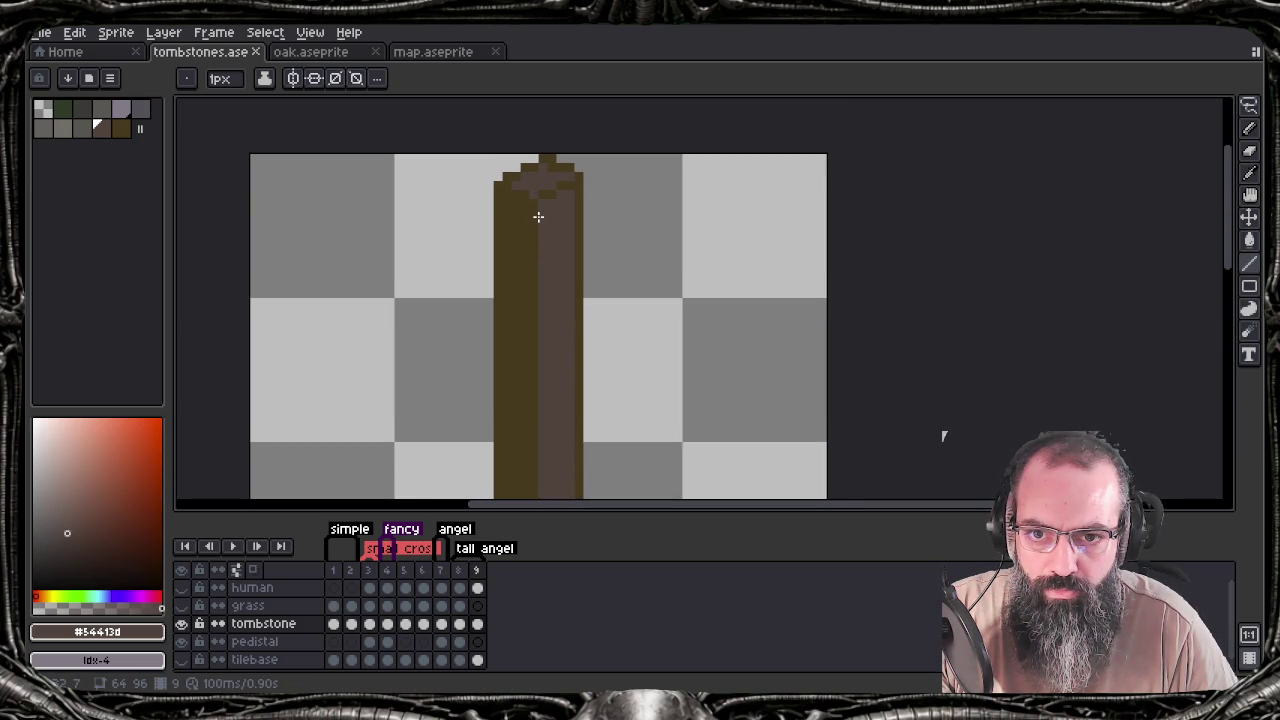
{"action": "scroll", "coordinate": [567, 300], "scroll_direction": "down", "scroll_amount": 3}
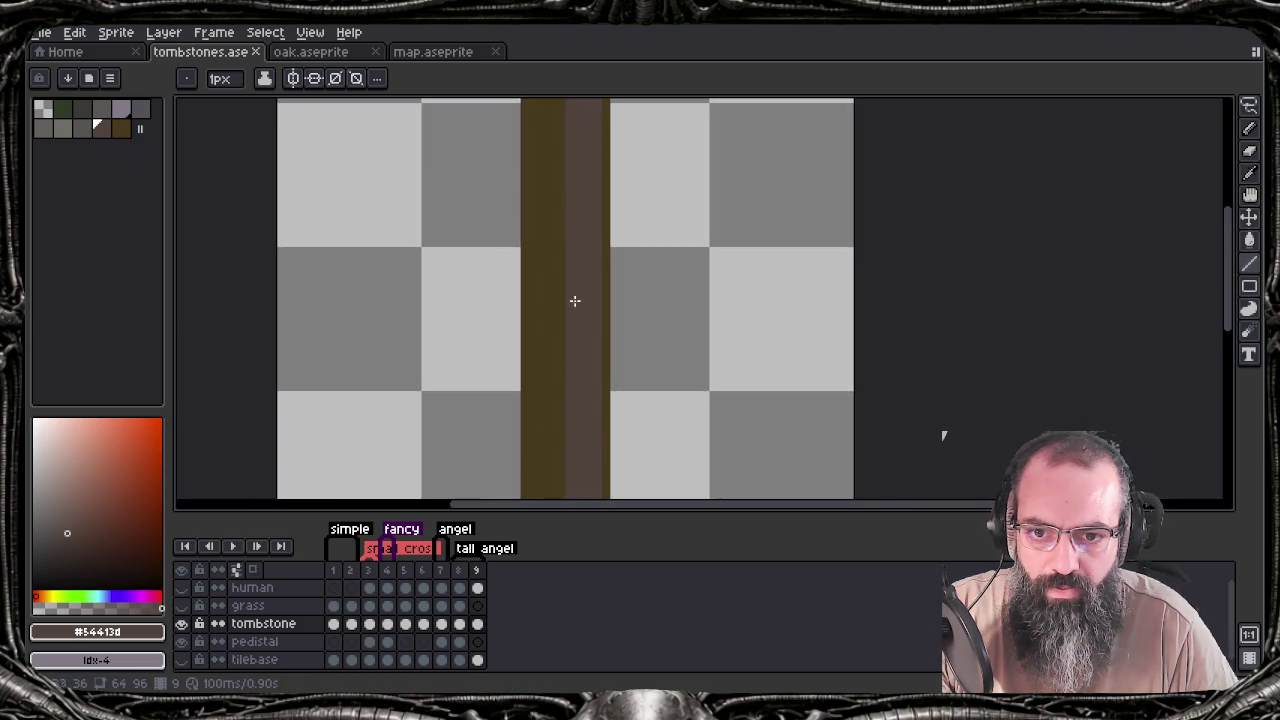
{"action": "scroll", "coordinate": [583, 254], "scroll_direction": "down", "scroll_amount": 3}
{"action": "scroll", "coordinate": [590, 220], "scroll_direction": "up", "scroll_amount": 3}
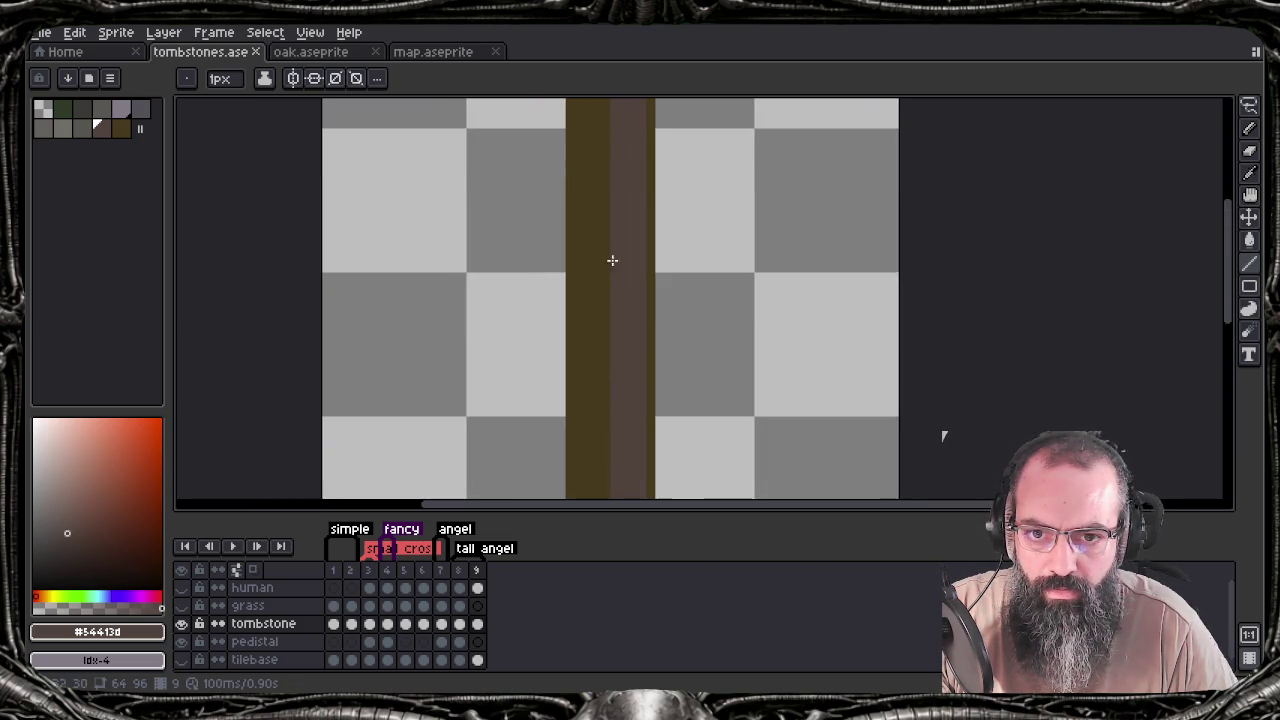
{"action": "scroll", "coordinate": [610, 350], "scroll_direction": "up", "scroll_amount": 3}
{"action": "scroll", "coordinate": [607, 439], "scroll_direction": "down", "scroll_amount": 3}
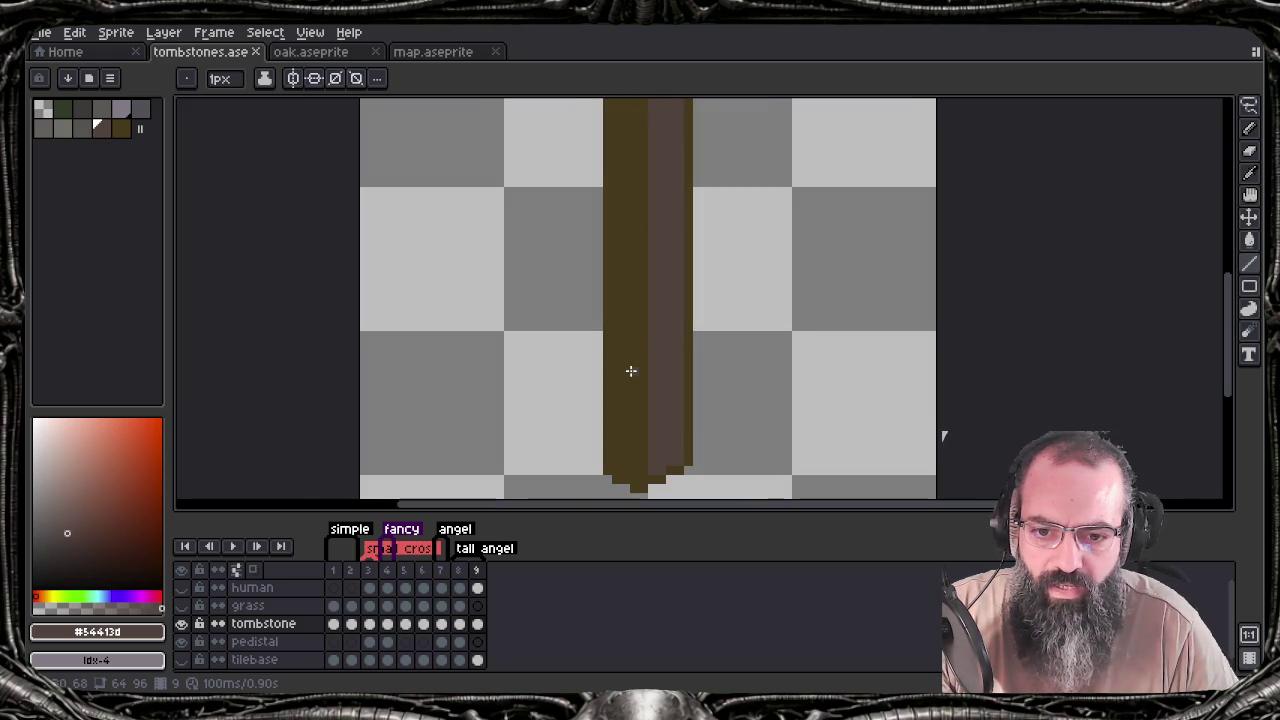
{"action": "scroll", "coordinate": [629, 446], "scroll_direction": "up", "scroll_amount": 2}
{"action": "scroll", "coordinate": [629, 446], "scroll_direction": "up", "scroll_amount": 1}
{"action": "scroll", "coordinate": [621, 450], "scroll_direction": "up", "scroll_amount": 2}
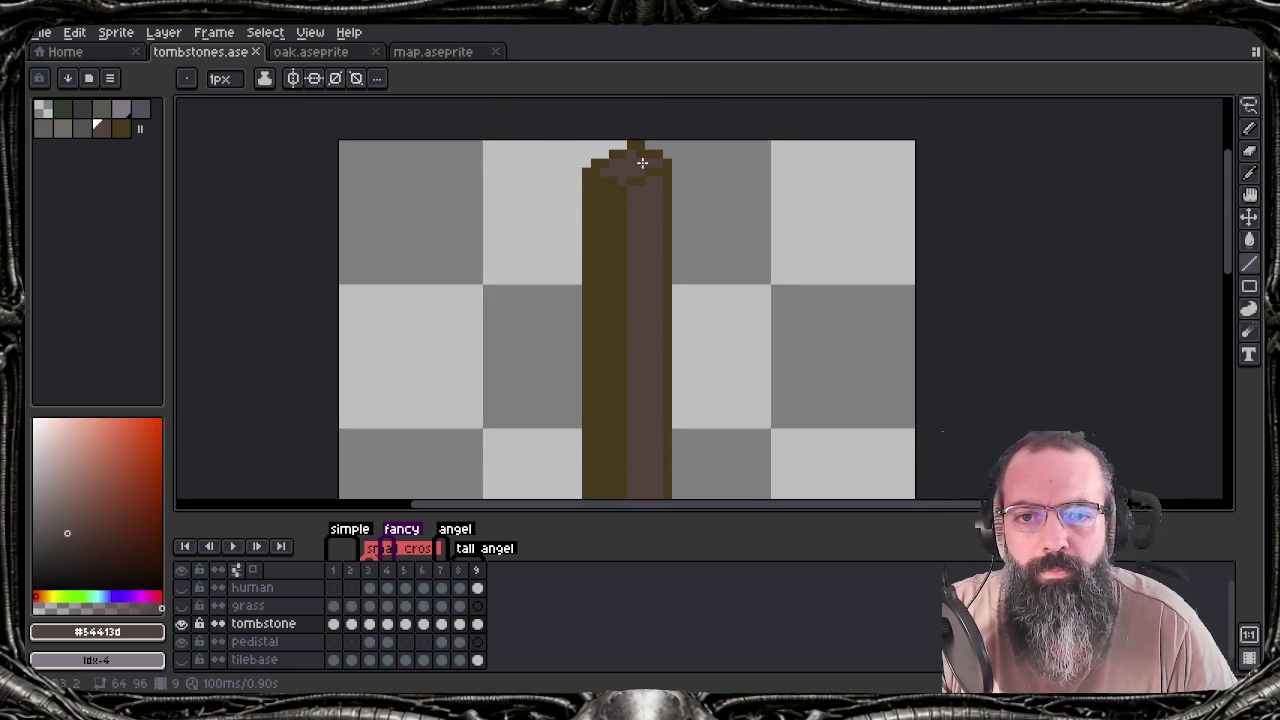
{"action": "left_click", "coordinate": [640, 160]}
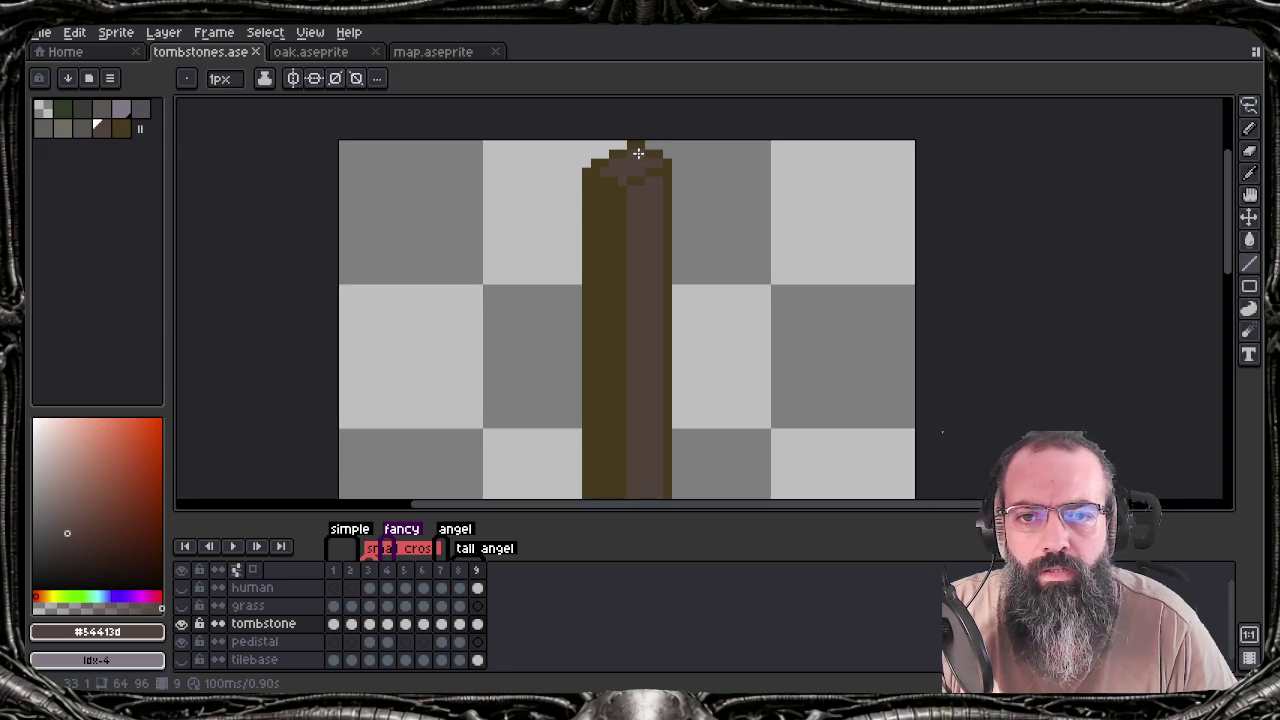
{"action": "scroll", "coordinate": [645, 332], "scroll_direction": "down", "scroll_amount": 1}
{"action": "mouse_move", "coordinate": [634, 400]}
{"action": "left_mouse_down"}
{"action": "mouse_move", "coordinate": [634, 288]}
{"action": "mouse_move", "coordinate": [605, 407]}
{"action": "left_mouse_up"}
Save tombstones.aseprite and preview the sprite sheet export without exporting
{"action": "key", "text": "ctrl+s"}
{"action": "scroll", "coordinate": [623, 304], "scroll_direction": "down", "scroll_amount": 1}
{"action": "key", "text": "ctrl+e"}
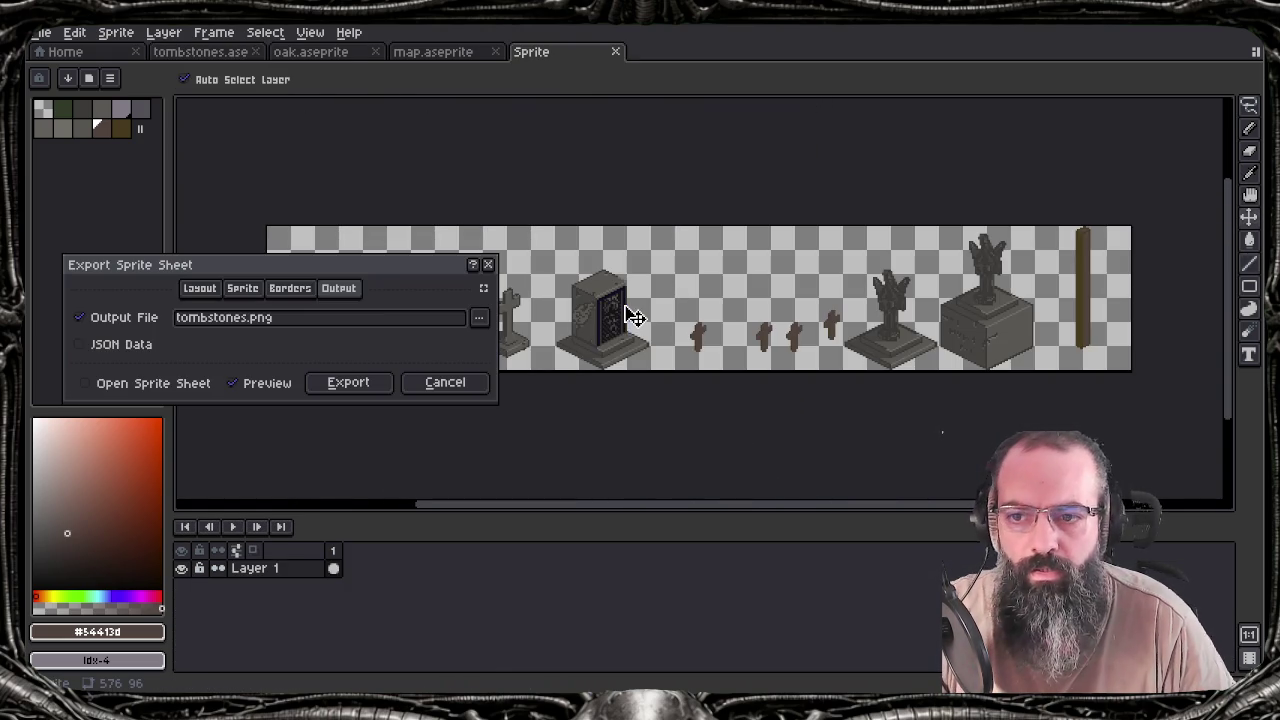
{"action": "key", "text": "Escape"}
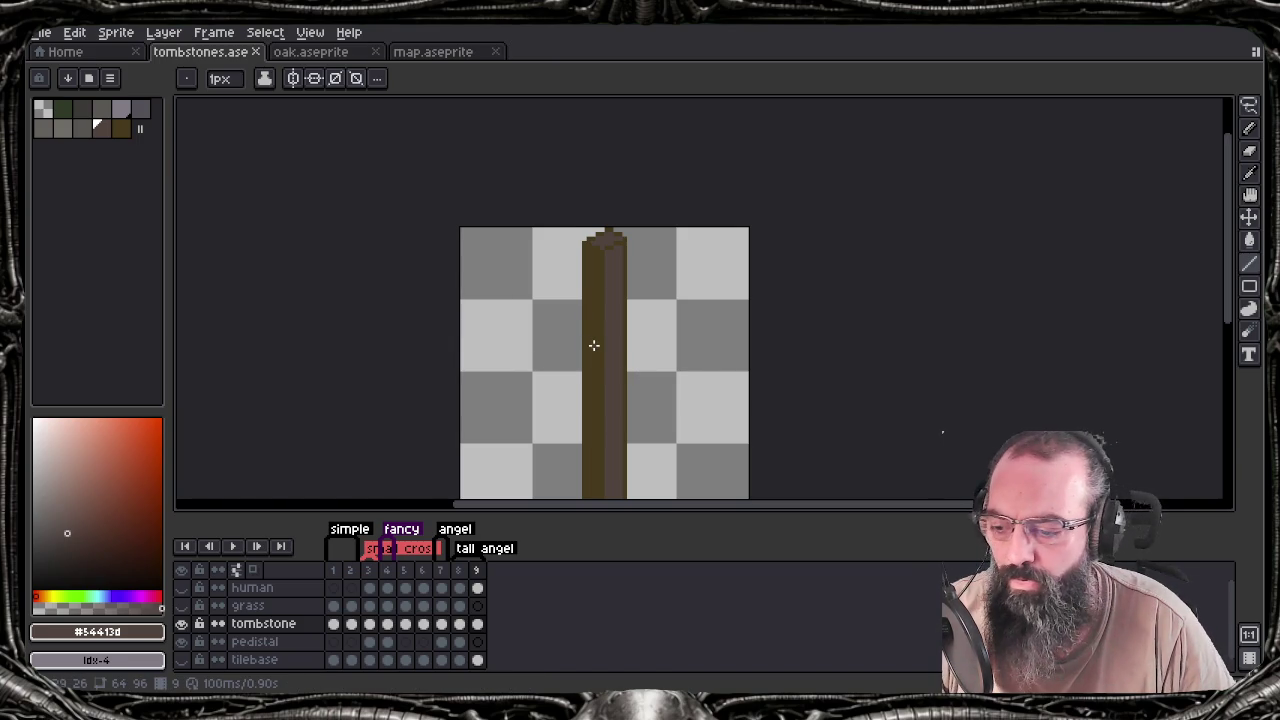
{"action": "key", "text": "m"}
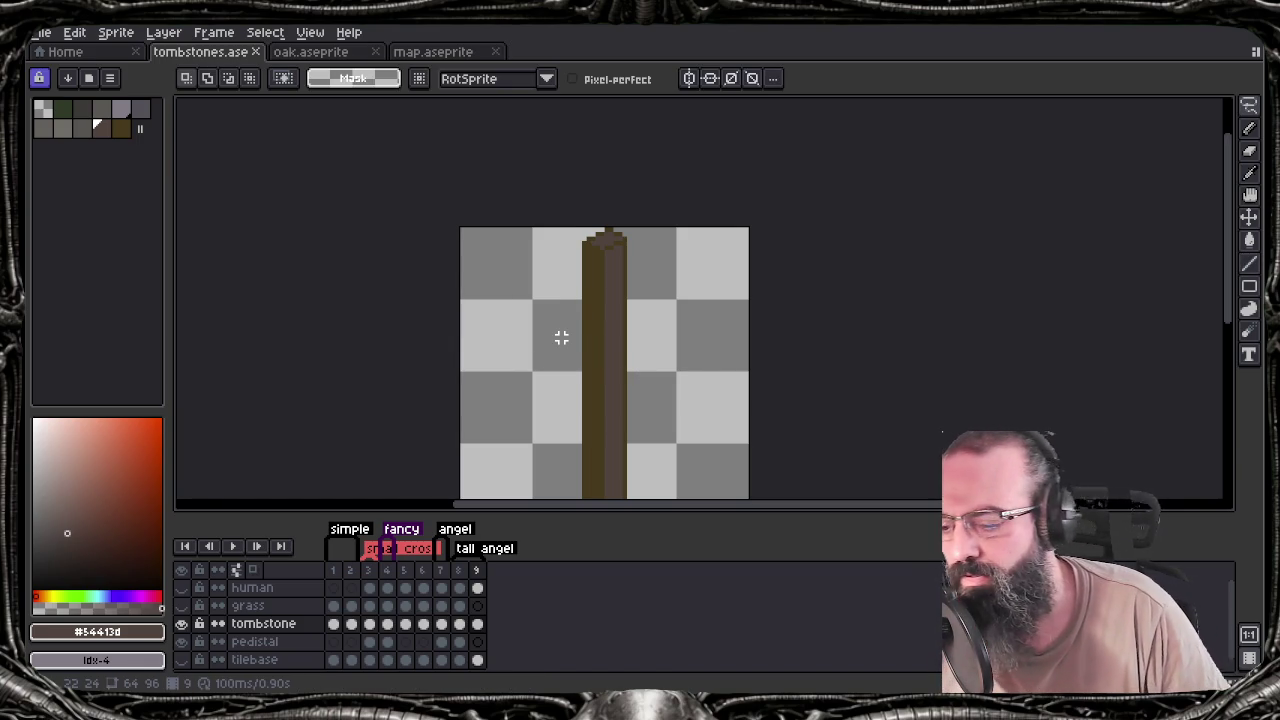
Select the pillar's upper part and rotate it to about -116° as a cross arm
{"action": "key", "text": "m"}
{"action": "left_click_drag", "start_coordinate": [561, 338], "coordinate": [507, 265]}
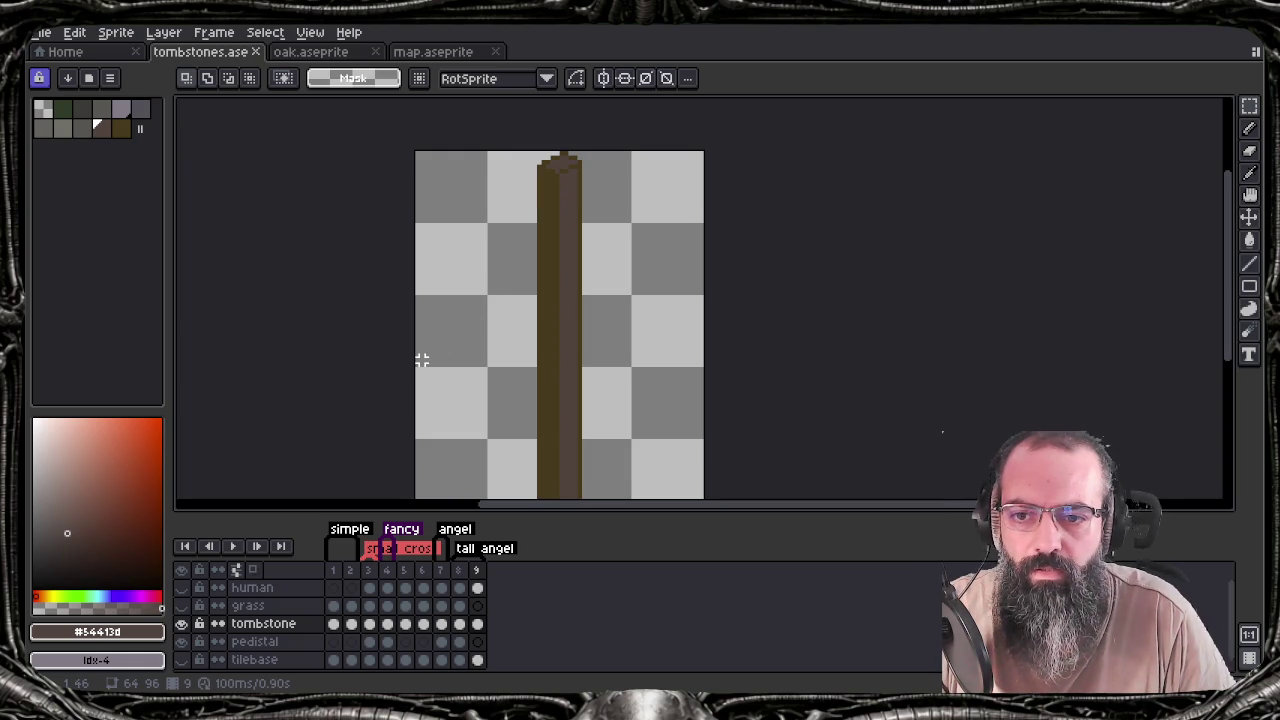
{"action": "left_click_drag", "start_coordinate": [417, 355], "coordinate": [701, 152]}
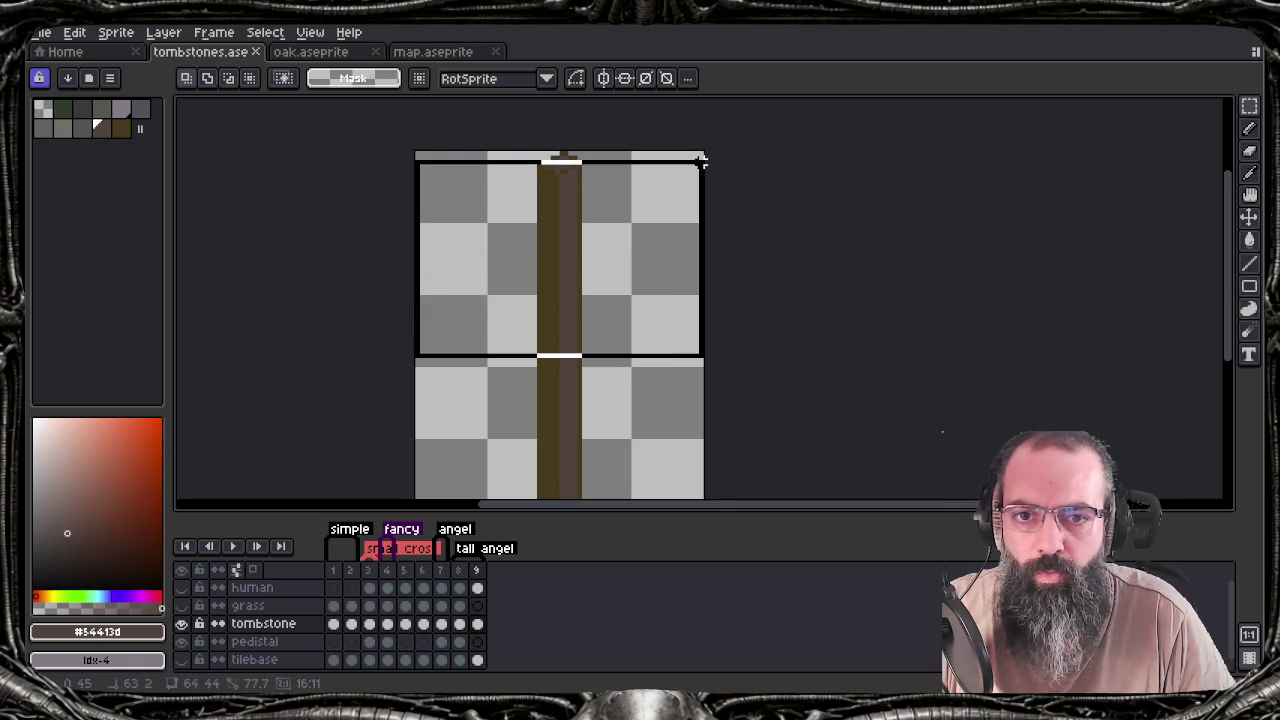
{"action": "left_click", "coordinate": [634, 289]}
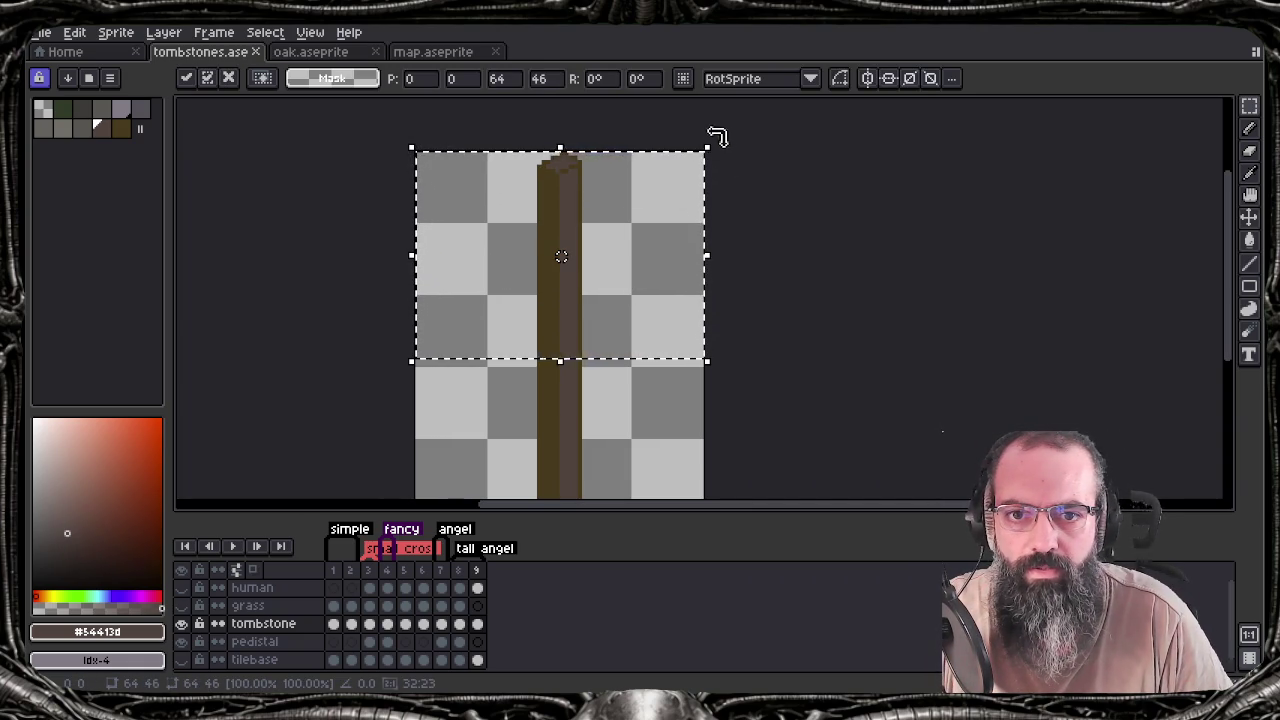
{"action": "mouse_move", "coordinate": [722, 133]}
{"action": "left_mouse_down"}
{"action": "mouse_move", "coordinate": [659, 473]}
{"action": "mouse_move", "coordinate": [667, 450]}
{"action": "left_mouse_up"}
{"action": "mouse_move", "coordinate": [561, 98]}
{"action": "left_mouse_down"}
{"action": "mouse_move", "coordinate": [710, 145]}
{"action": "mouse_move", "coordinate": [748, 178]}
{"action": "left_mouse_up"}
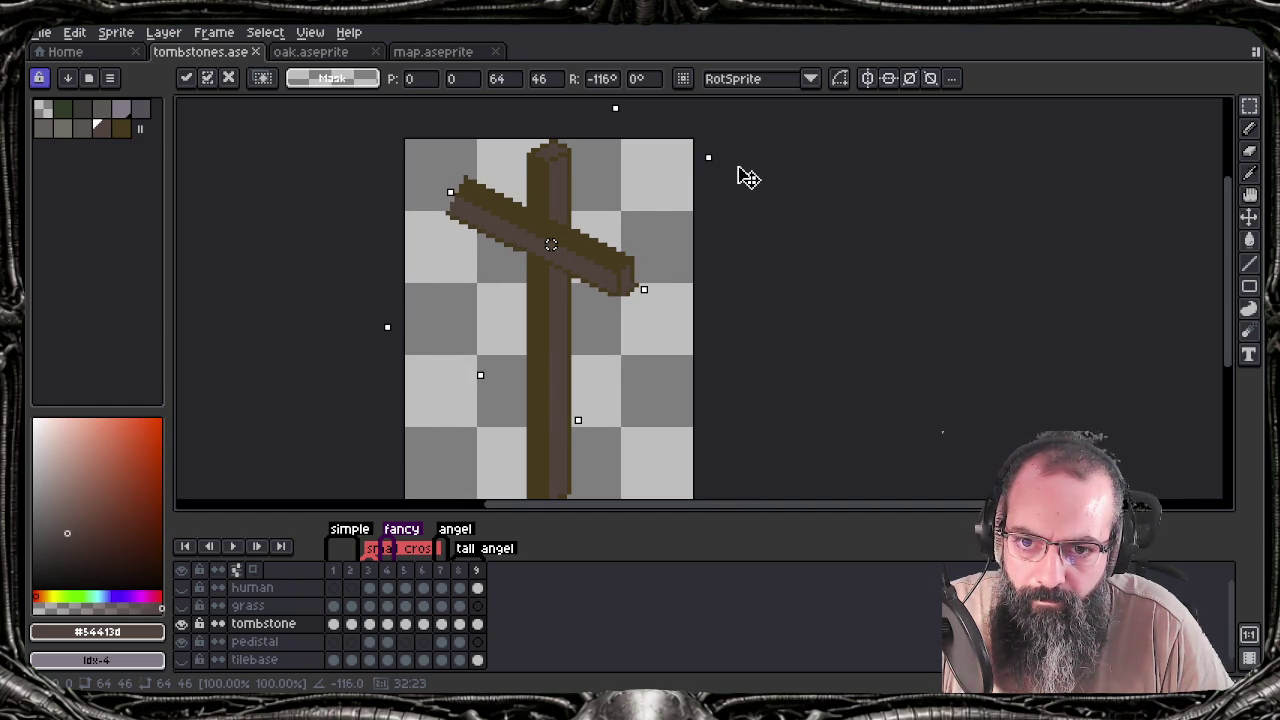
Position and apply the rotated cross arm, then undo back to the upright pillar
{"action": "mouse_move", "coordinate": [551, 244]}
{"action": "left_mouse_down"}
{"action": "mouse_move", "coordinate": [543, 214]}
{"action": "mouse_move", "coordinate": [610, 211]}
{"action": "left_mouse_up"}
{"action": "mouse_move", "coordinate": [646, 334]}
{"action": "left_mouse_down"}
{"action": "mouse_move", "coordinate": [529, 149]}
{"action": "mouse_move", "coordinate": [563, 280]}
{"action": "left_mouse_up"}
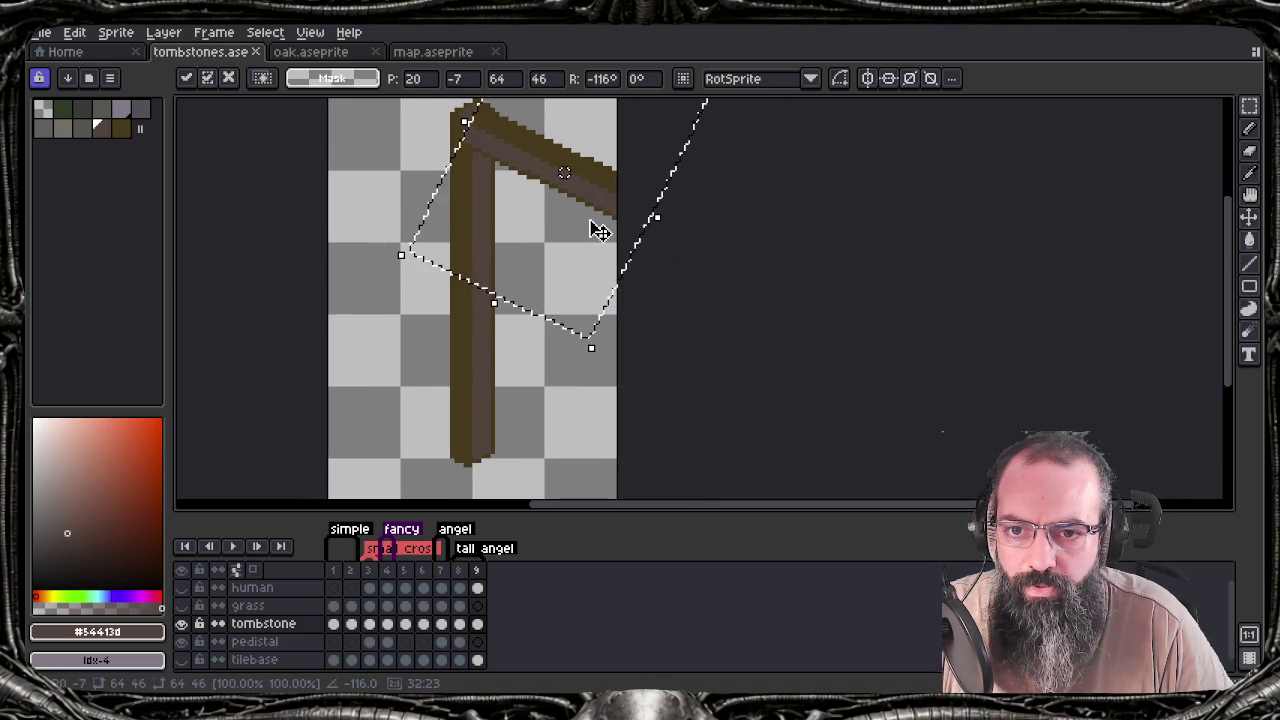
{"action": "left_click_drag", "start_coordinate": [600, 193], "coordinate": [618, 192]}
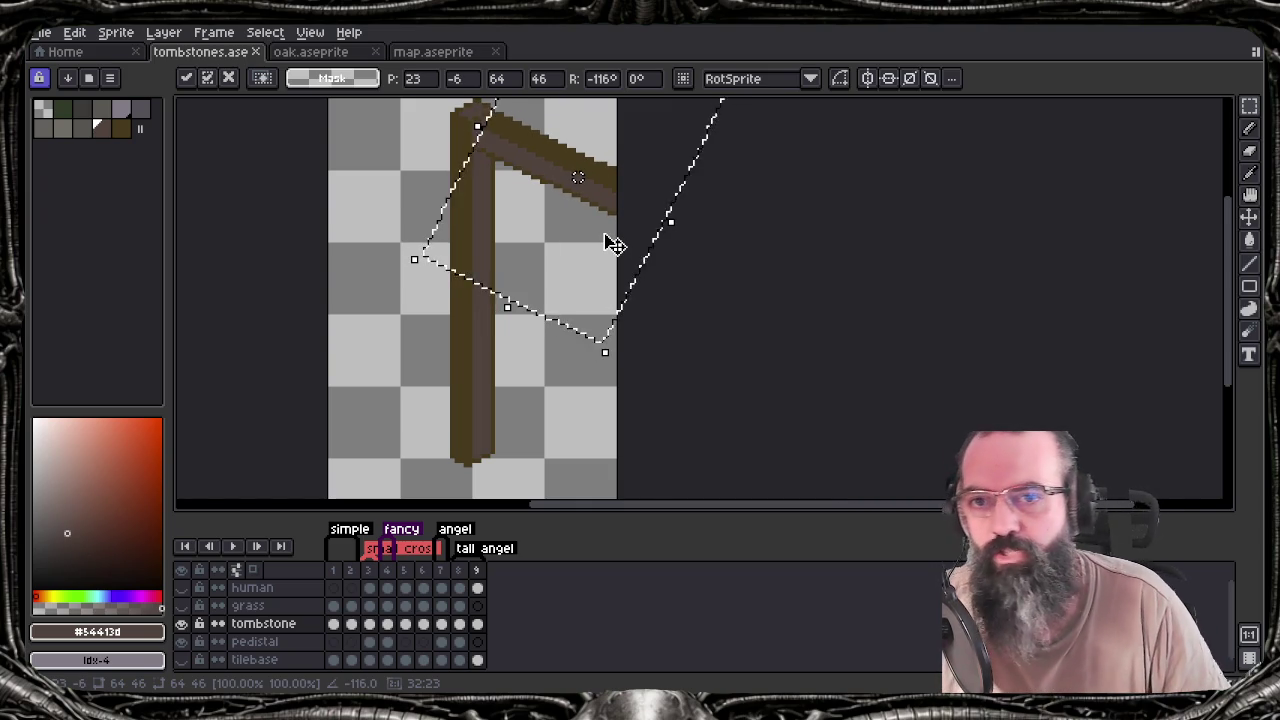
{"action": "key", "text": "ctrl+d"}
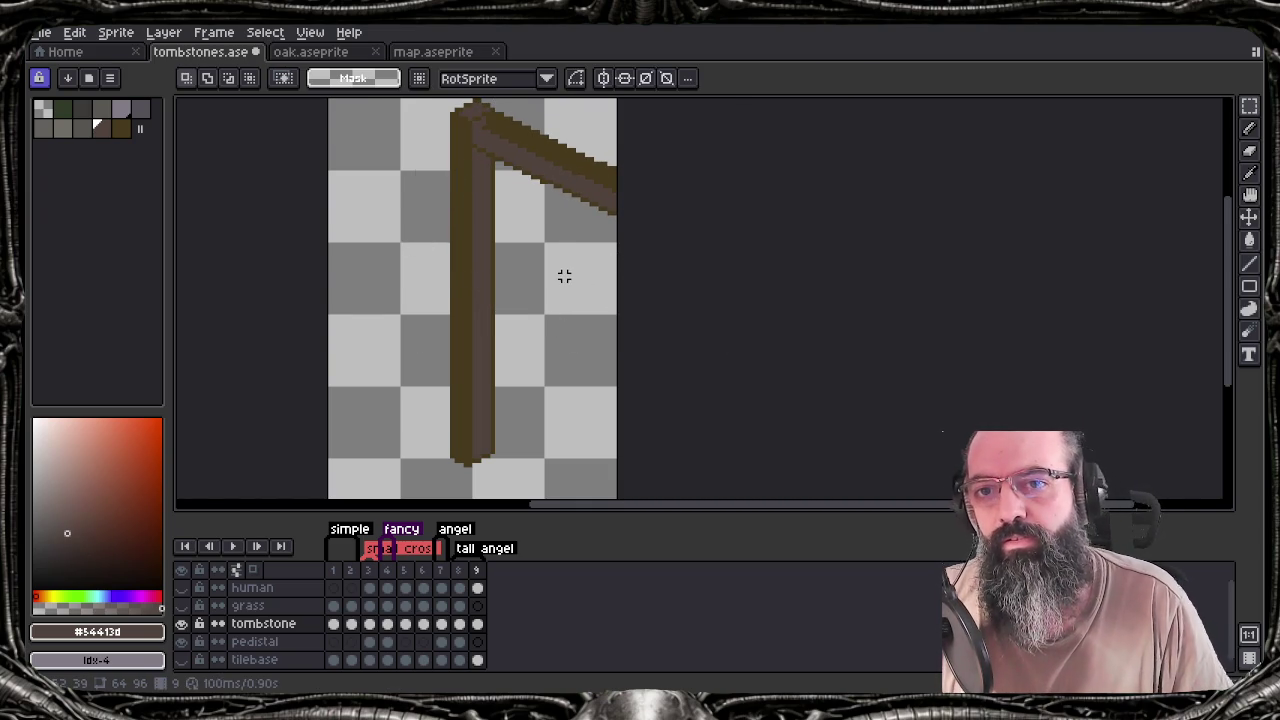
{"action": "key", "text": "ctrl+z"}
{"action": "key", "text": "ctrl+z"}
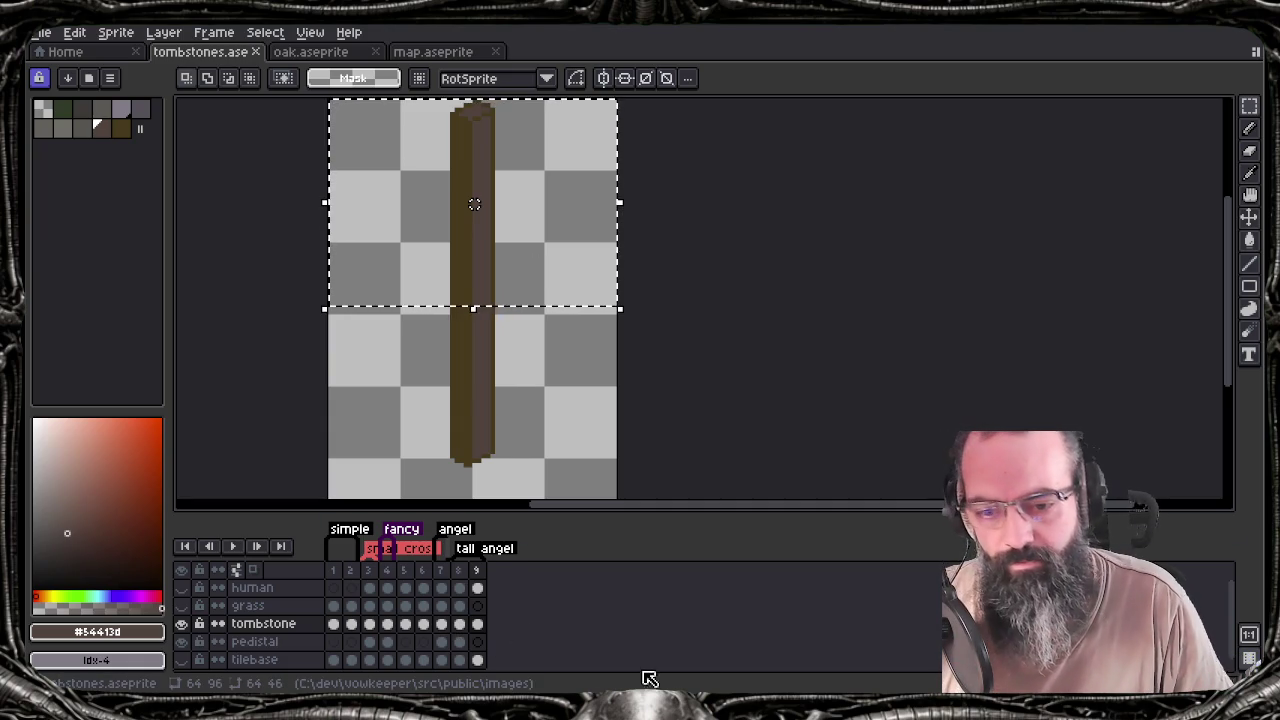
{"action": "scroll", "coordinate": [445, 330], "scroll_direction": "down", "scroll_amount": 1}
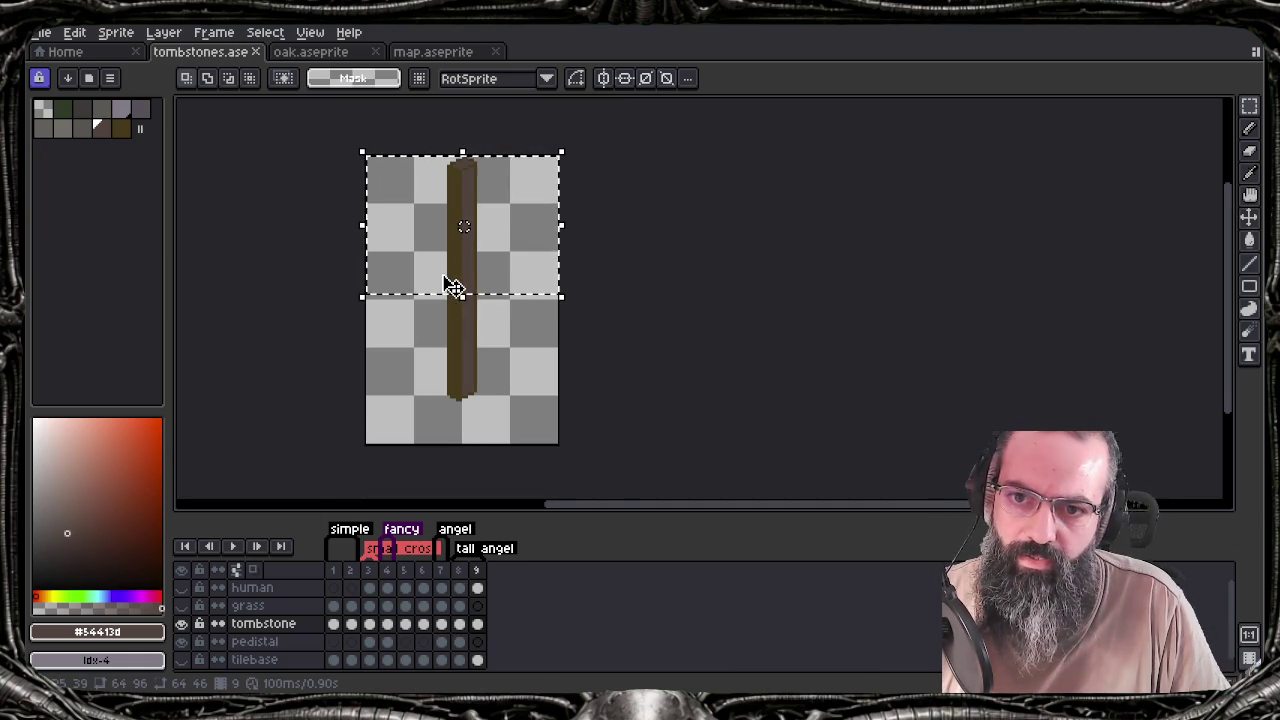